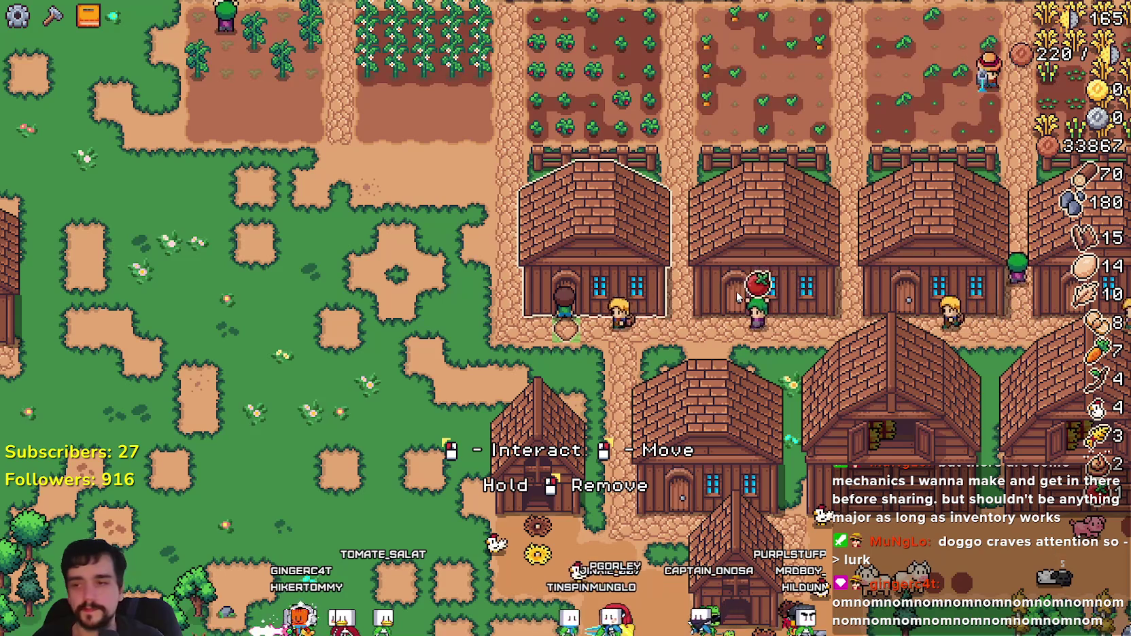
Step: Walk the farmer away from the house, back to the door, then left onto the grass
key("s")
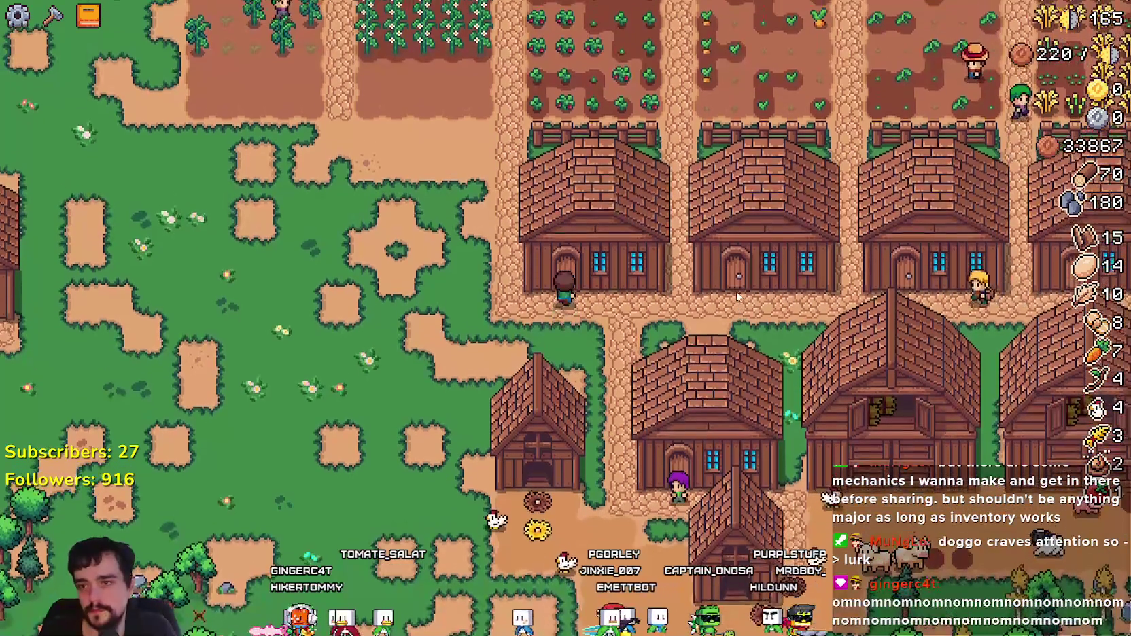
key("w")
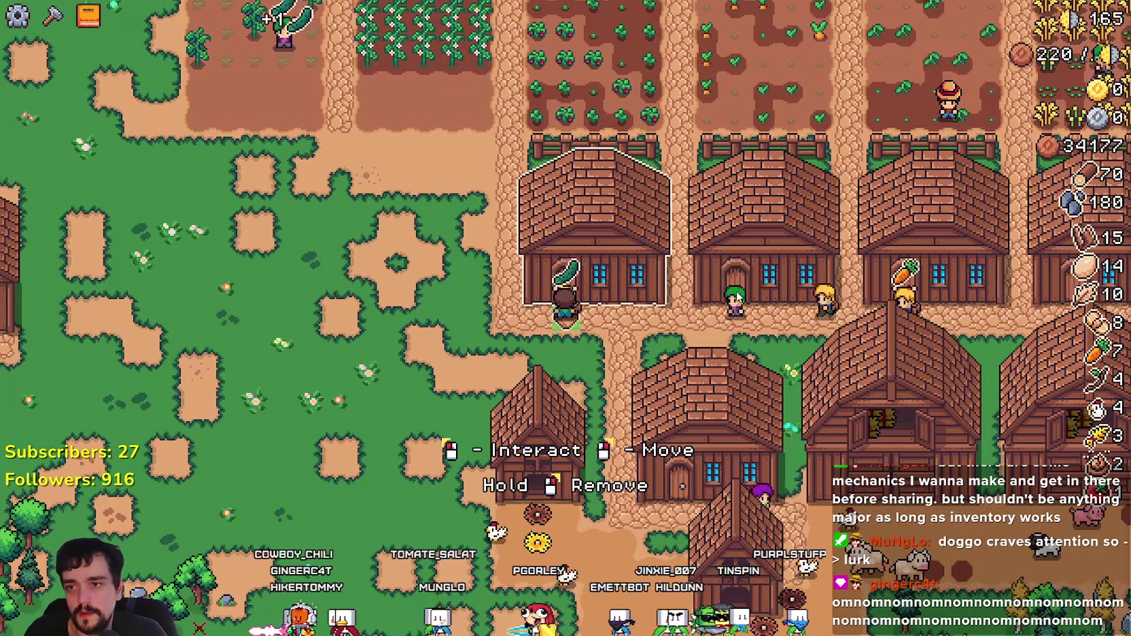
key("a")
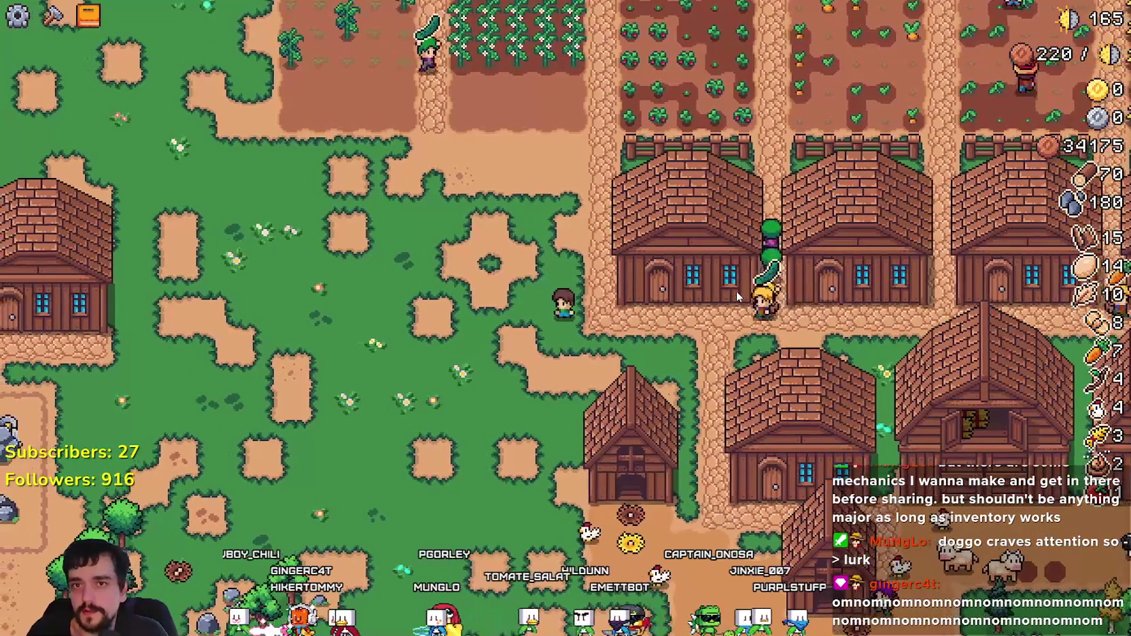
Step: Open the advancements tree, then close it to pause the game
key("Tab")
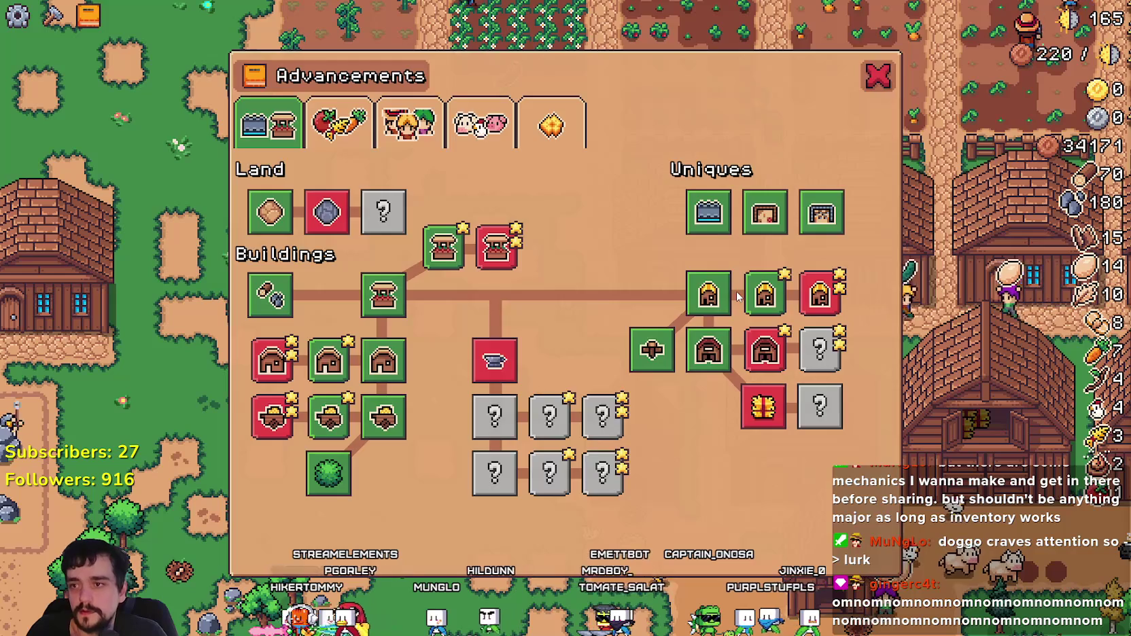
key("Escape")
key("Escape")
key("Down")
Step: From the pause menu, go to Options, the Input tab, and Change Key Bindings (BETA)
key("Return")
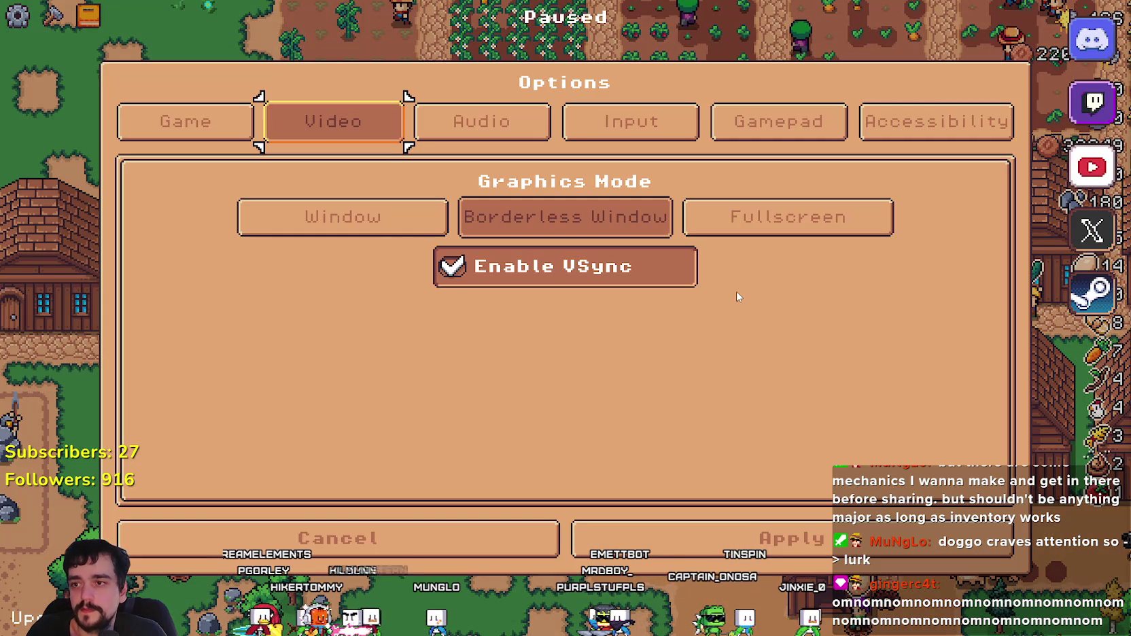
key("Down")
key("Up")
key("Return")
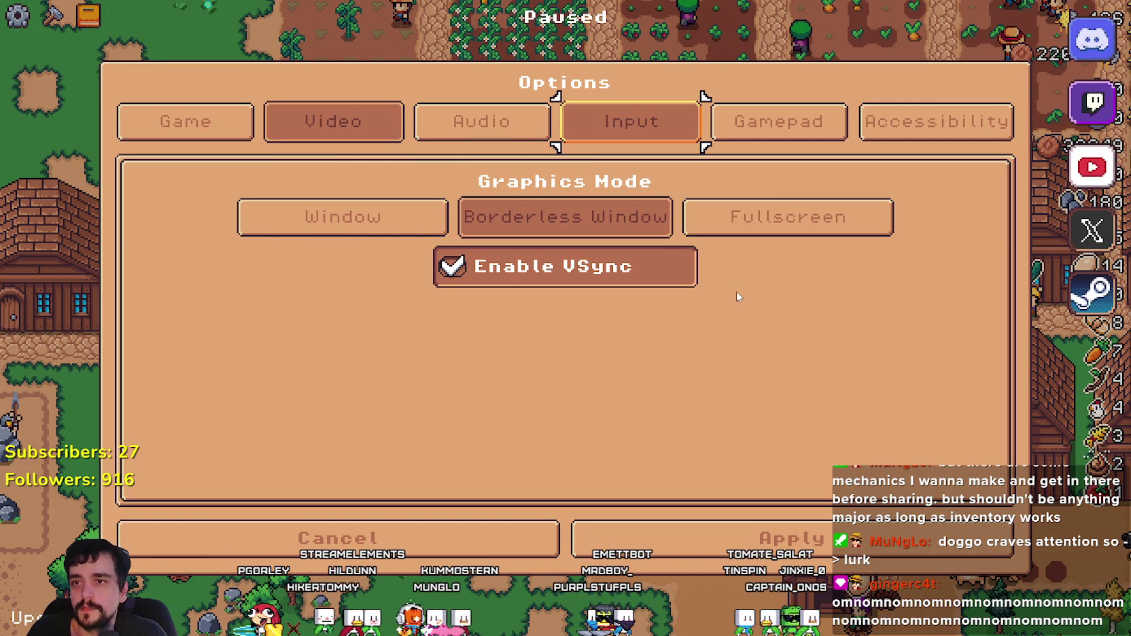
key("Return")
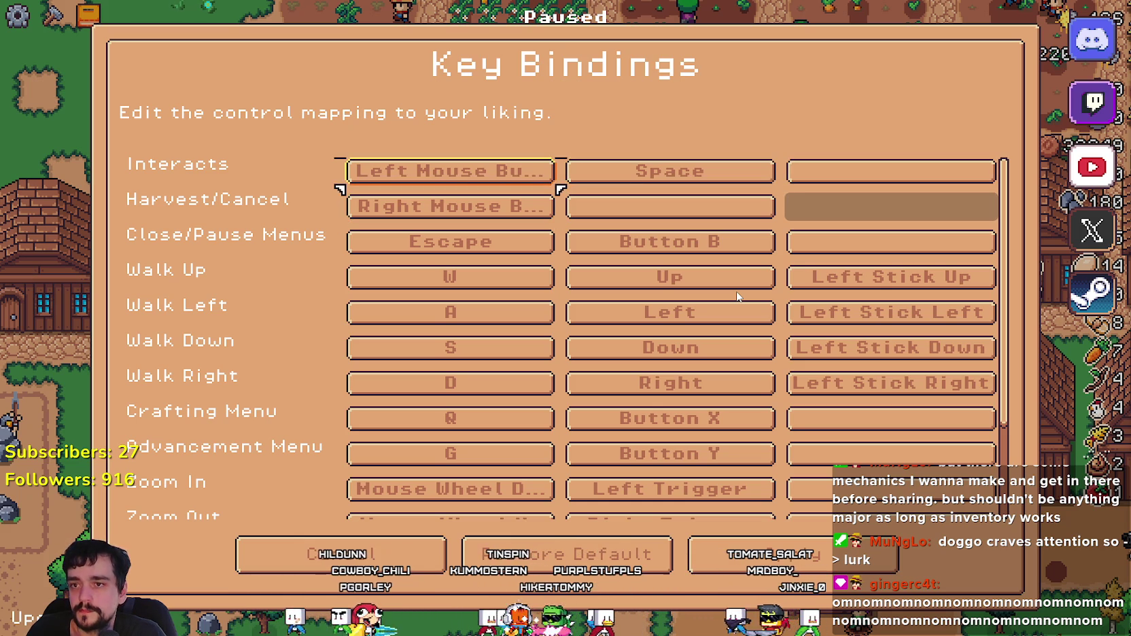
Step: Browse the bindings from Interacts (Space) down to Advancement Menu and Rotate Decor
key("Right")
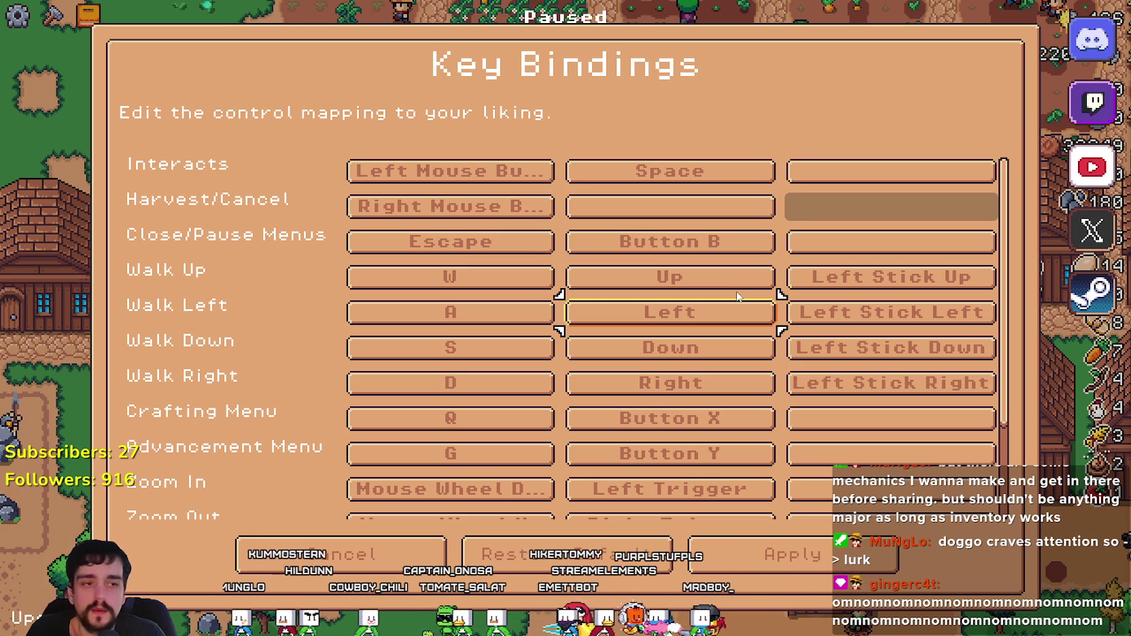
key("Down")
key("Left")
key("Down")
key("Down")
key("Down")
key("Down")
key("Down")
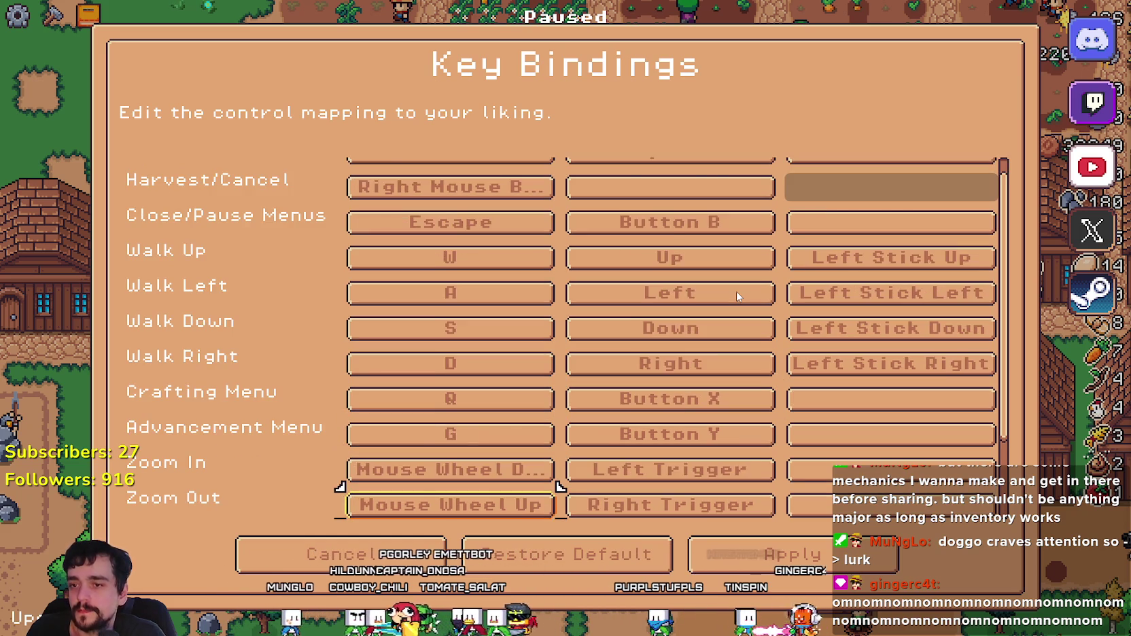
key("Down")
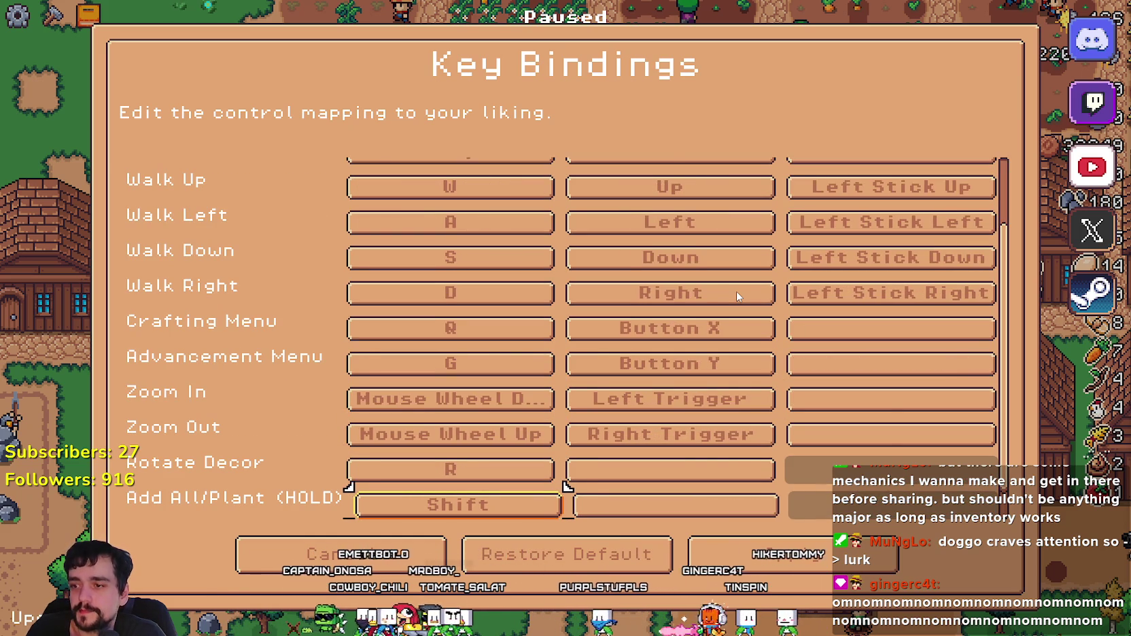
key("Down")
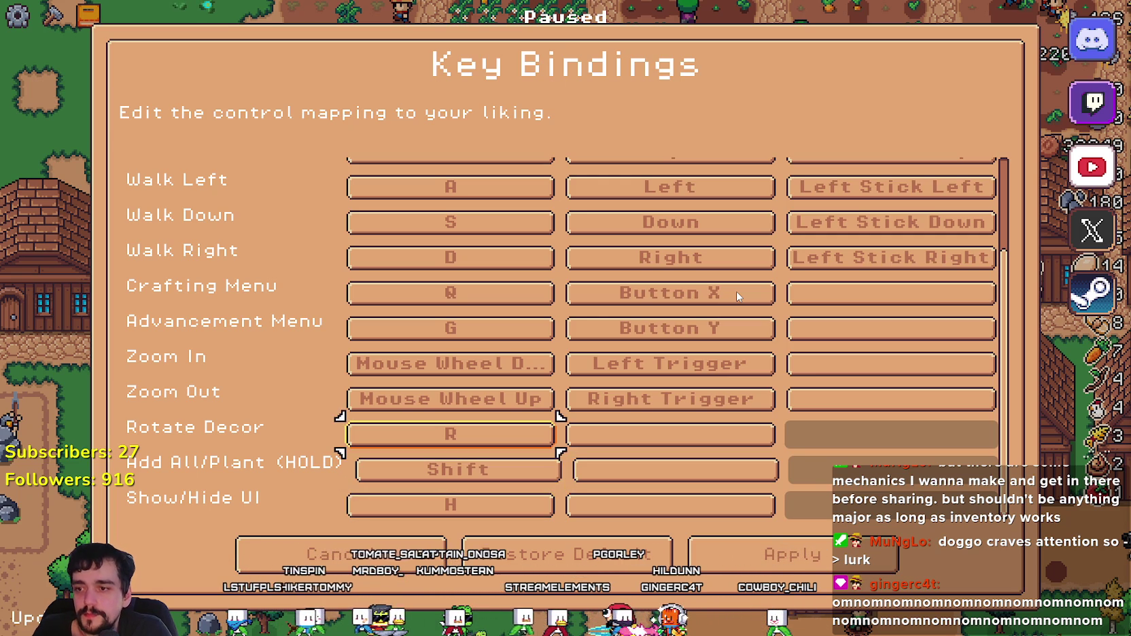
key("Up")
key("Up")
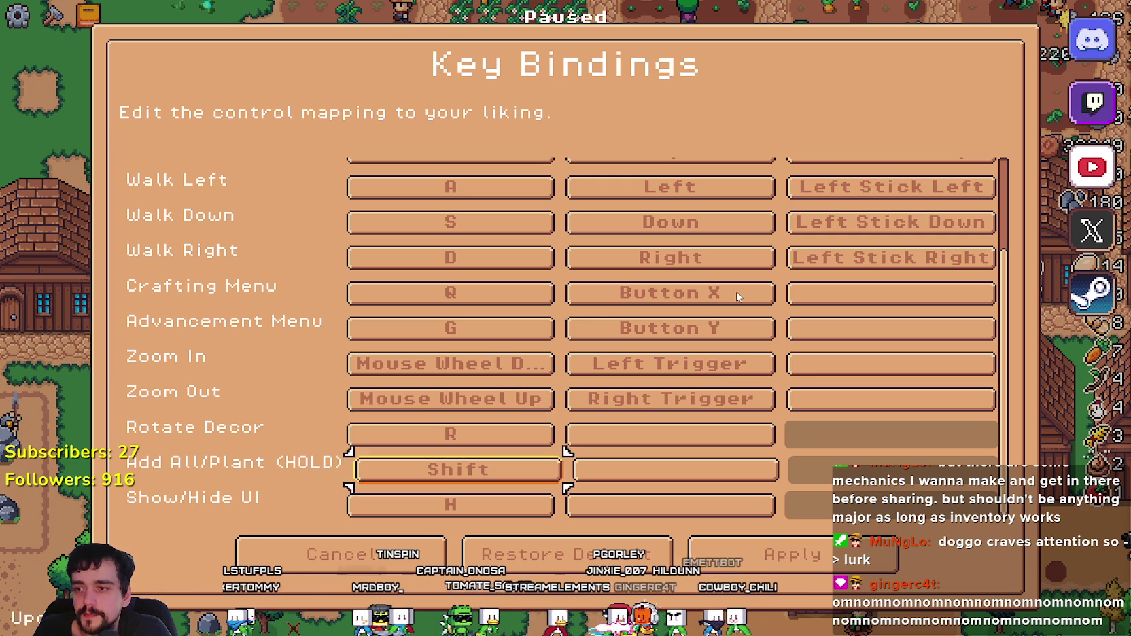
key("Up")
key("Up")
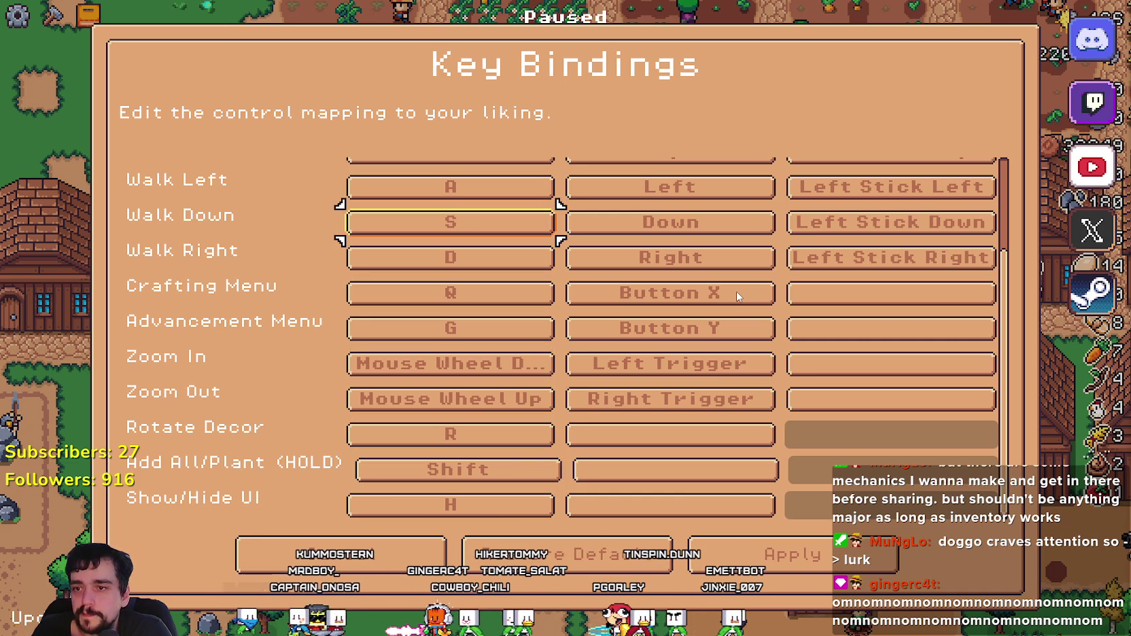
key("Down")
key("Down")
key("Down")
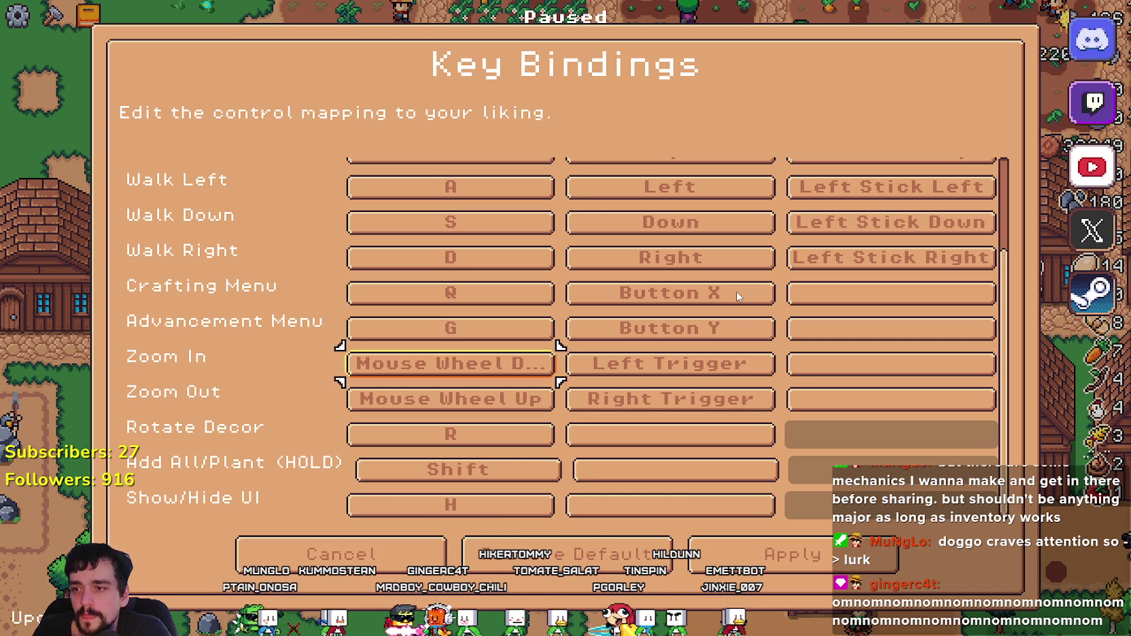
key("Up")
key("Up")
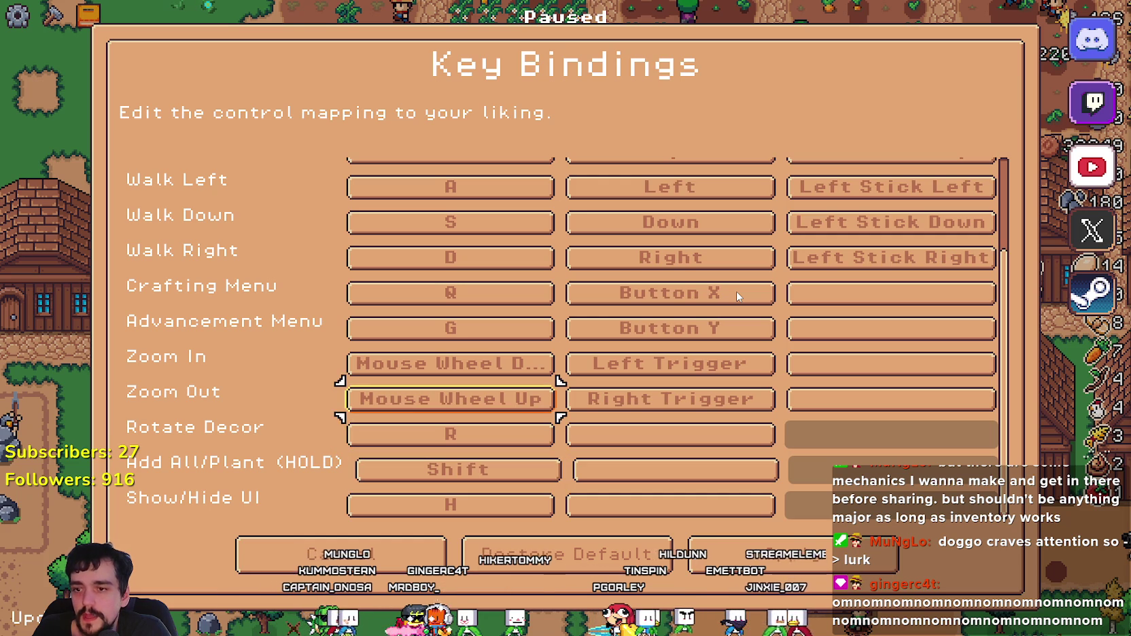
key("Up")
key("Up")
key("Up")
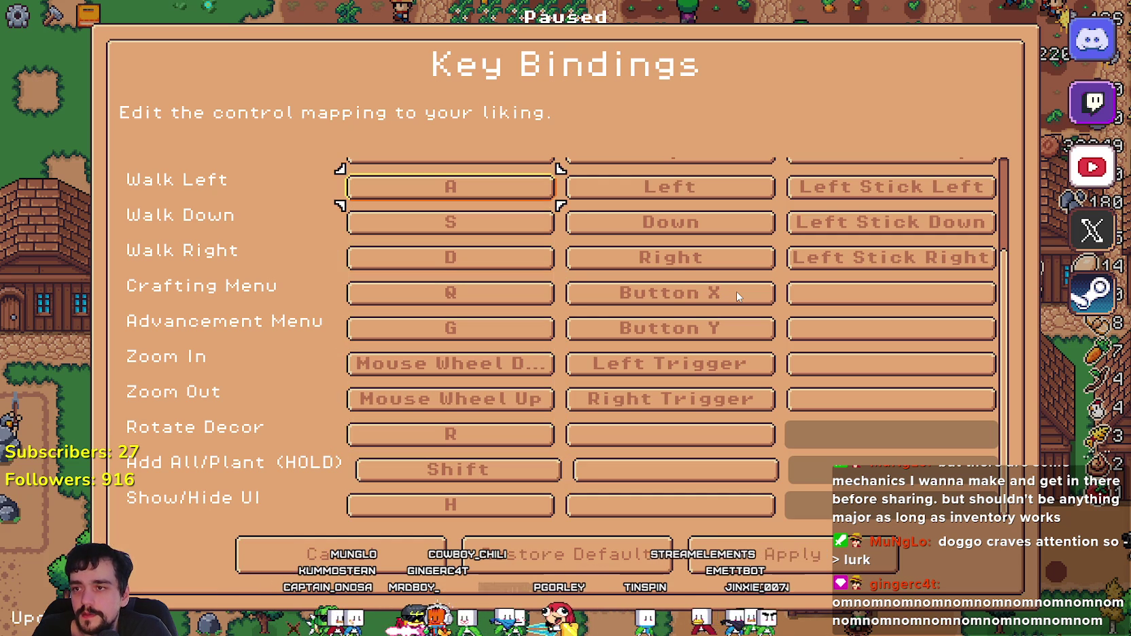
key("Down")
key("Down")
key("Down")
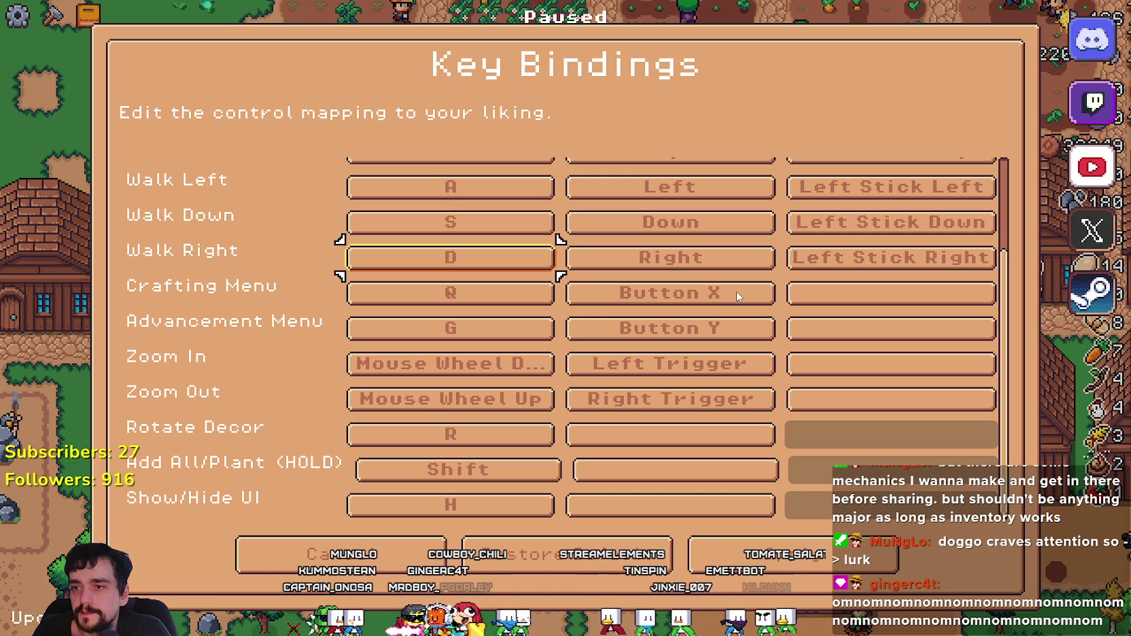
key("Right")
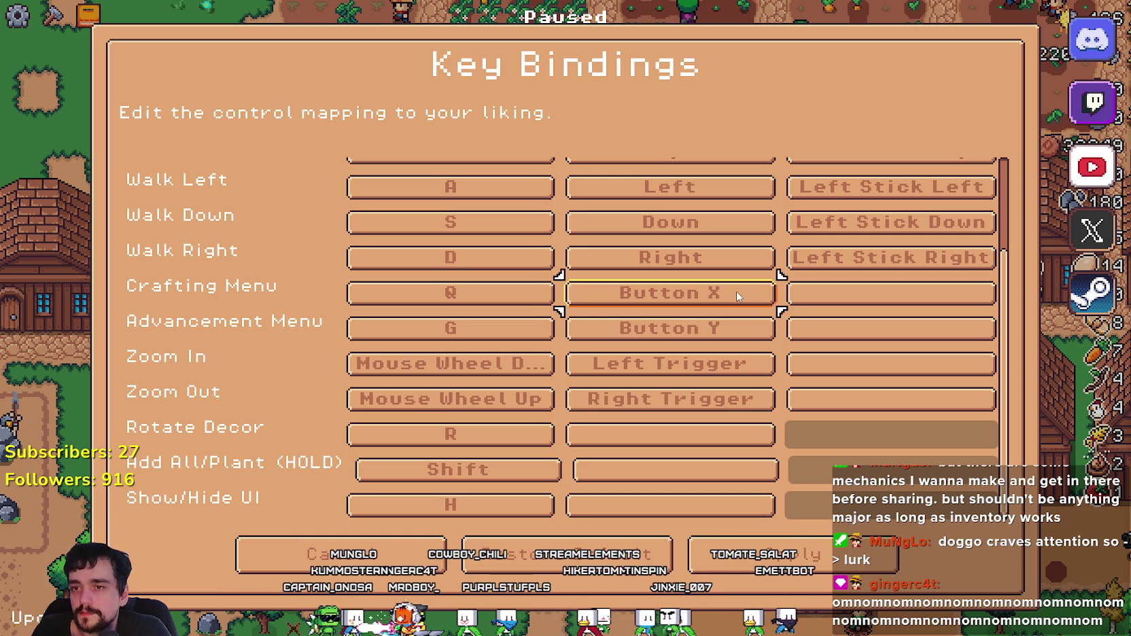
key("Up")
key("Left")
key("Up")
key("Up")
key("Up")
key("Up")
key("Up")
key("Right")
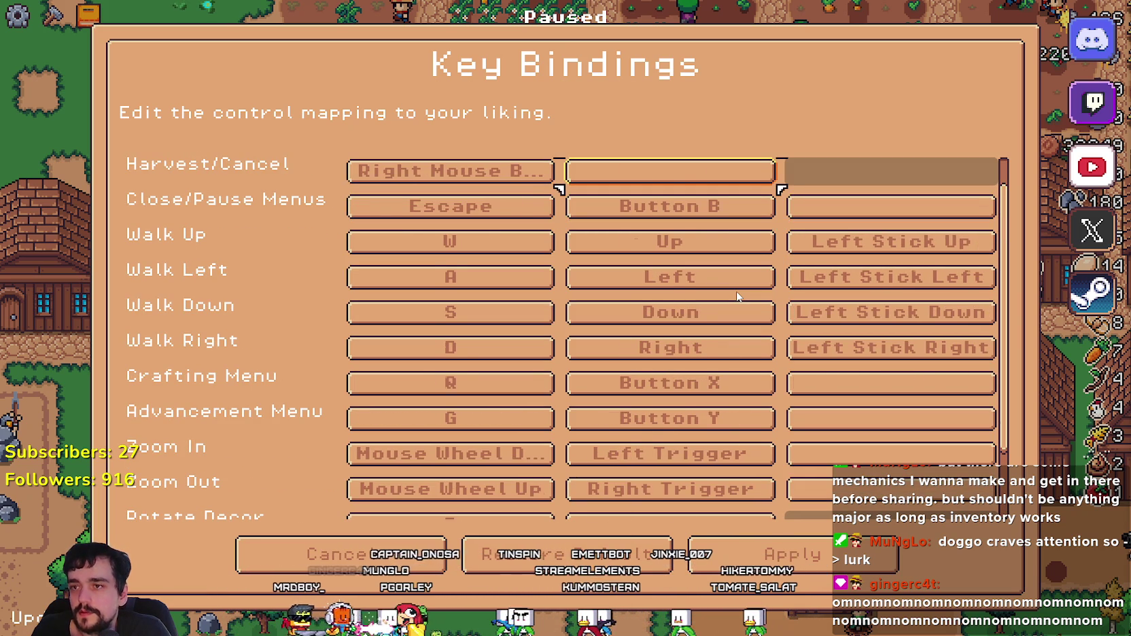
Step: Inspect the Interacts, Harvest/Cancel and Close/Pause Menus bindings, including their empty slots
key("Up")
key("Right")
key("Down")
key("Left")
key("Left")
key("Up")
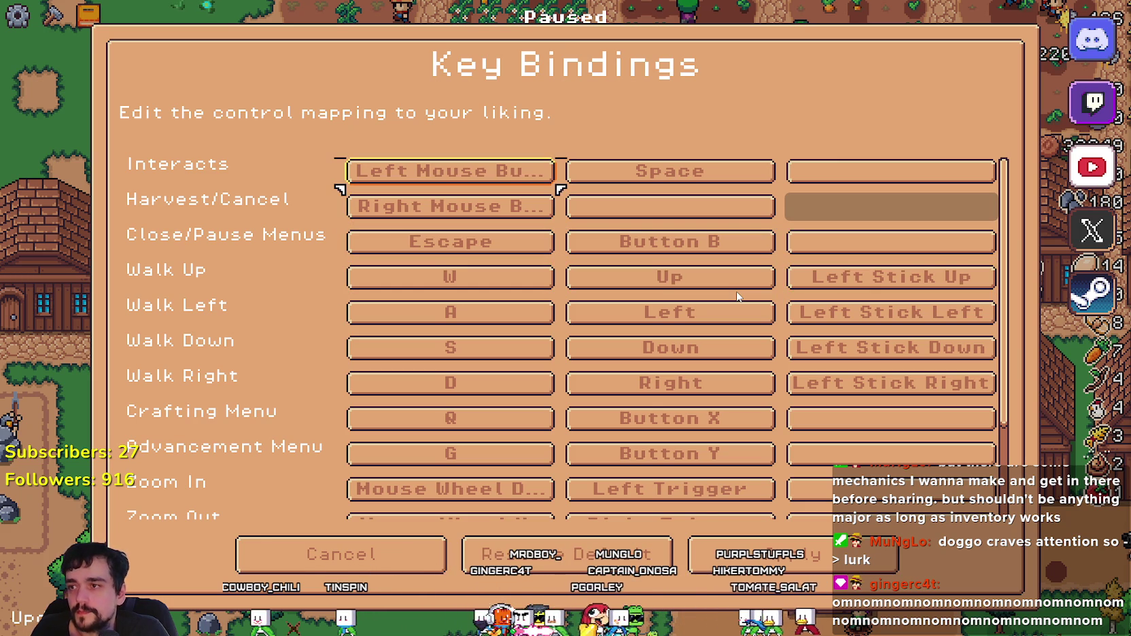
key("Right")
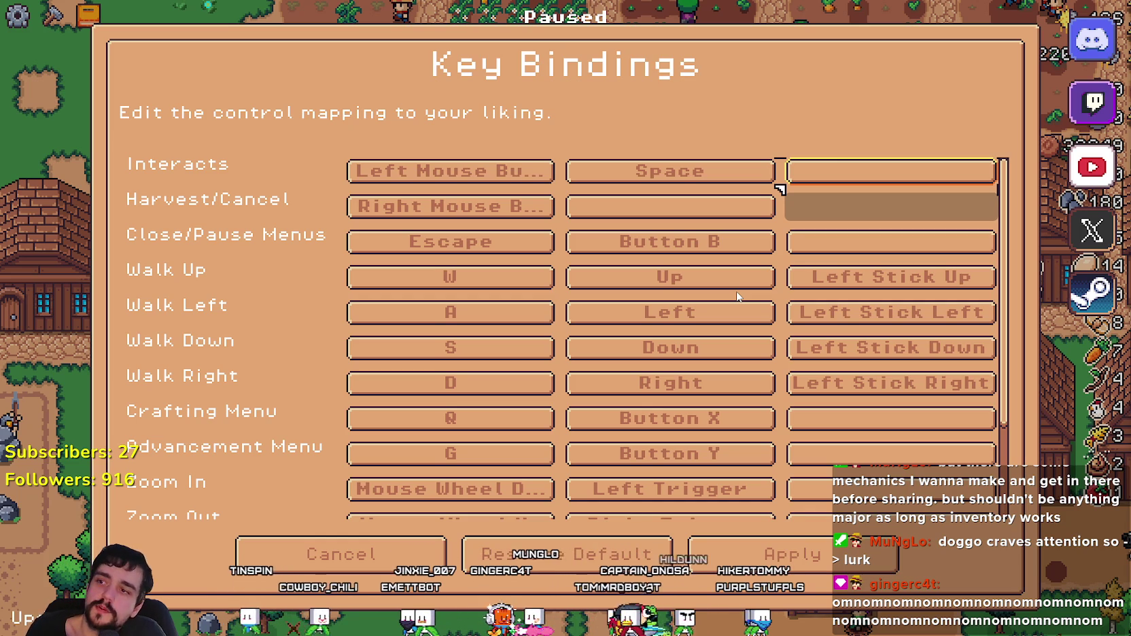
key("Down")
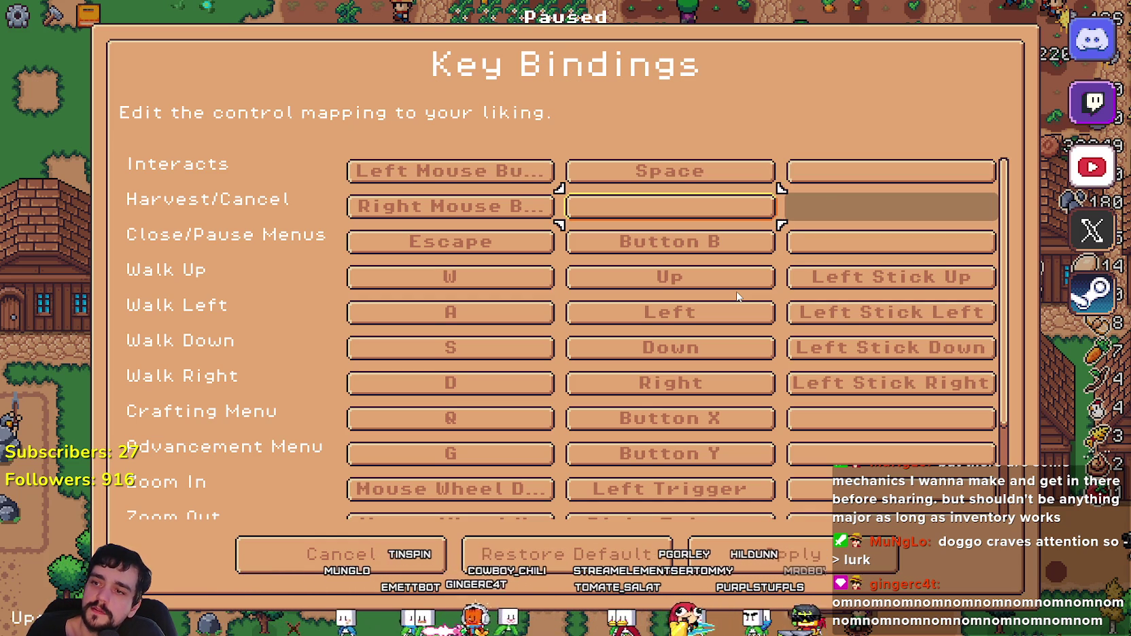
key("Down")
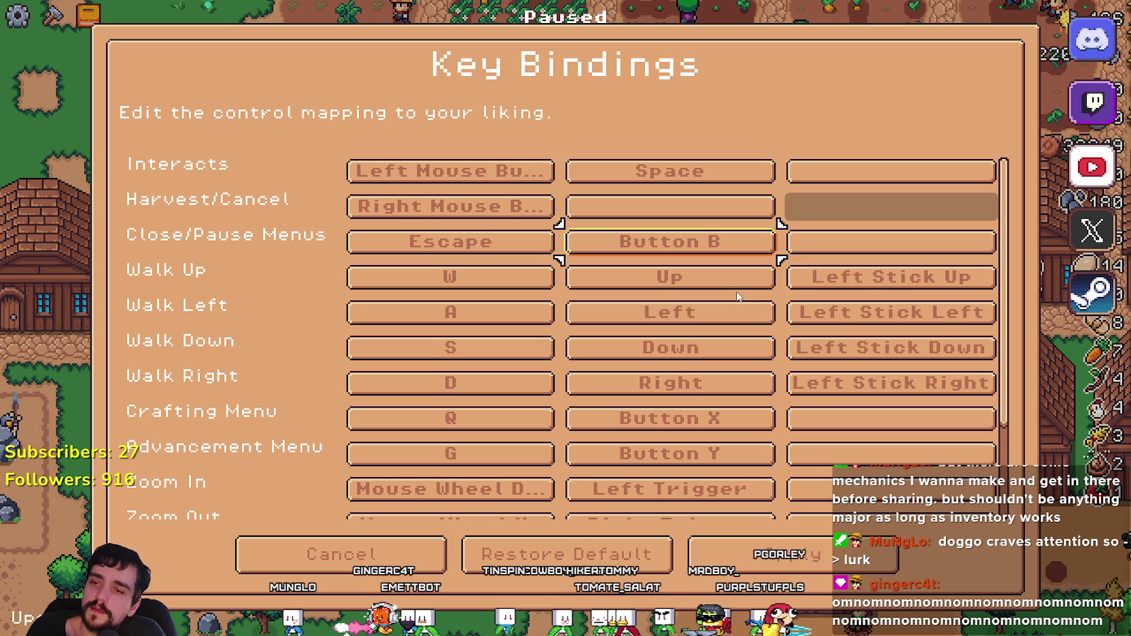
key("Up")
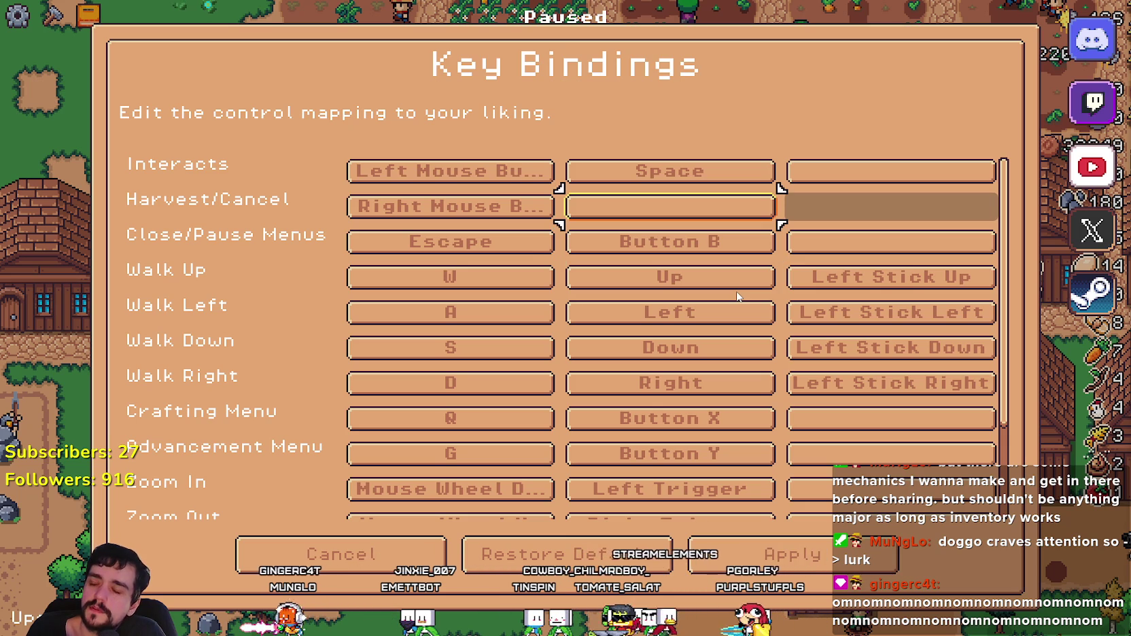
key("Down")
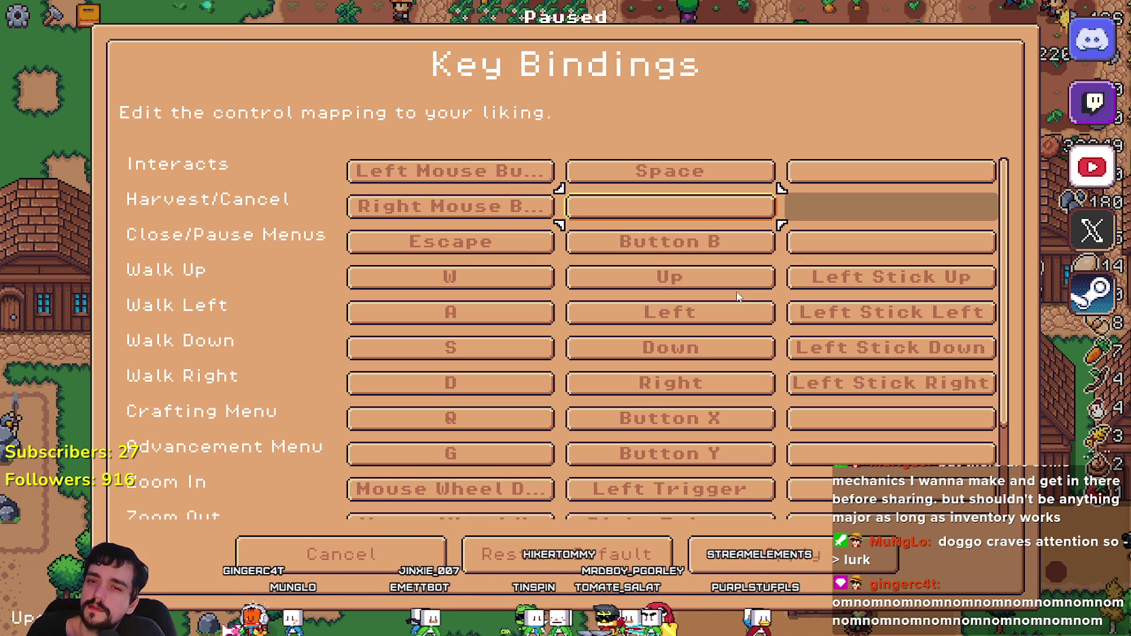
Step: Check the Walk Left, Zoom Out, Walk Down and empty Show/Hide UI bindings
key("Down")
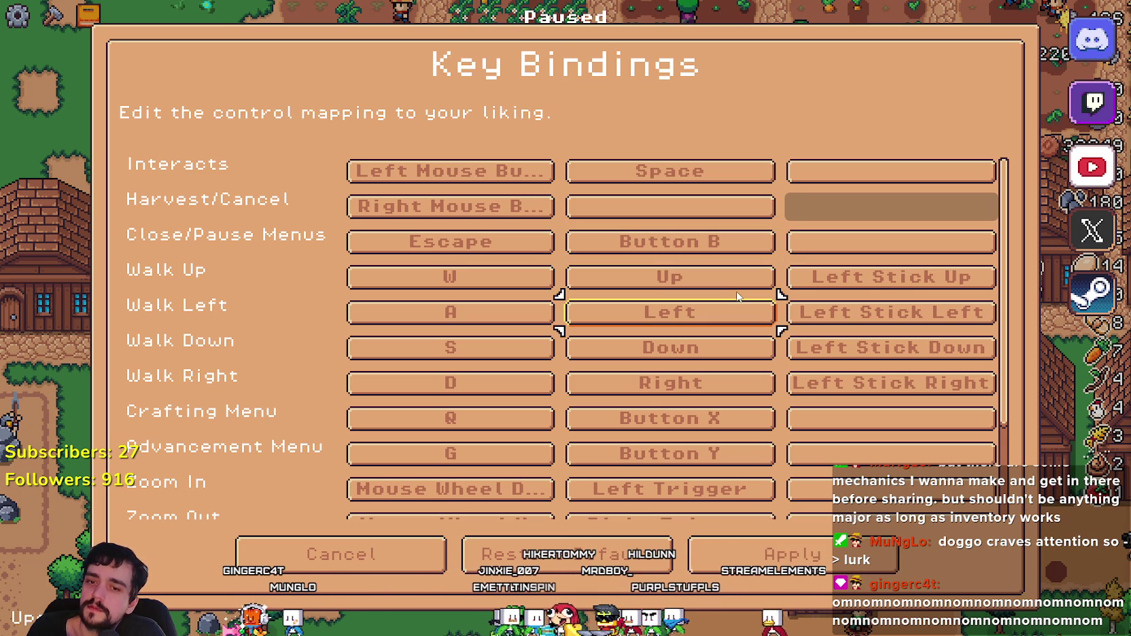
key("Up")
key("Up")
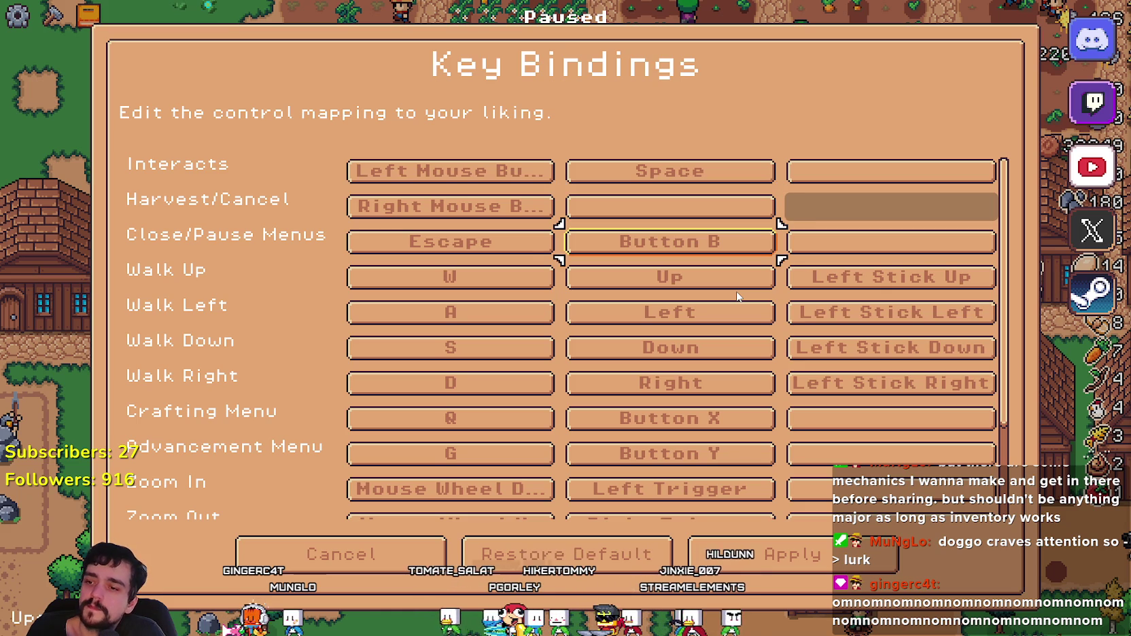
key("Down")
key("Down")
key("Down")
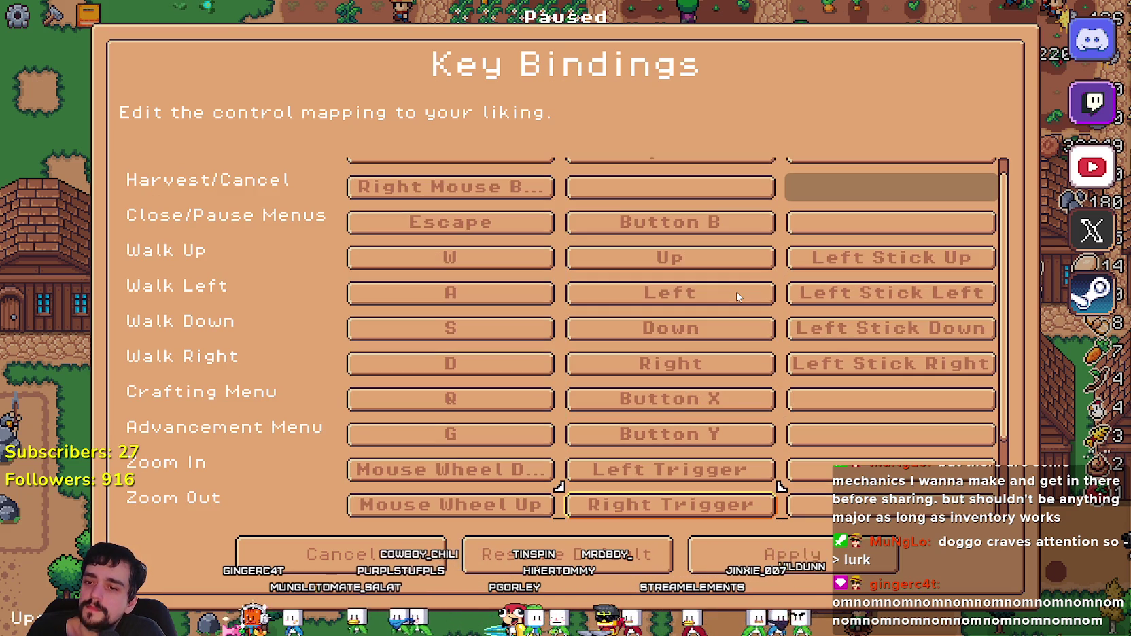
key("Up")
key("Up")
key("Up")
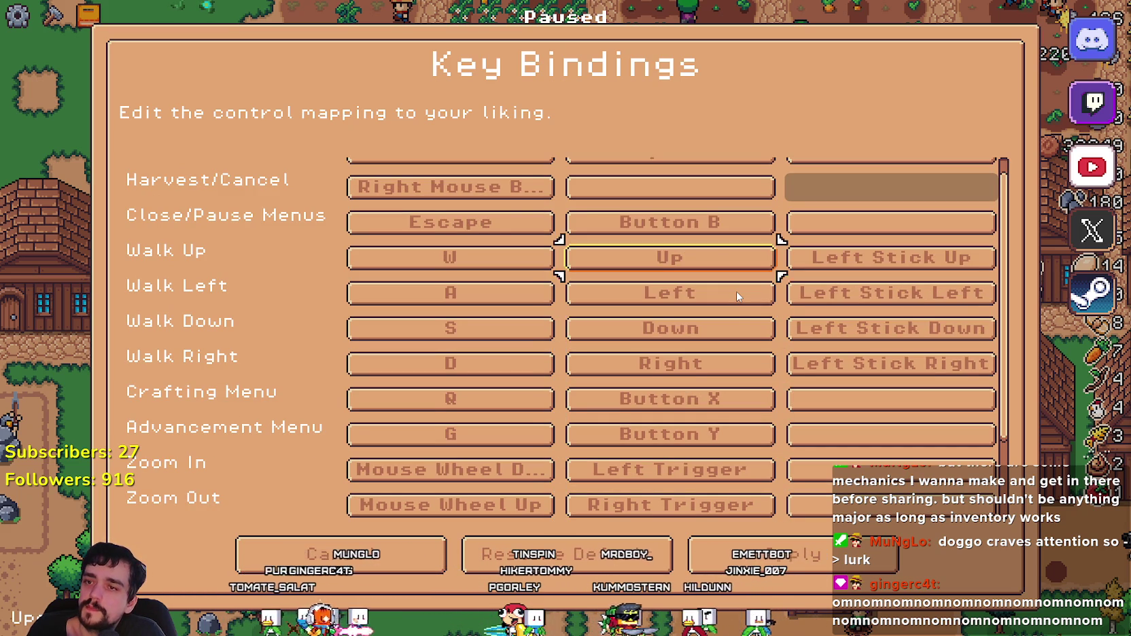
key("Up")
key("Right")
key("Left")
key("Down")
key("Down")
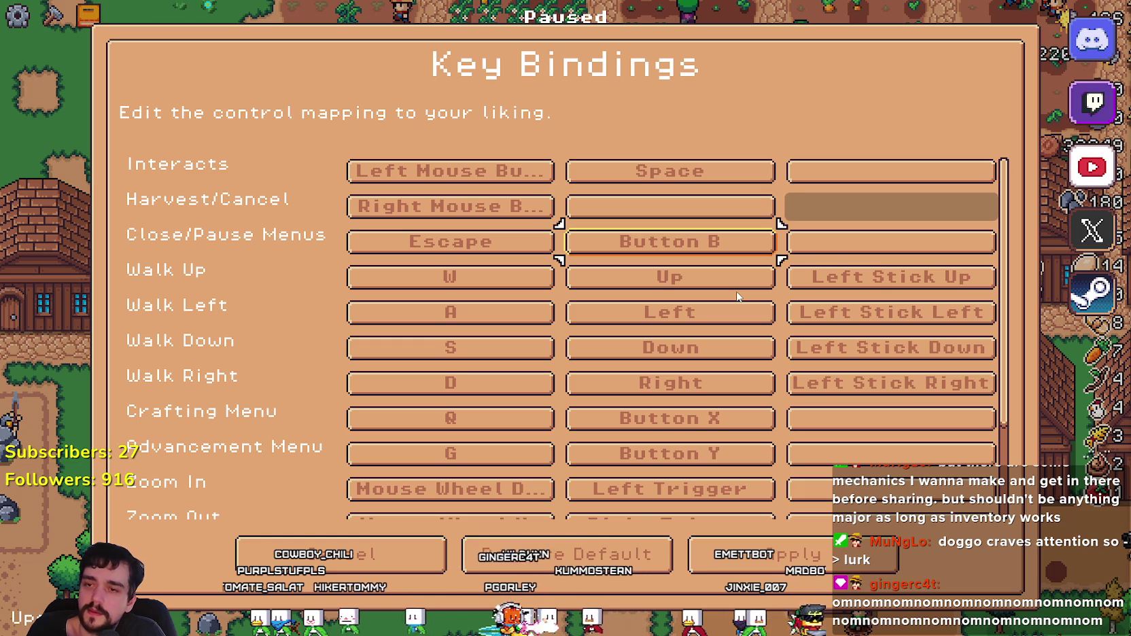
key("Up")
key("Up")
key("Down")
key("Down")
key("Down")
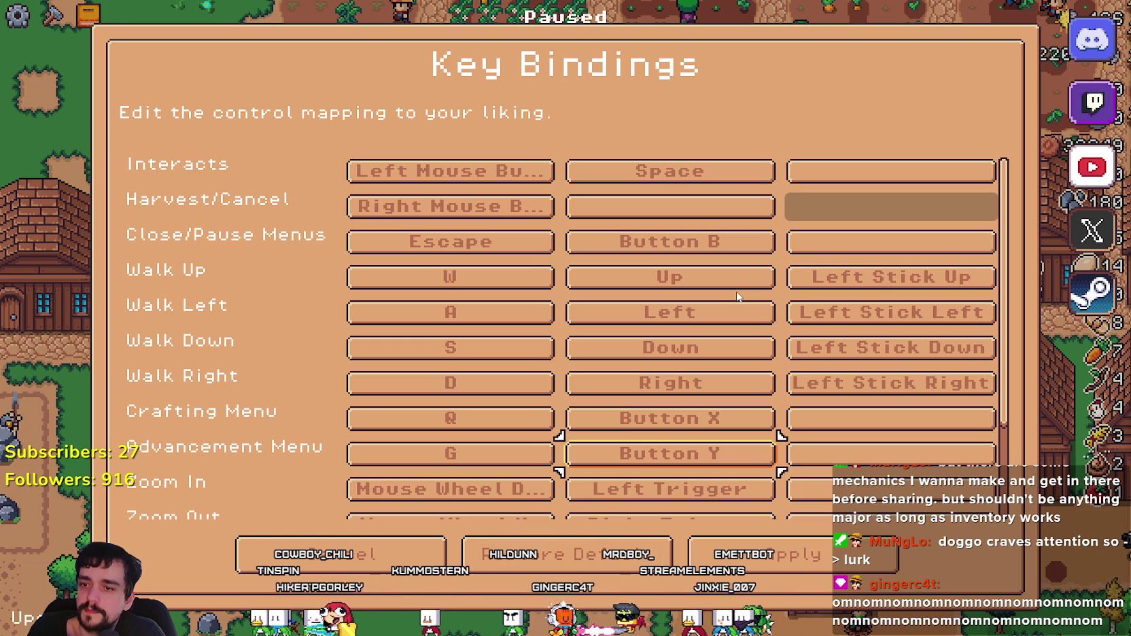
key("Down")
key("Down")
key("Down")
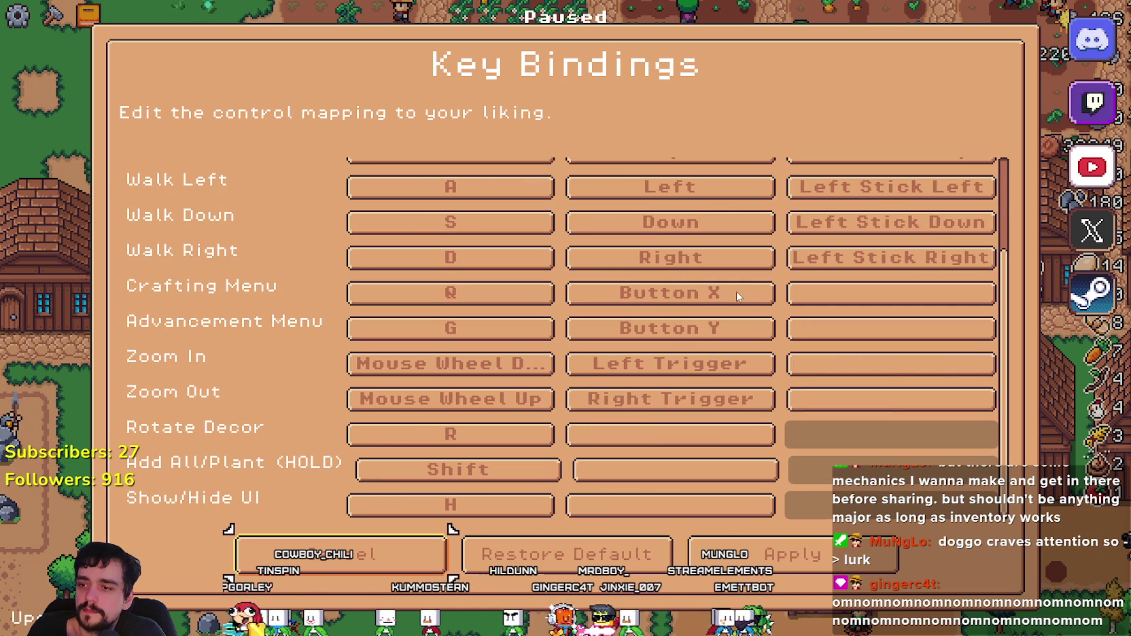
Step: Close Key Bindings and Options to return to the pause menu
key("Return")
key("Down")
key("Return")
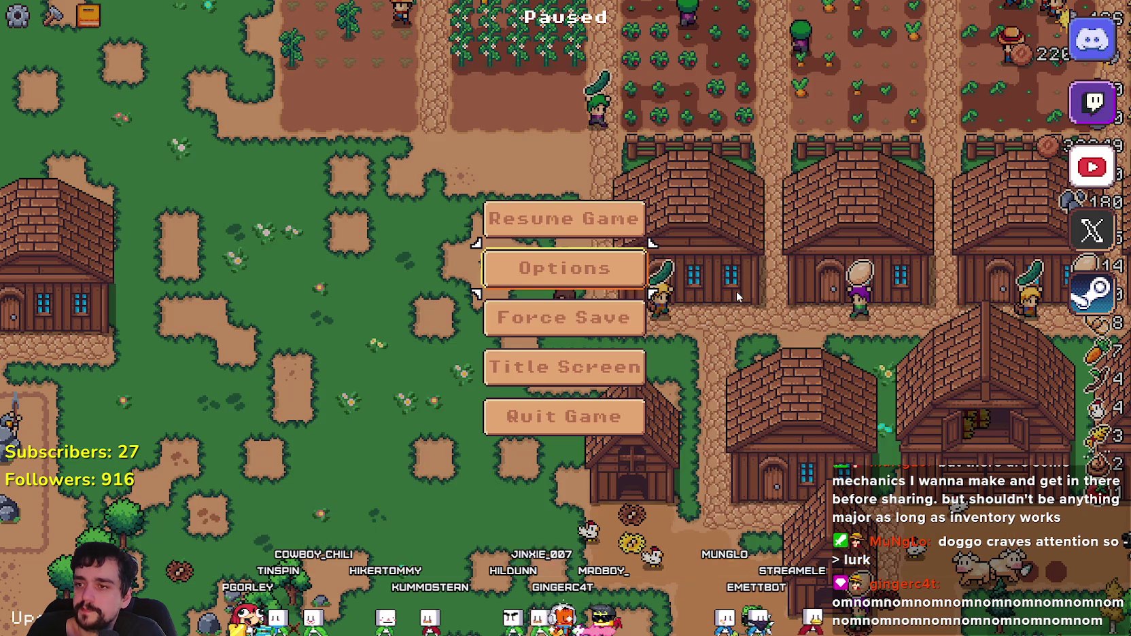
Step: Quit the game back to the editor and open Project Settings' Input Map
key("Down")
key("Down")
key("Down")
key("Return")
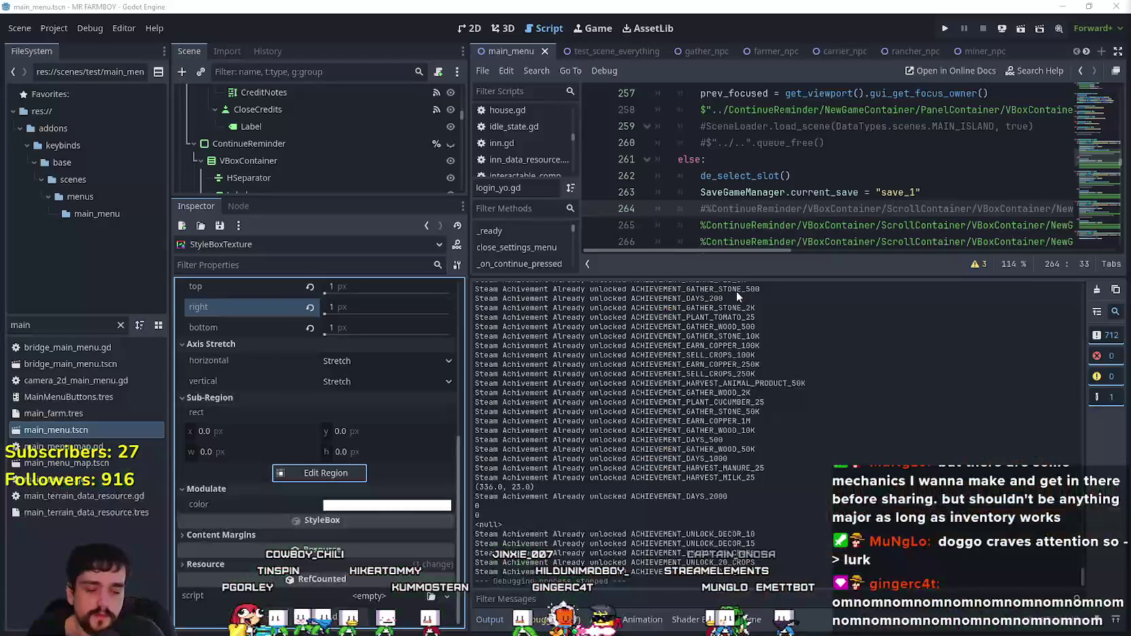
left_click(53, 30)
left_click(60, 44)
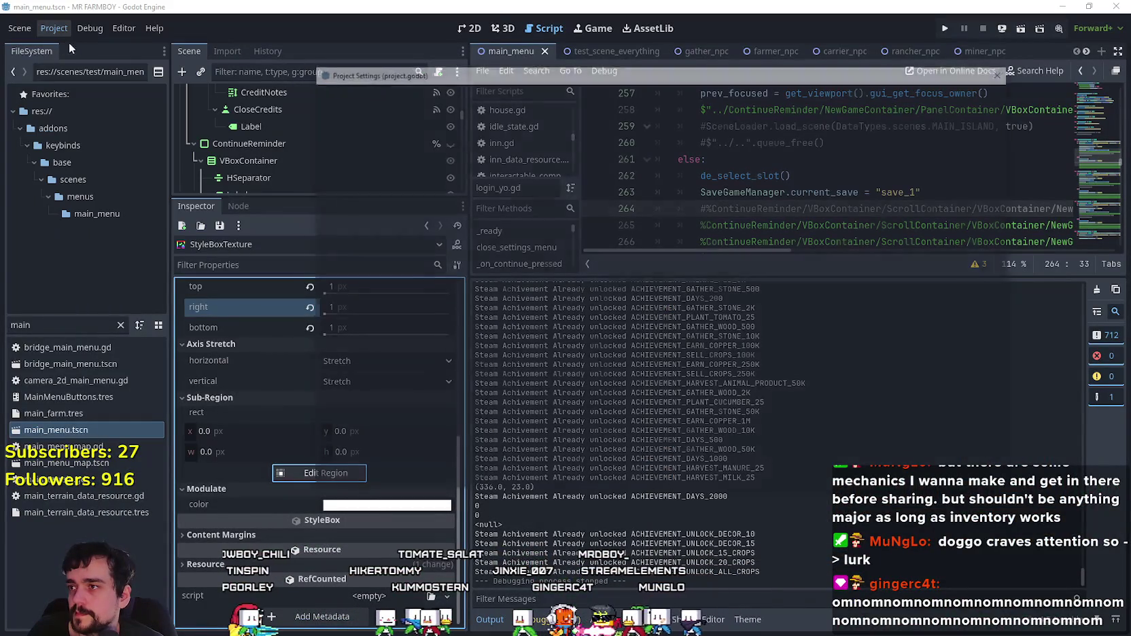
Step: Turn off Show Built-in Actions and start adding a new input event to hit
scroll(564, 223, "down", 3)
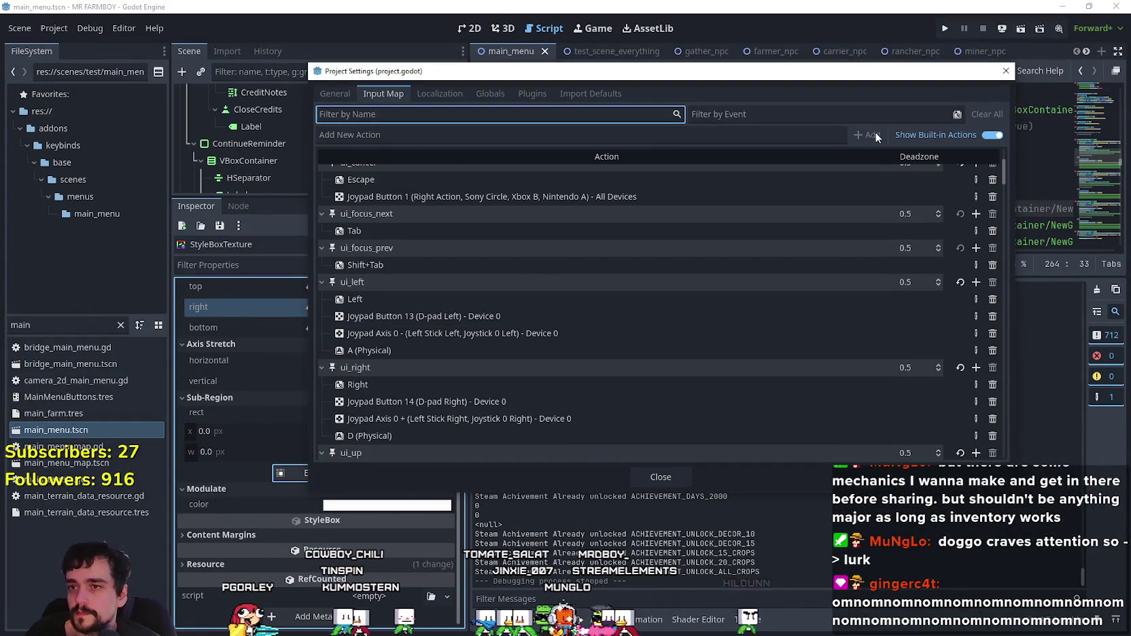
left_click(991, 134)
scroll(616, 323, "up", 3)
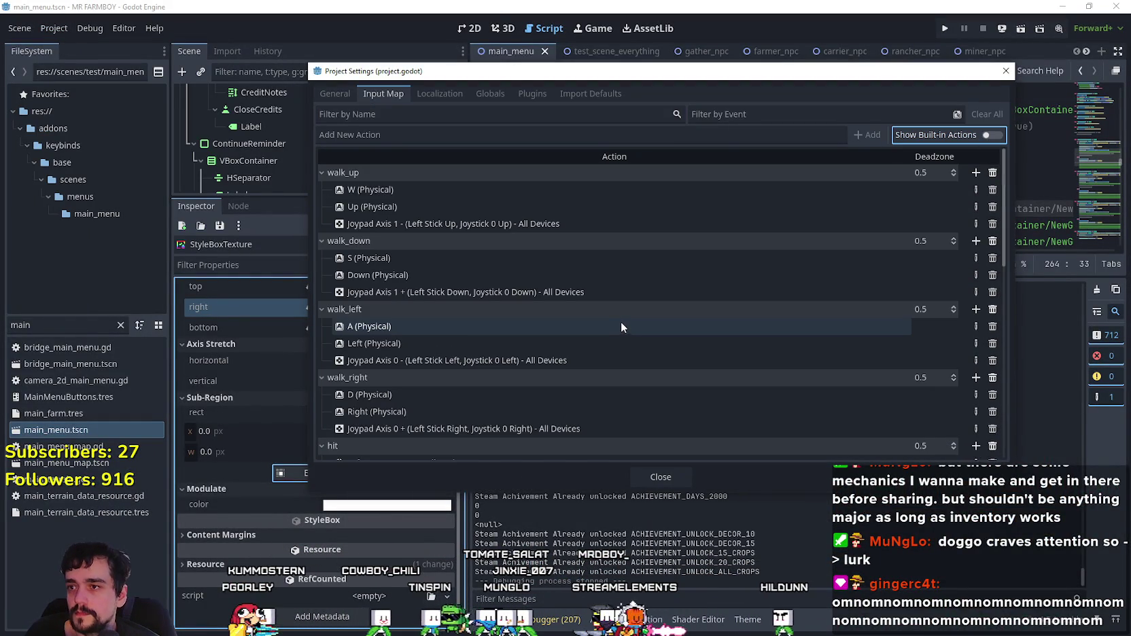
scroll(622, 303, "down", 6)
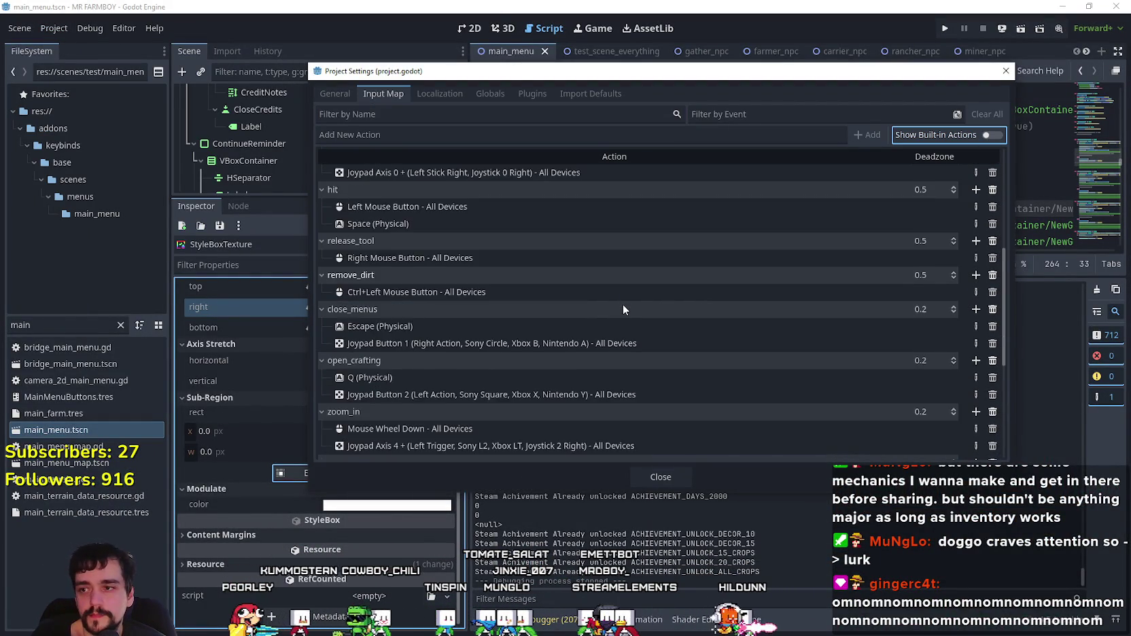
scroll(618, 307, "down", 4)
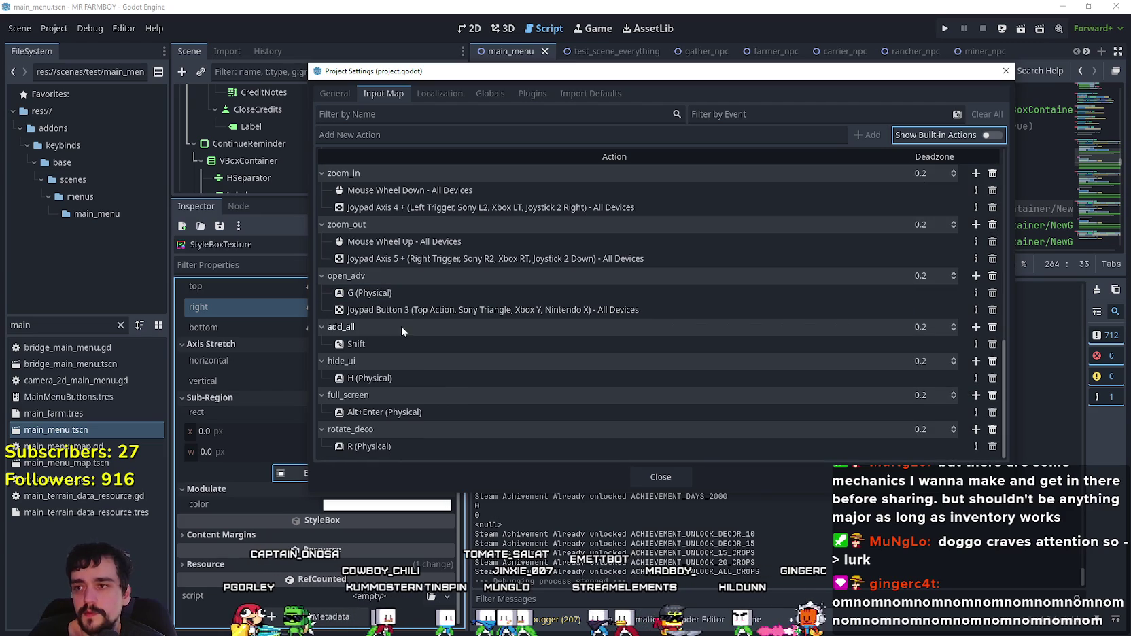
scroll(410, 435, "up", 3)
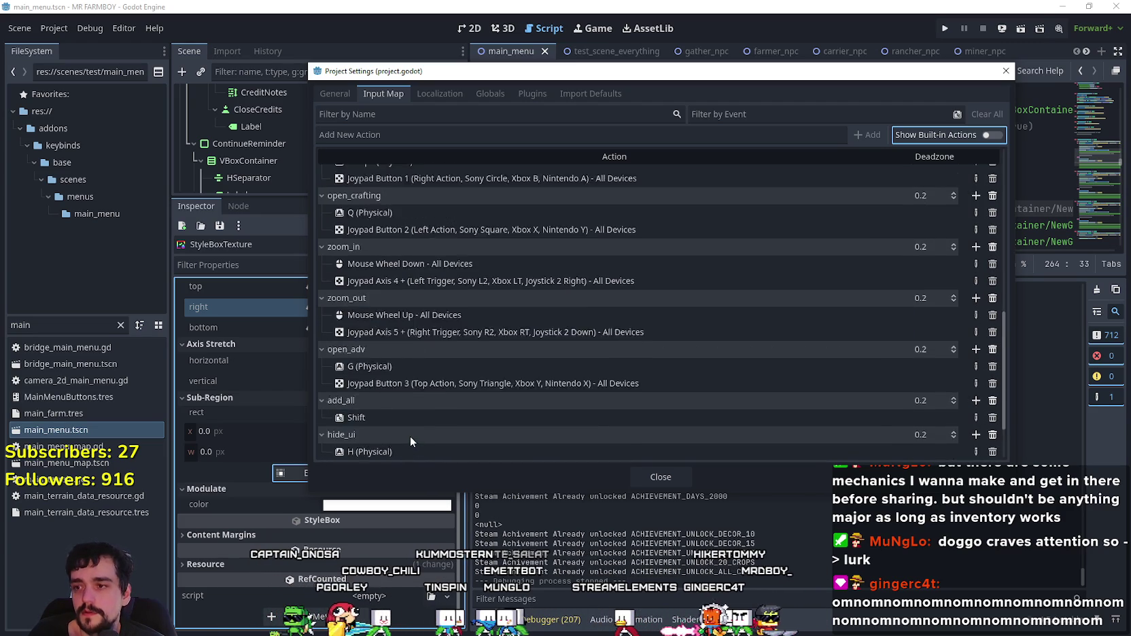
scroll(410, 438, "down", 3)
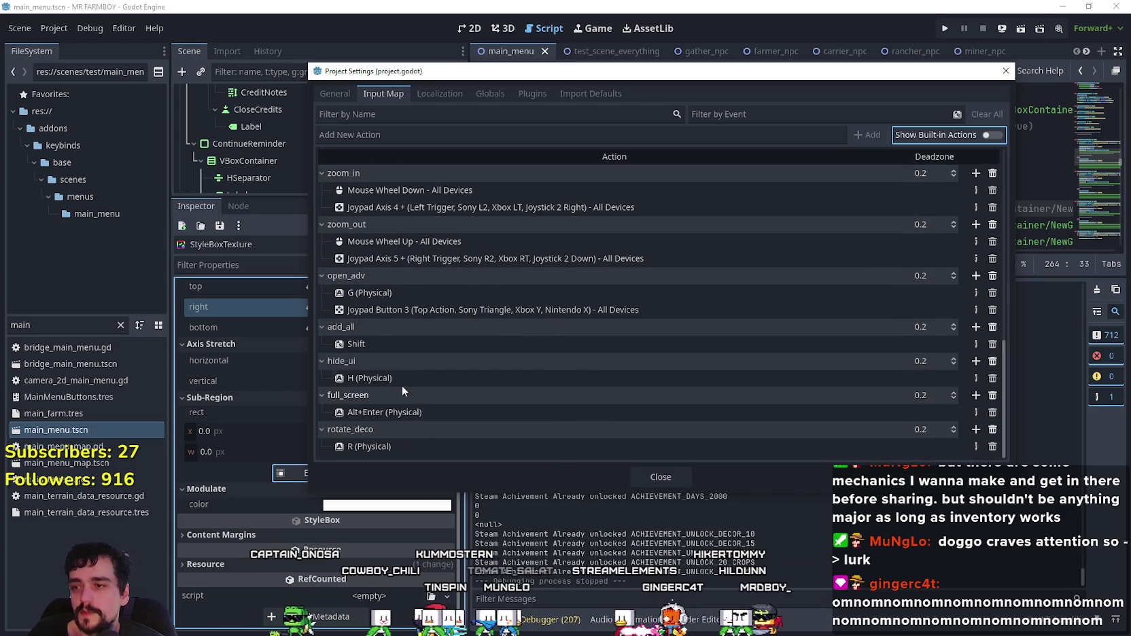
scroll(364, 370, "up", 6)
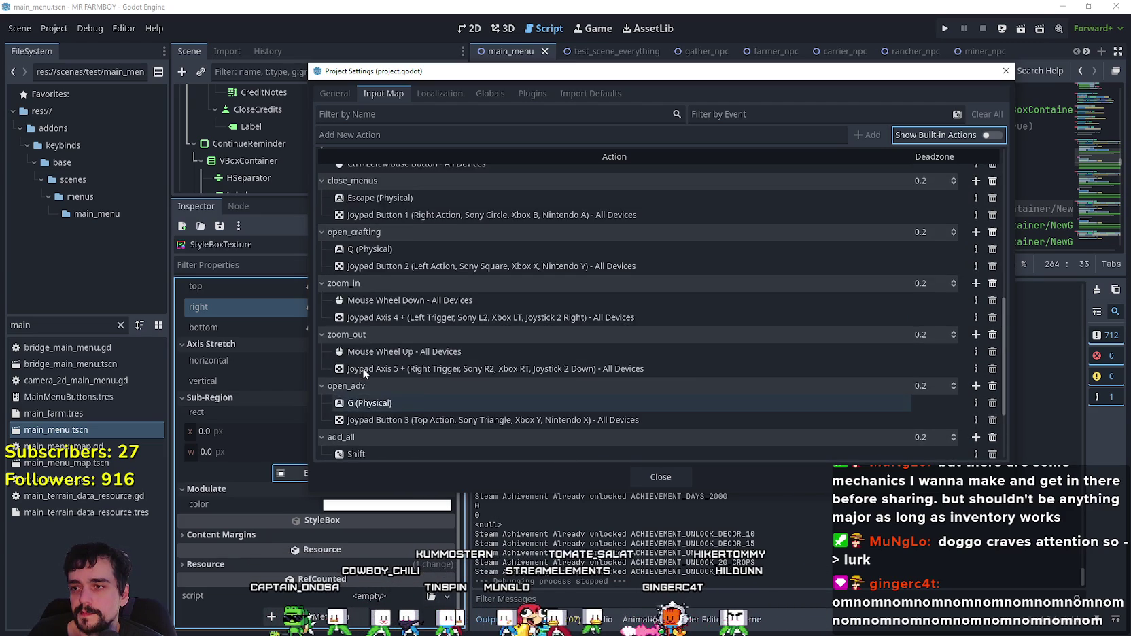
scroll(363, 362, "up", 1)
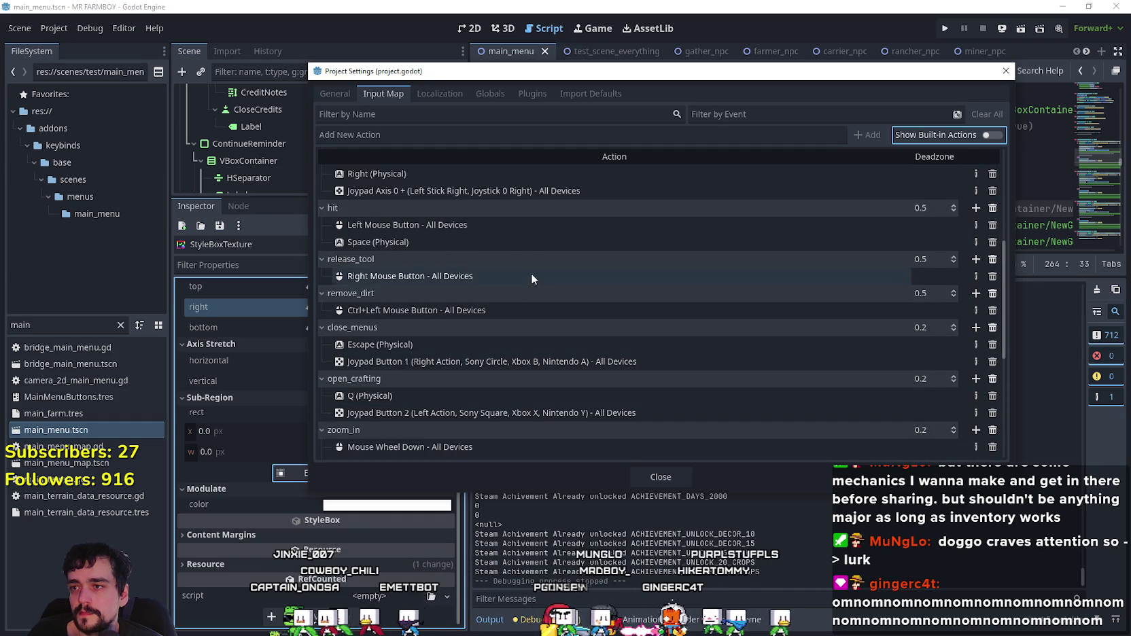
scroll(518, 255, "up", 1)
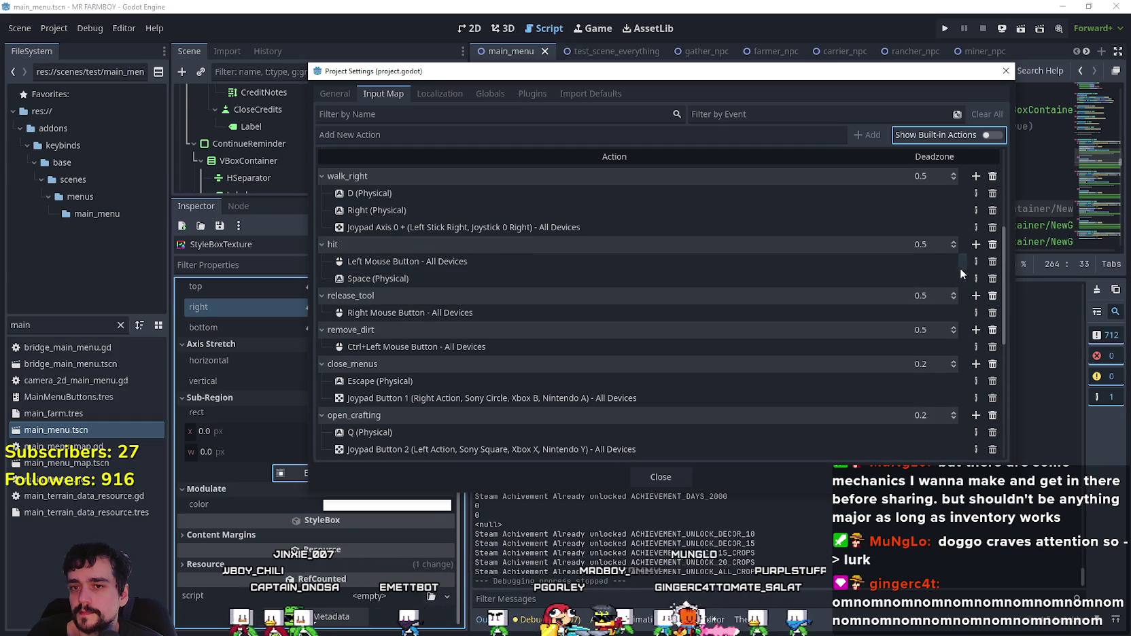
left_click(975, 246)
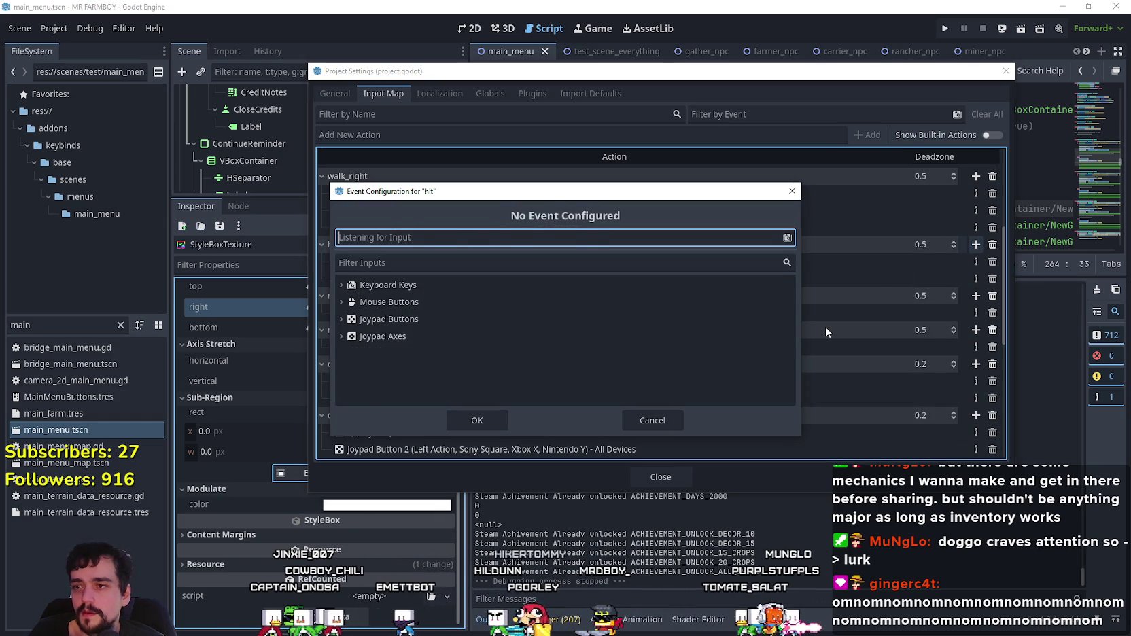
Step: Confirm Joypad Button 0 as a new hit binding
left_click(491, 421)
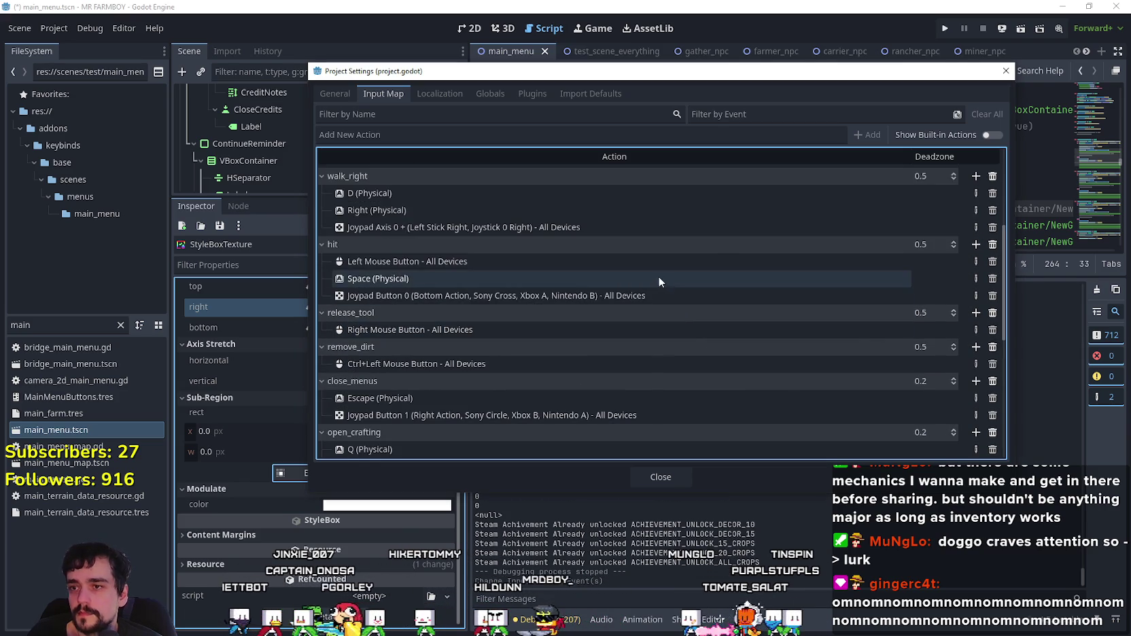
scroll(593, 284, "up", 2)
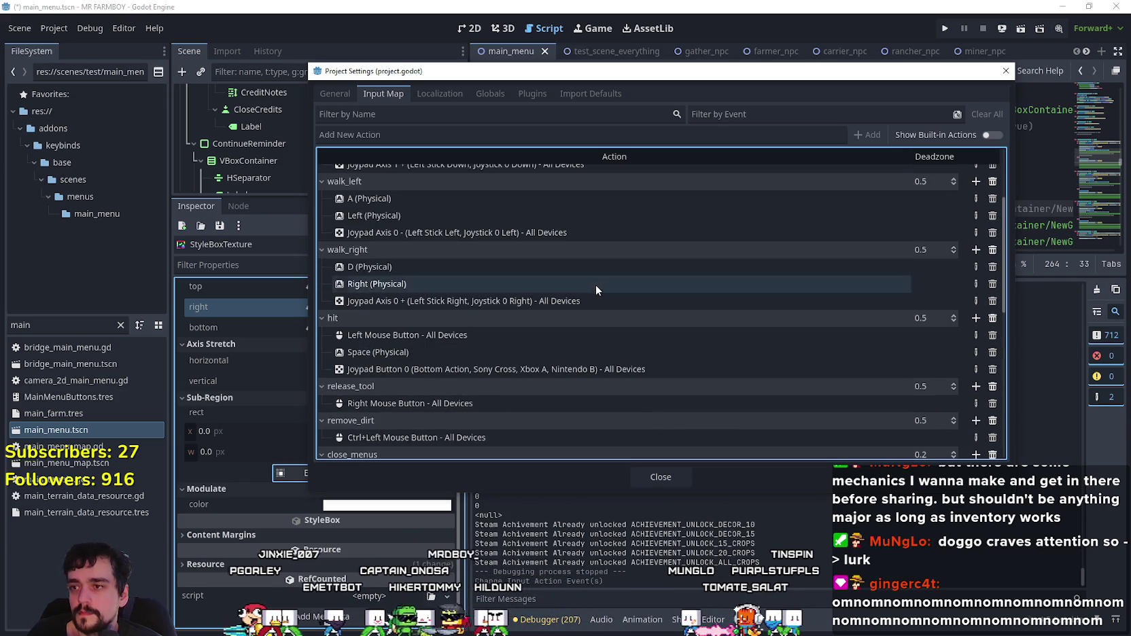
scroll(548, 336, "down", 2)
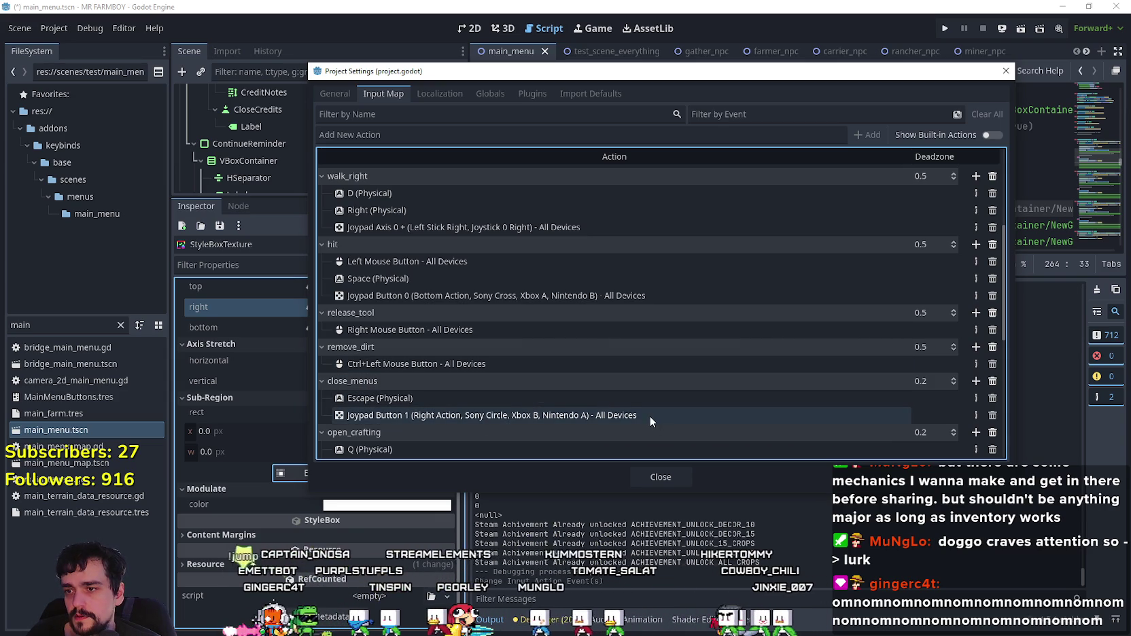
Step: Change close_menus' Joypad Button 1 event to Joypad Button 3
left_click(716, 417)
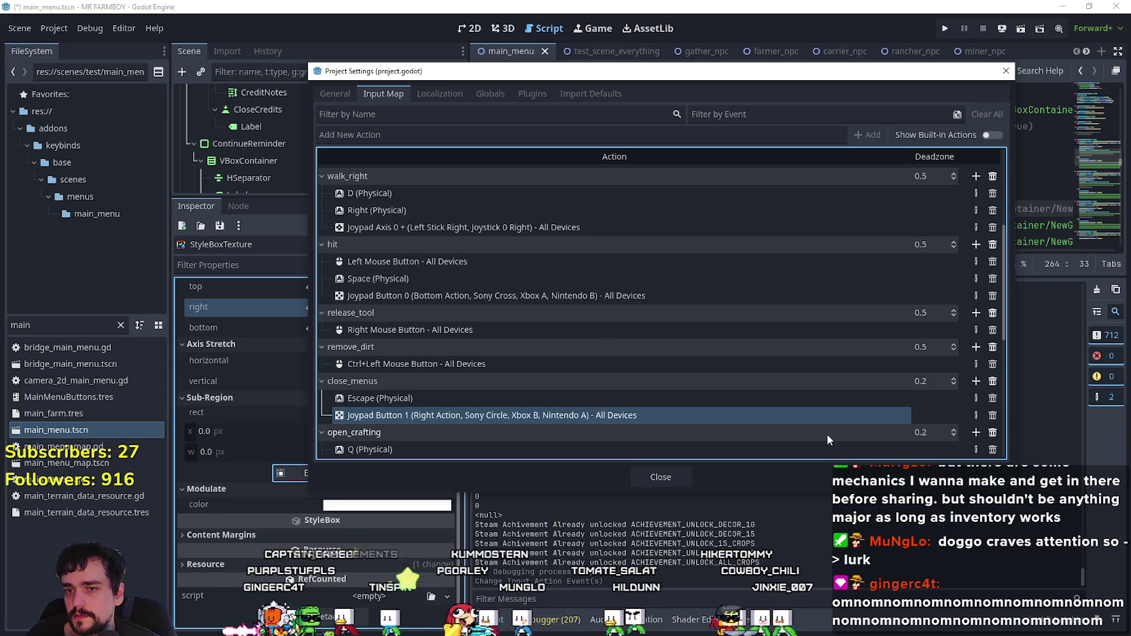
double_click(789, 421)
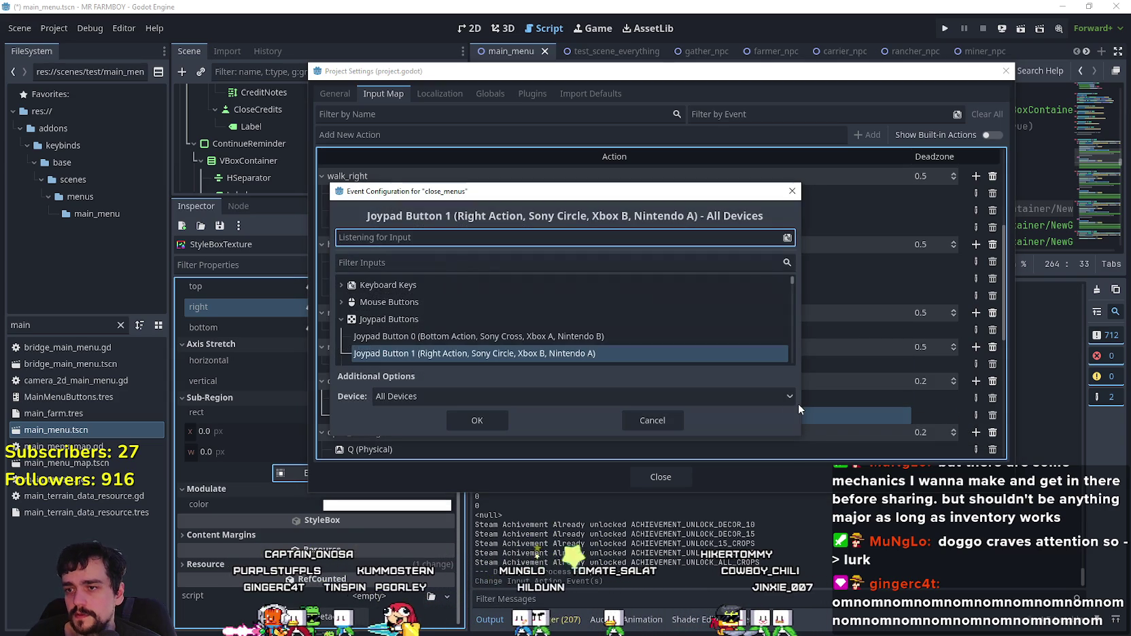
left_click(501, 421)
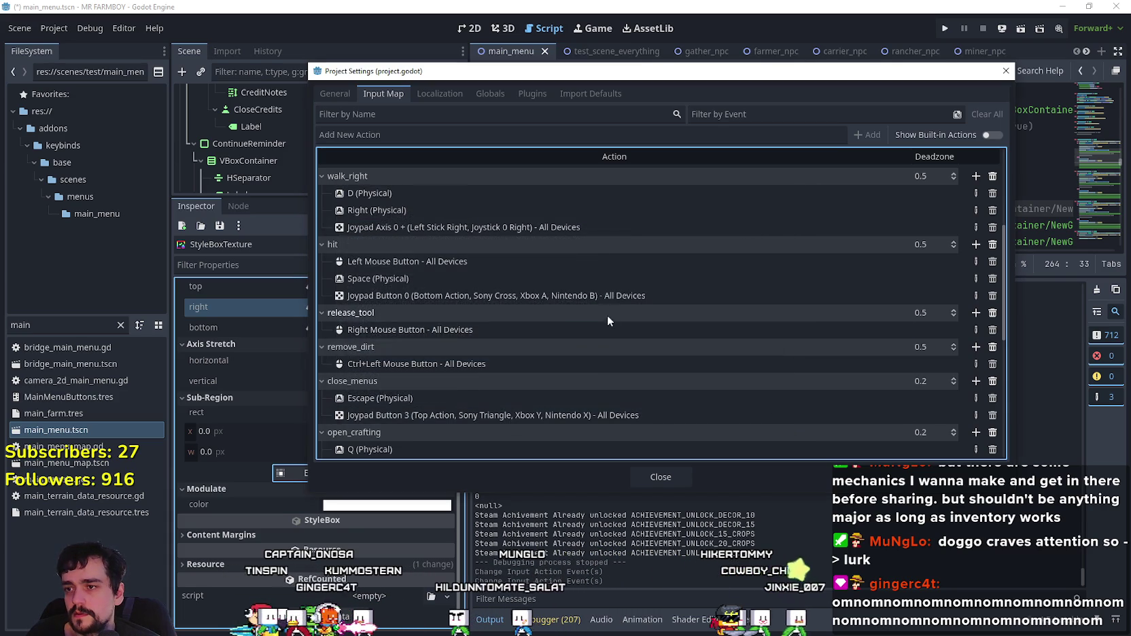
left_click(978, 315)
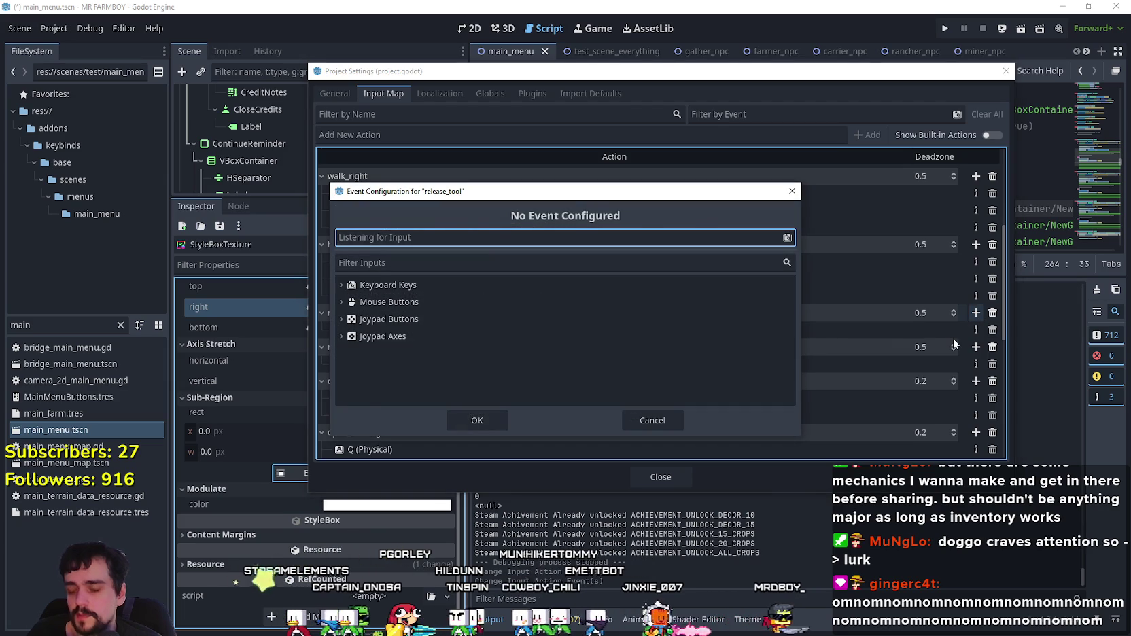
left_click(480, 421)
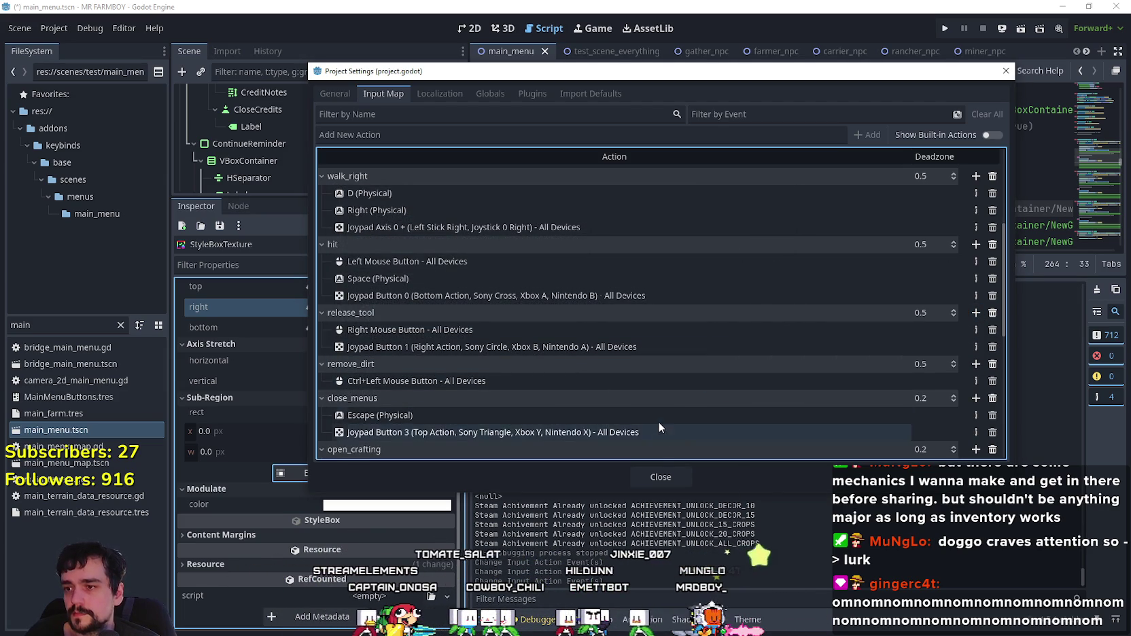
scroll(560, 390, "down", 2)
scroll(560, 386, "down", 2)
scroll(563, 387, "up", 4)
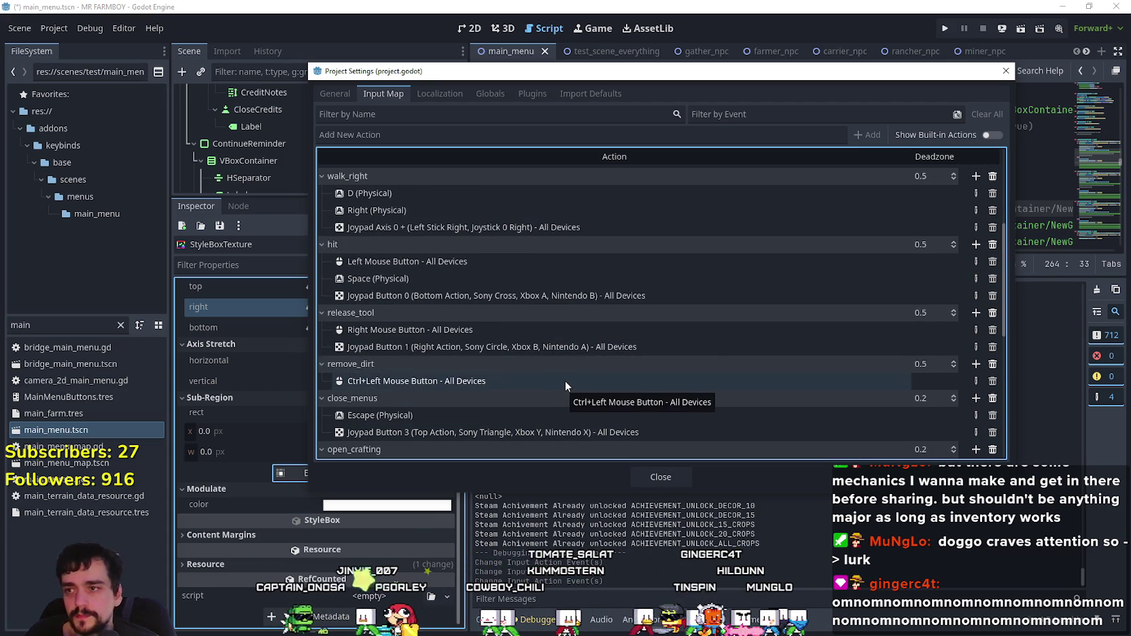
scroll(567, 380, "down", 6)
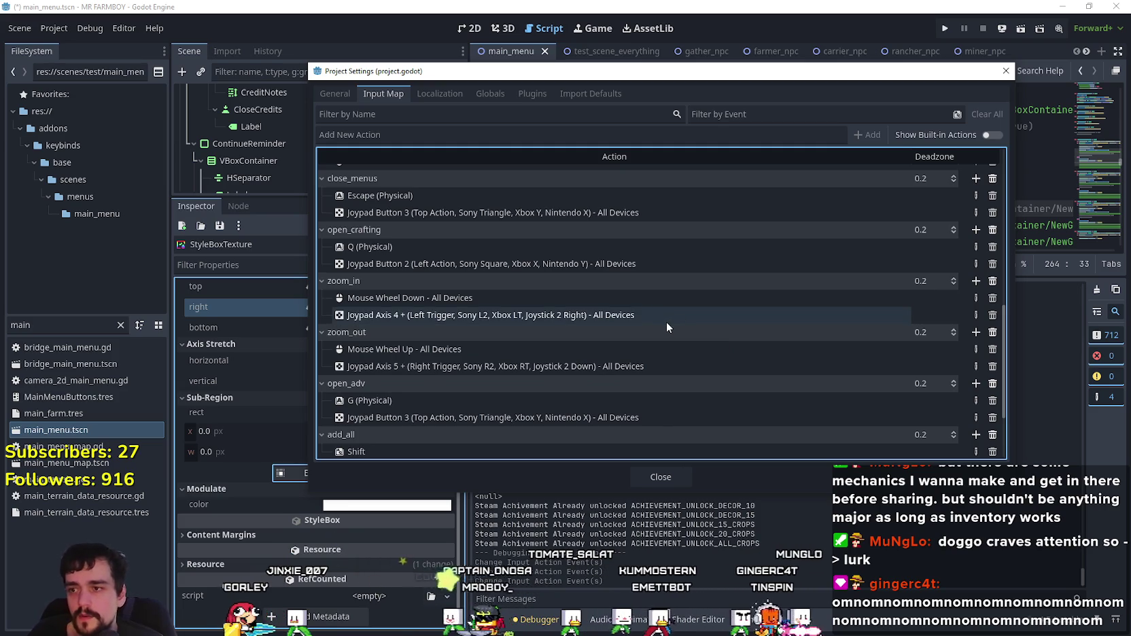
scroll(666, 322, "down", 2)
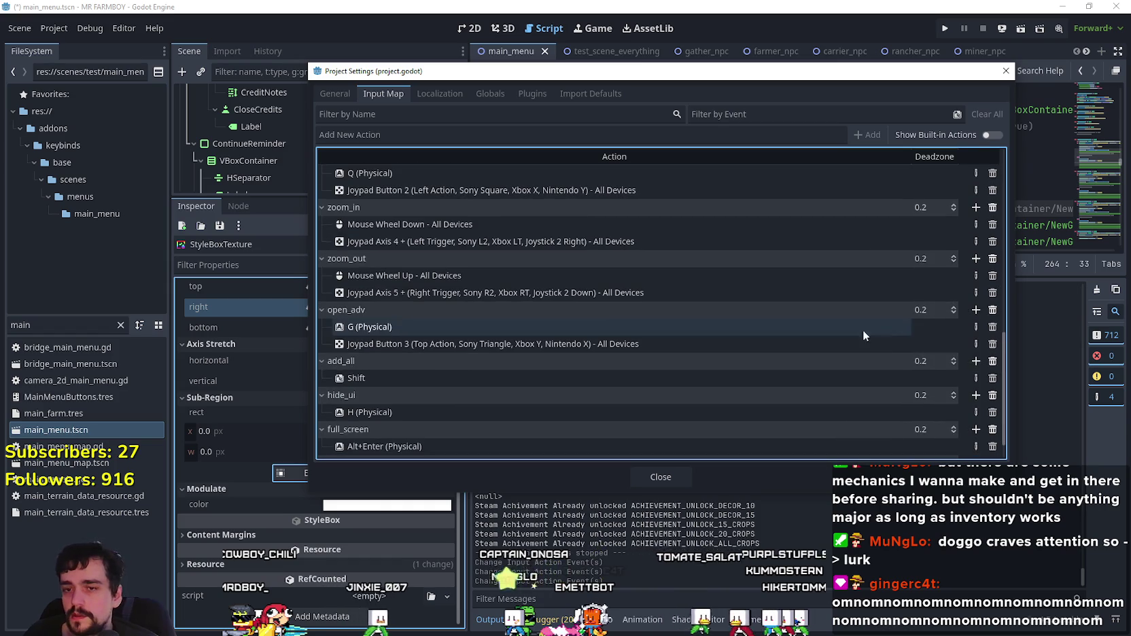
left_click(992, 345)
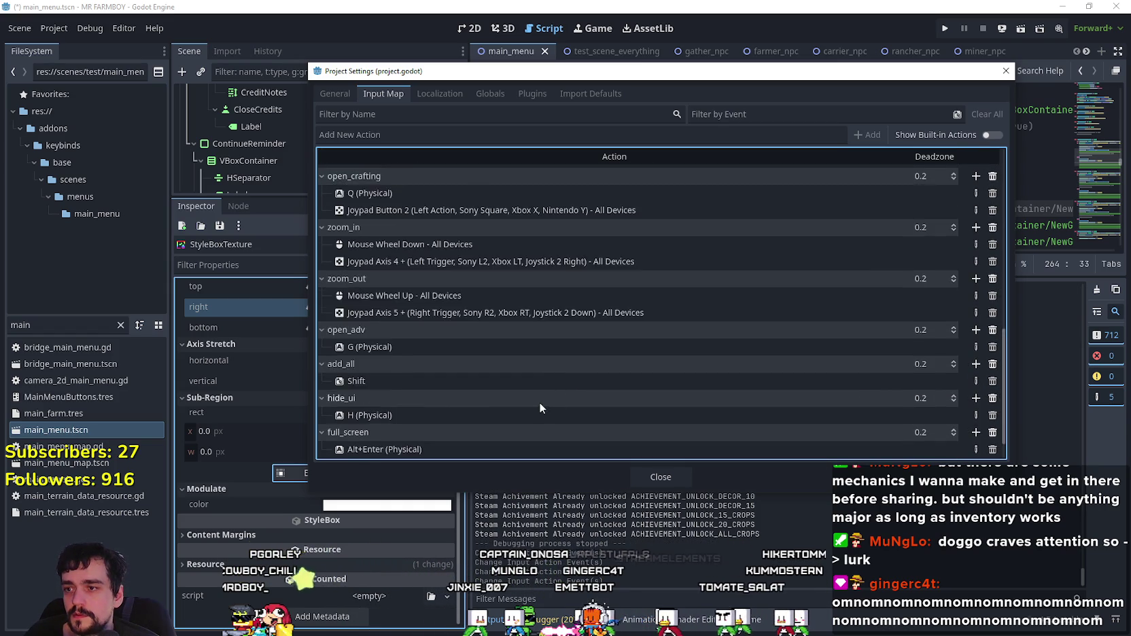
scroll(540, 397, "up", 10)
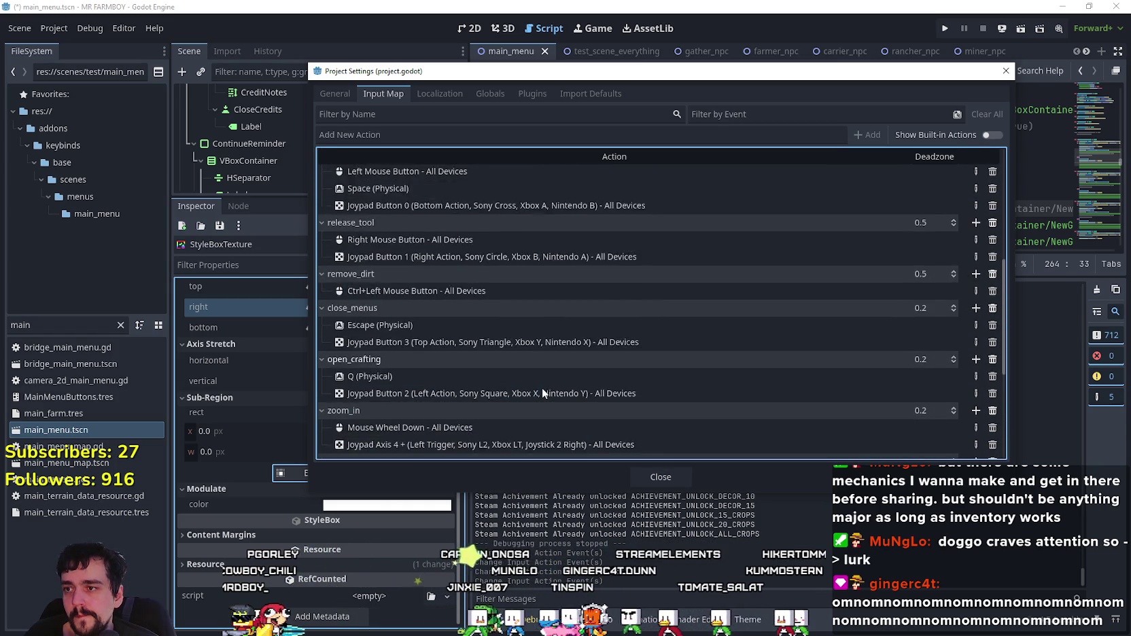
scroll(541, 387, "up", 5)
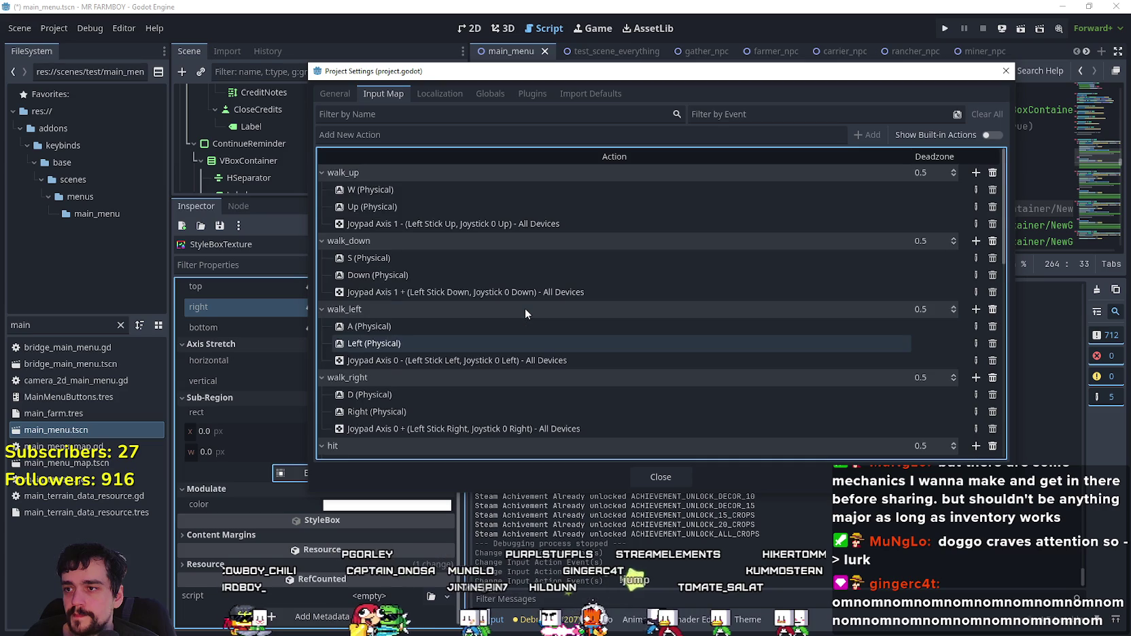
scroll(475, 251, "down", 5)
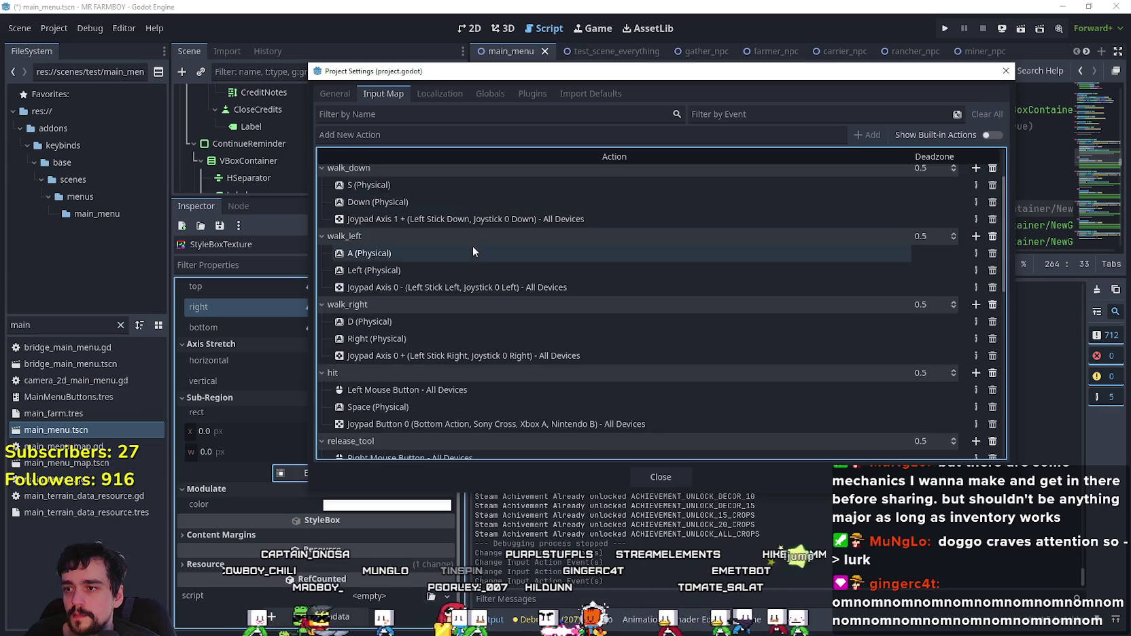
scroll(457, 279, "down", 4)
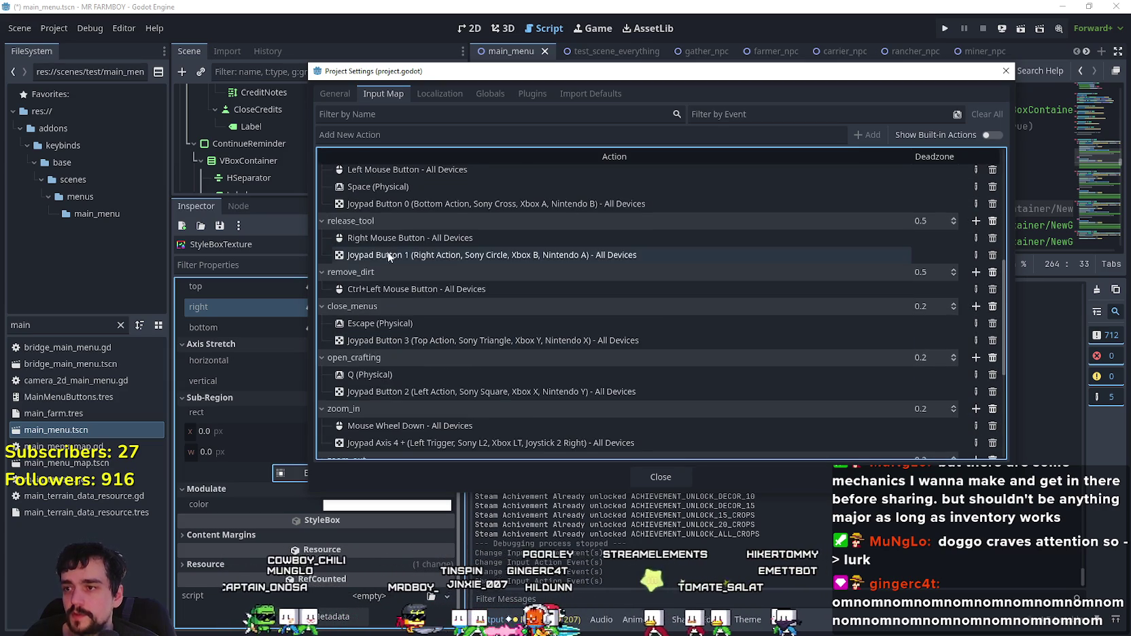
scroll(397, 380, "down", 3)
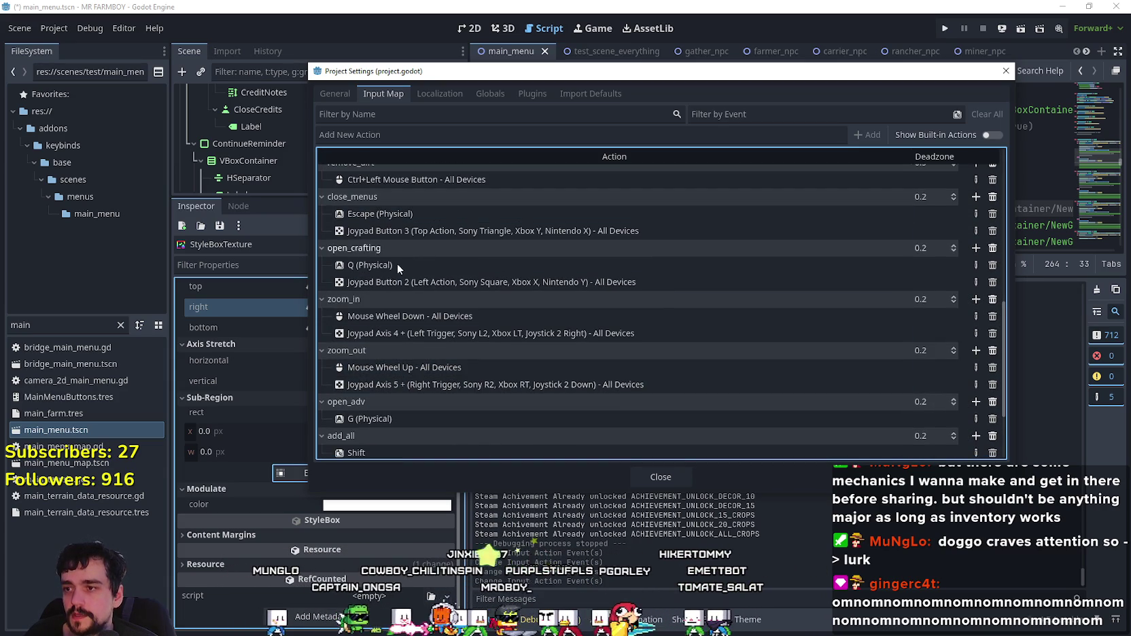
scroll(444, 382, "down", 2)
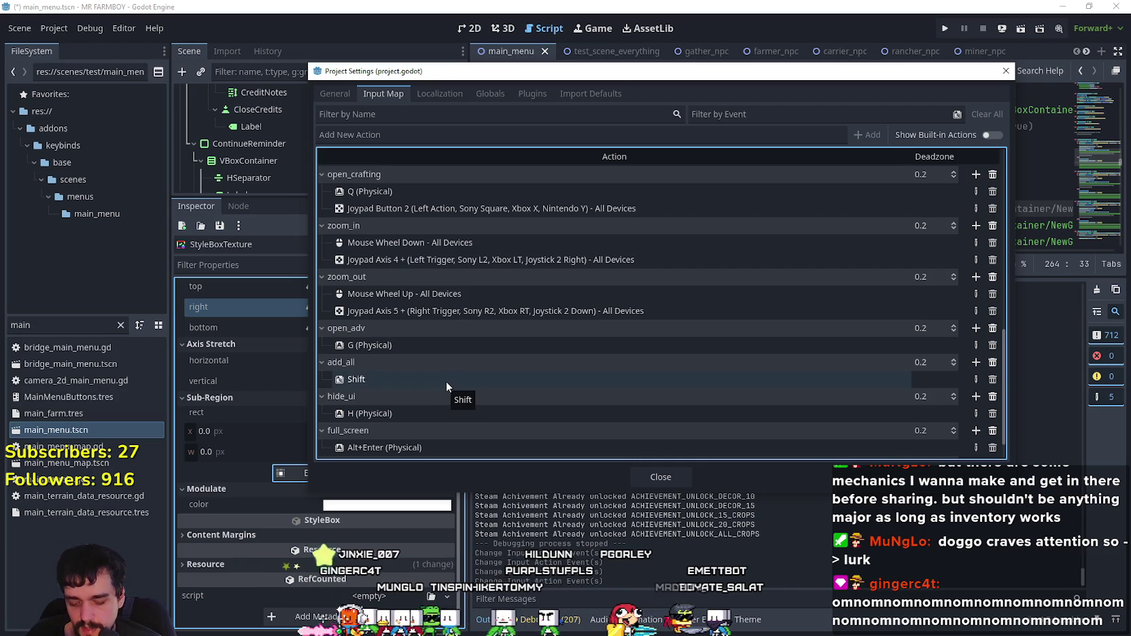
scroll(481, 330, "up", 2)
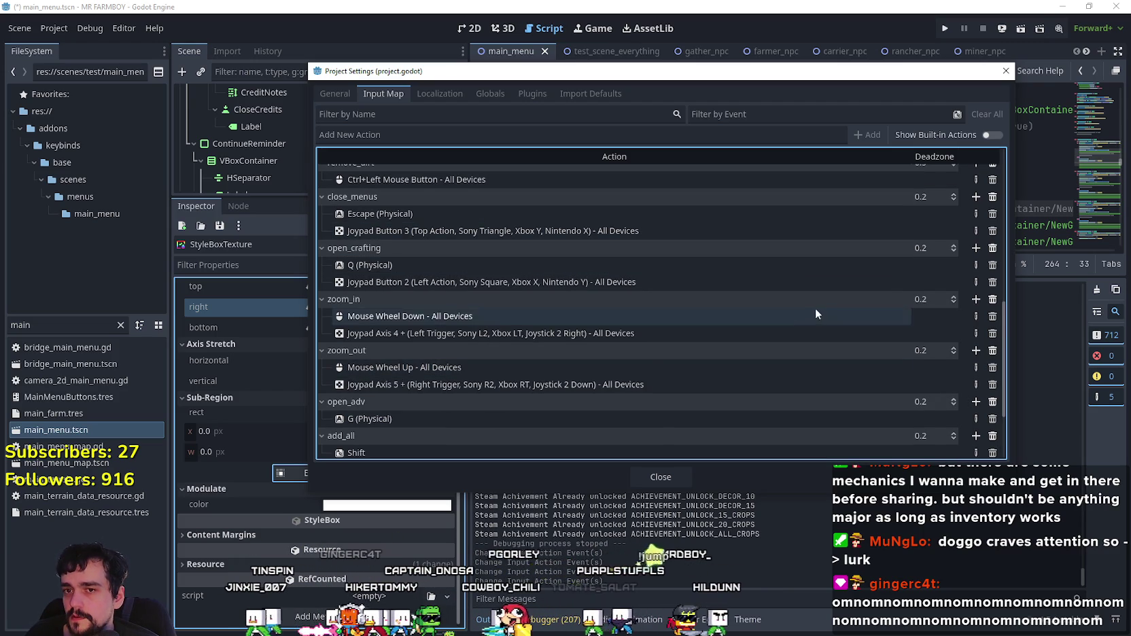
scroll(530, 349, "down", 1)
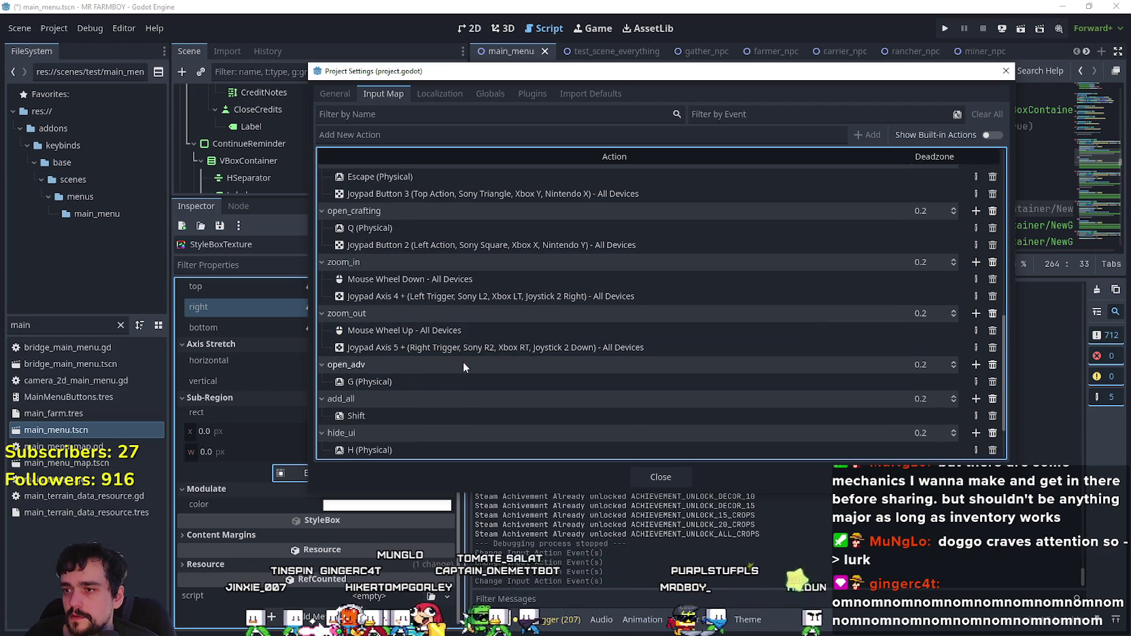
scroll(461, 294, "up", 2)
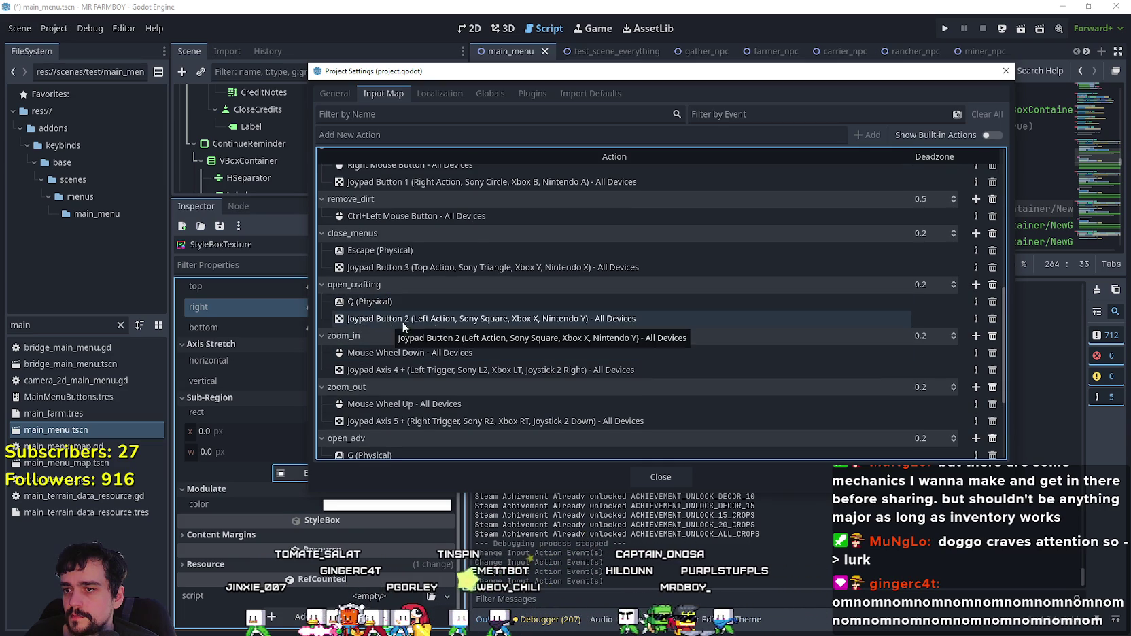
left_click(556, 324)
scroll(556, 324, "down", 2)
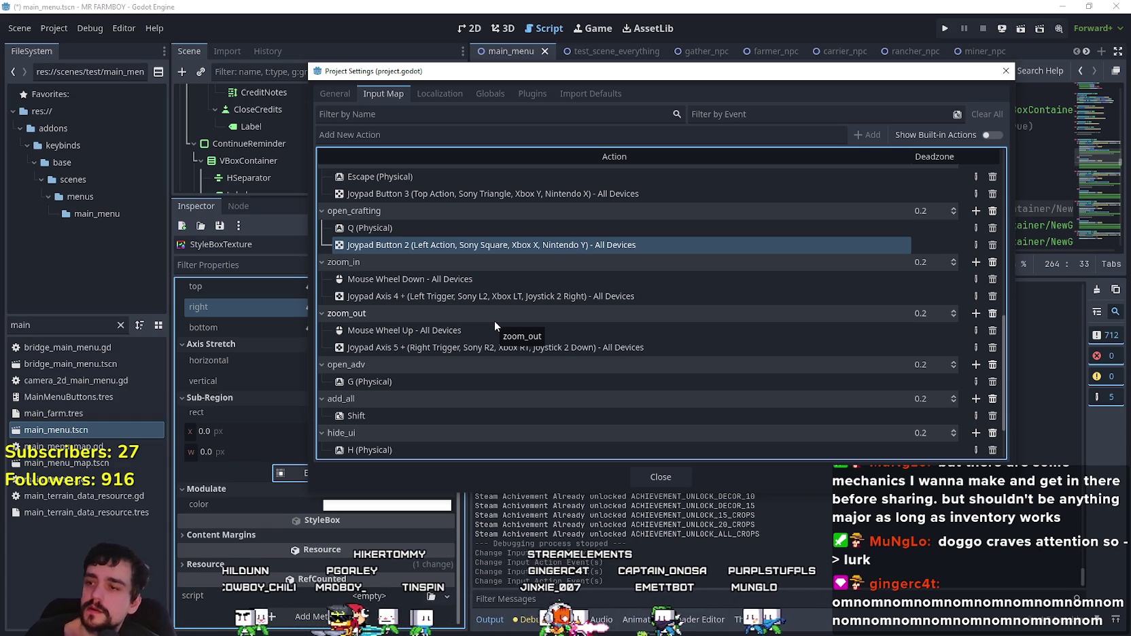
scroll(686, 346, "down", 1)
scroll(643, 358, "up", 2)
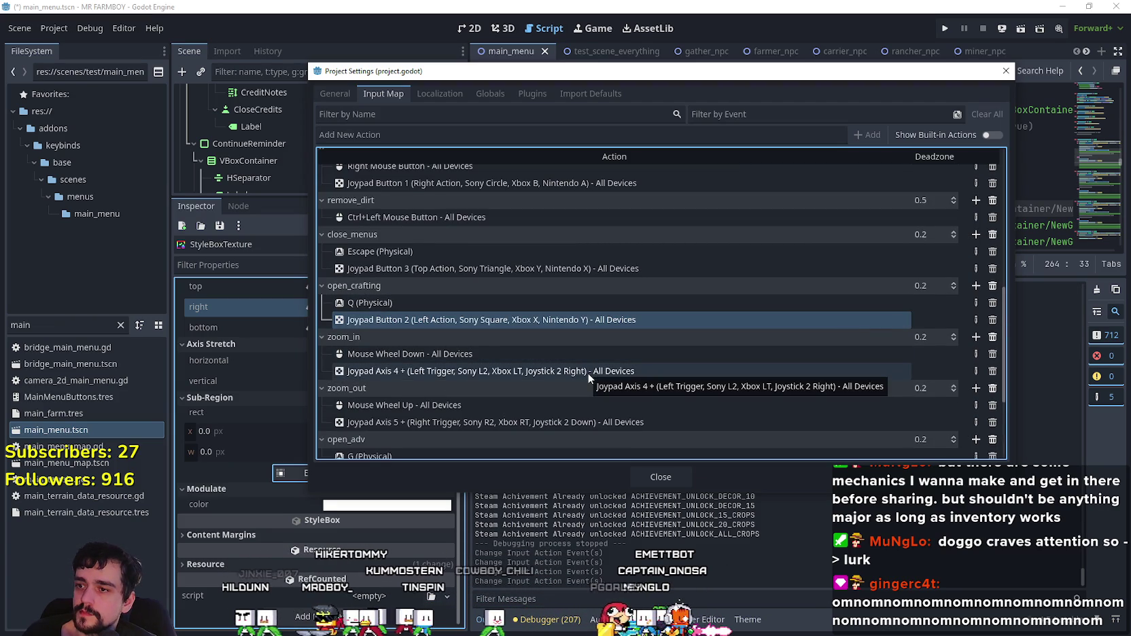
scroll(526, 388, "down", 2)
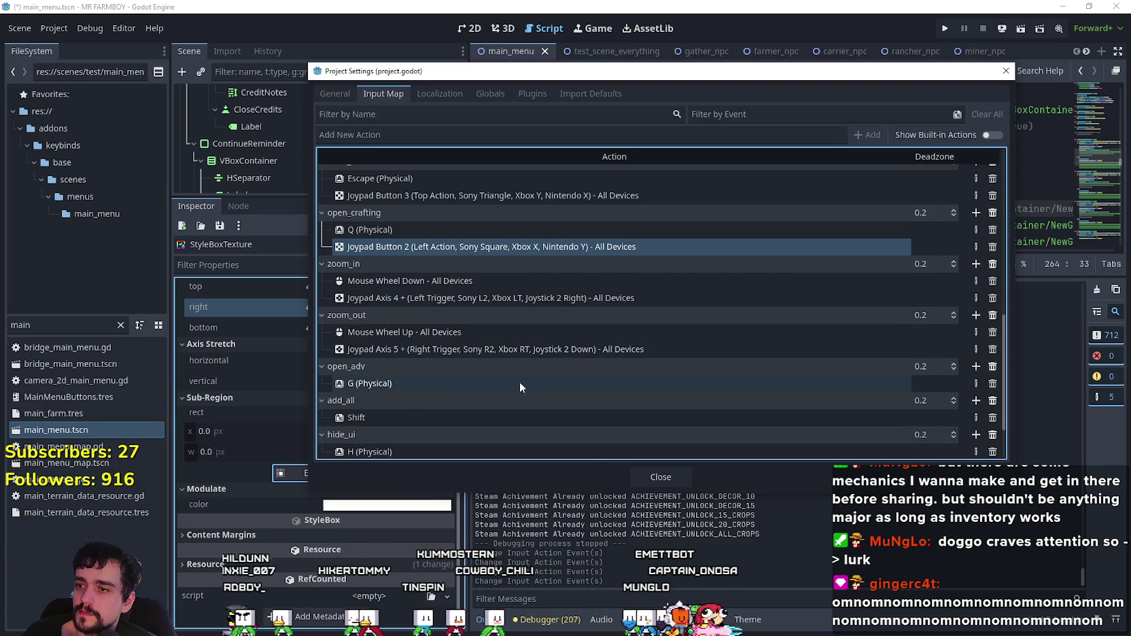
Step: Add Joypad Button 3 (Triangle / Xbox Y) as open_adv's controller binding
left_click(975, 366)
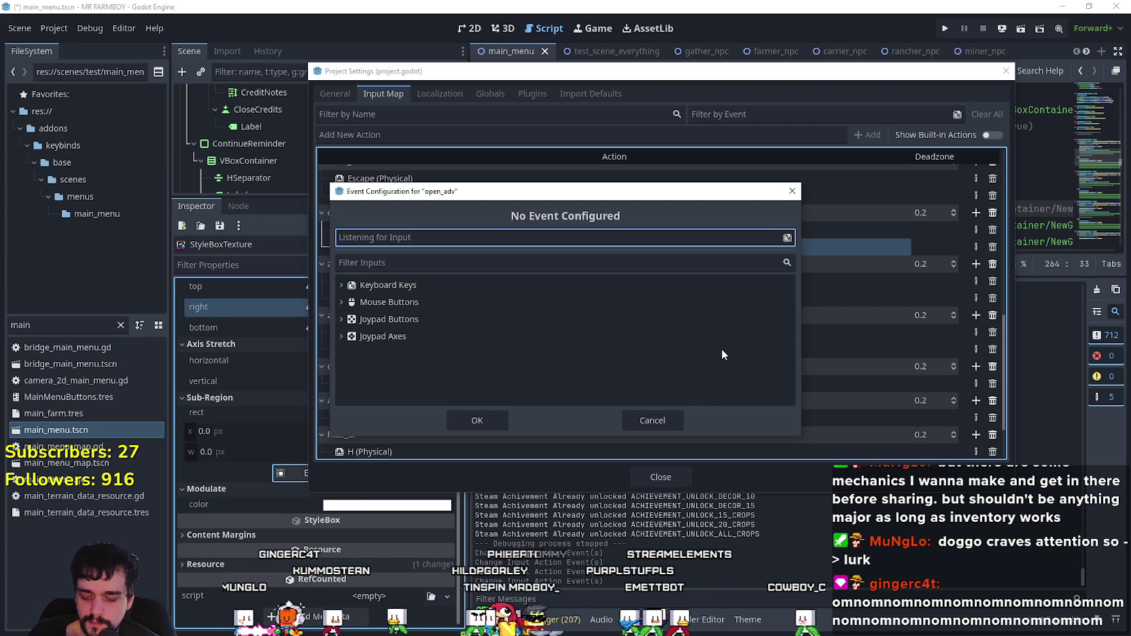
left_click(642, 420)
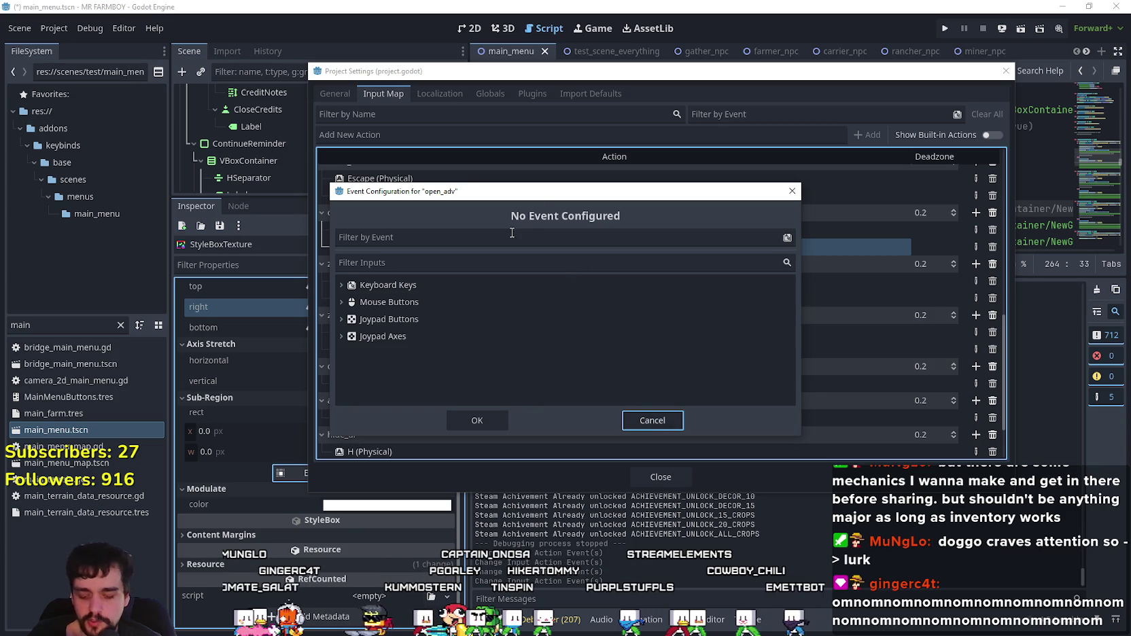
left_click(581, 233)
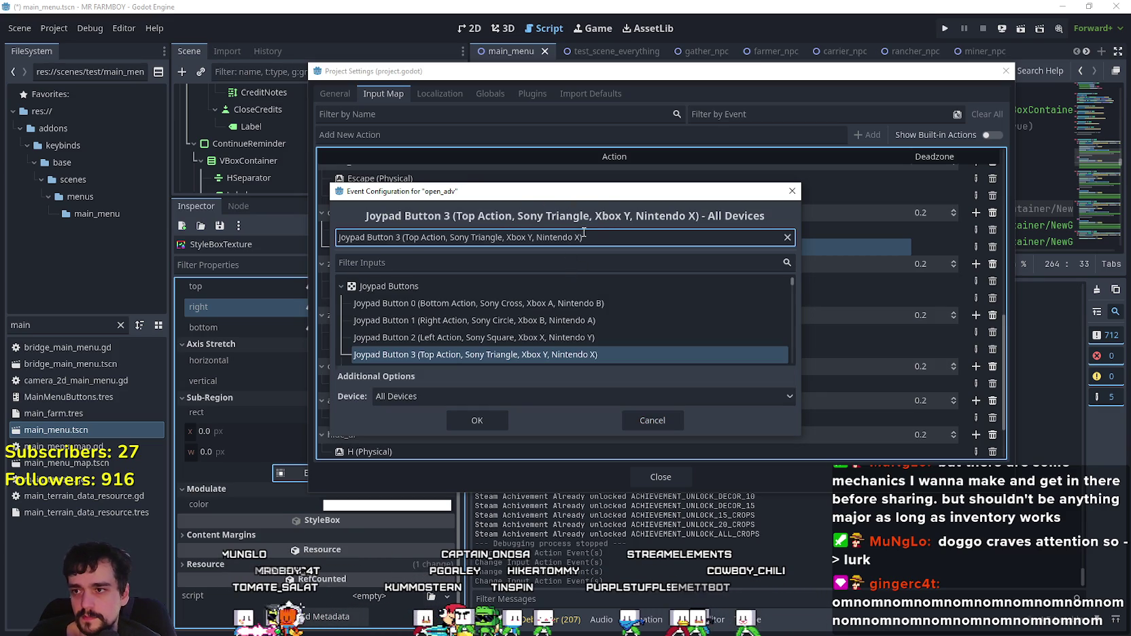
left_click(481, 415)
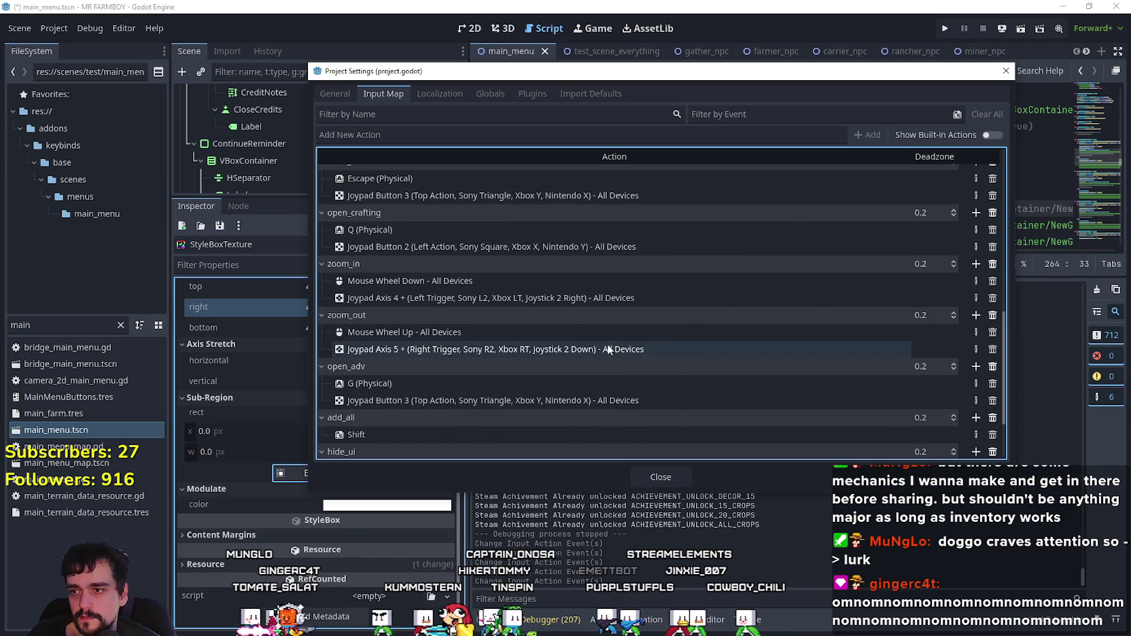
scroll(660, 391, "up", 3)
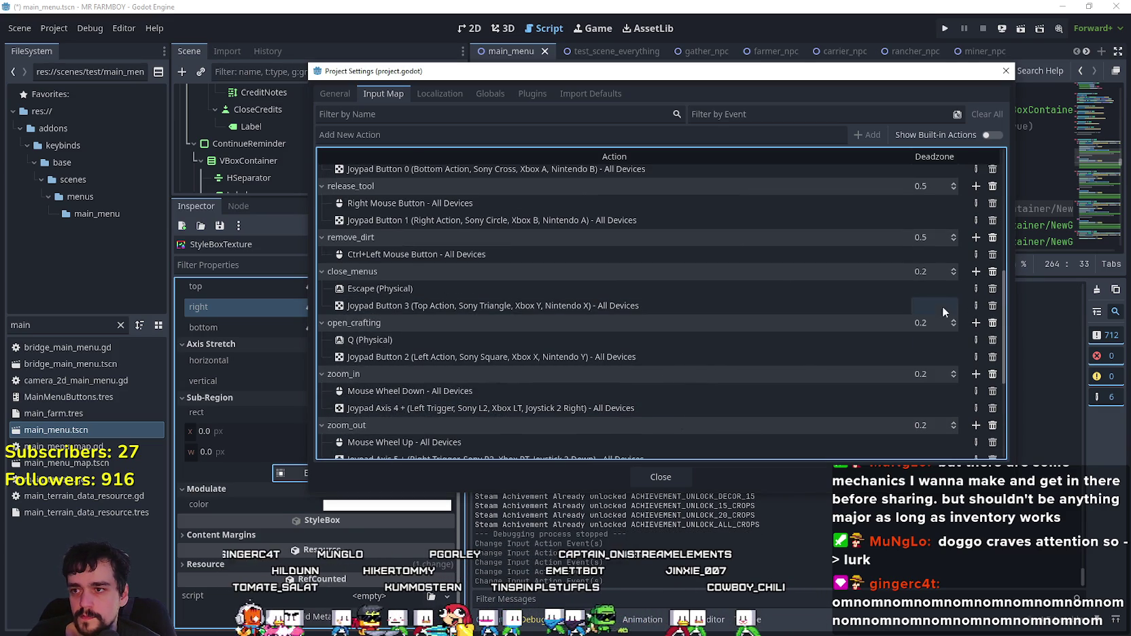
left_click(973, 306)
Step: Set close_menus to Joypad Button 4 (Back) and hide_ui's H binding to Start
key("Down")
left_click(477, 420)
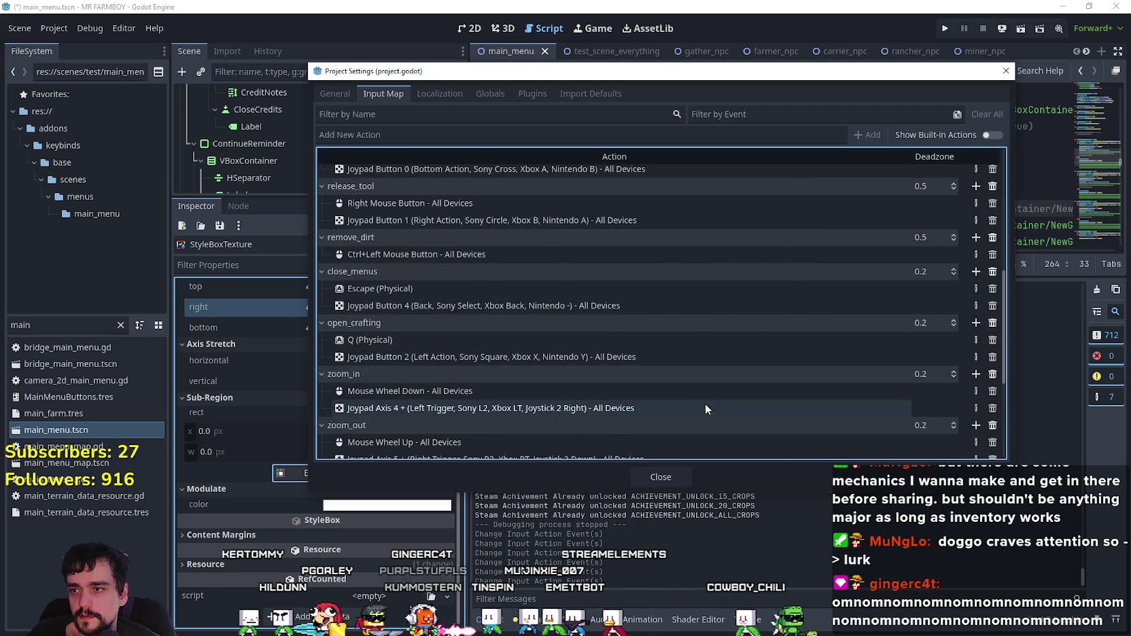
scroll(521, 334, "down", 1)
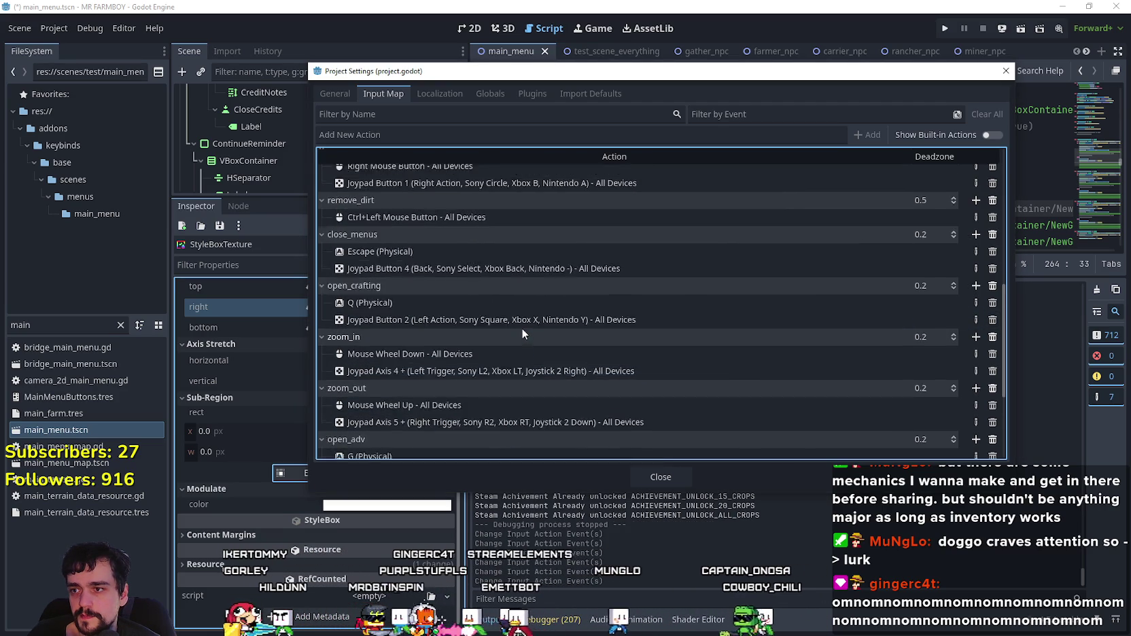
scroll(585, 393, "down", 4)
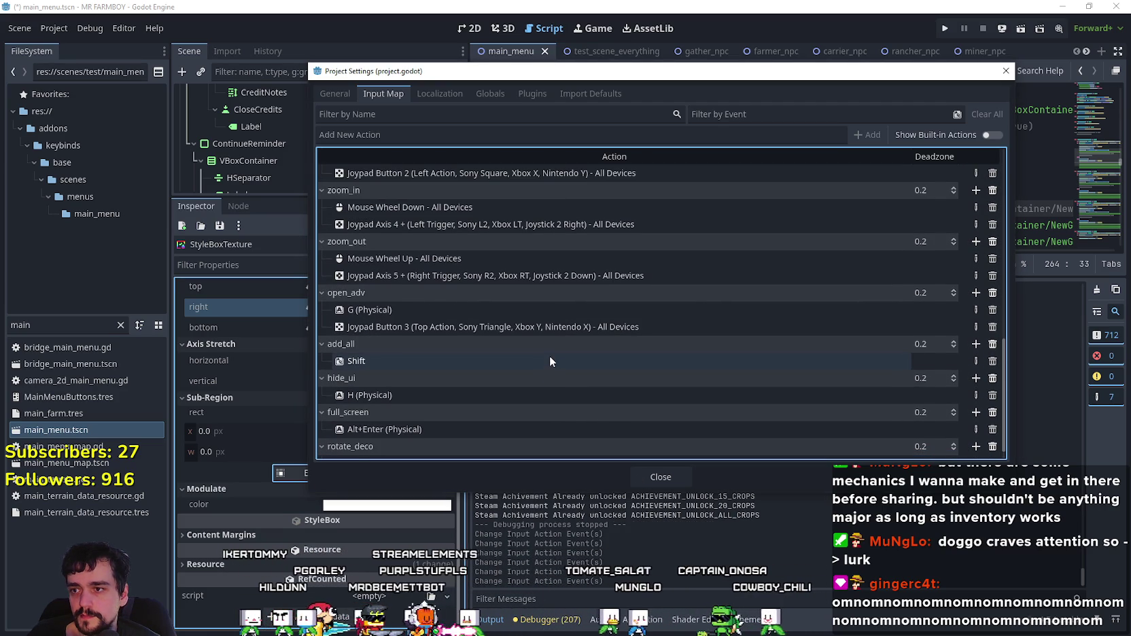
scroll(550, 355, "down", 1)
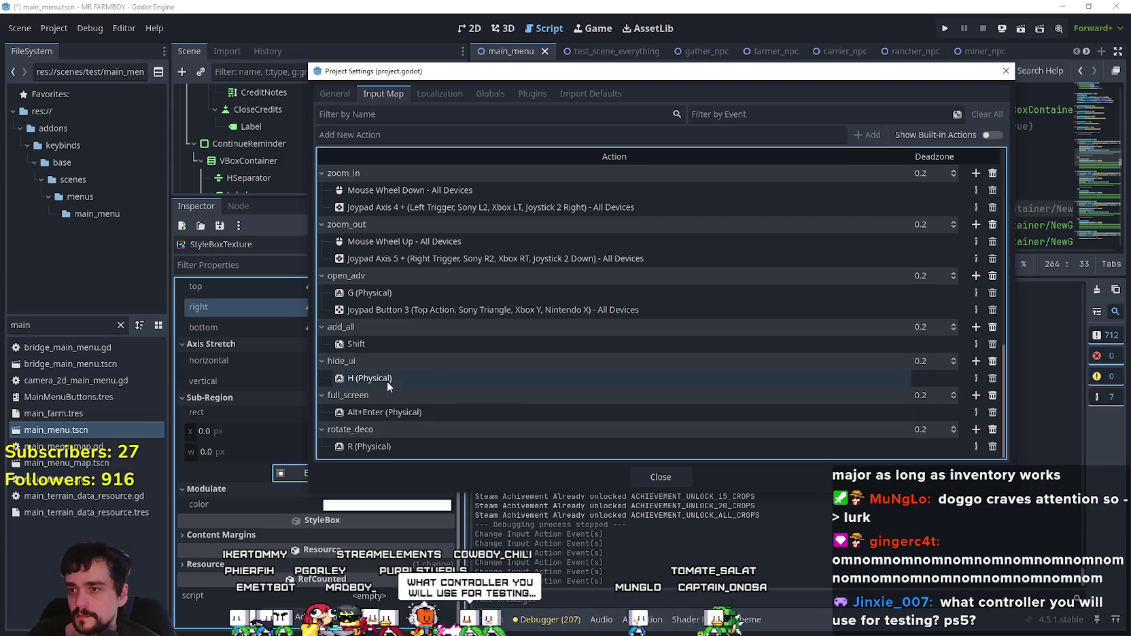
left_click(979, 377)
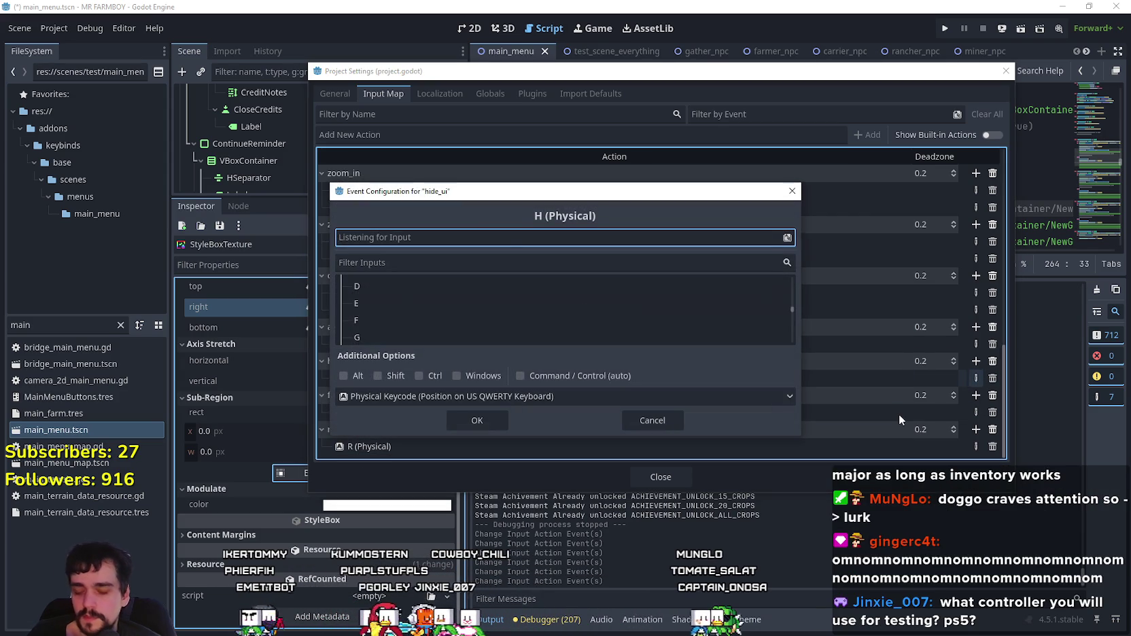
left_click(500, 415)
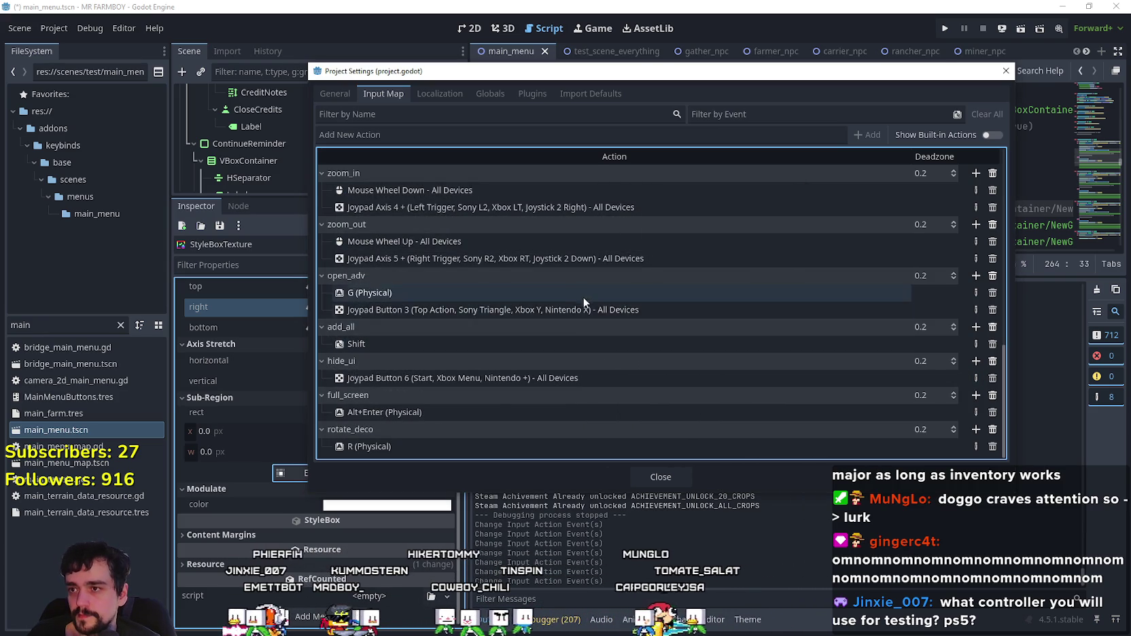
Step: Map zoom_in and zoom_out to the left and right shoulders, and add_all to the left trigger
scroll(581, 306, "up", 5)
scroll(589, 318, "down", 3)
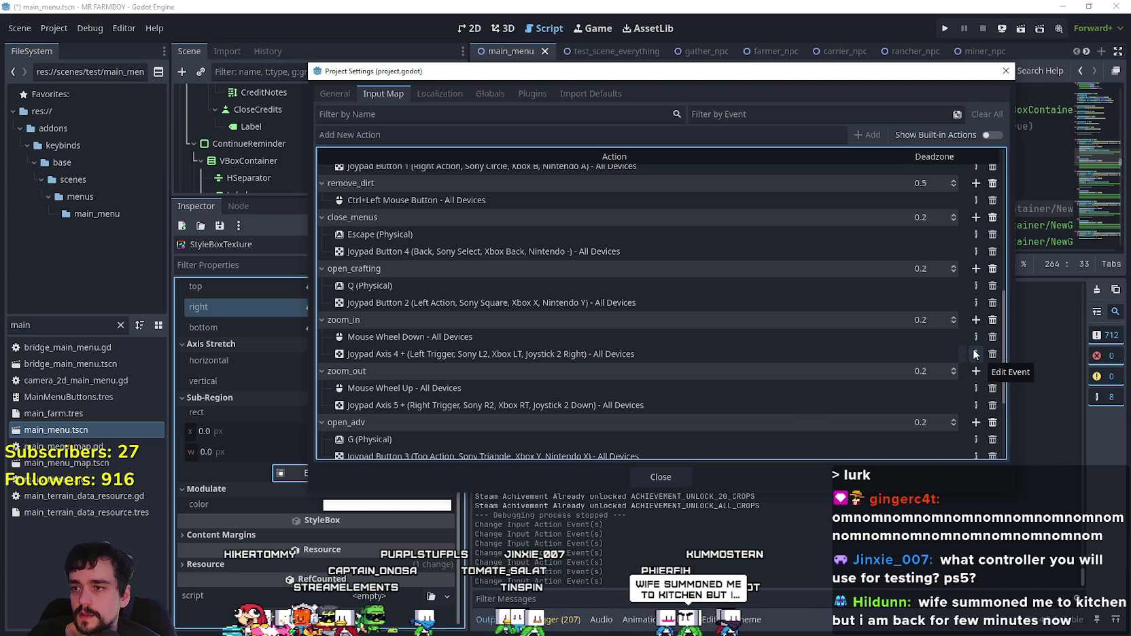
left_click(975, 354)
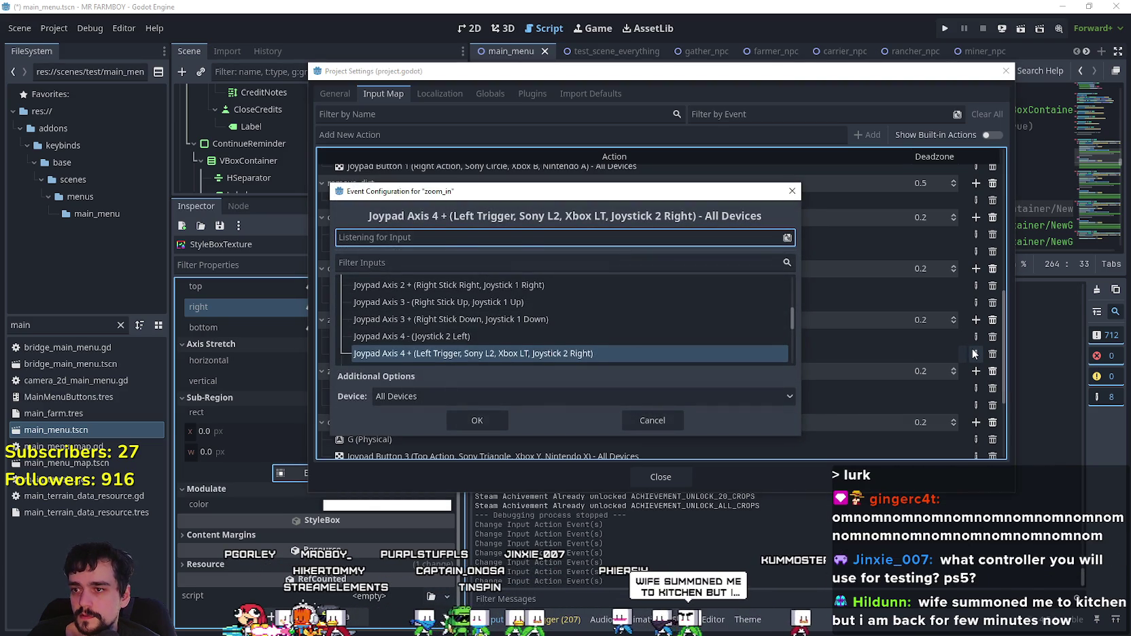
left_click(477, 420)
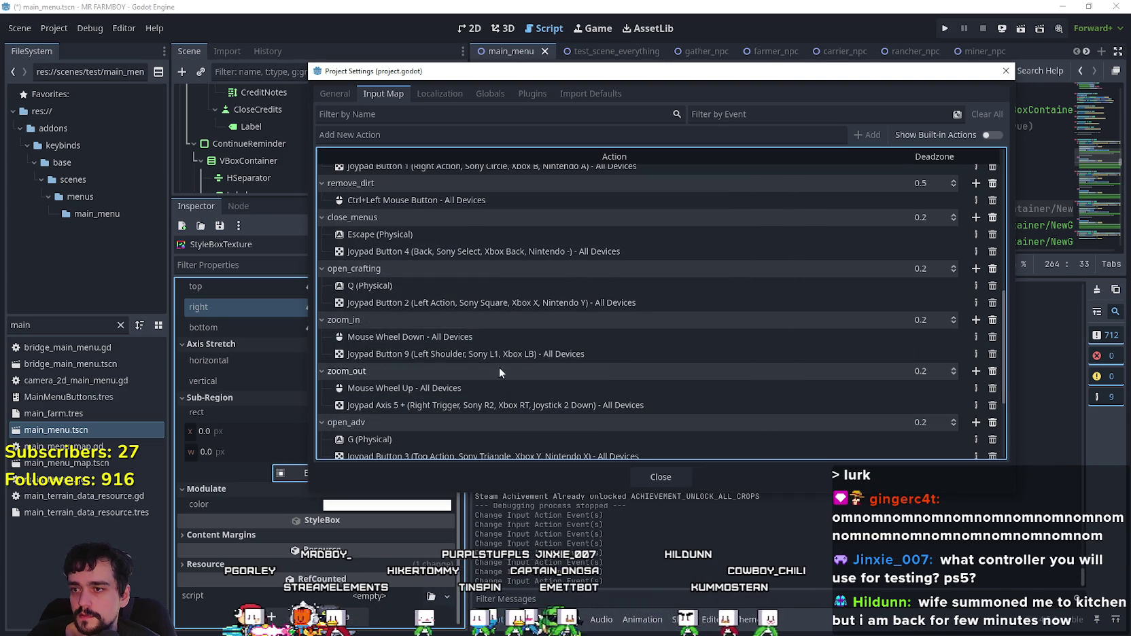
left_click(976, 406)
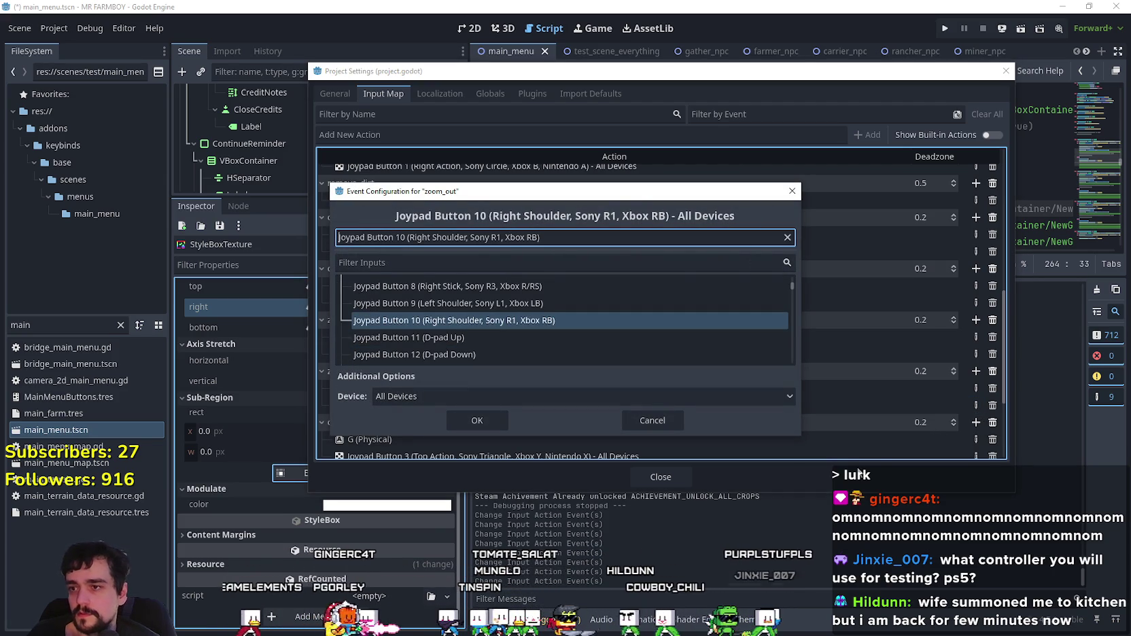
left_click(477, 420)
scroll(558, 380, "down", 5)
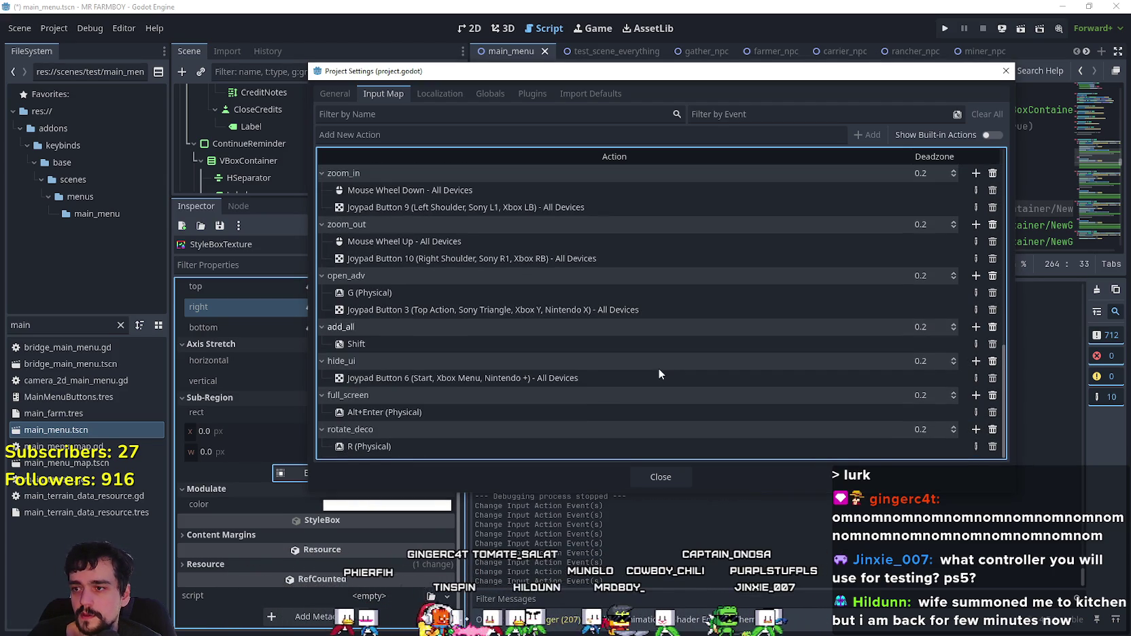
left_click(976, 342)
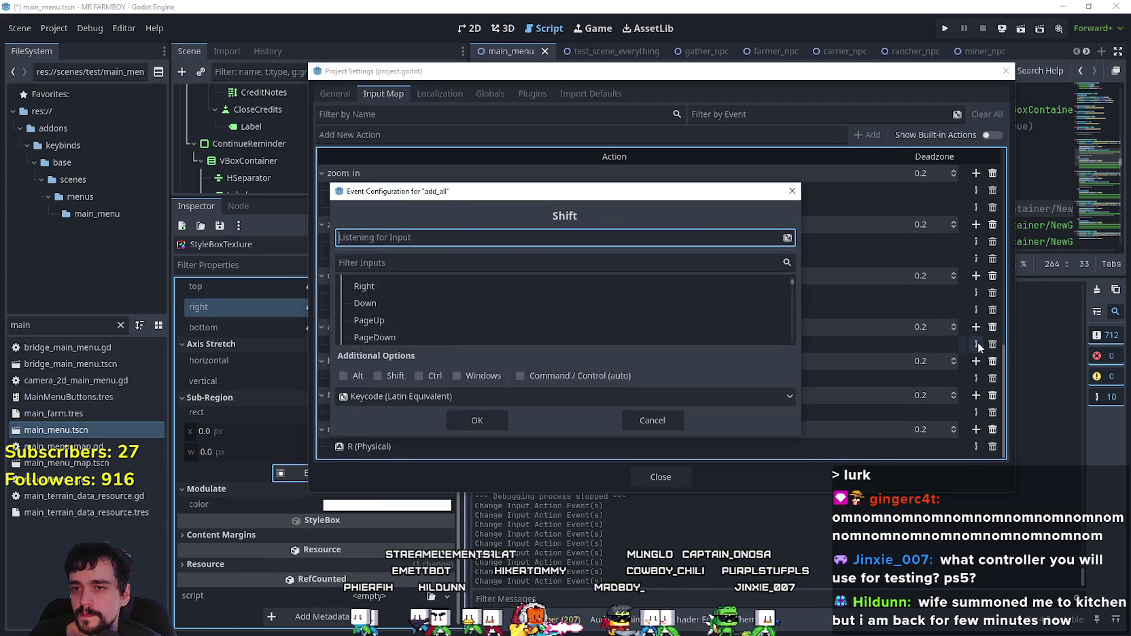
left_click(467, 421)
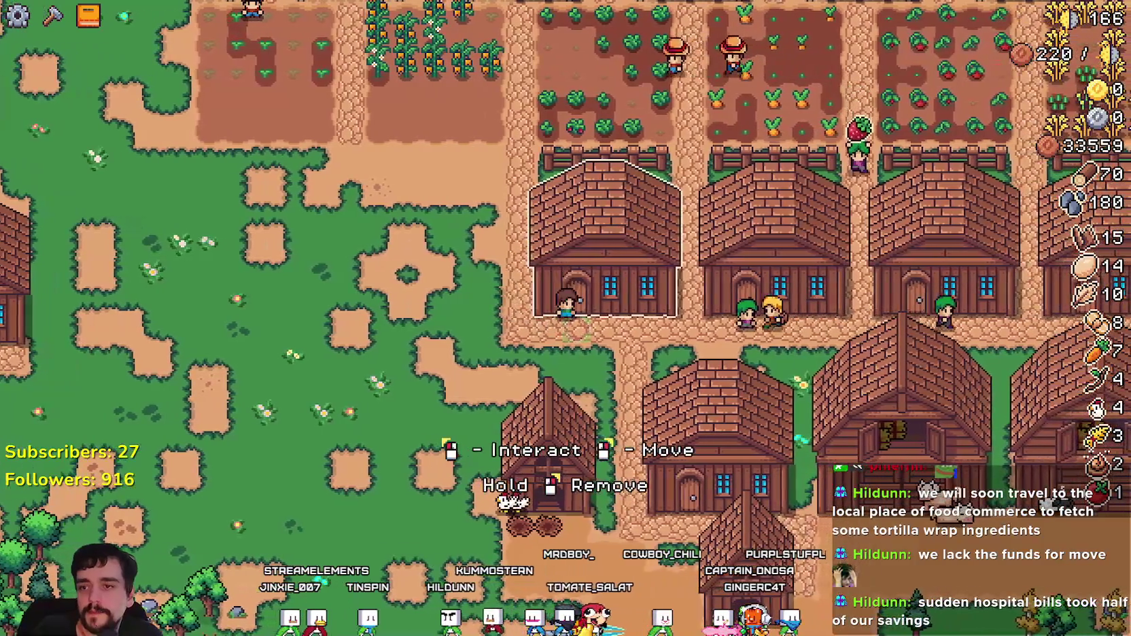
Step: Open and close the warehouse inventory and upgrades a few times
left_click(605, 238)
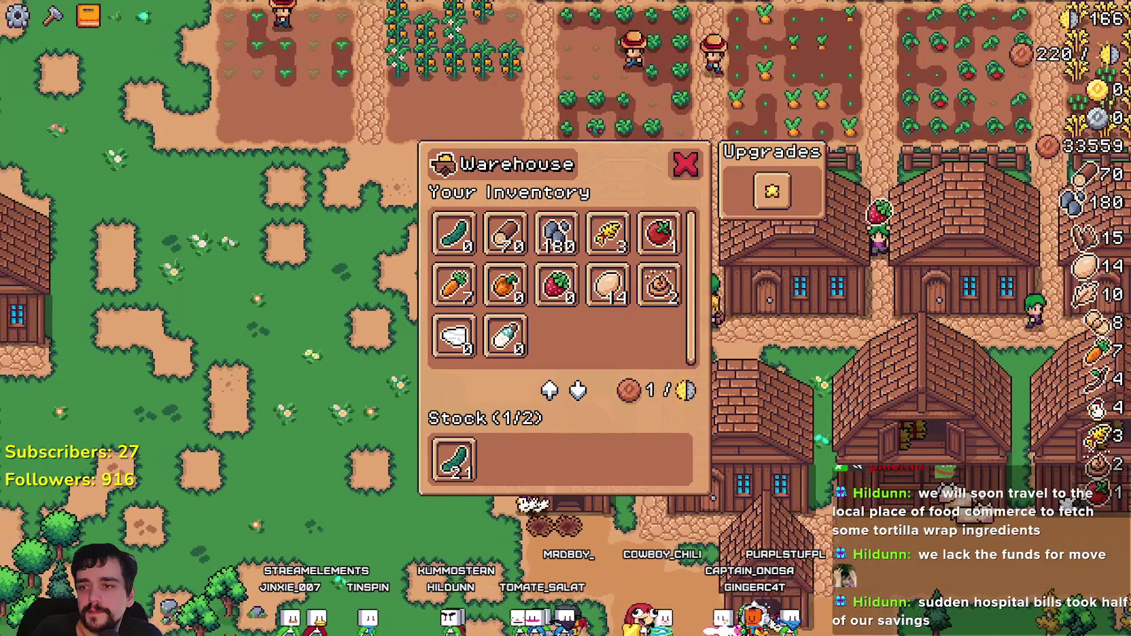
key("Escape")
left_click(605, 231)
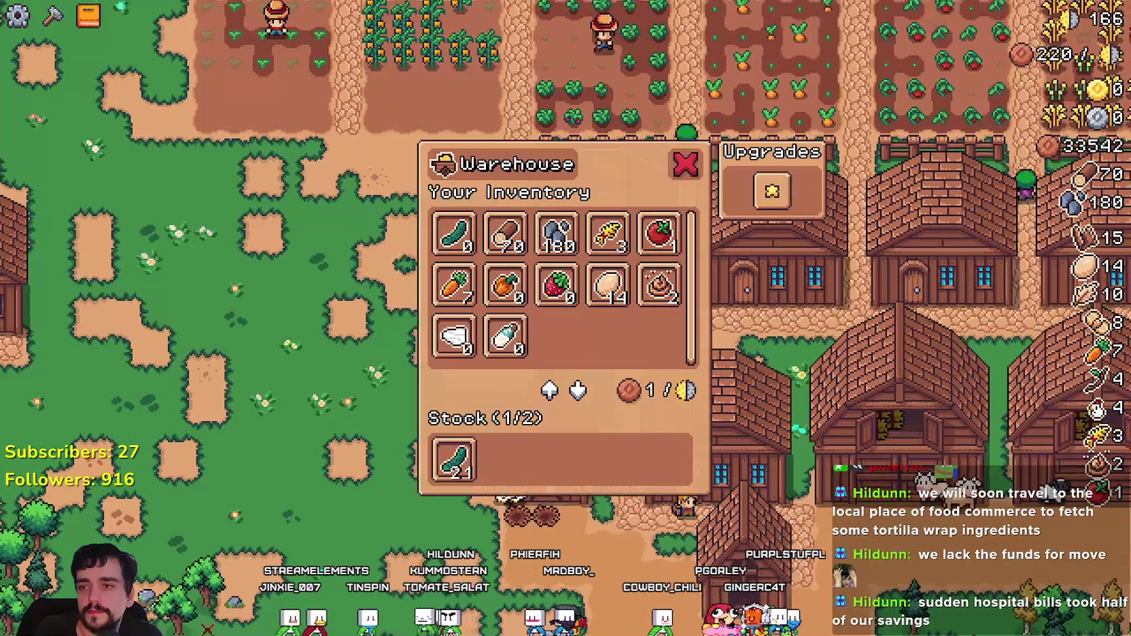
key("Escape")
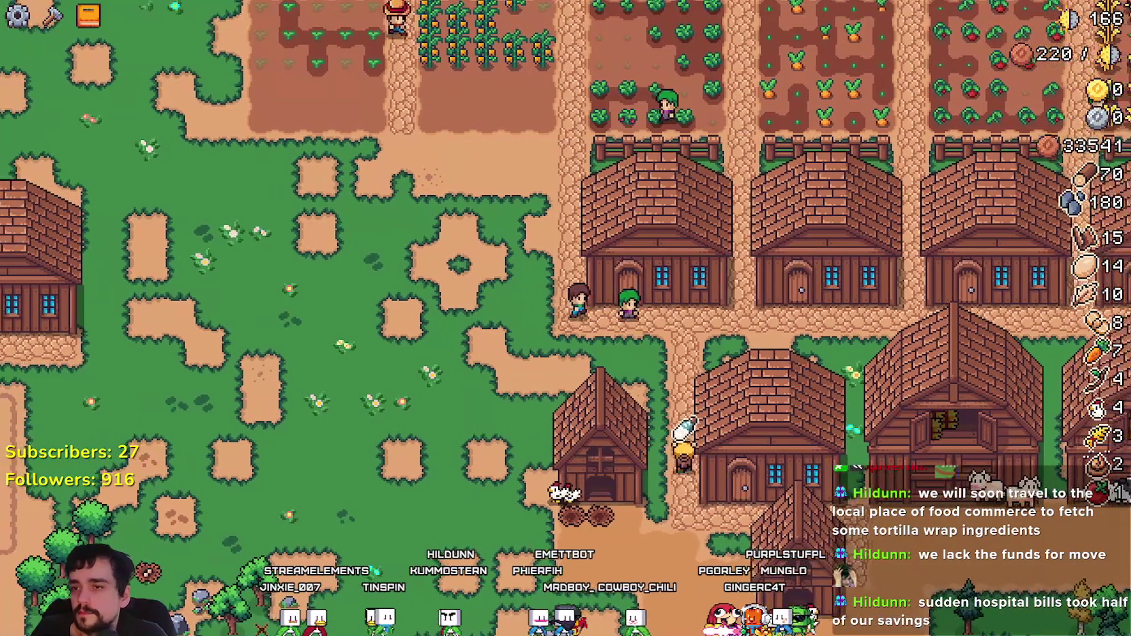
left_click(625, 231)
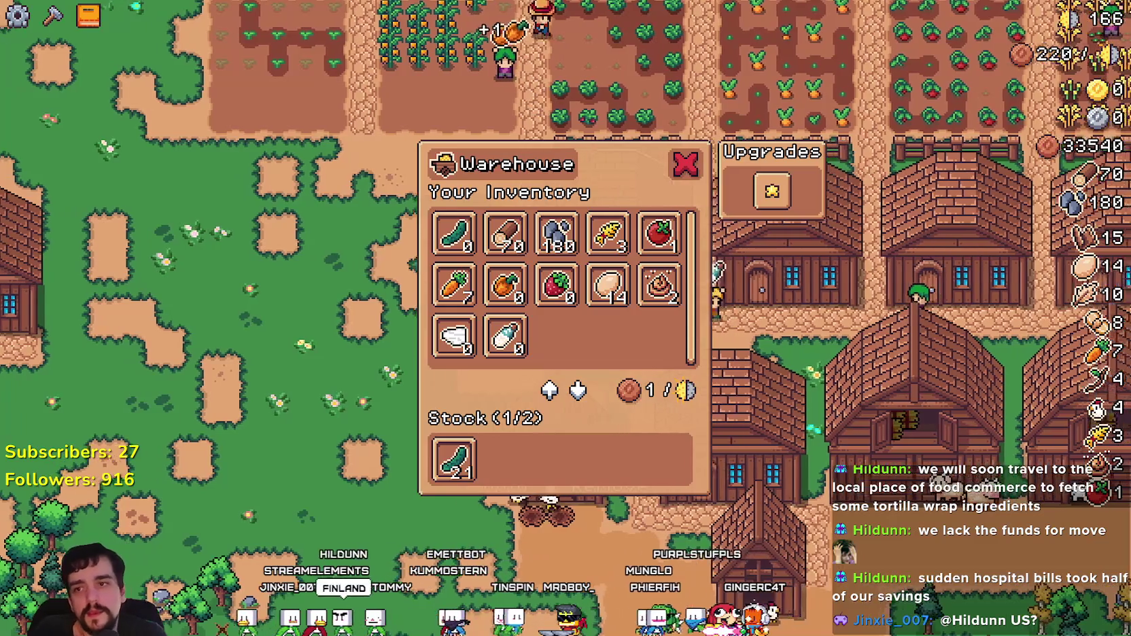
key("Escape")
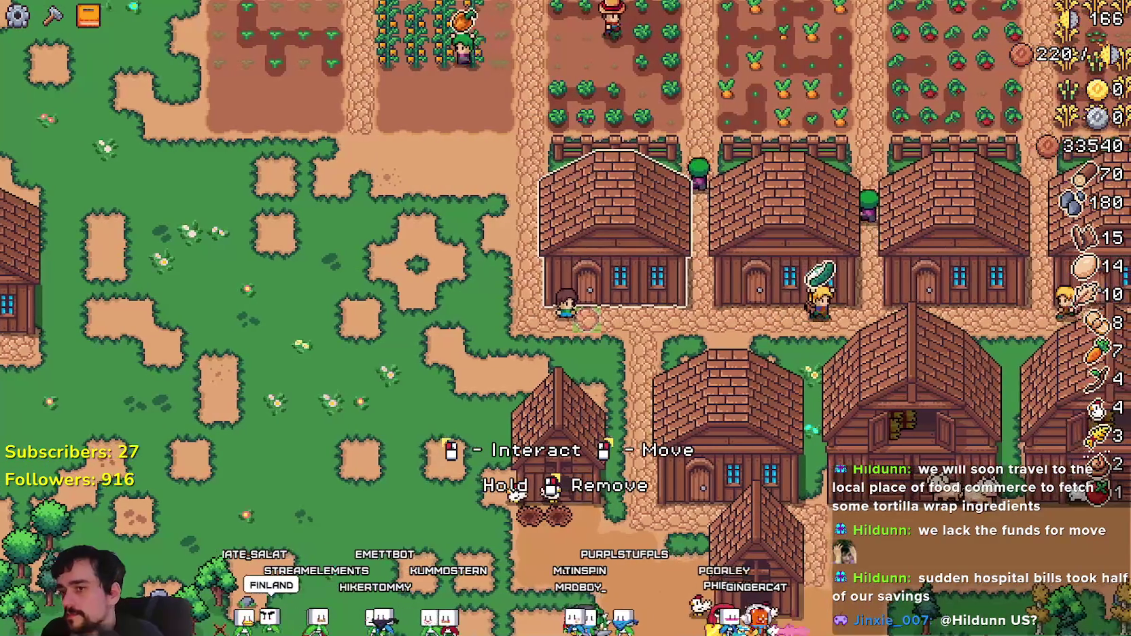
Step: Pick up and reposition the house, then walk the farmer into the meadow
right_click(551, 231)
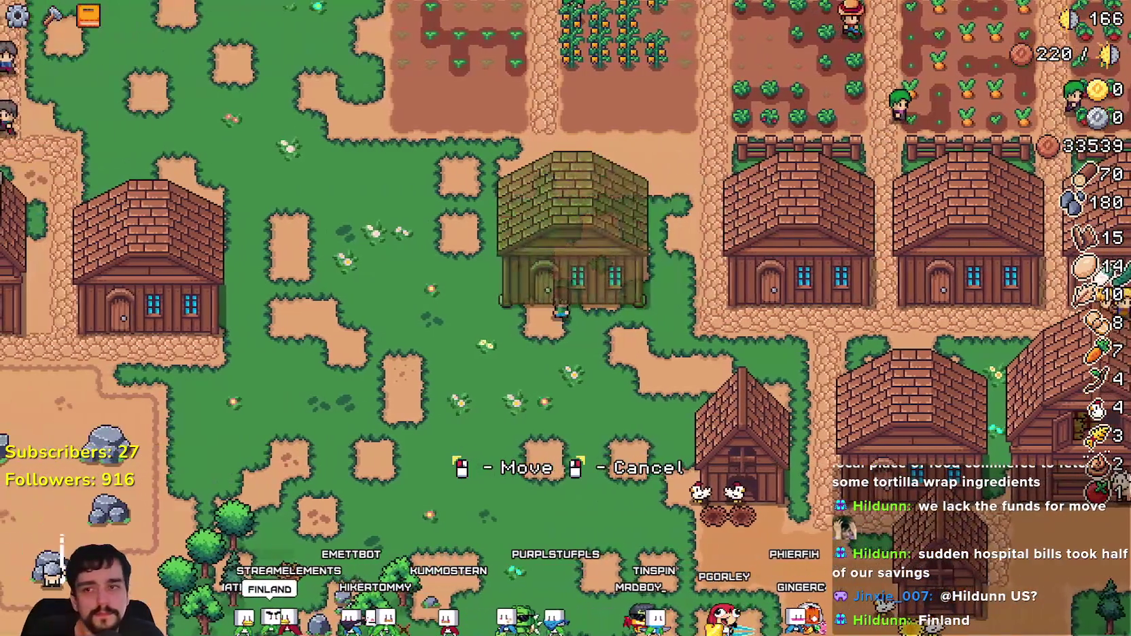
left_click(576, 231)
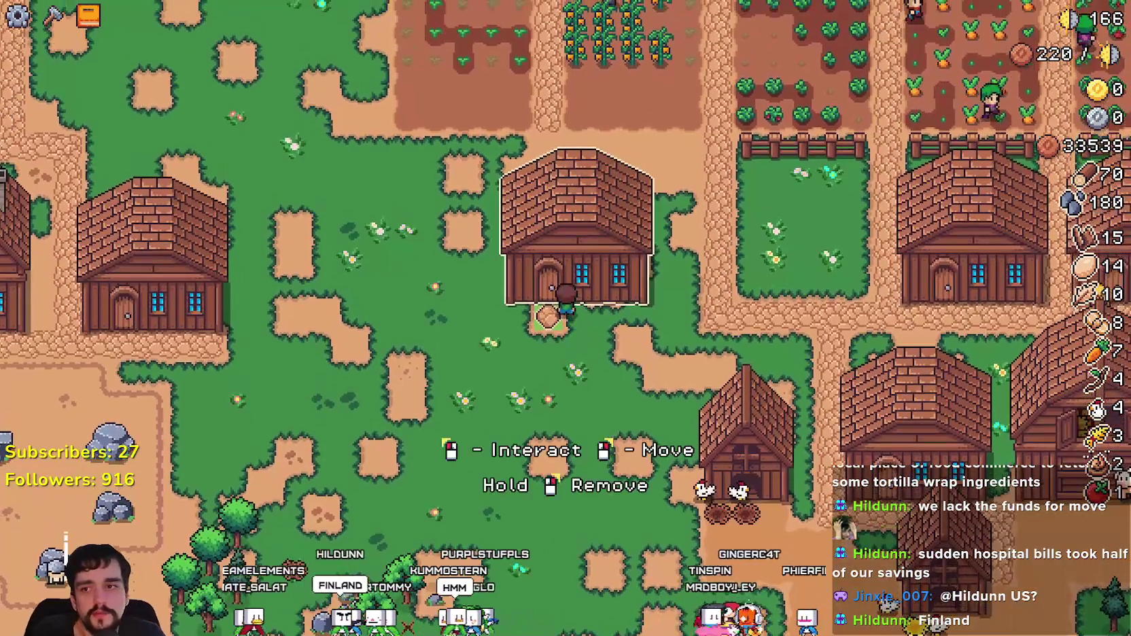
right_click(576, 231)
key("d")
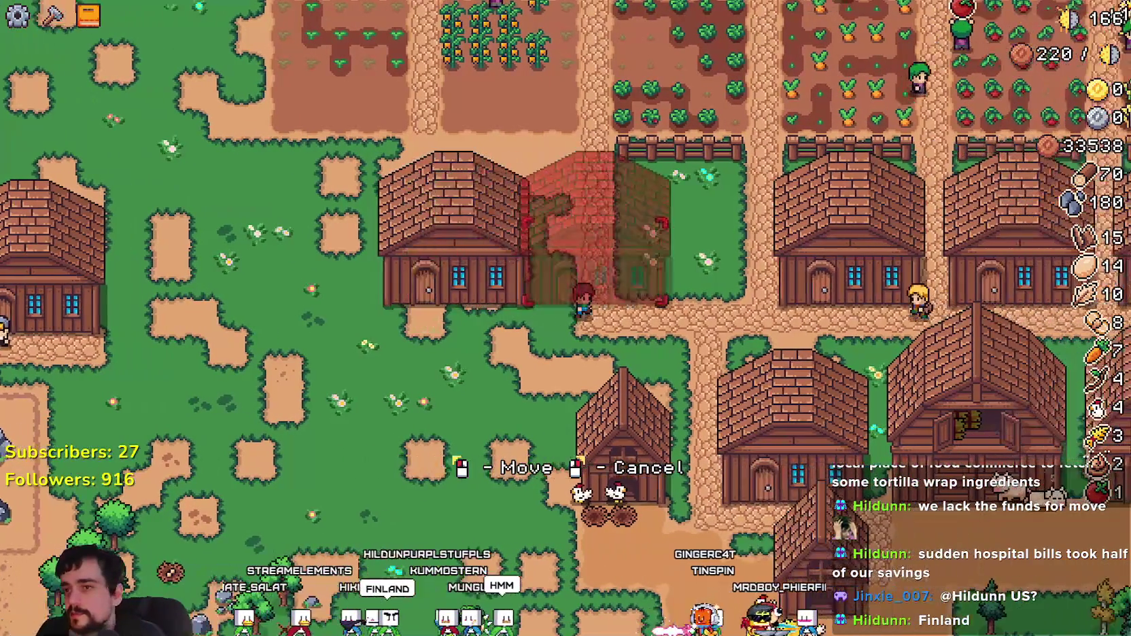
key("w")
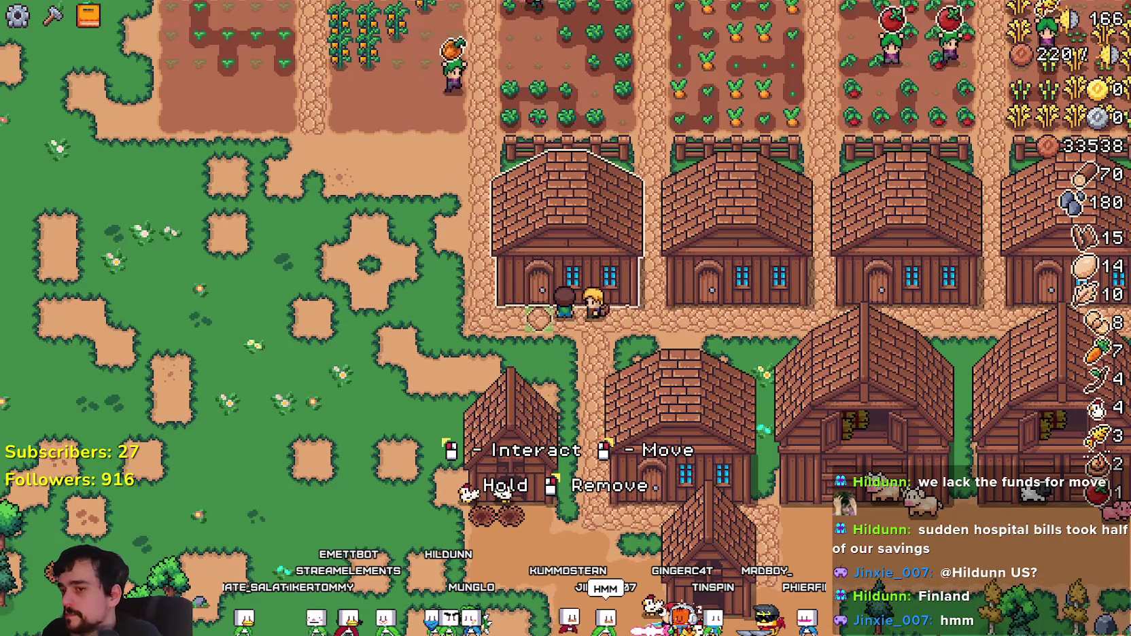
key("a")
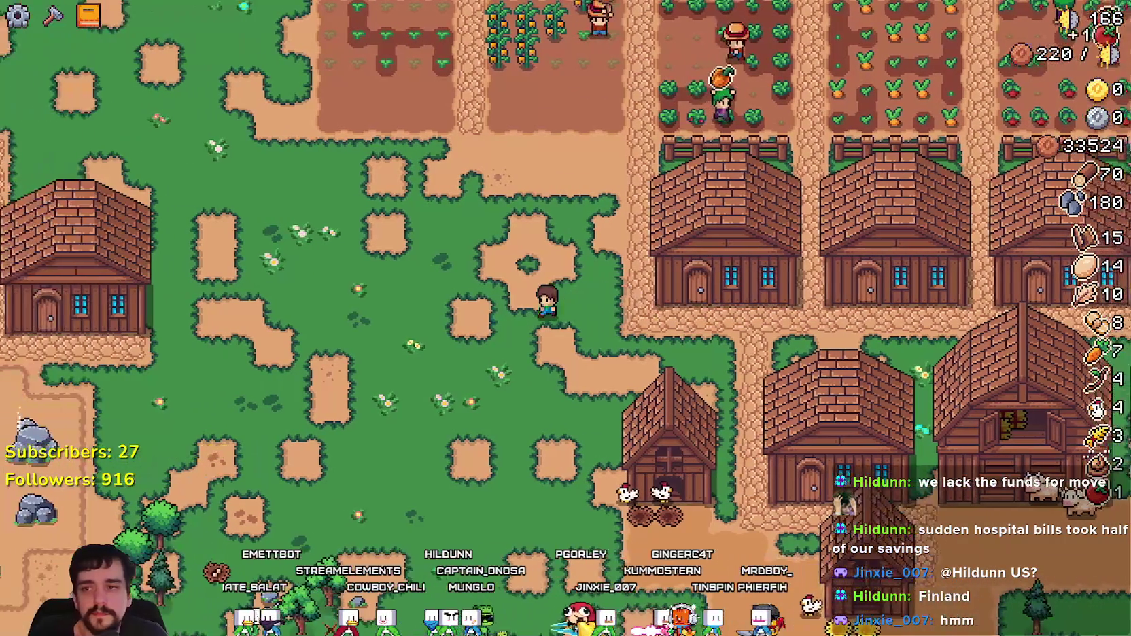
key("s")
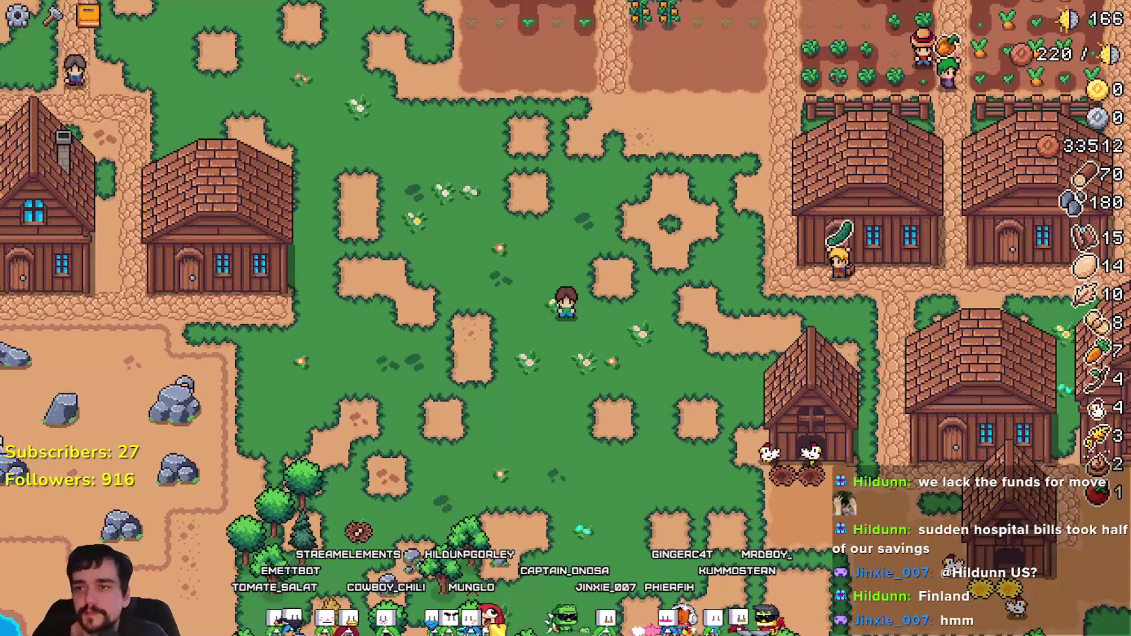
Step: Toggle the Advancements panel and open the Crafting list of Land, Seeds and Buildings
key("Tab")
key("Tab")
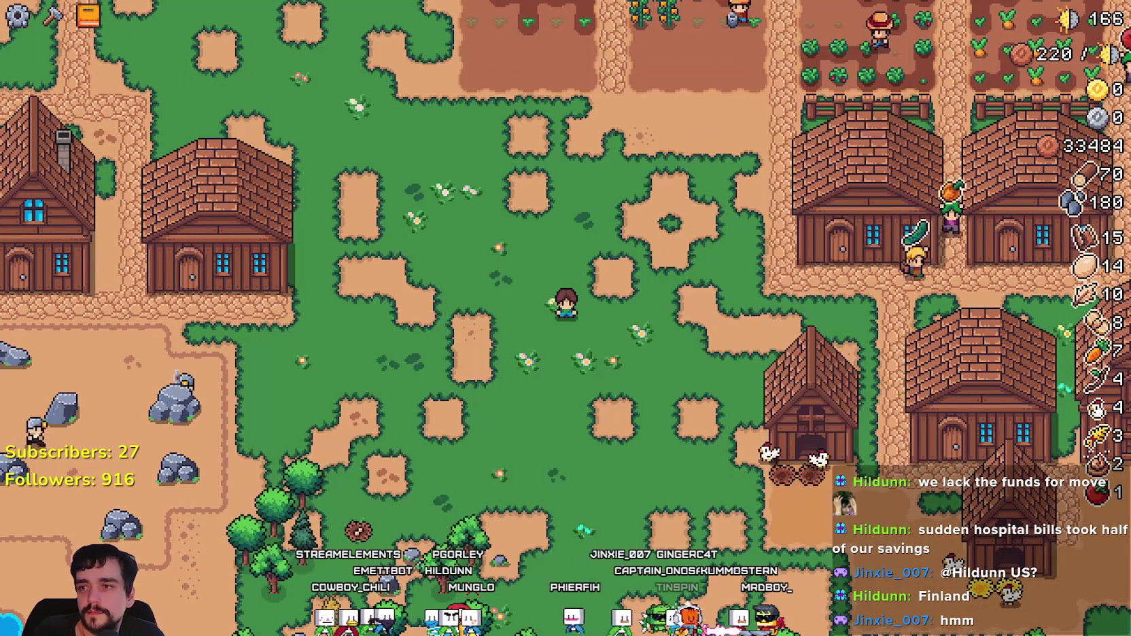
key("Tab")
key("c")
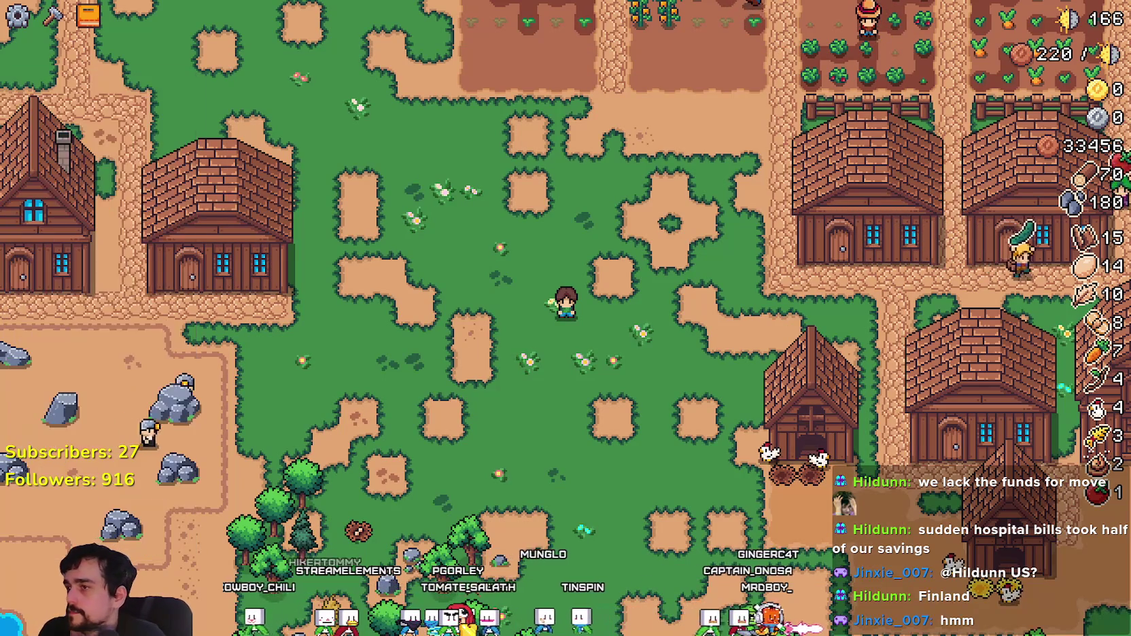
key("Tab")
key("Tab")
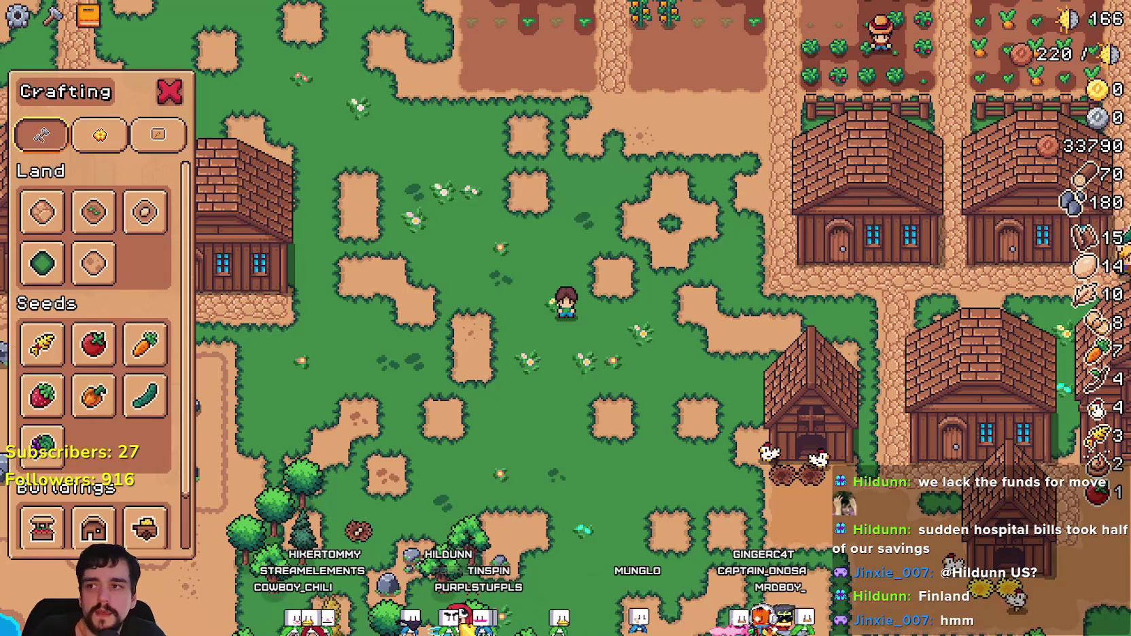
Step: Close Crafting and Advancements, then walk to the warehouse and open its inventory
key("c")
key("Tab")
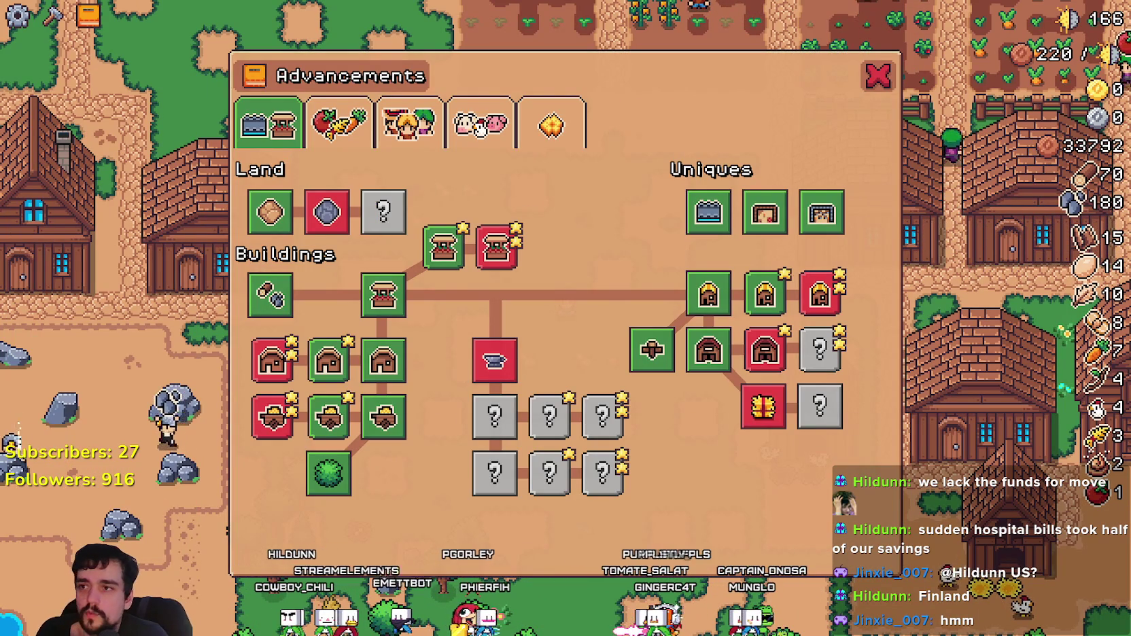
key("Tab")
key("d")
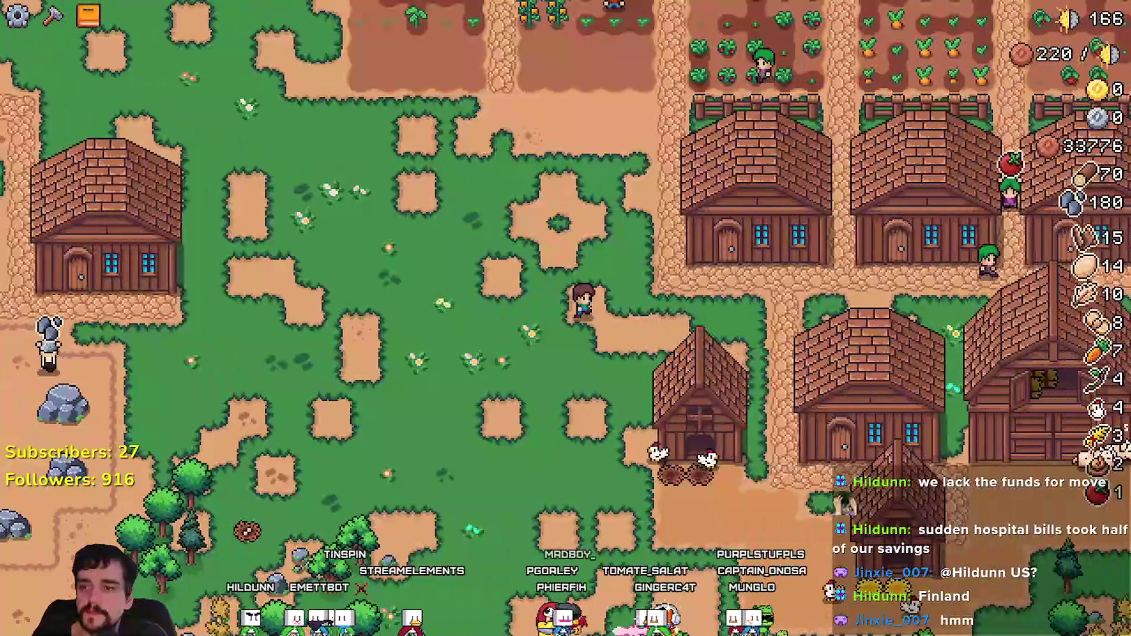
key("d")
key("e")
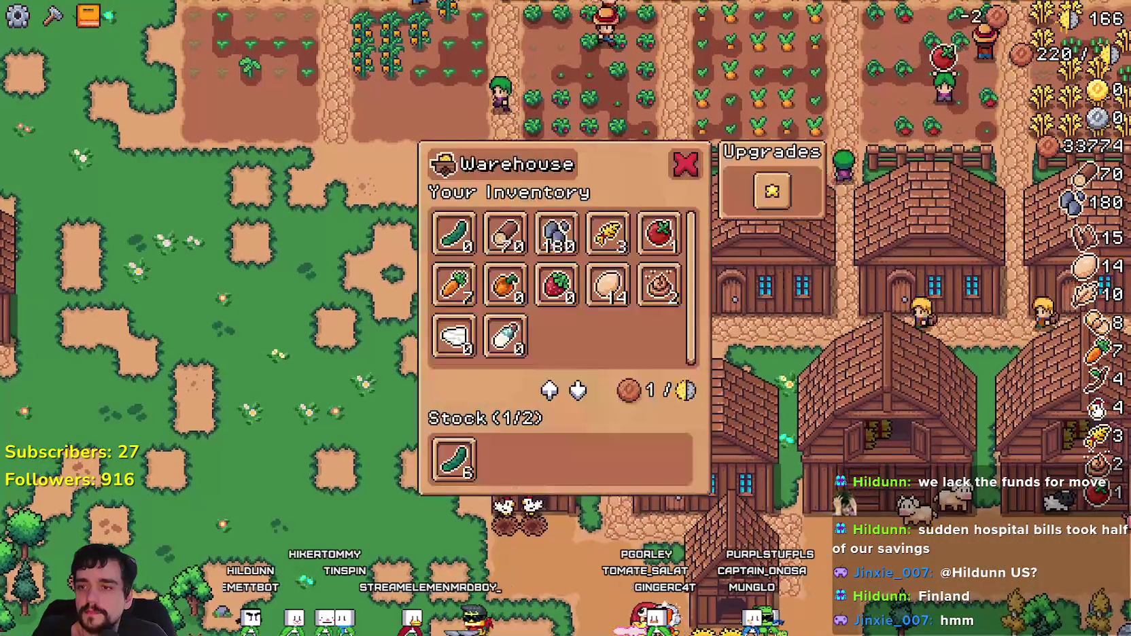
Step: Close the warehouse, walk southwest from the house, and pause to show the farm stats
key("a")
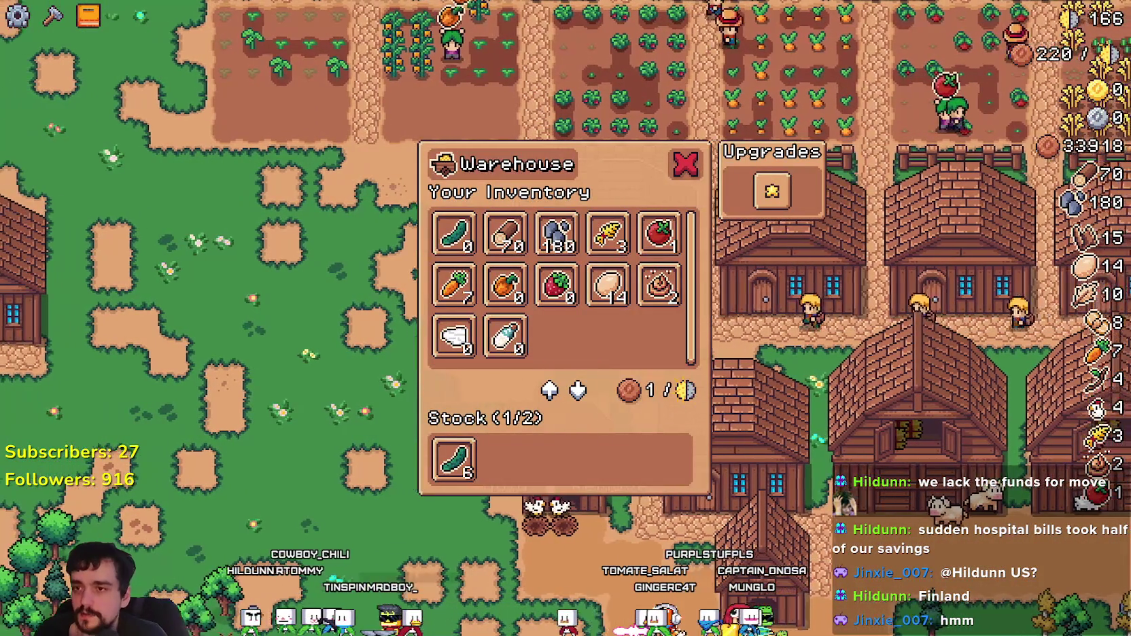
key("d")
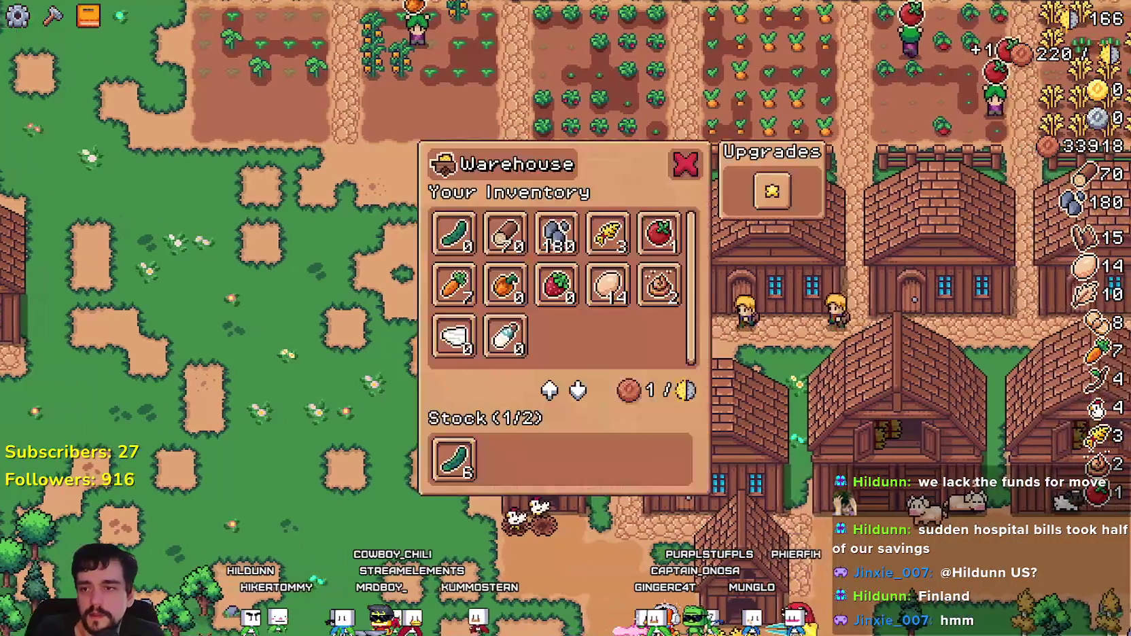
key("s")
key("a")
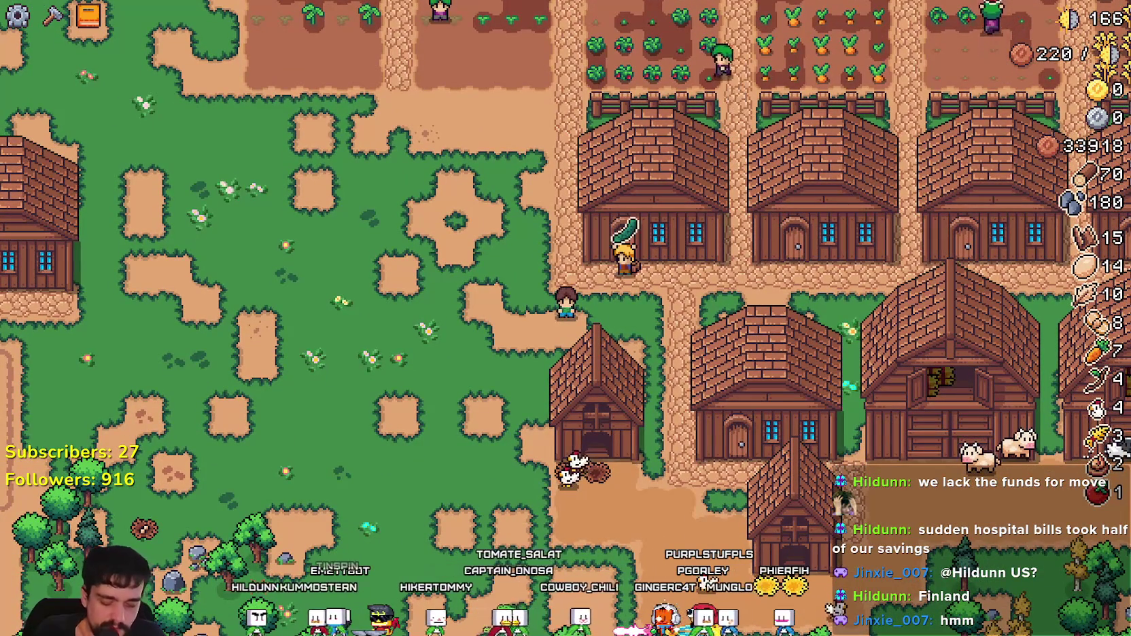
key("Escape")
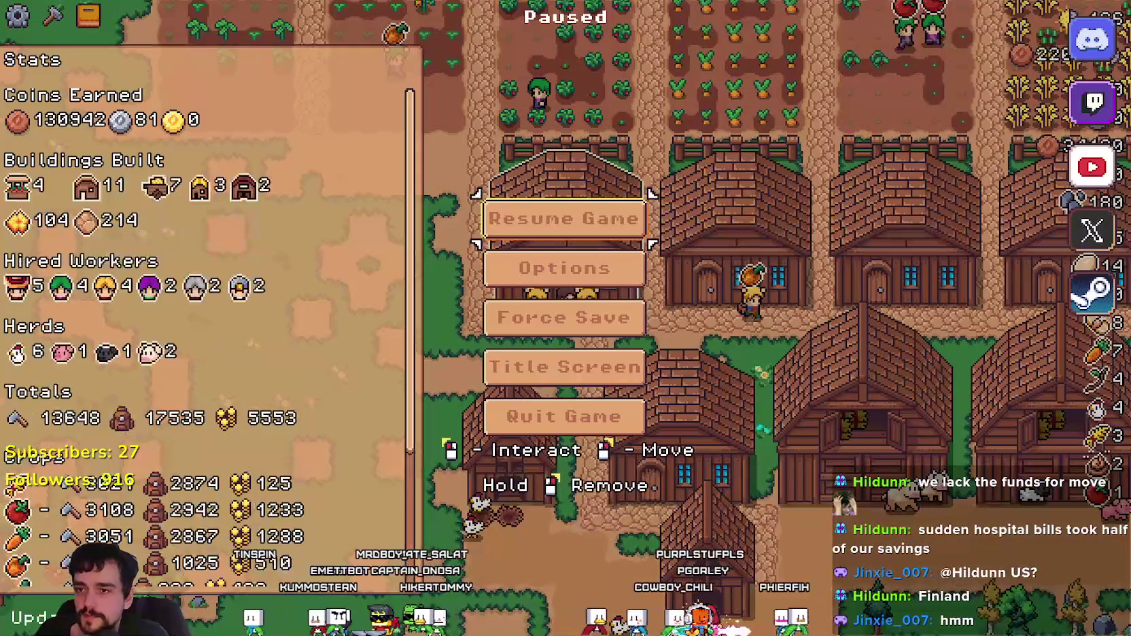
key("Escape")
key("Escape")
key("Escape")
key("Escape")
key("Escape")
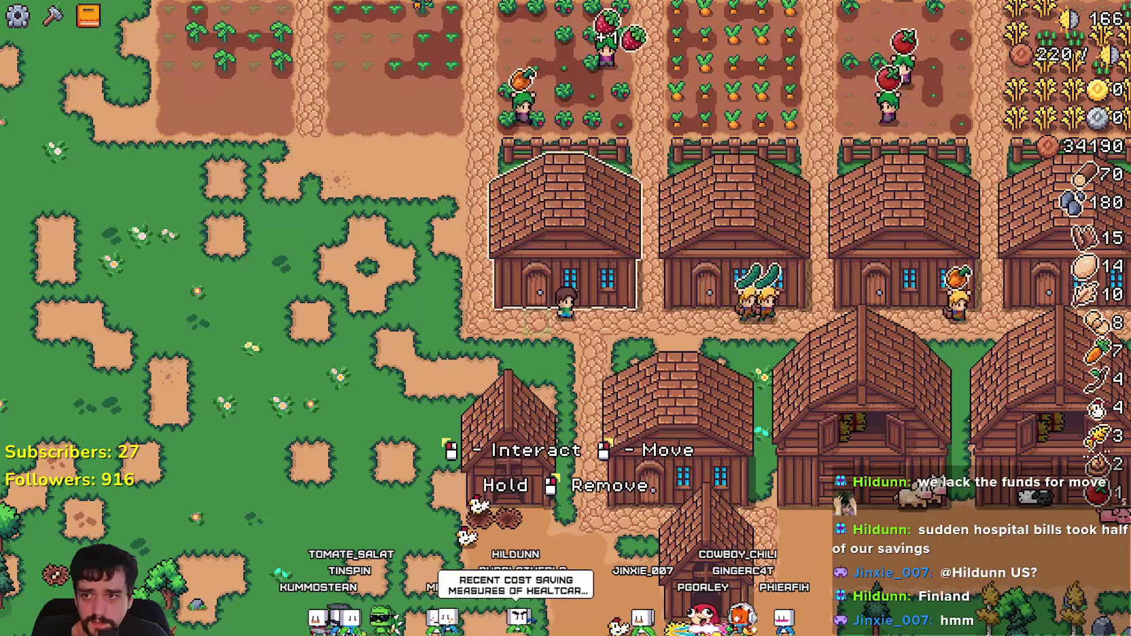
key("Escape")
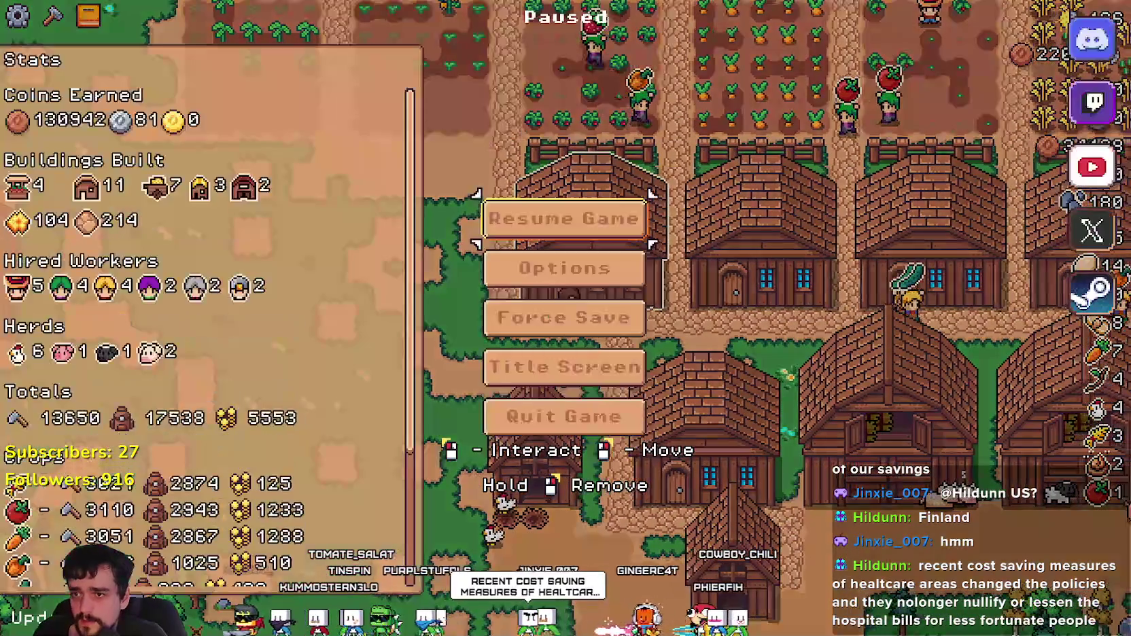
key("Escape")
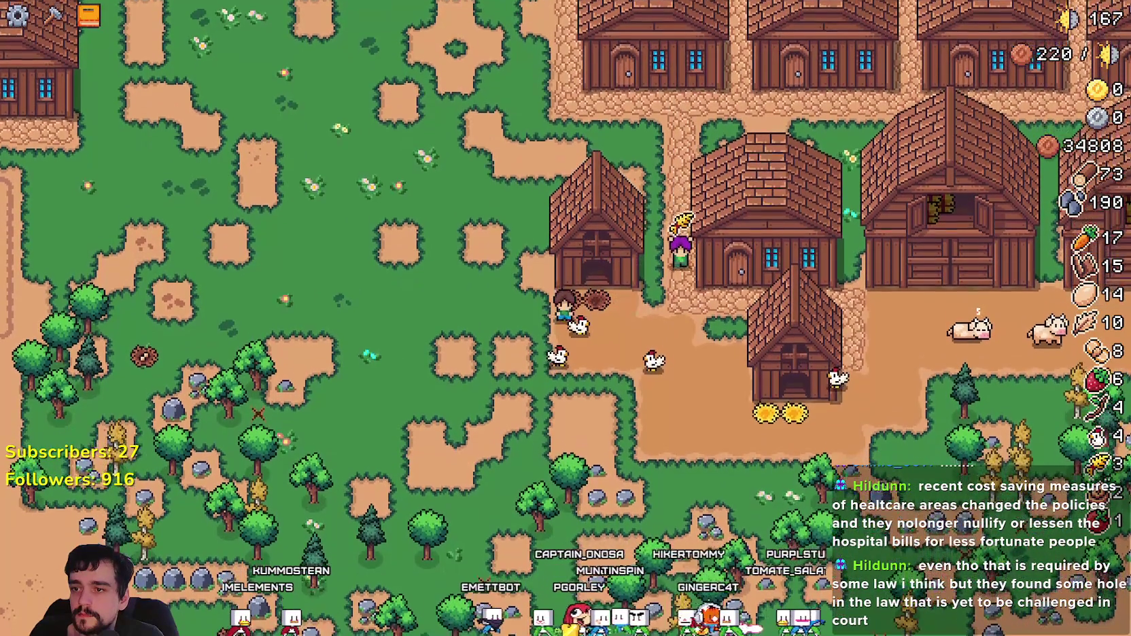
Step: Walk the farmer left toward the rocks by the lake
key("a")
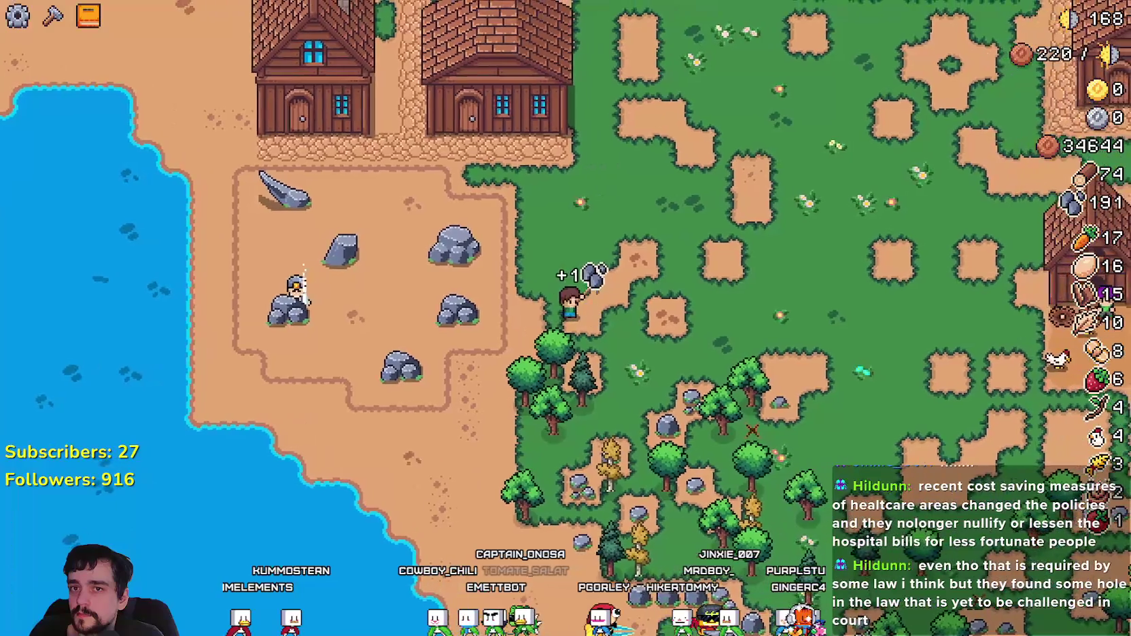
Step: Walk the farmer past the two houses to a tree and chop it for two wood
key("a")
key("w")
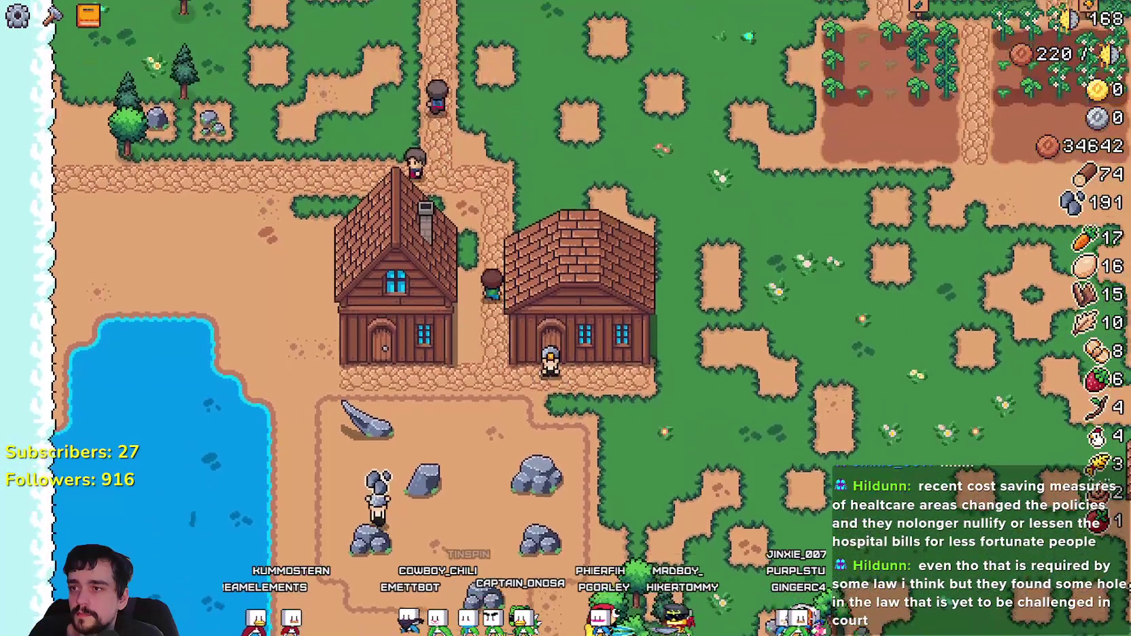
key("a")
key("a")
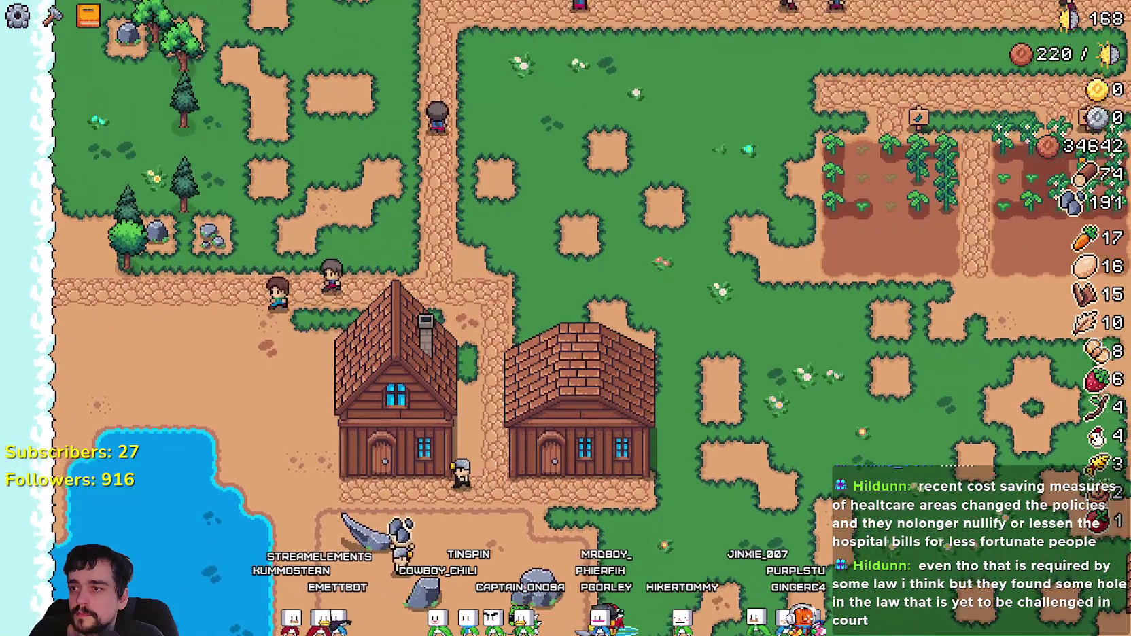
key("w")
key("d")
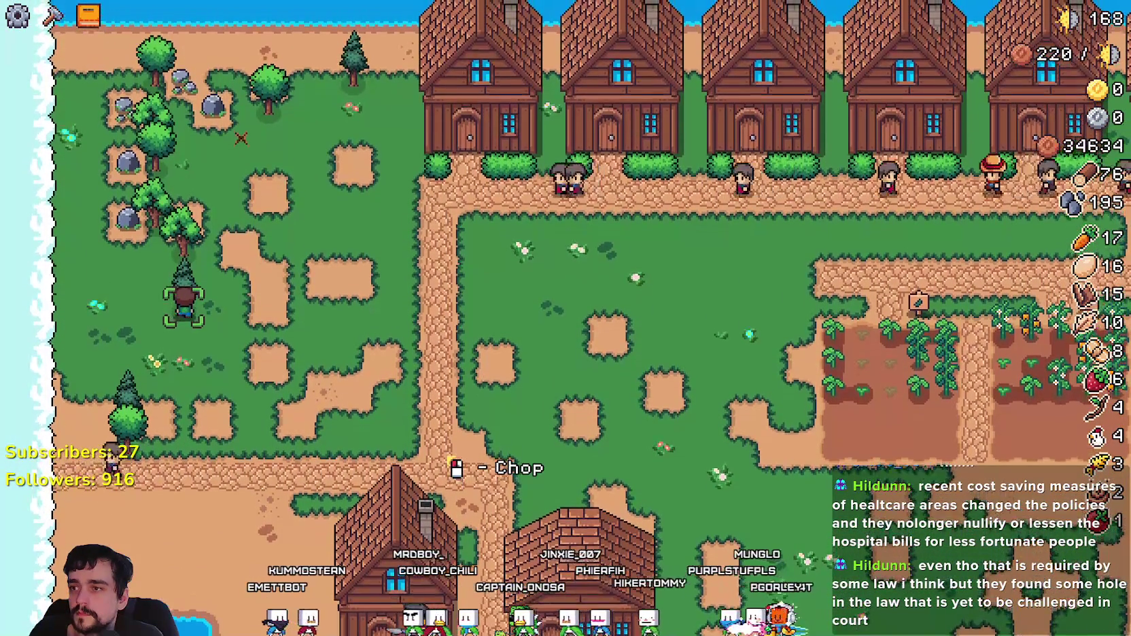
key("w")
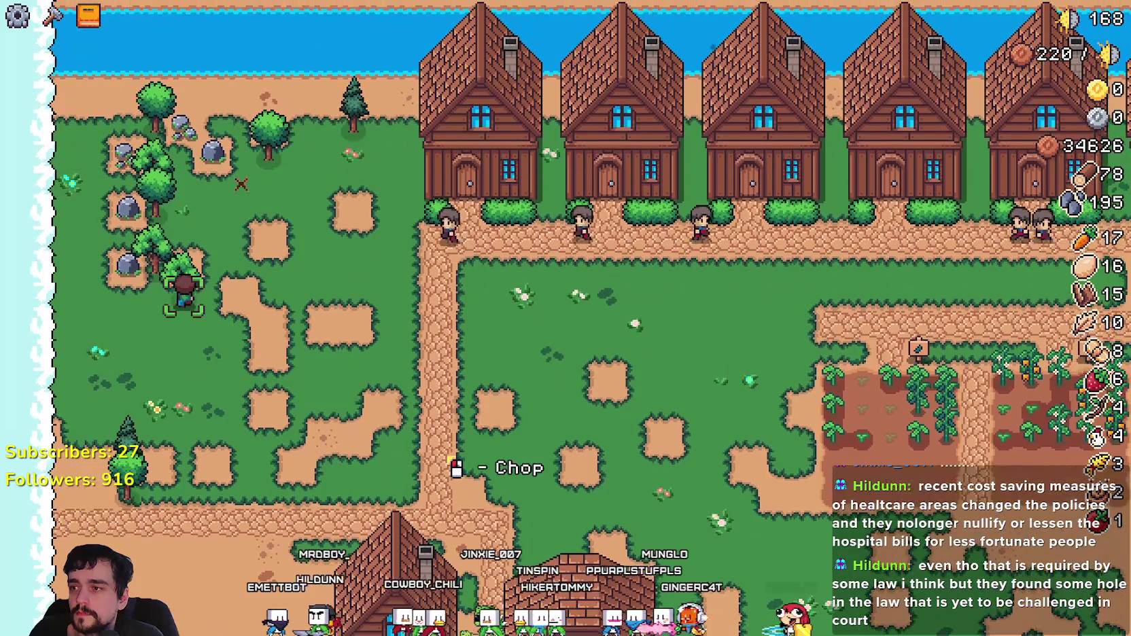
Step: Mine a nearby rock for one stone, then head right across the field
key("d")
key("w")
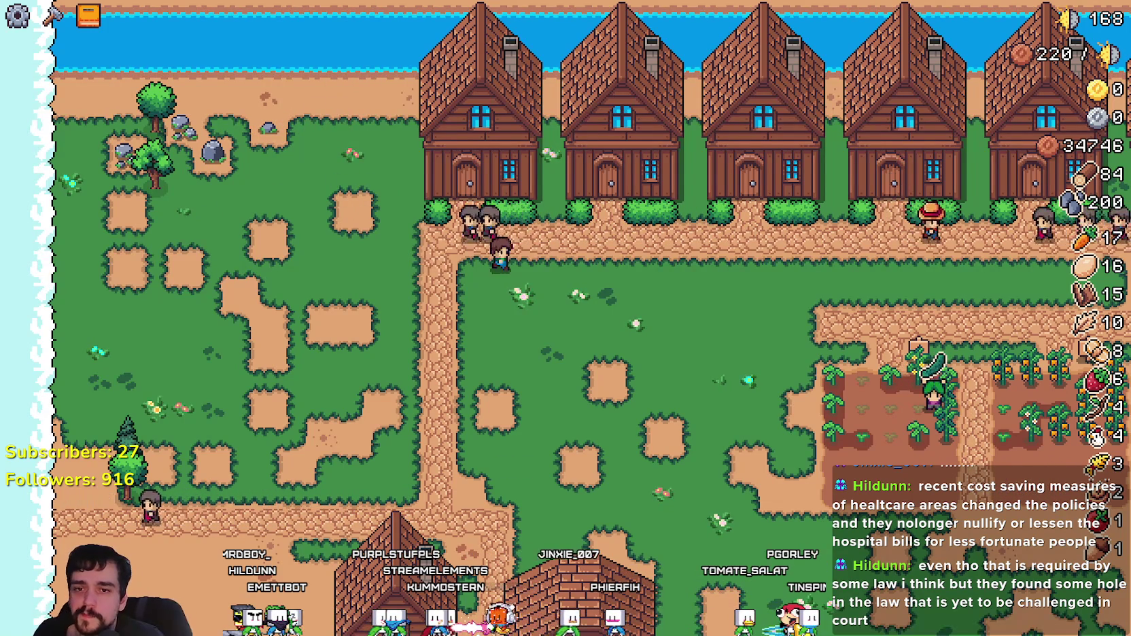
key("d")
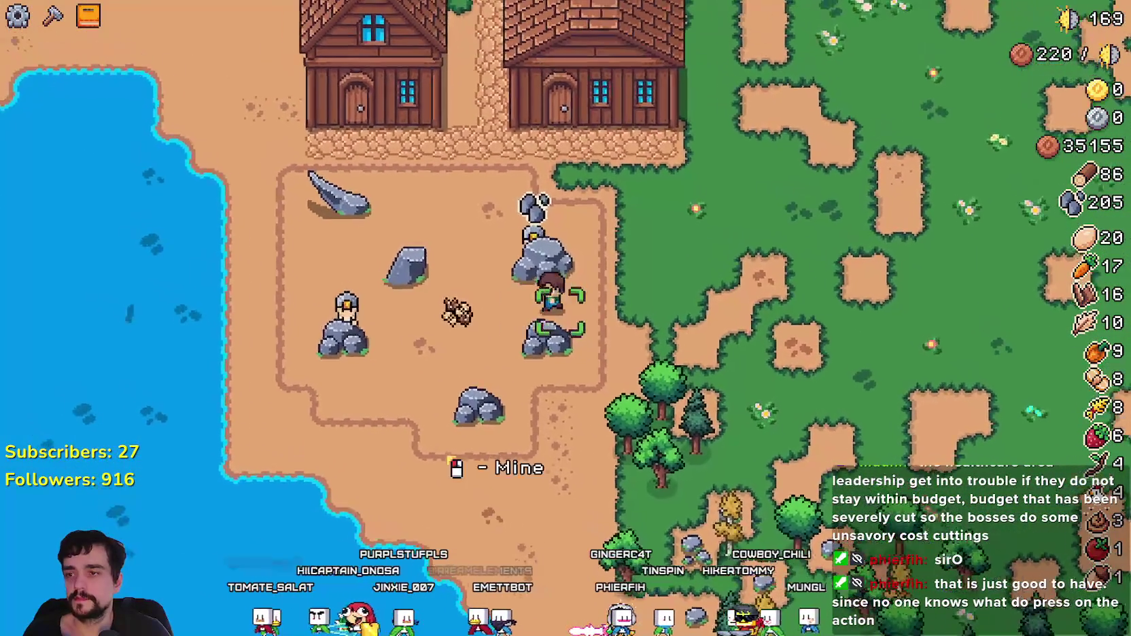
Step: Walk the farmer across the grass into the cucumber field and back down
key("w")
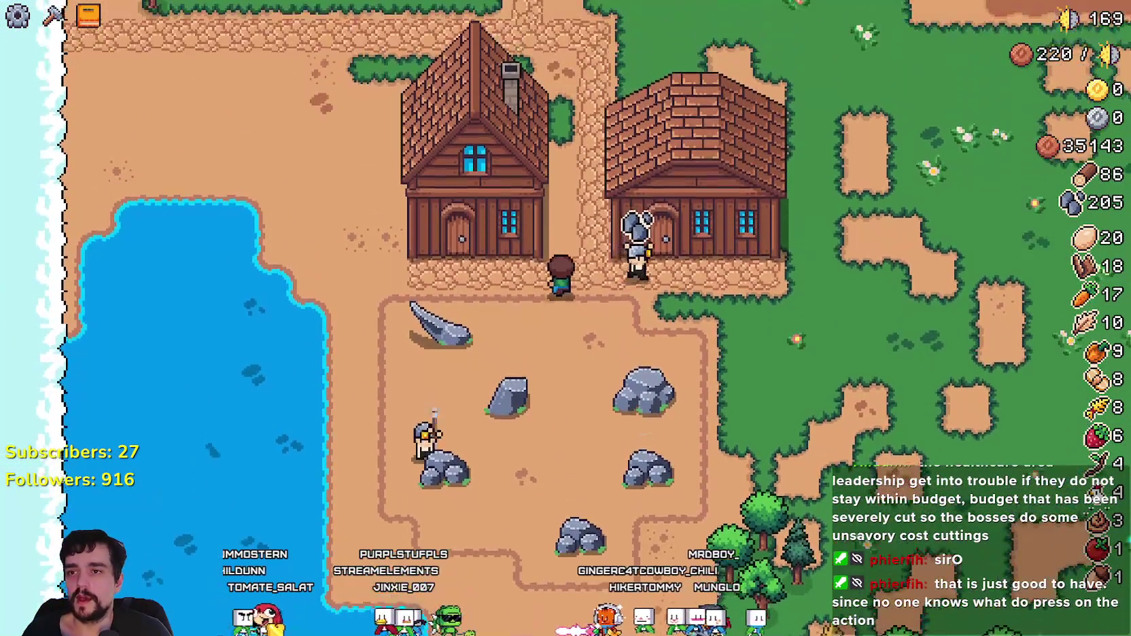
key("d")
key("d")
key("w")
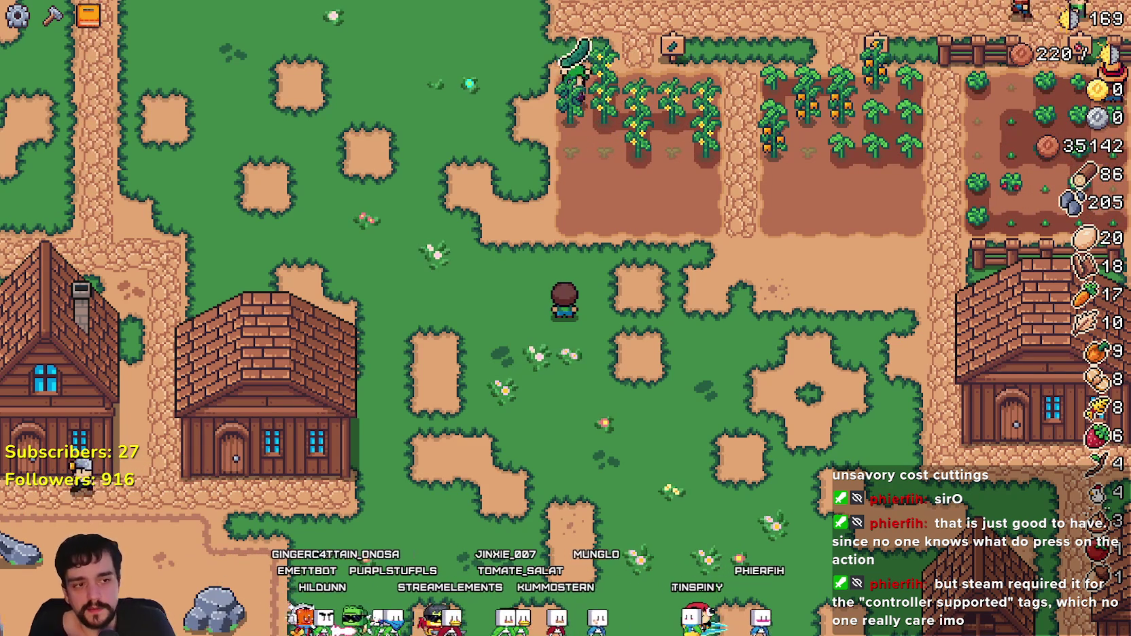
key("w")
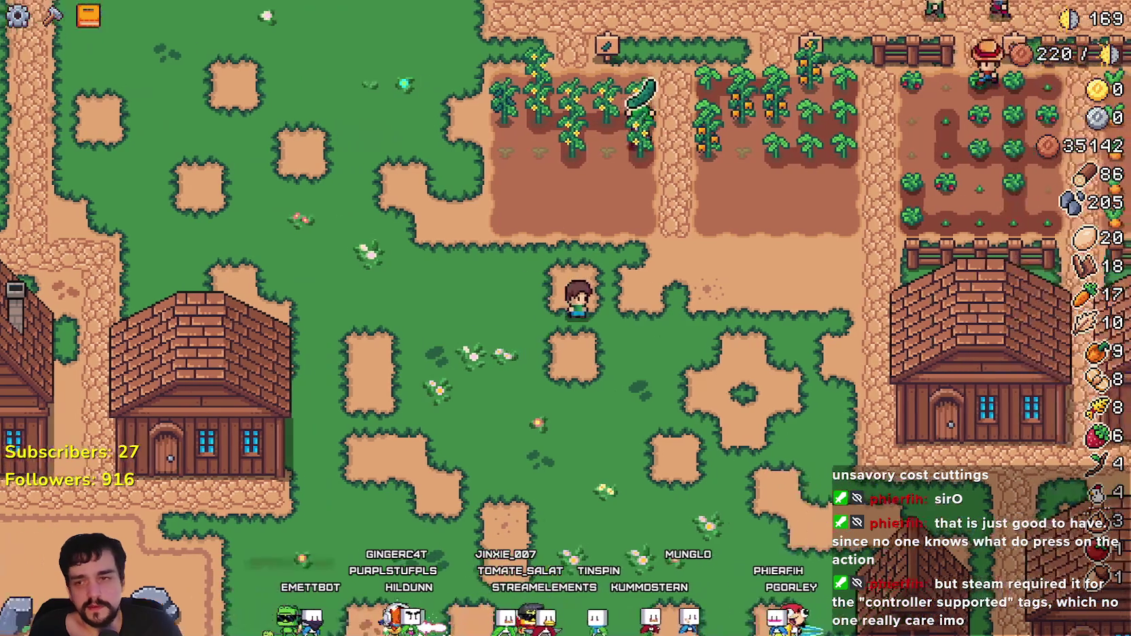
key("w")
key("a")
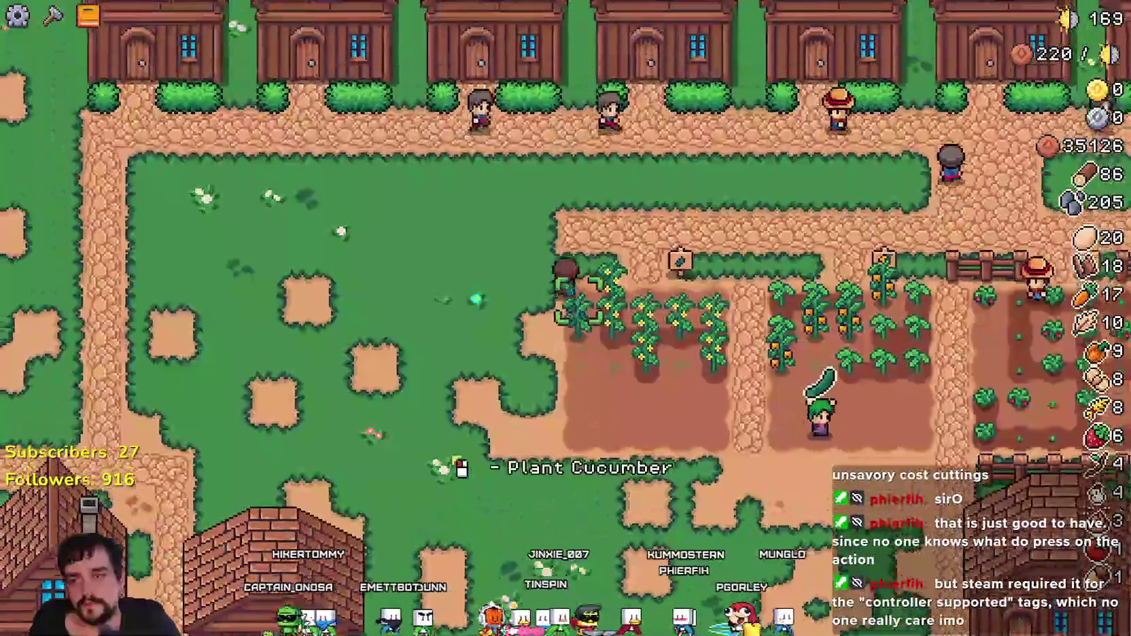
key("s")
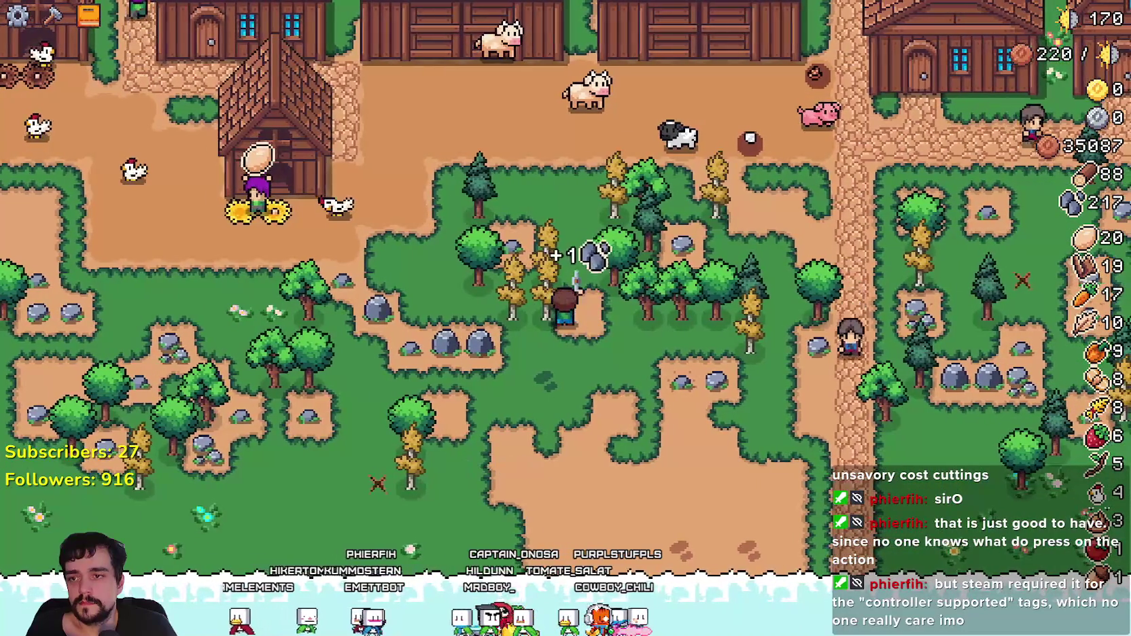
Step: Walk through the woods toward the cobblestone path, then bring up the mr-farmboy-early-access v5 folder
key("s")
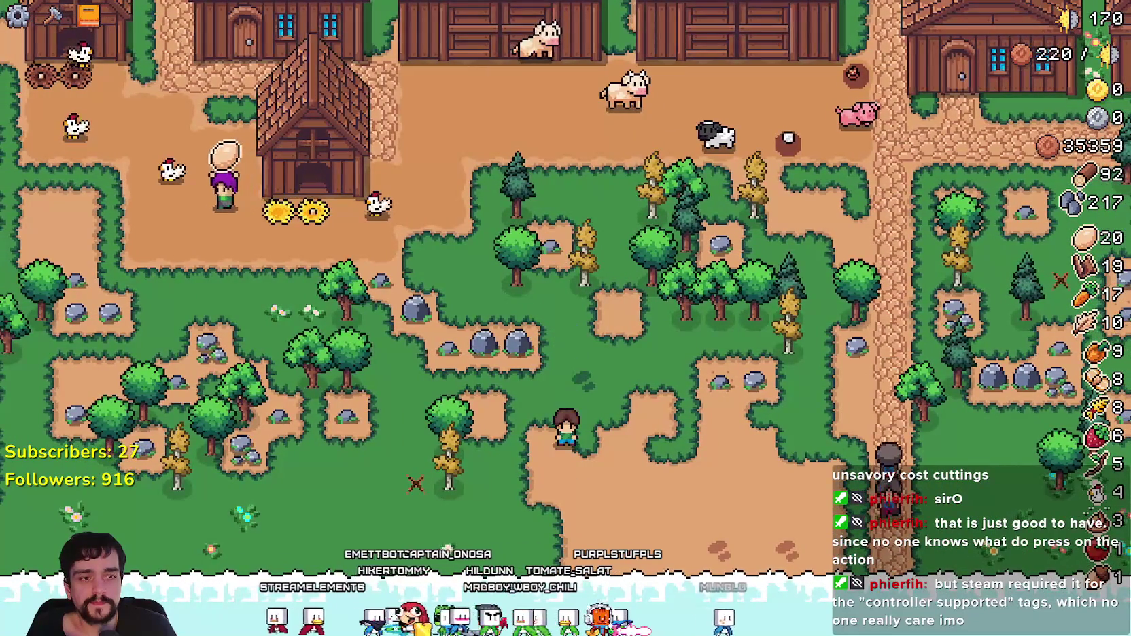
key("d")
key("w")
key("d")
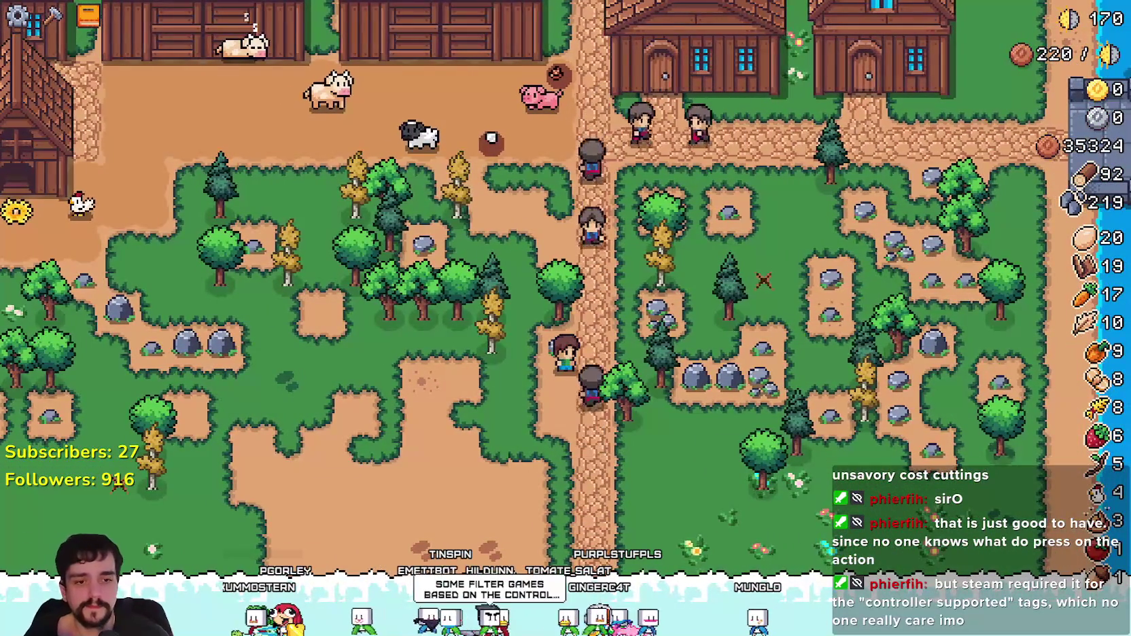
key("alt+Tab")
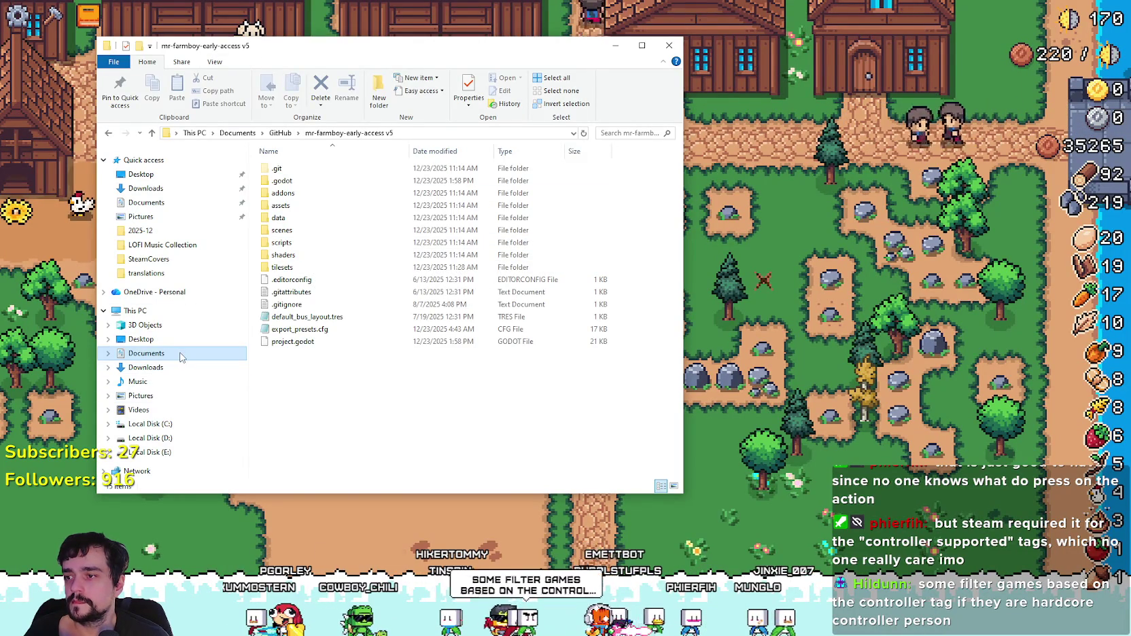
Step: Switch from the project folder window back to Mr. Farmboy
key("alt+Tab")
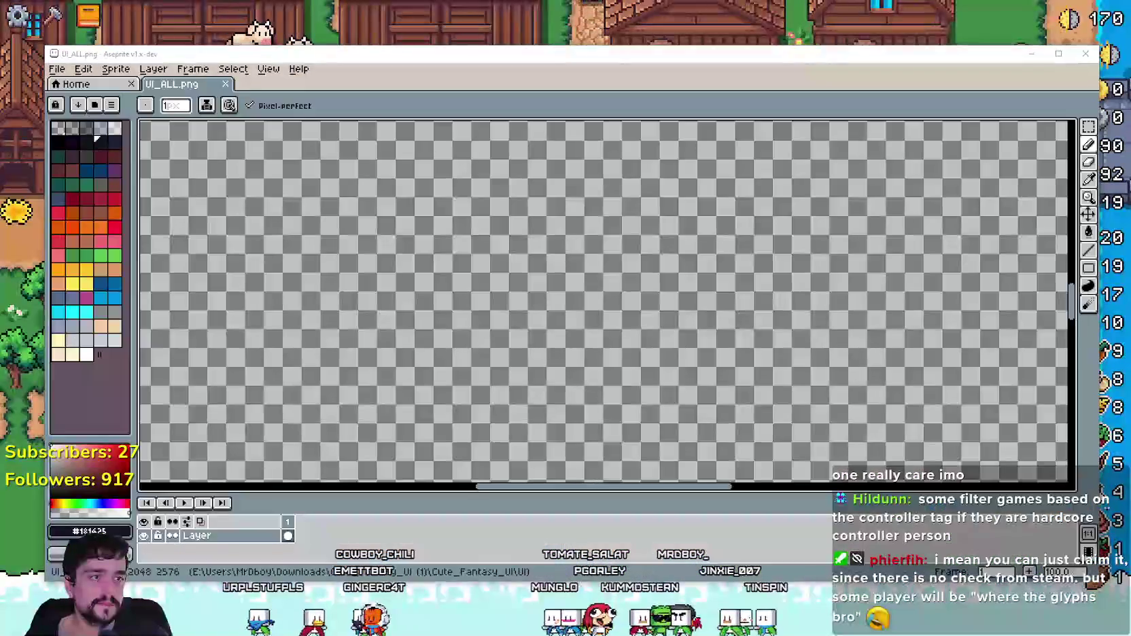
scroll(441, 239, "down", 5)
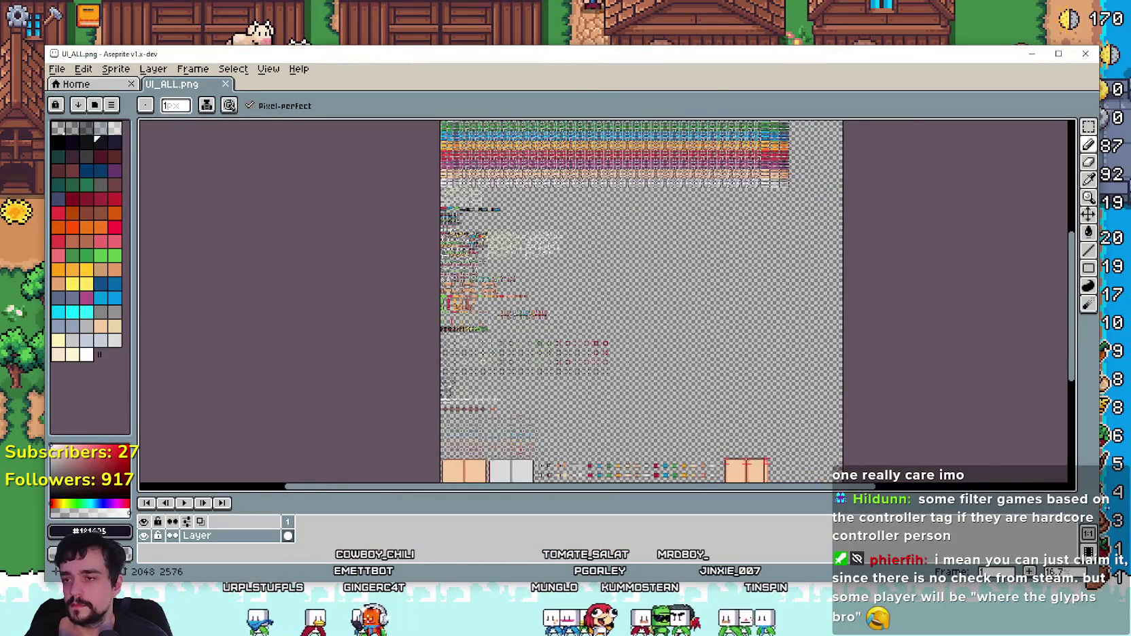
scroll(440, 446, "down", 10)
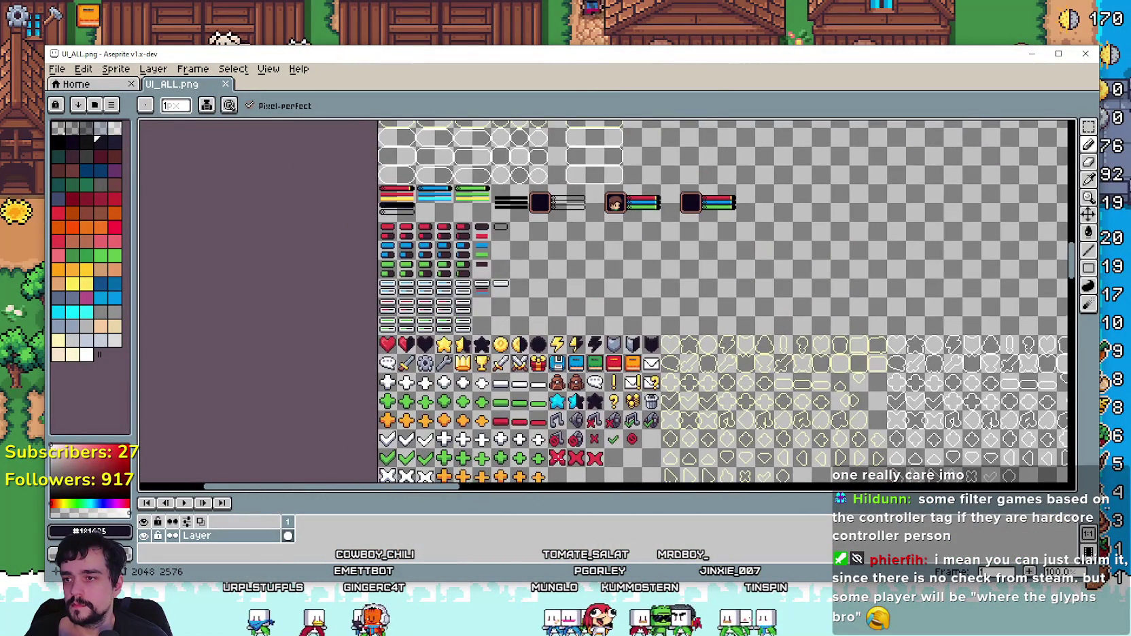
scroll(440, 447, "down", 2)
scroll(448, 385, "up", 3)
scroll(475, 401, "down", 4)
scroll(501, 421, "up", 5)
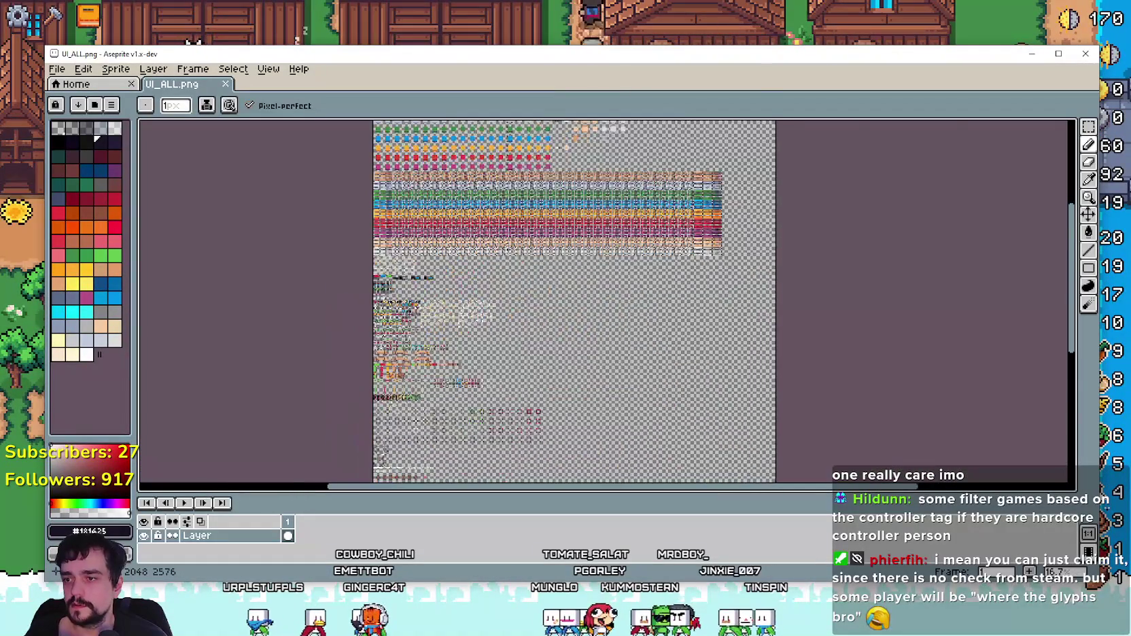
scroll(496, 378, "down", 2)
scroll(471, 213, "up", 5)
scroll(471, 213, "down", 3)
scroll(662, 281, "up", 4)
scroll(662, 282, "down", 2)
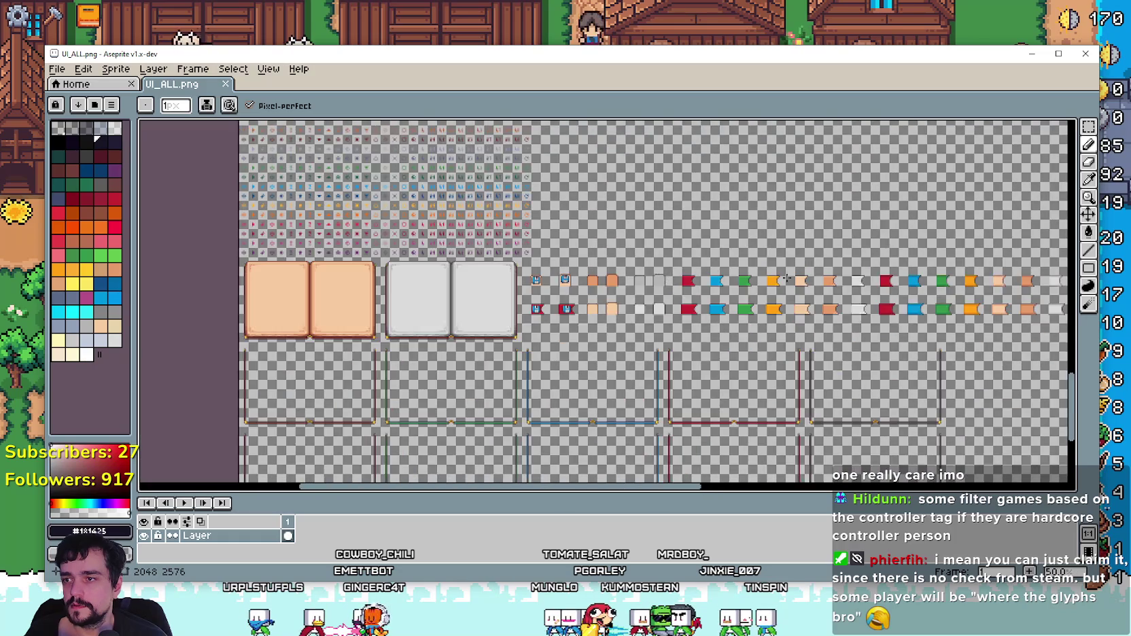
scroll(664, 331, "up", 4)
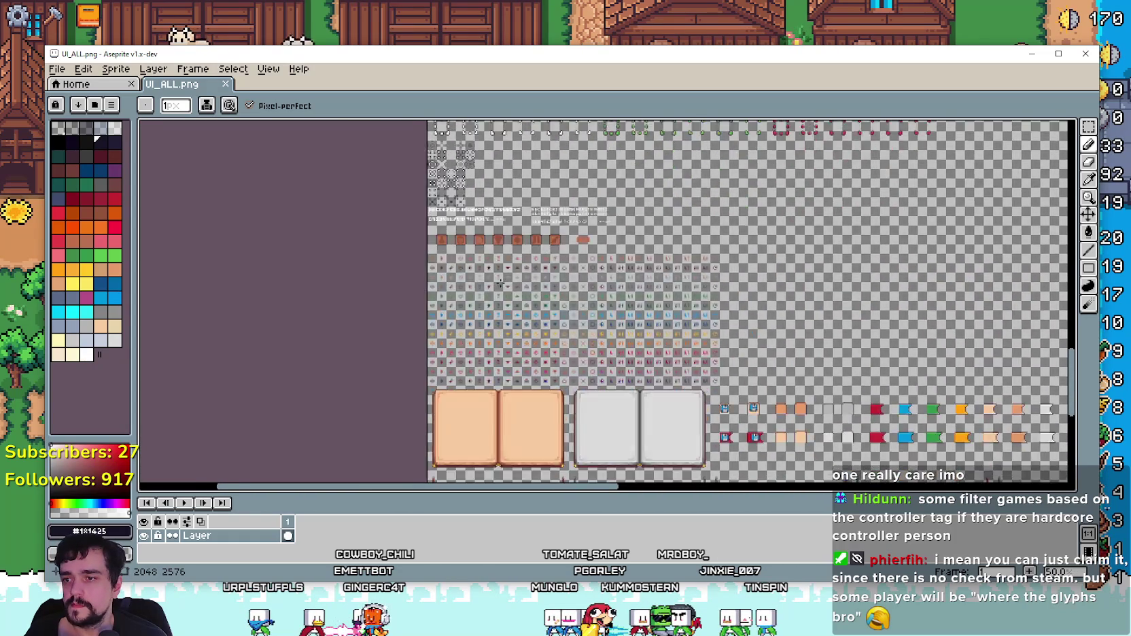
scroll(517, 307, "down", 2)
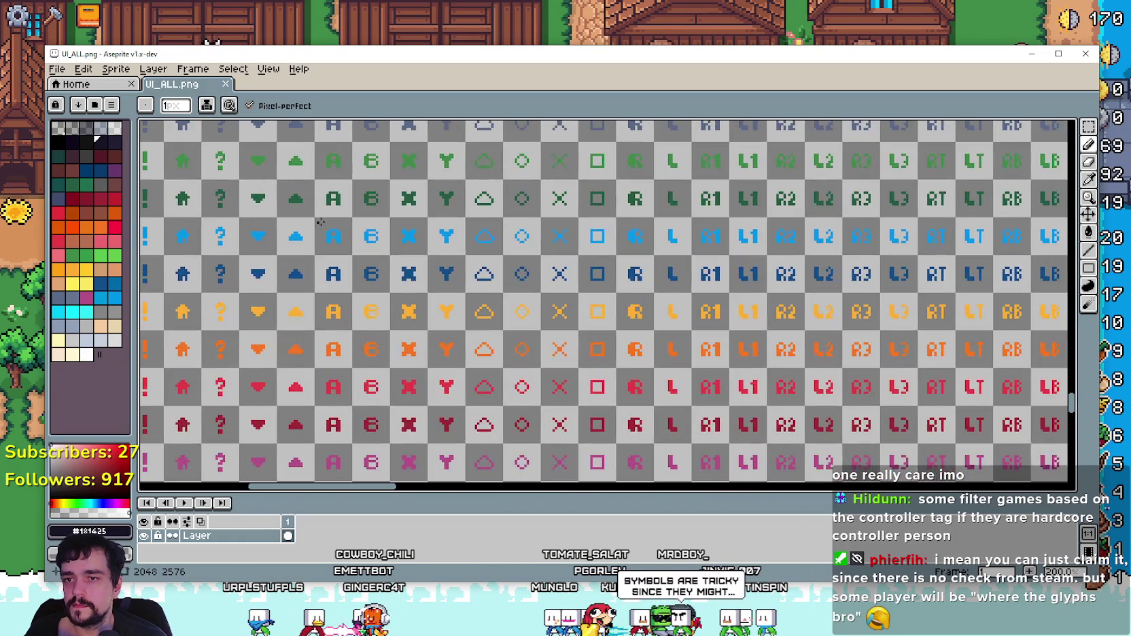
mouse_move(877, 319)
left_mouse_down()
mouse_move(628, 319)
mouse_move(626, 392)
mouse_move(635, 204)
mouse_move(613, 119)
mouse_move(614, 177)
mouse_move(751, 178)
mouse_move(1051, 144)
mouse_move(1033, 159)
left_mouse_up()
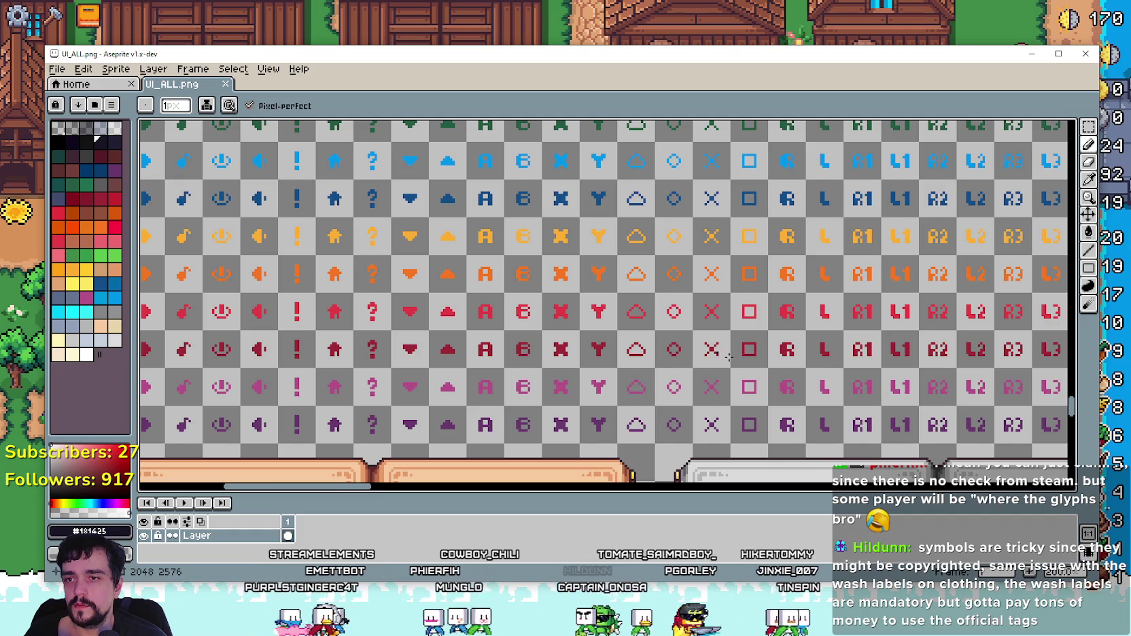
scroll(694, 337, "down", 1)
scroll(694, 338, "up", 2)
mouse_move(605, 328)
left_mouse_down()
mouse_move(766, 357)
mouse_move(648, 258)
left_mouse_up()
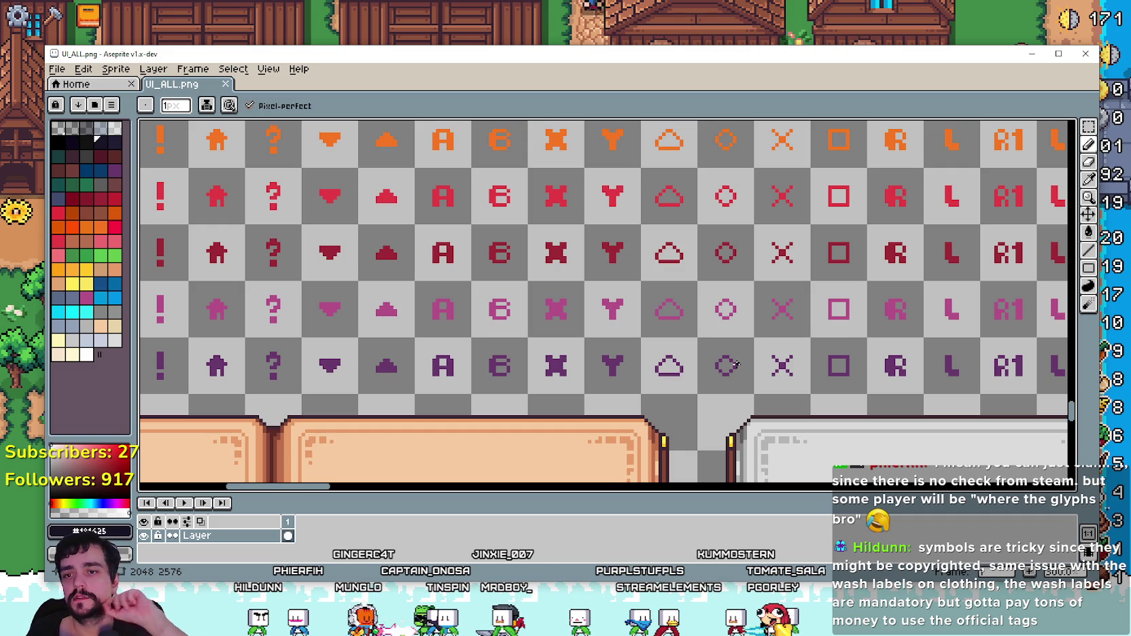
scroll(551, 286, "down", 1)
mouse_move(922, 201)
left_mouse_down()
mouse_move(615, 292)
mouse_move(629, 388)
left_mouse_up()
scroll(625, 314, "down", 1)
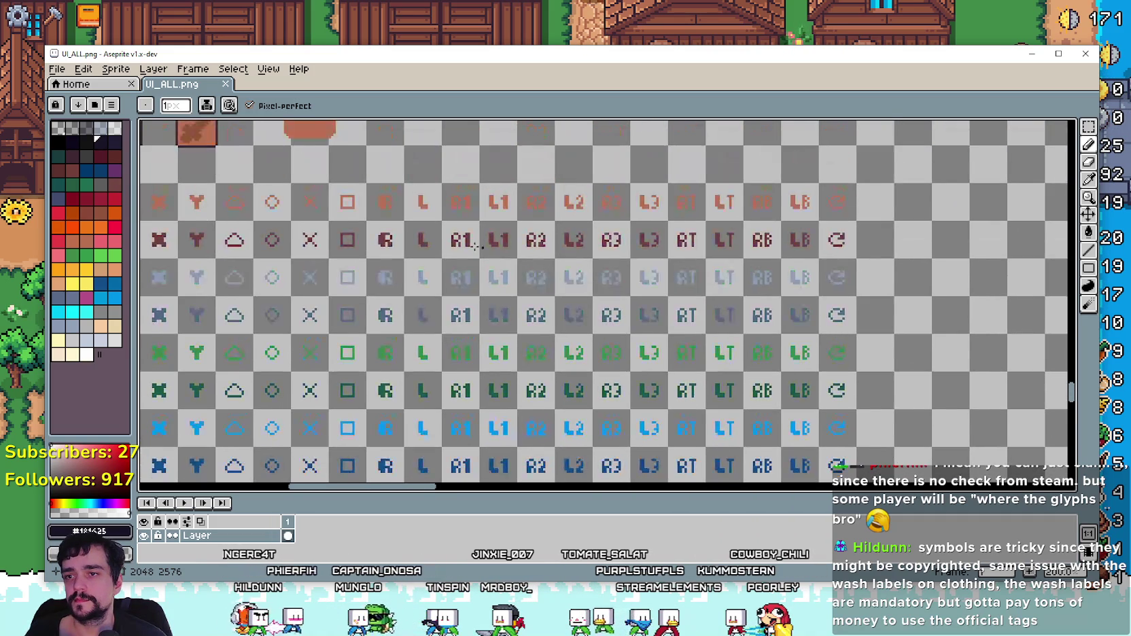
scroll(582, 212, "up", 2)
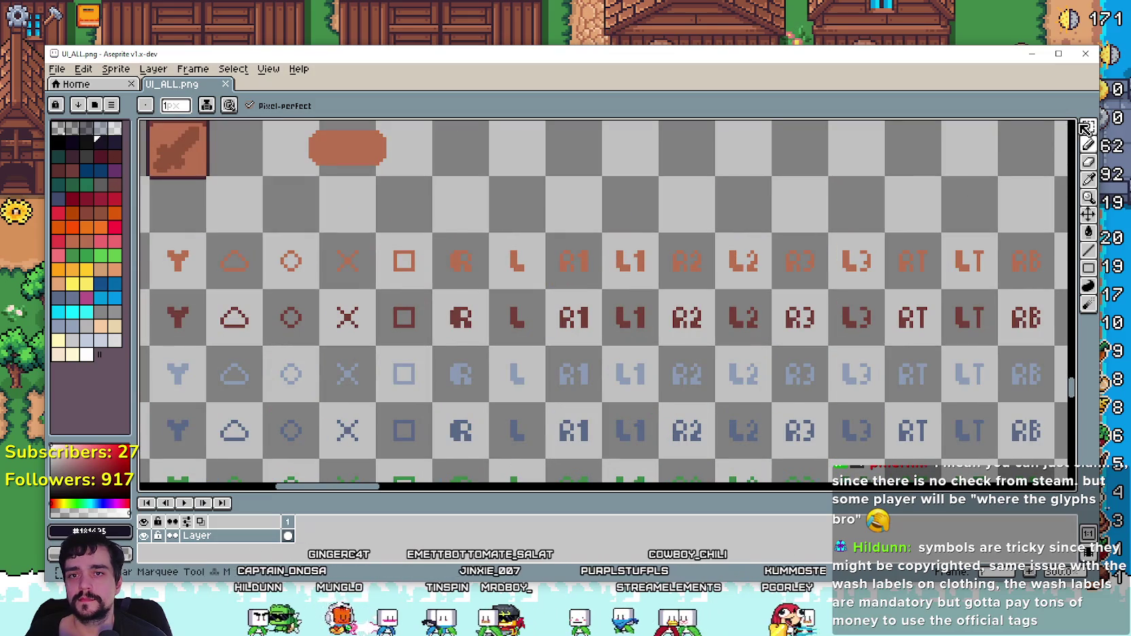
scroll(526, 245, "up", 3)
scroll(489, 252, "left", 2)
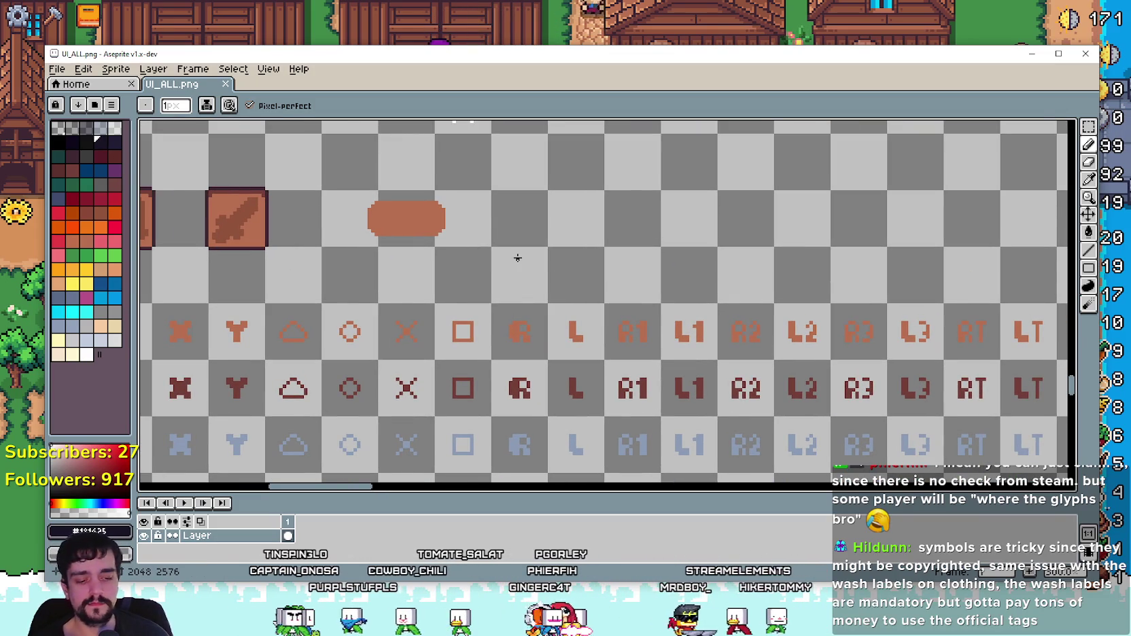
scroll(480, 179, "down", 3)
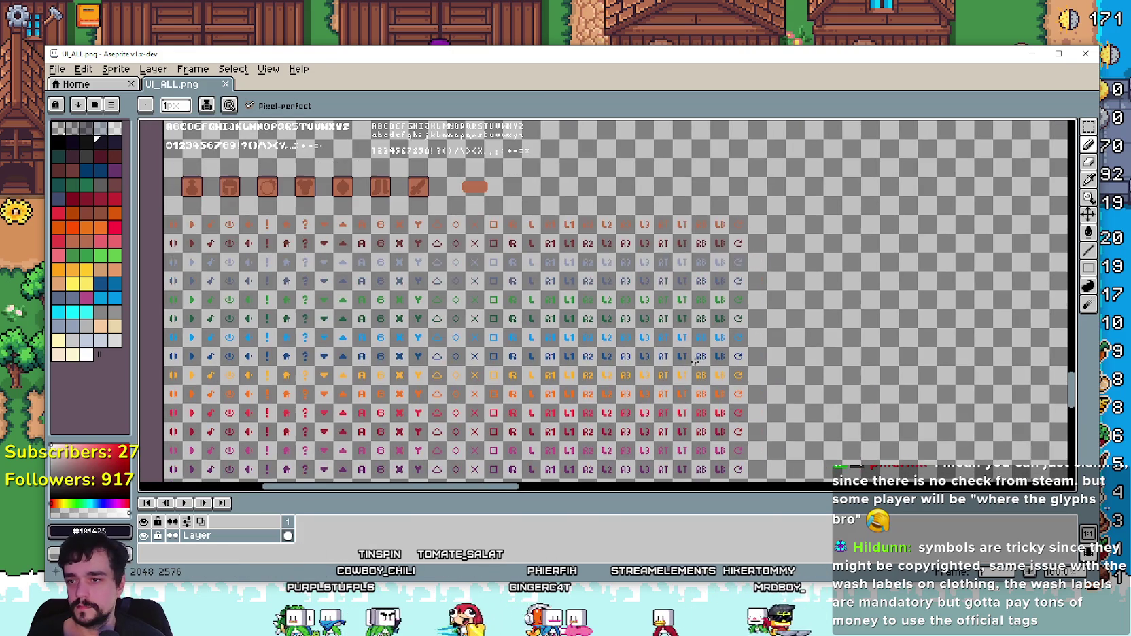
scroll(577, 338, "up", 3)
scroll(576, 338, "down", 3)
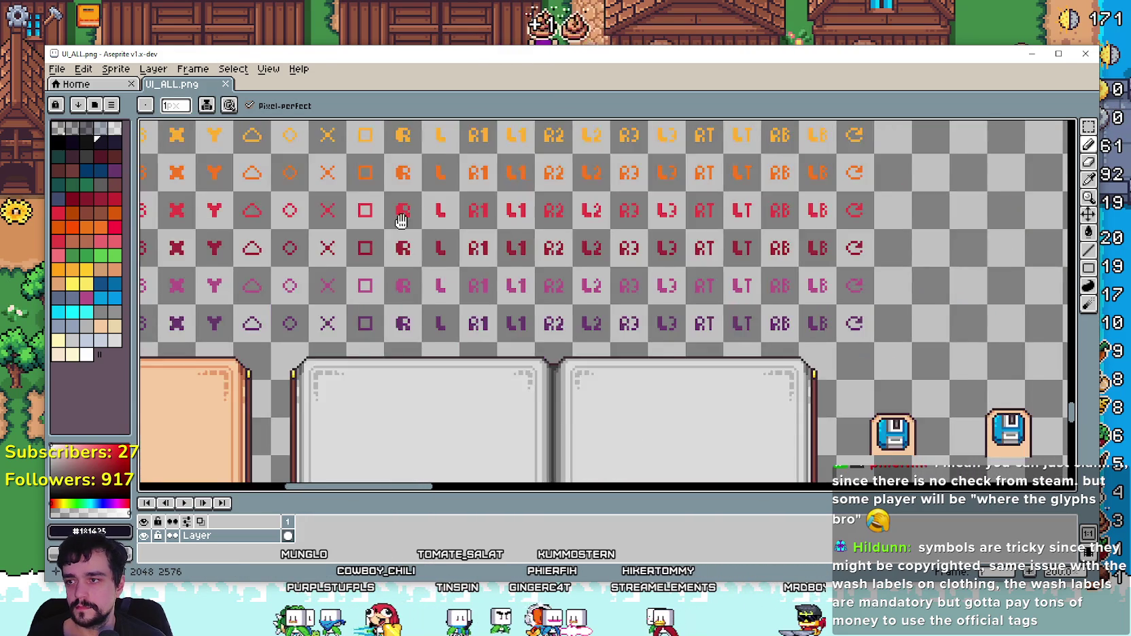
scroll(554, 277, "up", 1)
mouse_move(555, 277)
left_mouse_down()
mouse_move(731, 251)
mouse_move(673, 272)
mouse_move(632, 245)
mouse_move(598, 326)
left_mouse_up()
left_click_drag(845, 238, 718, 326)
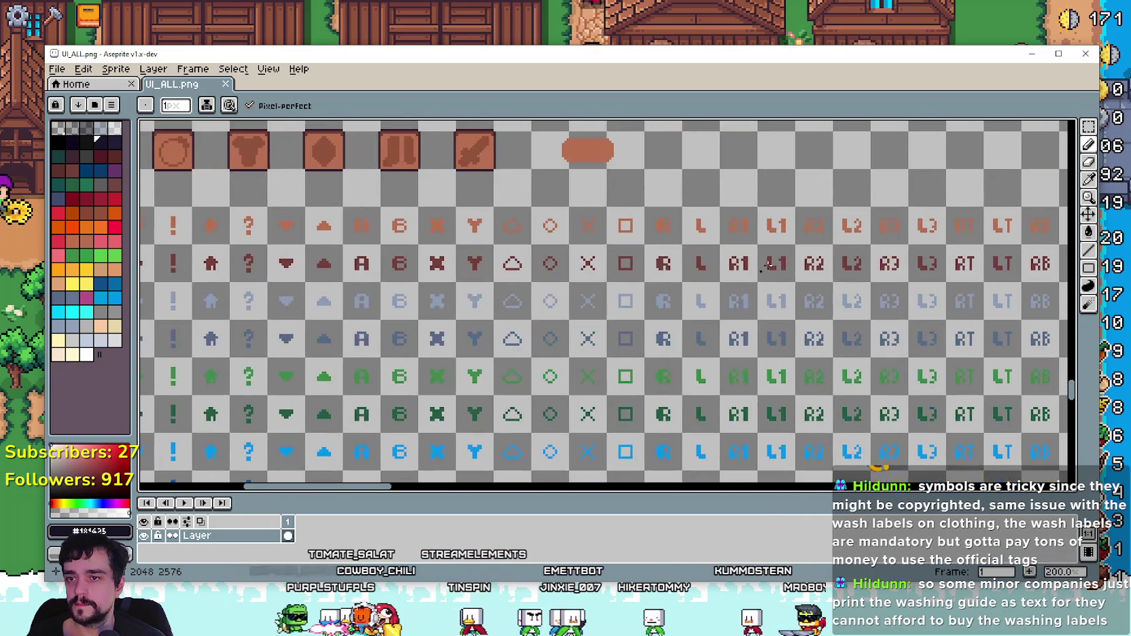
mouse_move(494, 351)
left_mouse_down()
mouse_move(297, 404)
mouse_move(621, 422)
mouse_move(958, 398)
left_mouse_up()
mouse_move(1073, 281)
left_mouse_down()
mouse_move(802, 293)
mouse_move(515, 257)
left_mouse_up()
left_click_drag(713, 285, 532, 275)
left_click_drag(741, 462, 721, 188)
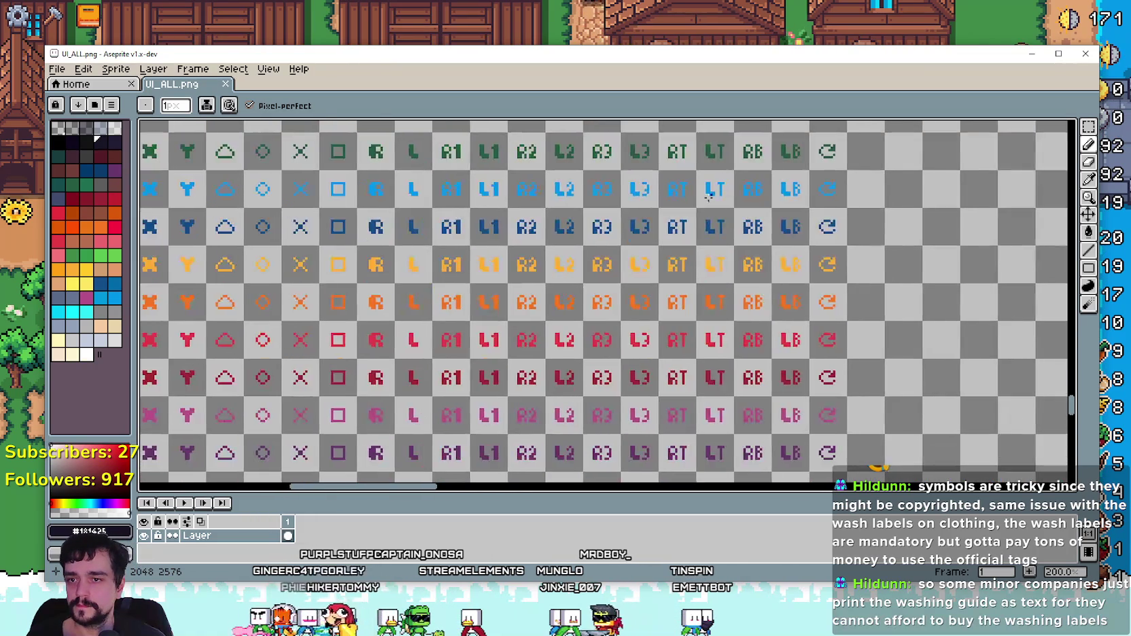
scroll(721, 187, "down", 3)
left_click_drag(502, 330, 581, 327)
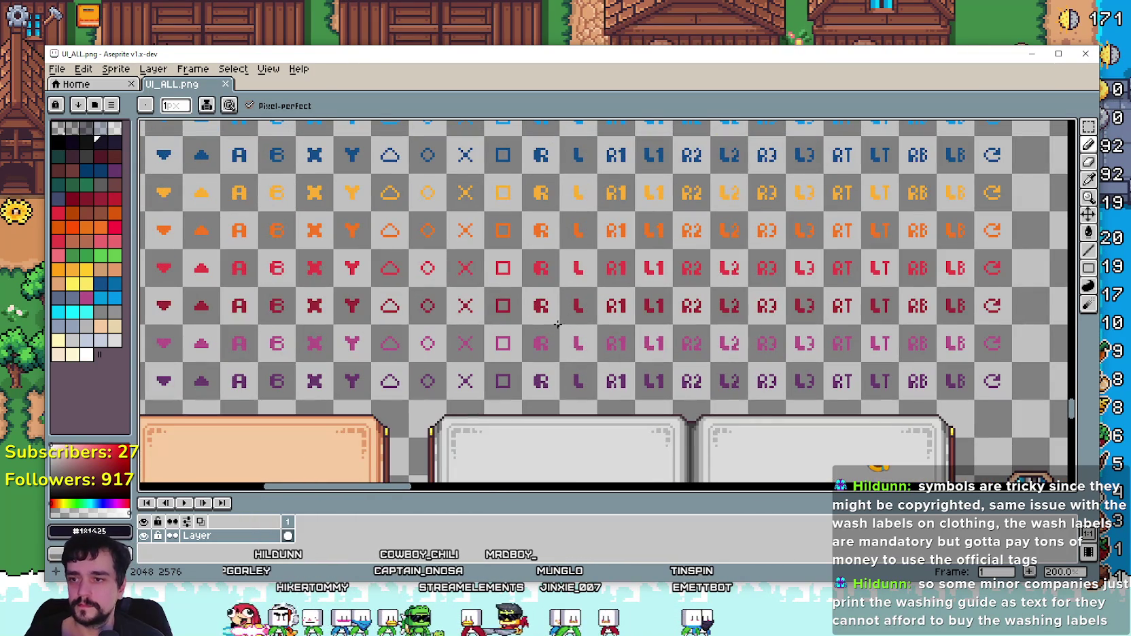
scroll(783, 335, "up", 2)
scroll(783, 335, "right", 5)
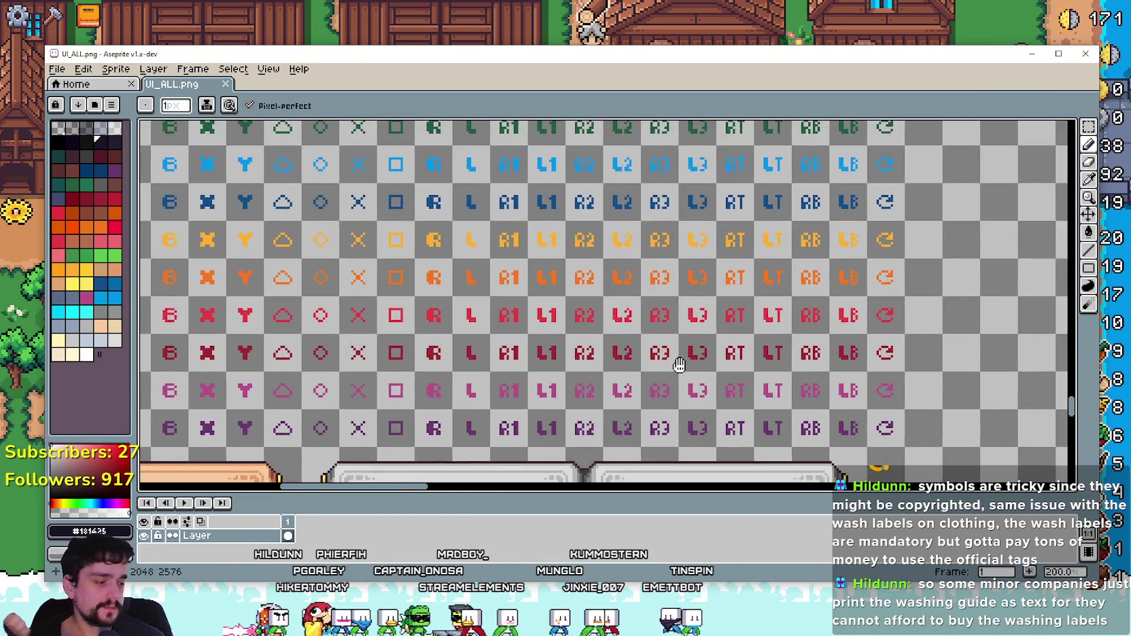
scroll(675, 263, "up", 10)
scroll(646, 292, "left", 3)
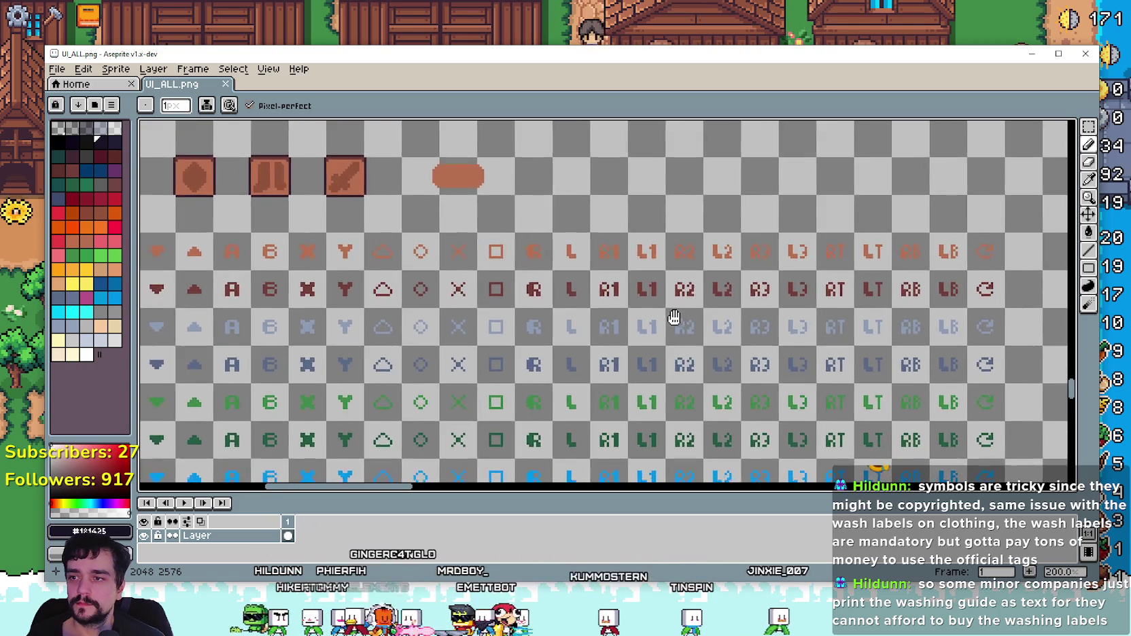
scroll(673, 318, "up", 1)
scroll(673, 318, "left", 4)
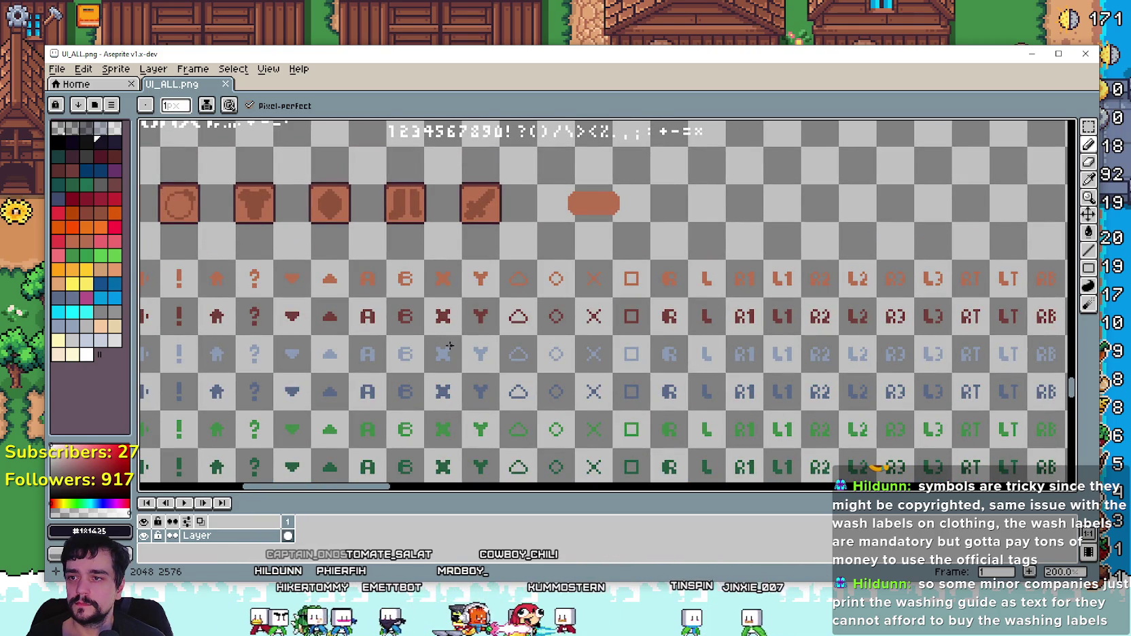
scroll(558, 297, "down", 3)
scroll(586, 244, "left", 3)
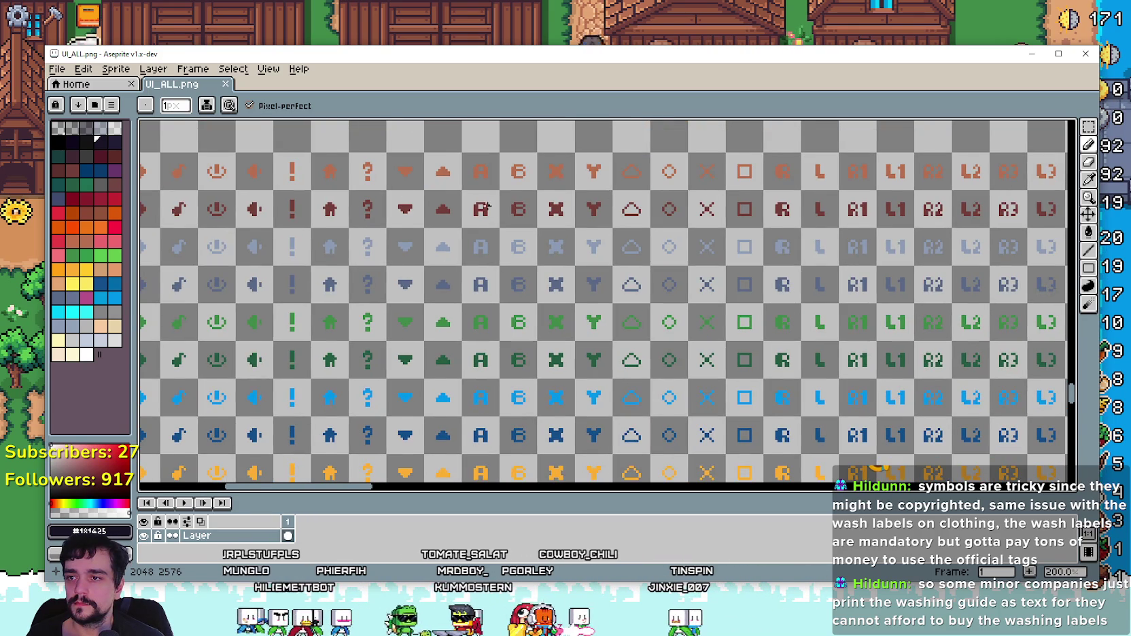
scroll(610, 345, "up", 3)
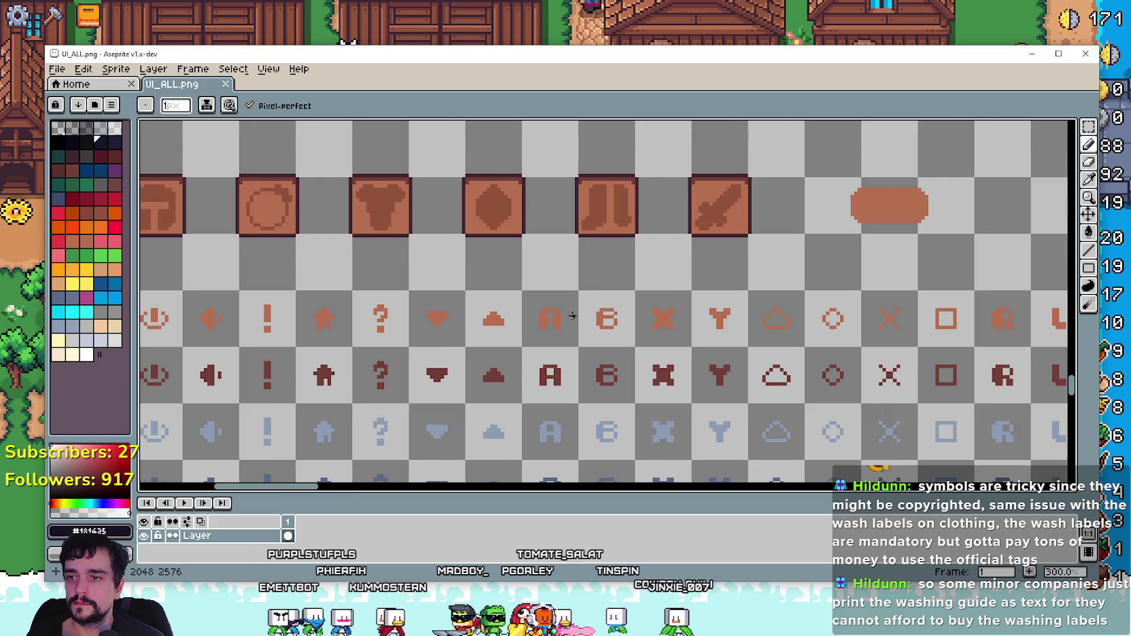
scroll(611, 344, "left", 1)
mouse_move(611, 345)
left_mouse_down()
mouse_move(765, 260)
mouse_move(745, 177)
mouse_move(757, 134)
mouse_move(643, 119)
mouse_move(596, 121)
mouse_move(585, 136)
mouse_move(541, 476)
mouse_move(547, 398)
left_mouse_up()
left_click_drag(536, 358, 517, 315)
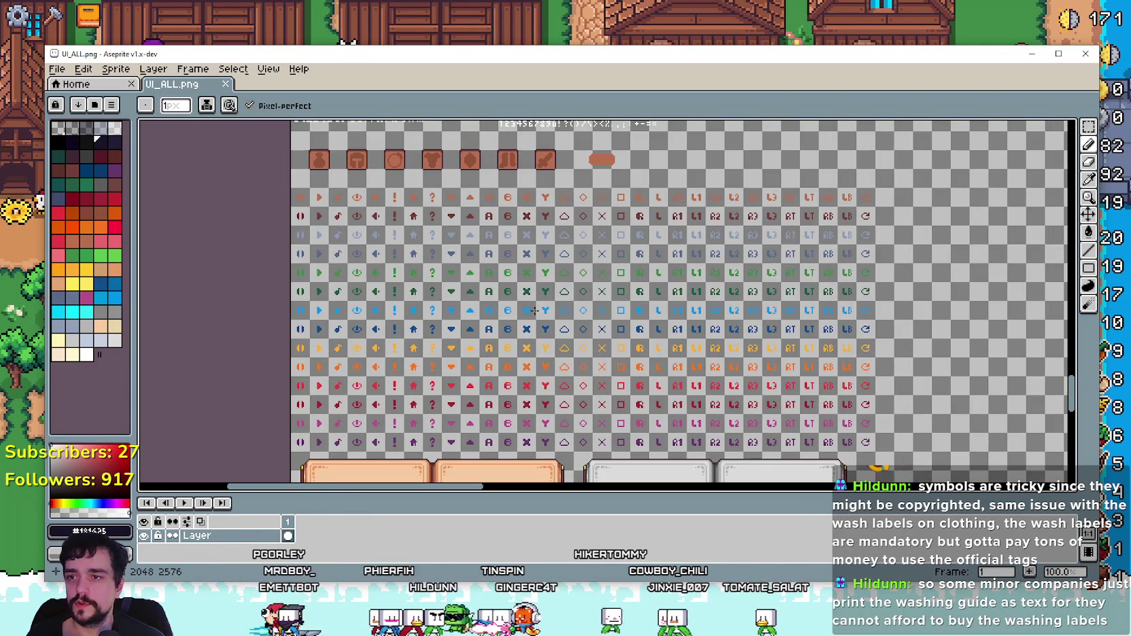
scroll(532, 280, "up", 1)
left_click_drag(972, 379, 671, 294)
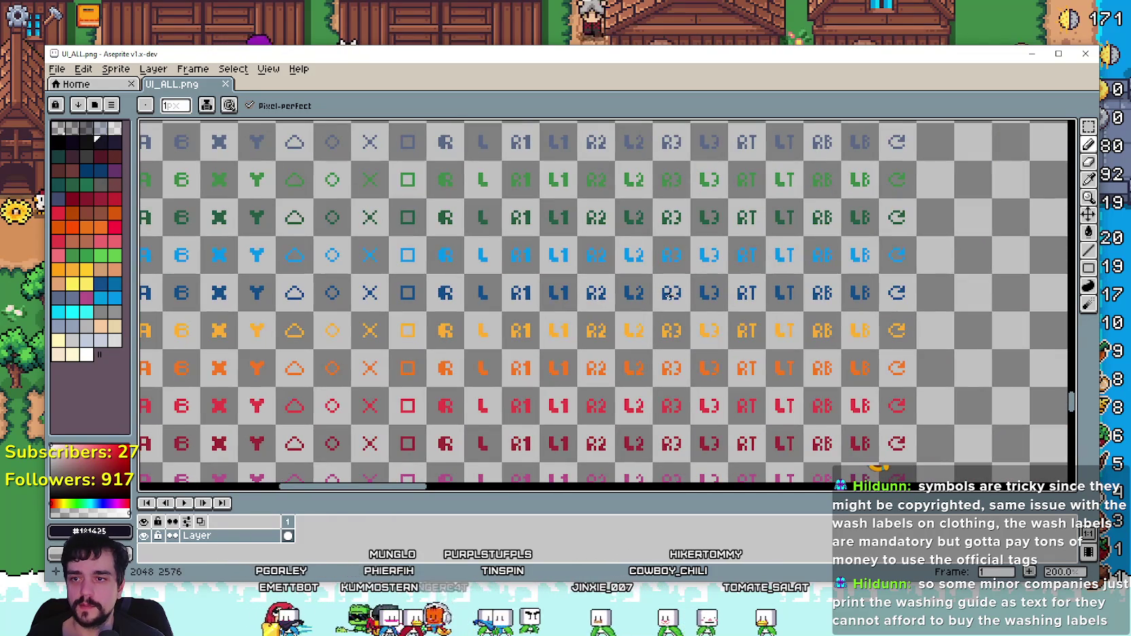
scroll(767, 384, "down", 1)
left_click_drag(453, 367, 621, 390)
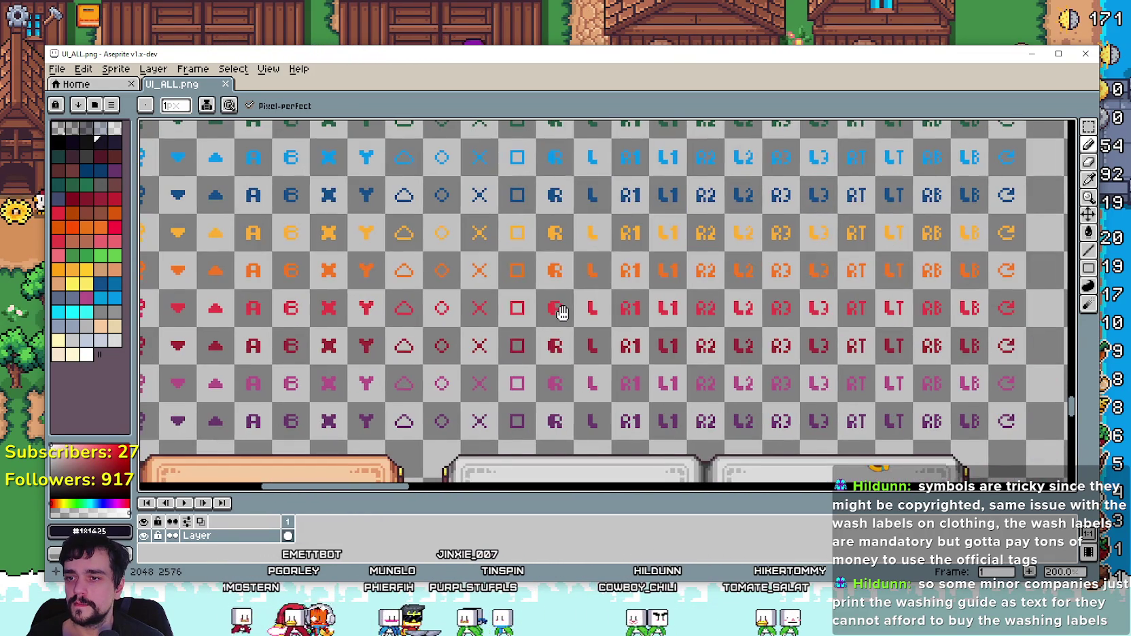
mouse_move(557, 305)
left_mouse_down()
mouse_move(560, 197)
mouse_move(488, 256)
mouse_move(648, 480)
mouse_move(911, 399)
mouse_move(422, 192)
mouse_move(411, 266)
left_mouse_up()
scroll(442, 268, "up", 1)
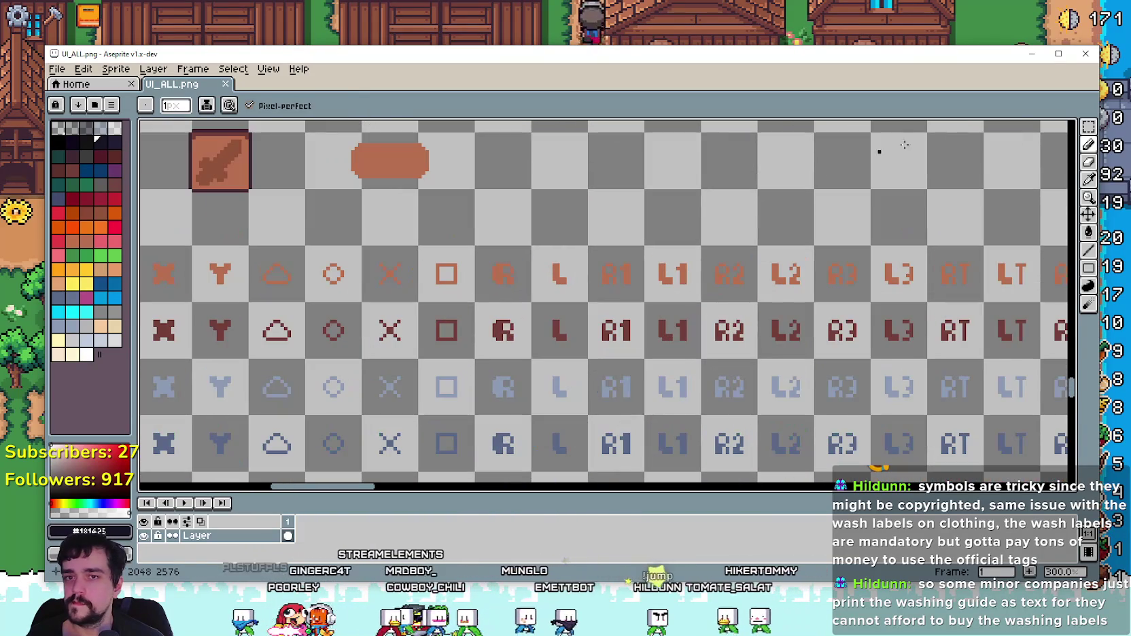
Step: With the Rectangular Marquee, copy the empty orange pill and place the copy to its right
left_click(1088, 127)
key("minus")
left_click_drag(531, 394, 681, 392)
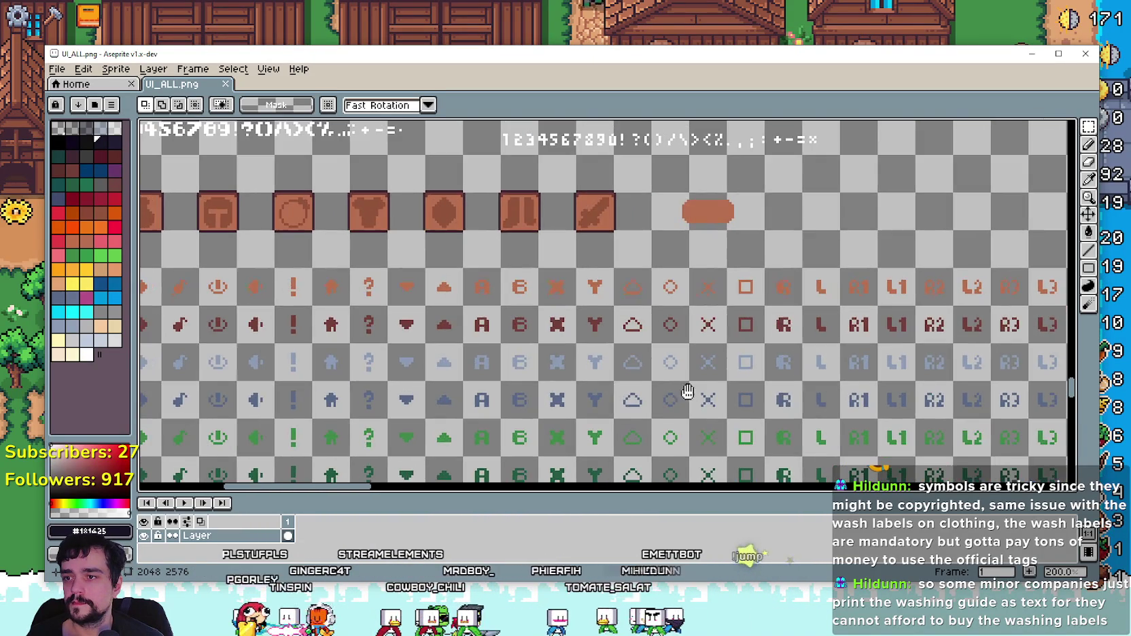
scroll(695, 243, "up", 1)
left_click_drag(702, 274, 648, 324)
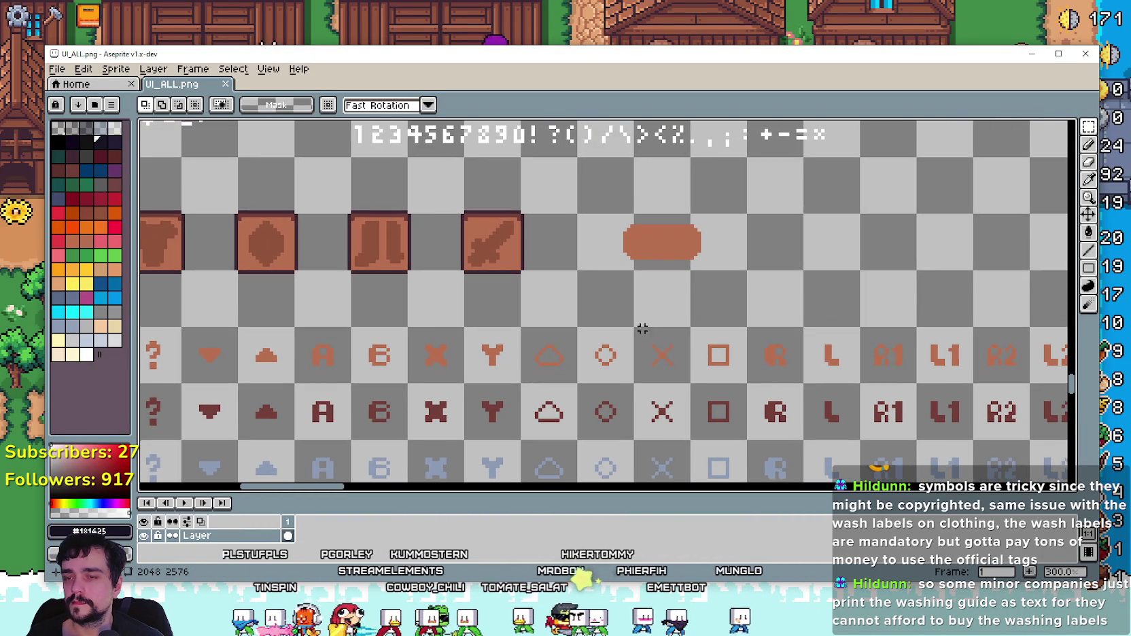
left_click_drag(611, 272, 744, 212)
mouse_move(681, 244)
left_mouse_down()
mouse_move(888, 269)
mouse_move(848, 243)
left_mouse_up()
left_click(810, 307)
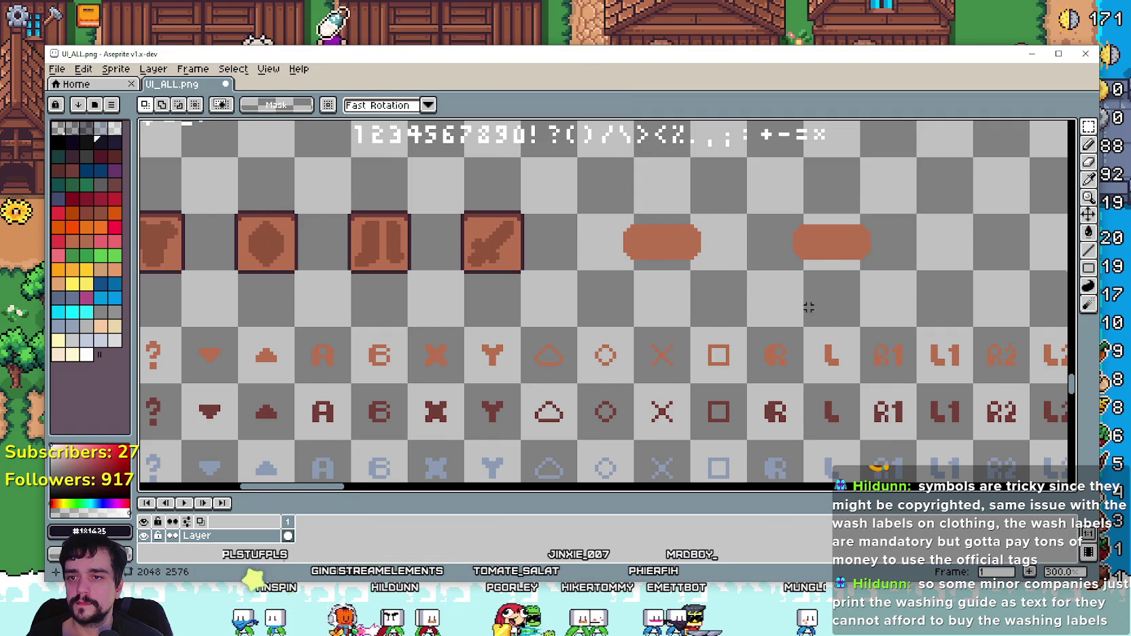
Step: Move the A glyph onto the copied pill and confirm its placement
scroll(795, 292, "up", 1)
scroll(738, 433, "down", 1)
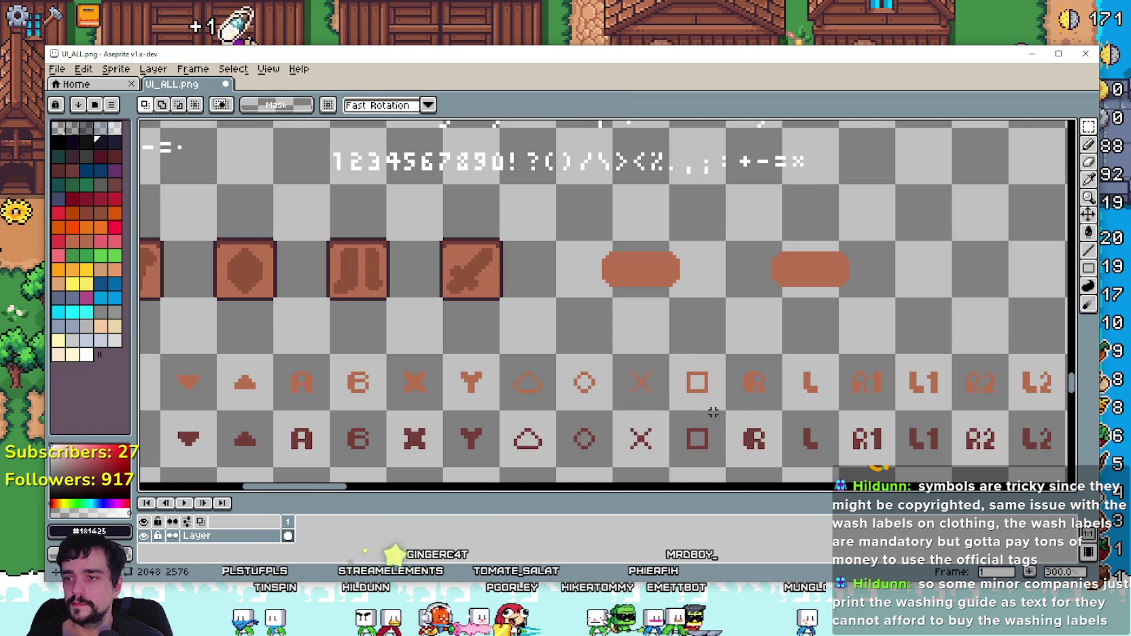
scroll(584, 273, "down", 3)
scroll(584, 273, "down", 1)
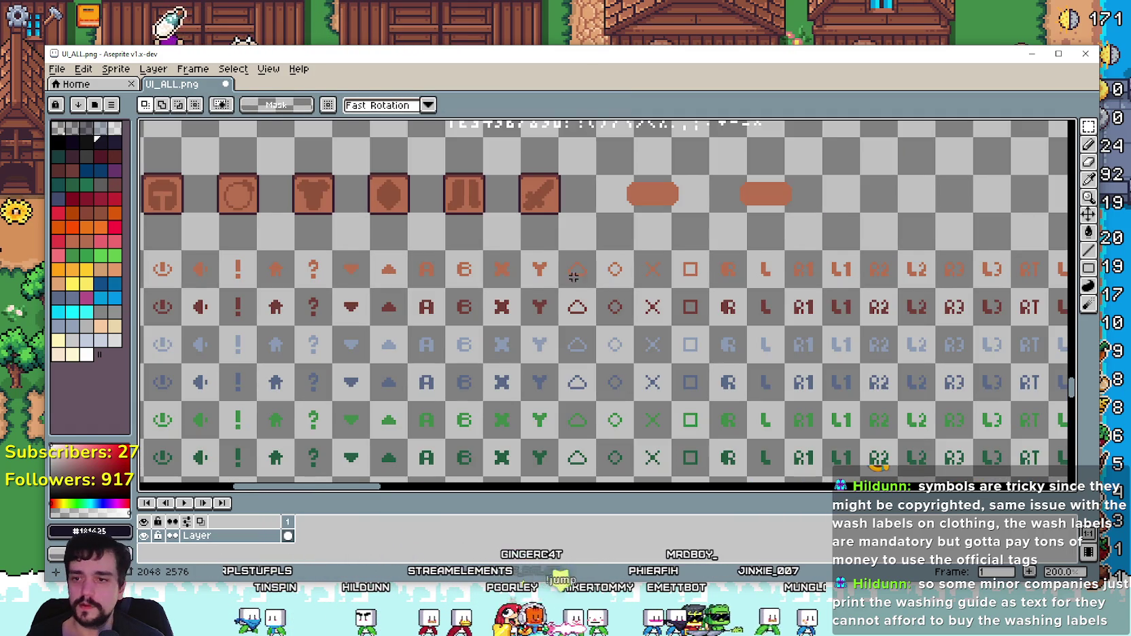
scroll(547, 334, "up", 1)
scroll(547, 334, "up", 3)
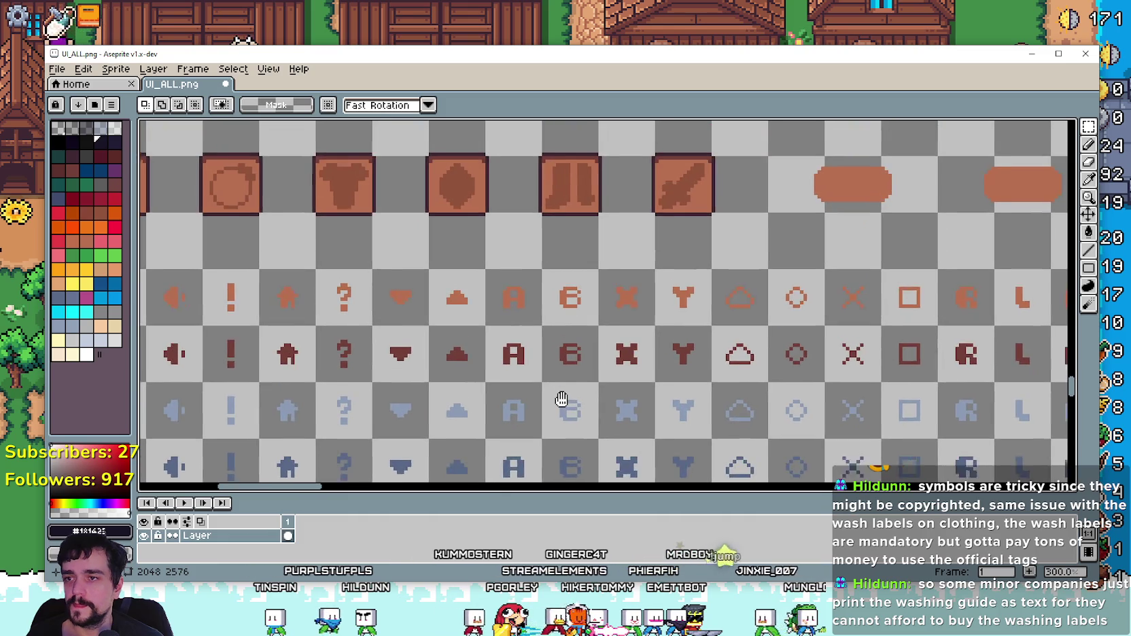
scroll(480, 422, "right", 2)
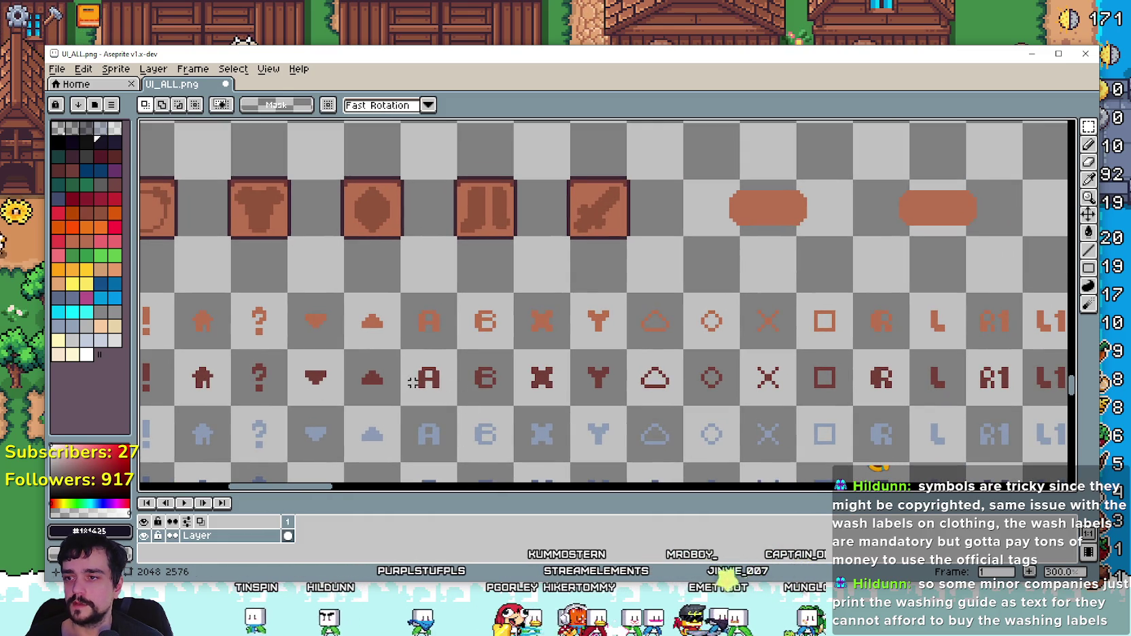
left_click_drag(421, 387, 934, 213)
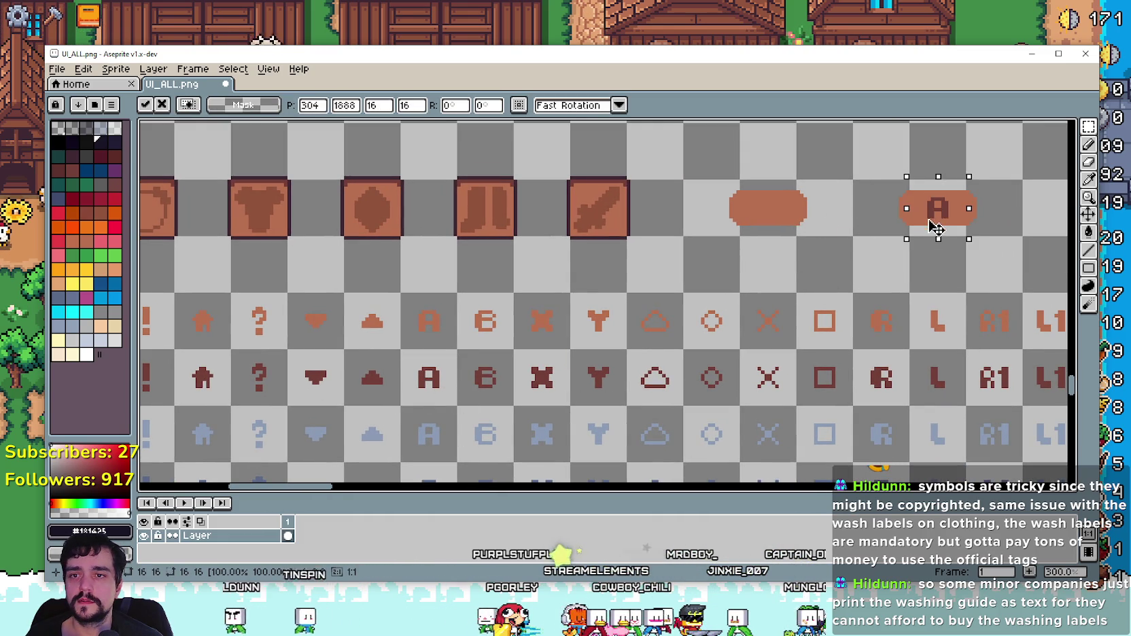
key("Return")
Step: Delete the left and right ends of the A pill
scroll(669, 313, "up", 1)
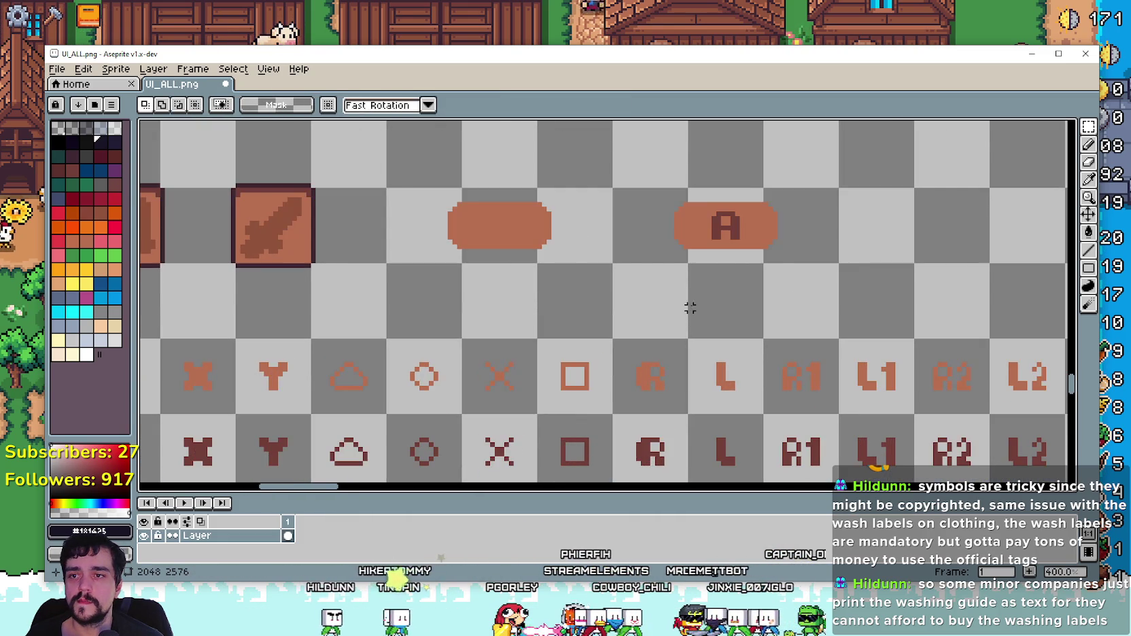
scroll(689, 308, "down", 1)
scroll(670, 220, "up", 2)
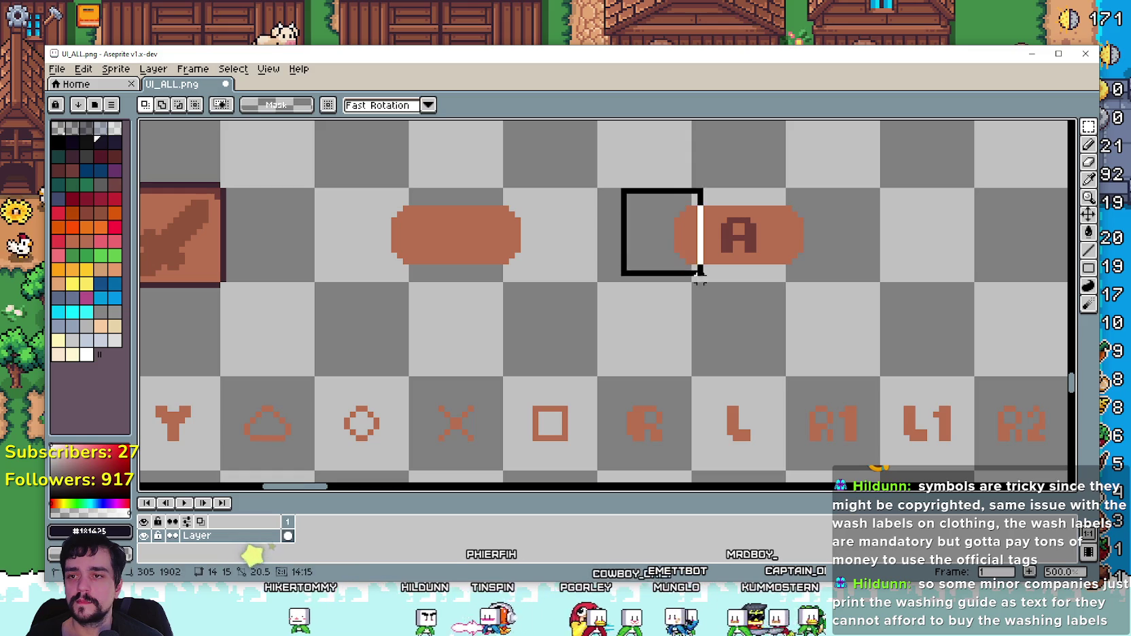
left_click_drag(700, 272, 704, 289)
left_click_drag(616, 286, 686, 190)
scroll(676, 240, "up", 2)
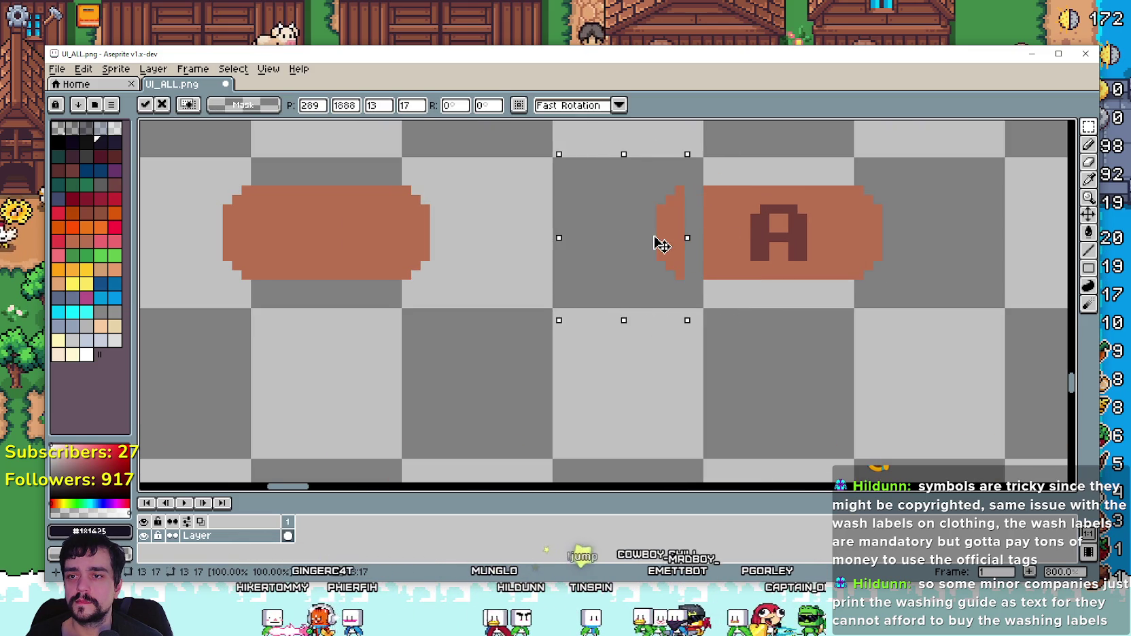
left_click(727, 171)
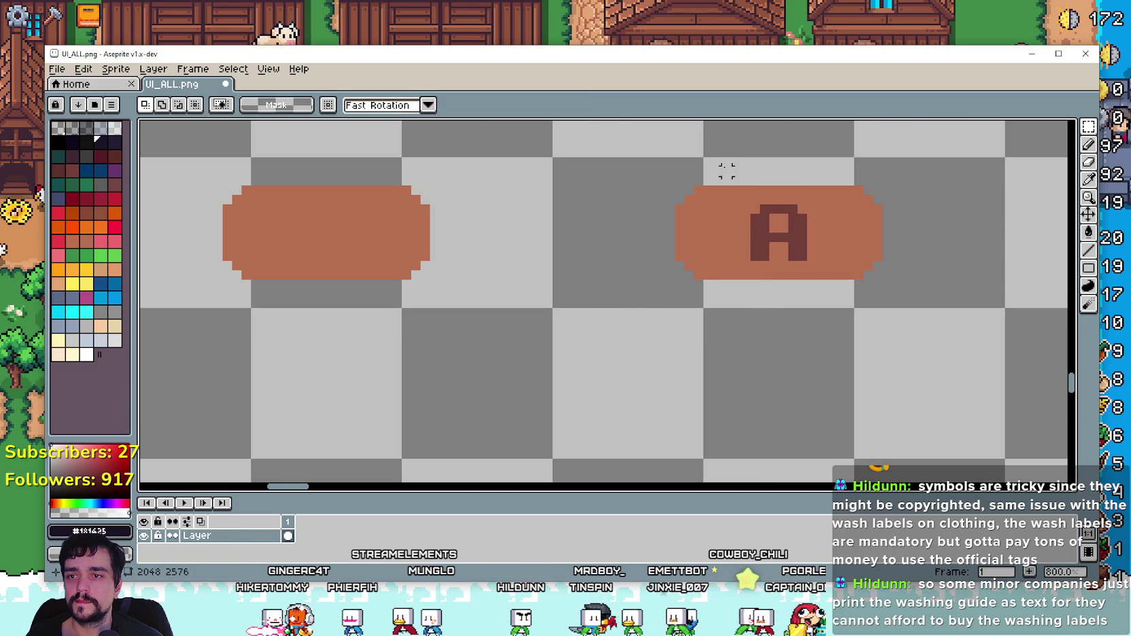
mouse_move(708, 162)
left_mouse_down()
mouse_move(712, 341)
mouse_move(742, 348)
left_mouse_up()
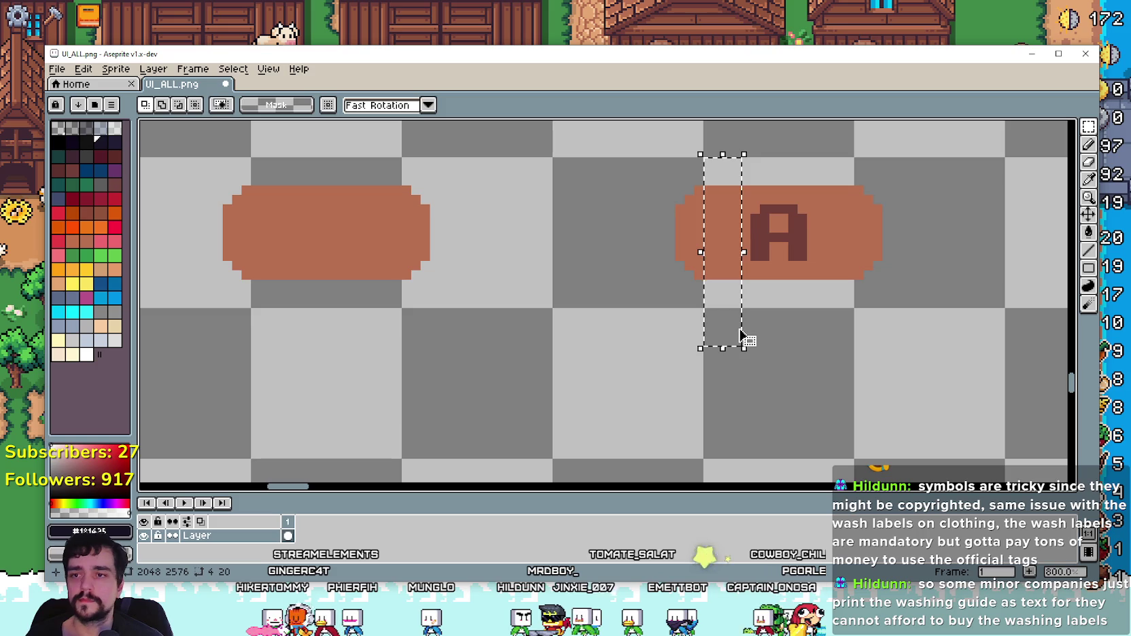
key("Delete")
mouse_move(907, 151)
left_mouse_down()
mouse_move(833, 316)
mouse_move(815, 318)
left_mouse_up()
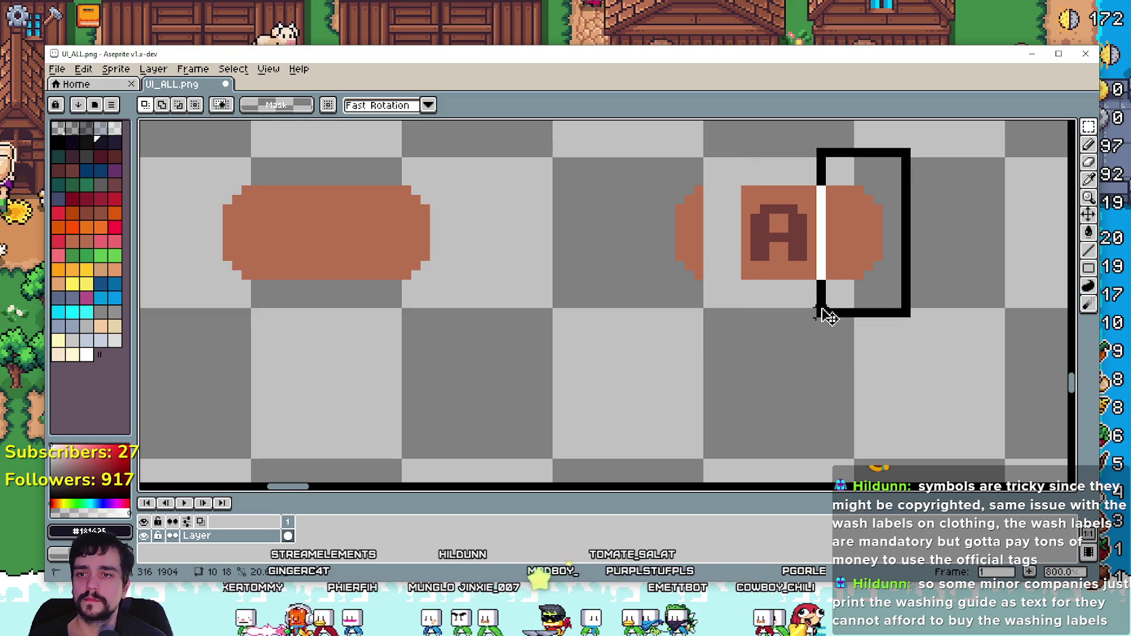
key("Delete")
Step: Move the cut pill piece beside the A and shift the tile's left edge right 2 pixels
left_click_drag(623, 303, 706, 182)
left_click_drag(687, 227, 727, 234)
left_click_drag(645, 281, 744, 183)
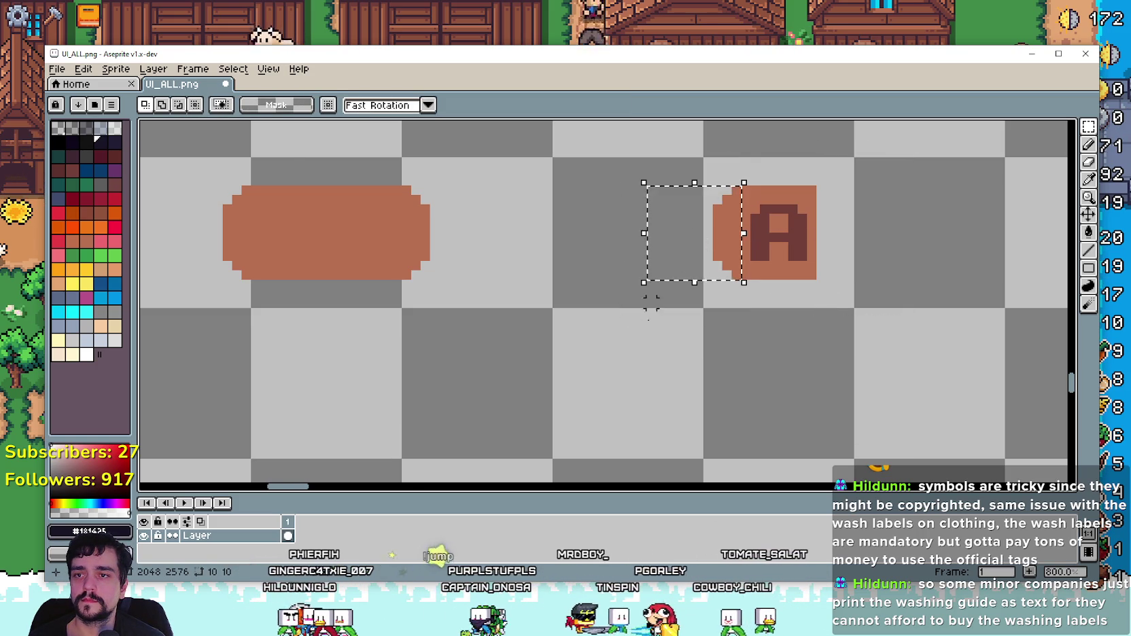
left_click(641, 366)
left_click_drag(656, 184, 731, 291)
left_click_drag(706, 235, 717, 239)
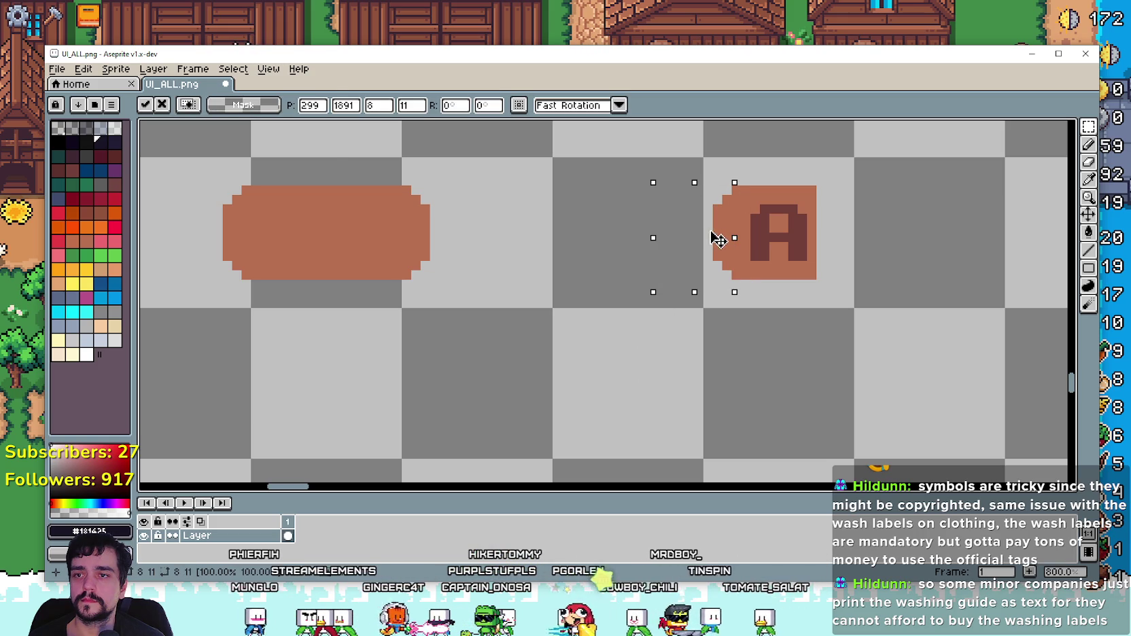
left_click(661, 331)
left_click_drag(737, 190, 663, 292)
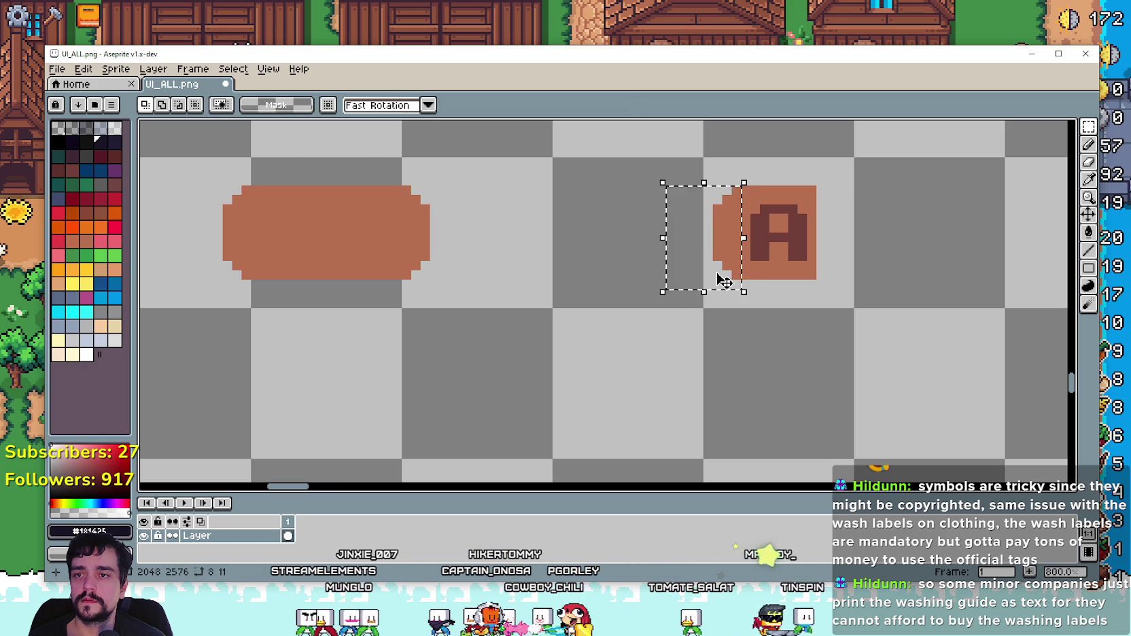
left_click_drag(707, 250, 715, 256)
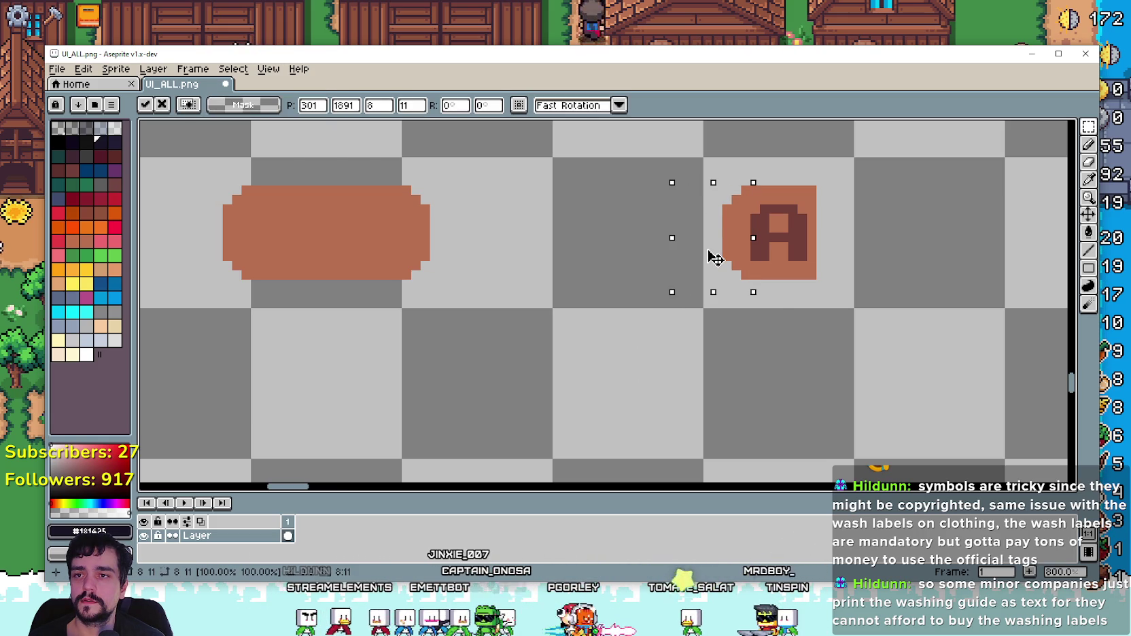
left_click(688, 294)
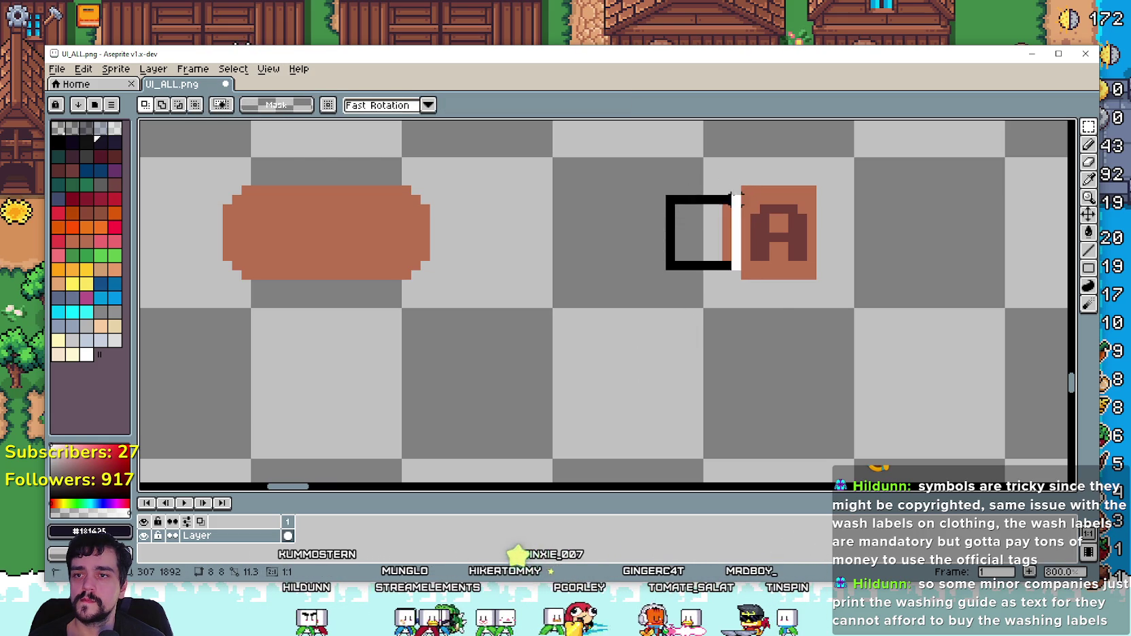
key("ctrl+z")
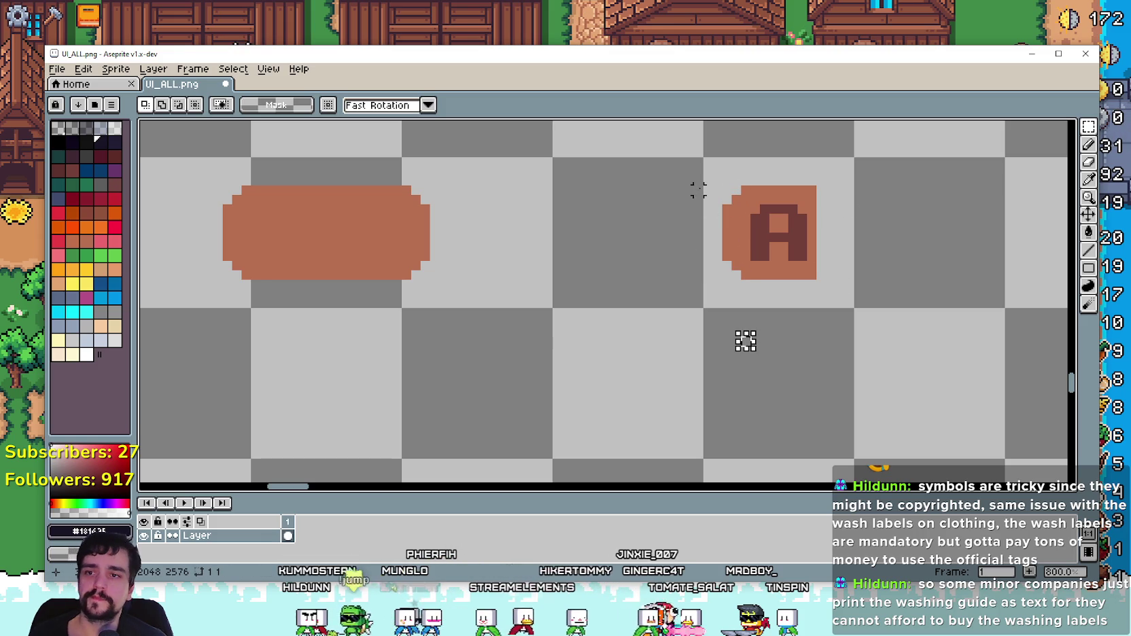
mouse_move(707, 162)
left_mouse_down()
mouse_move(719, 324)
mouse_move(877, 280)
left_mouse_up()
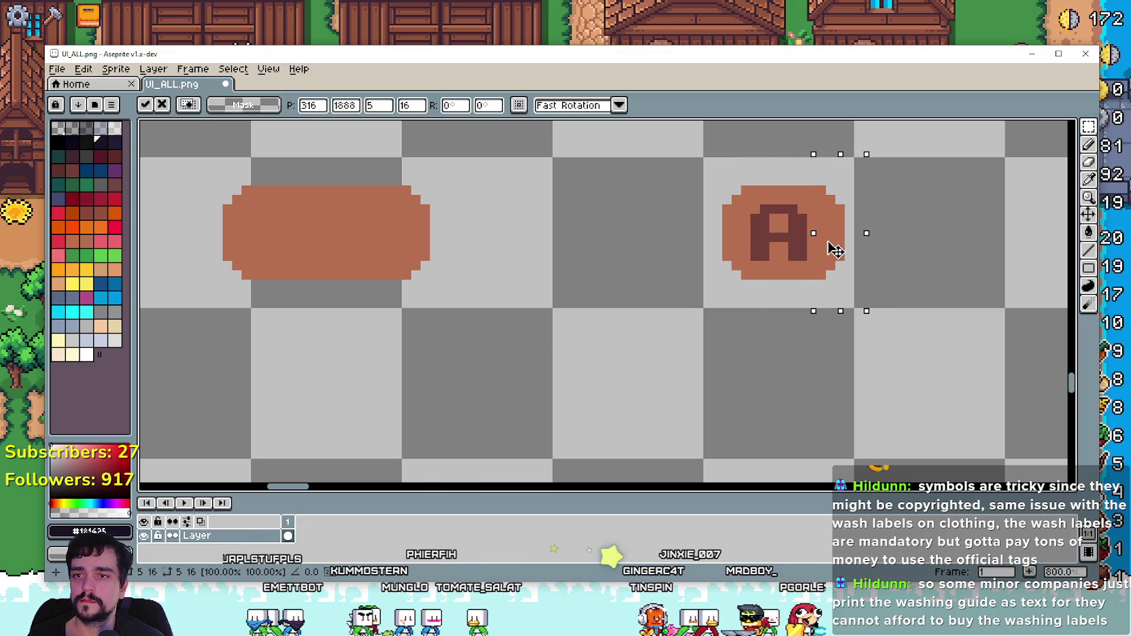
key("ctrl+d")
scroll(884, 282, "down", 5)
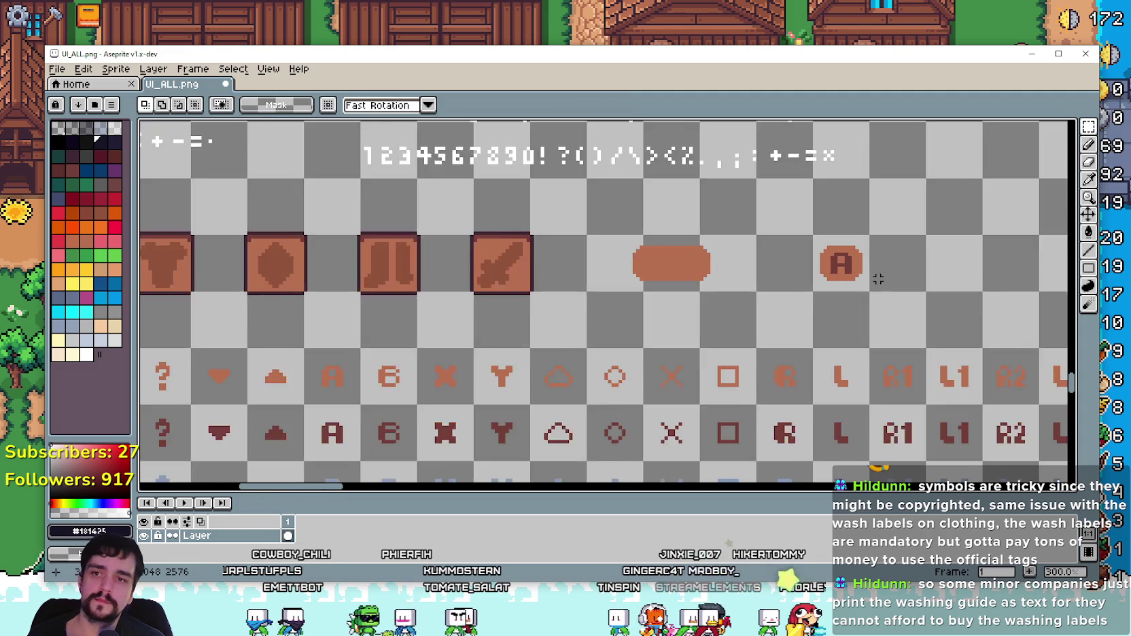
scroll(846, 270, "up", 2)
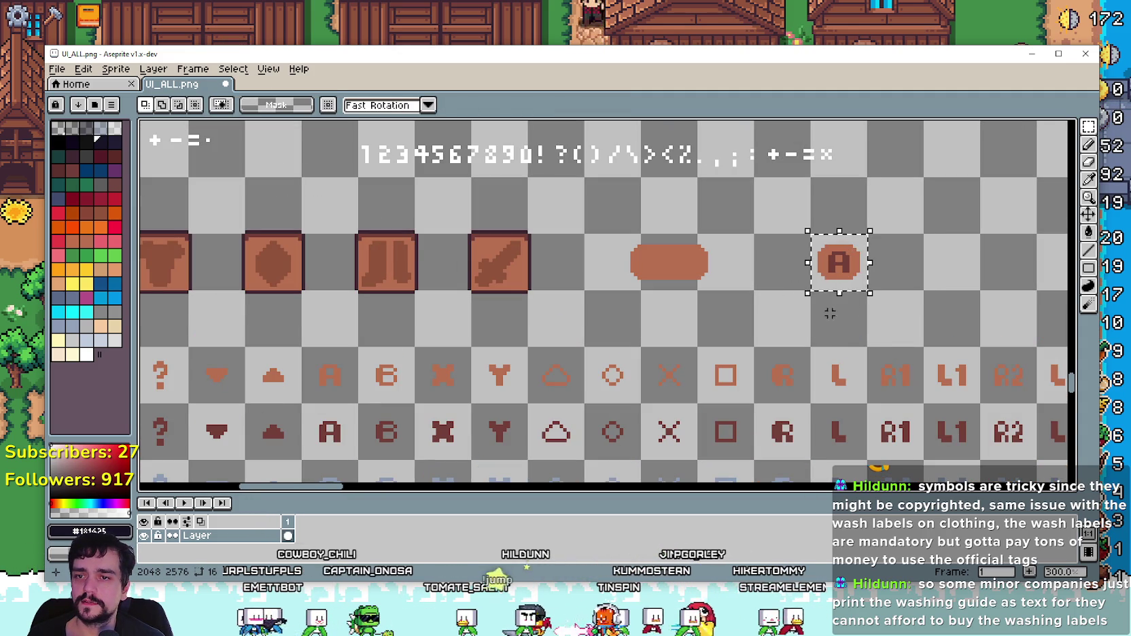
scroll(808, 328, "down", 1)
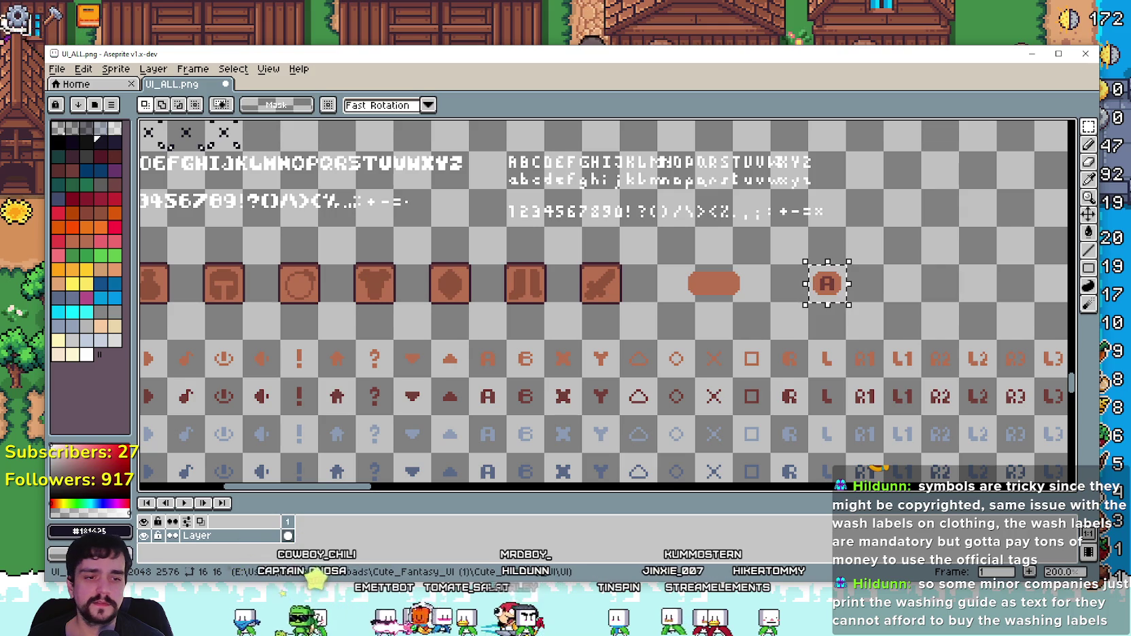
key("alt+Tab")
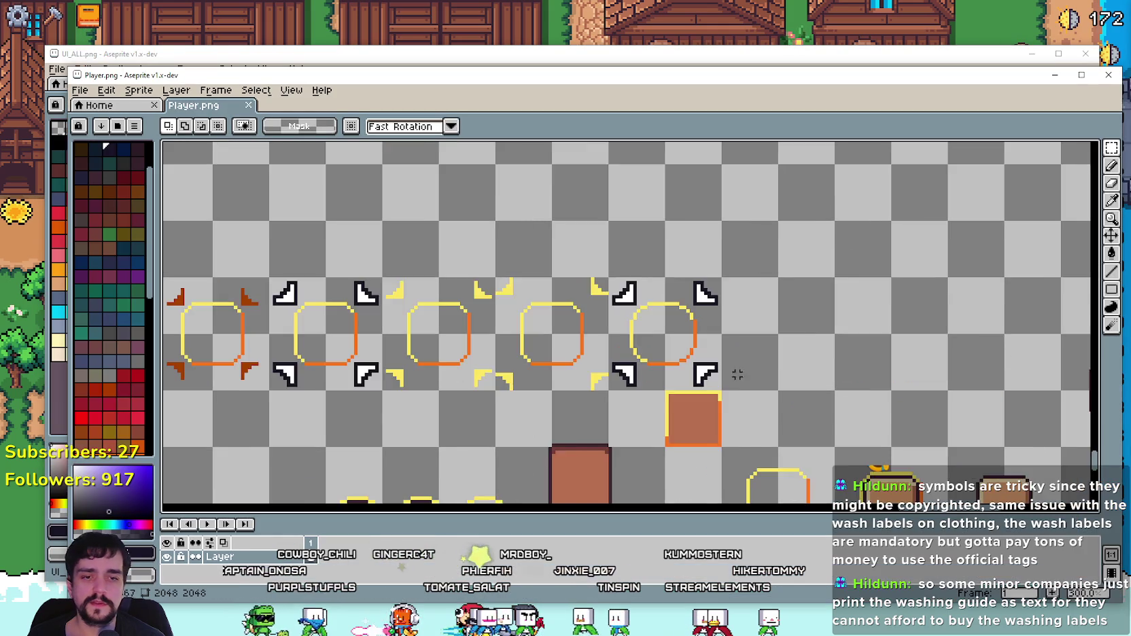
scroll(833, 409, "down", 5)
scroll(833, 409, "up", 5)
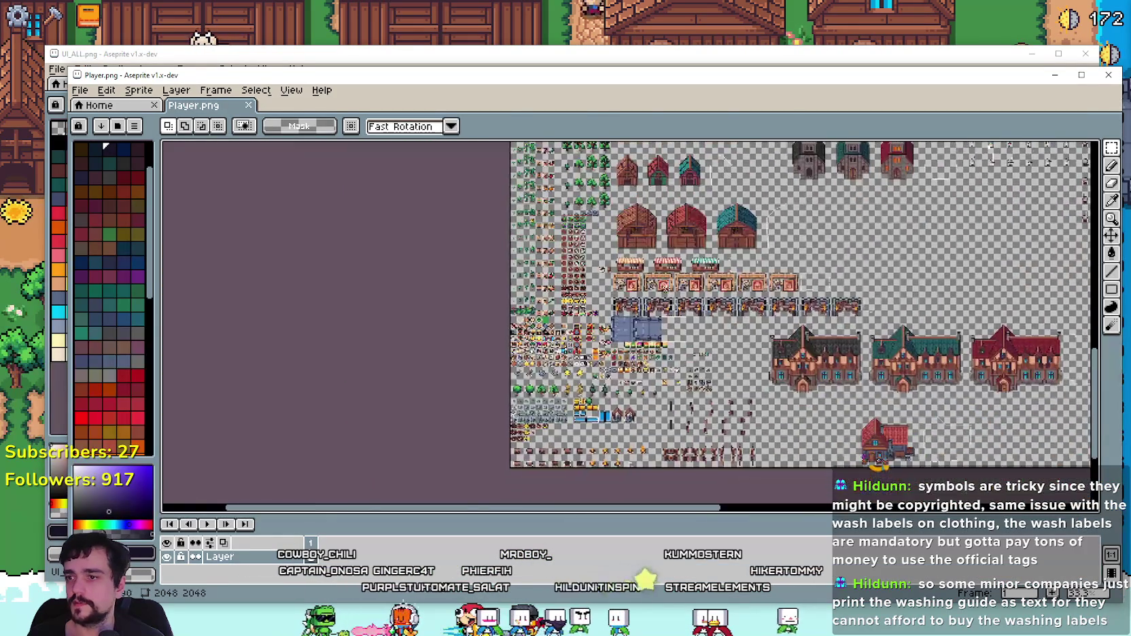
scroll(548, 337, "down", 4)
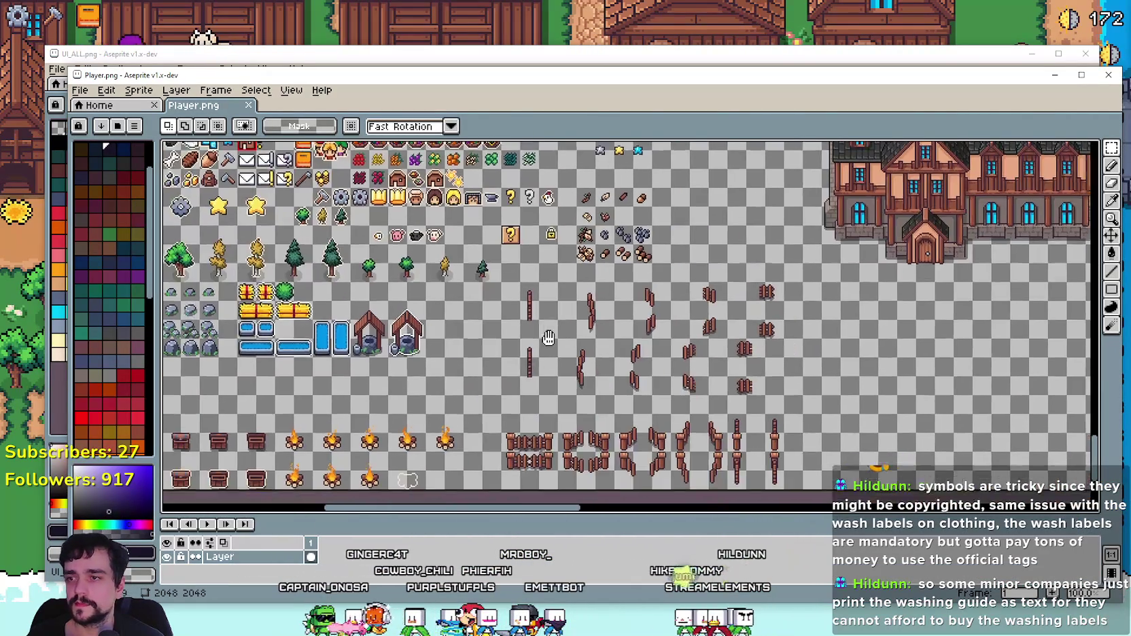
left_click_drag(548, 338, 649, 397)
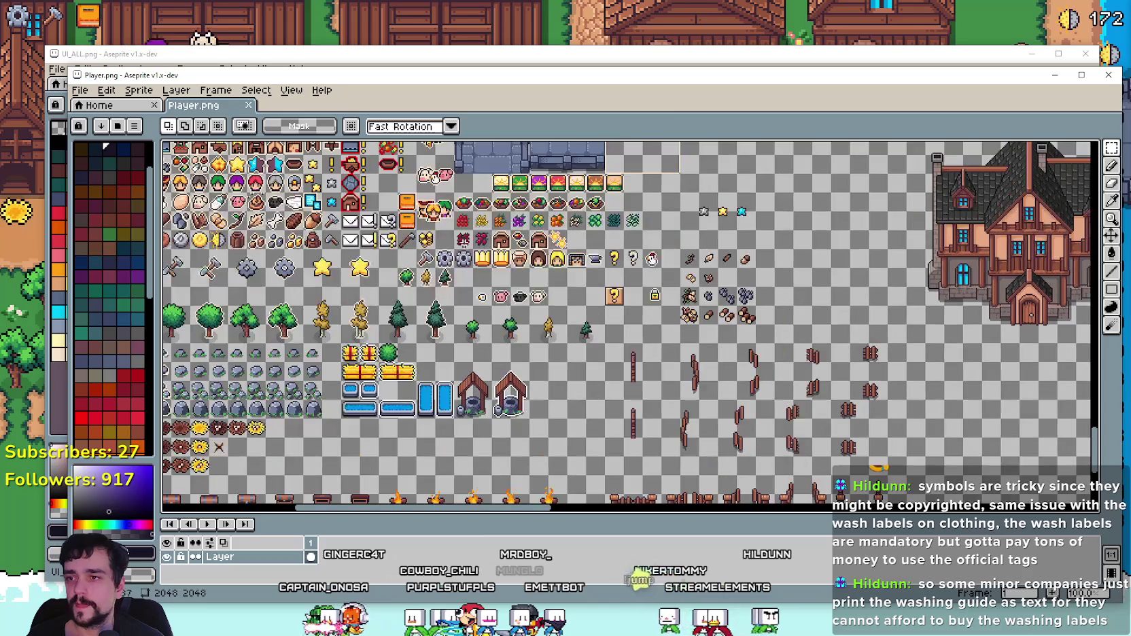
scroll(451, 255, "up", 3)
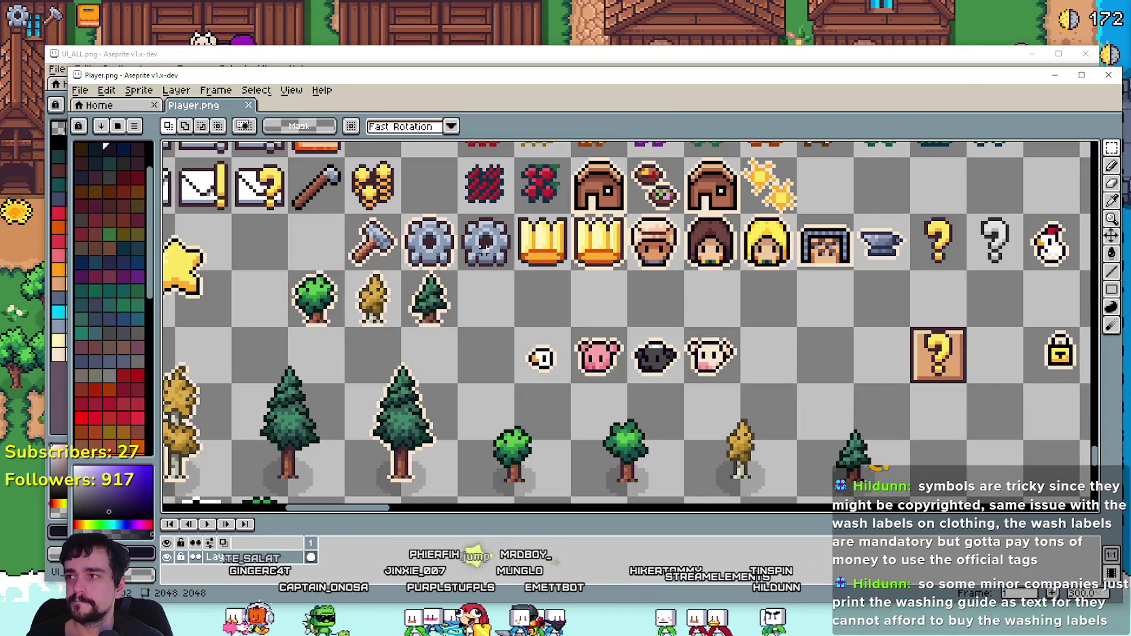
left_click(229, 67)
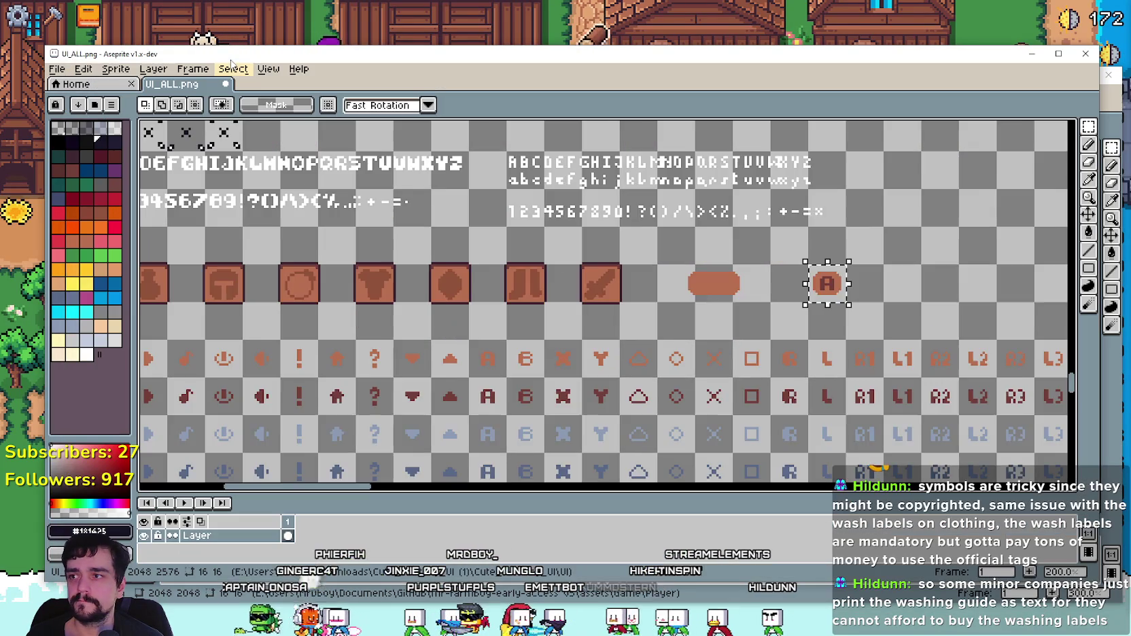
key("ctrl+v")
Step: Move the pasted gear icon up near the A coin and commit it
mouse_move(632, 325)
left_mouse_down()
mouse_move(933, 269)
mouse_move(858, 225)
left_mouse_up()
left_click(830, 280)
scroll(796, 272, "up", 1)
Step: Place the A coin just below and to the right of the gear
mouse_move(790, 265)
left_mouse_down()
mouse_move(906, 272)
mouse_move(927, 228)
mouse_move(944, 229)
left_mouse_up()
scroll(936, 357, "down", 2)
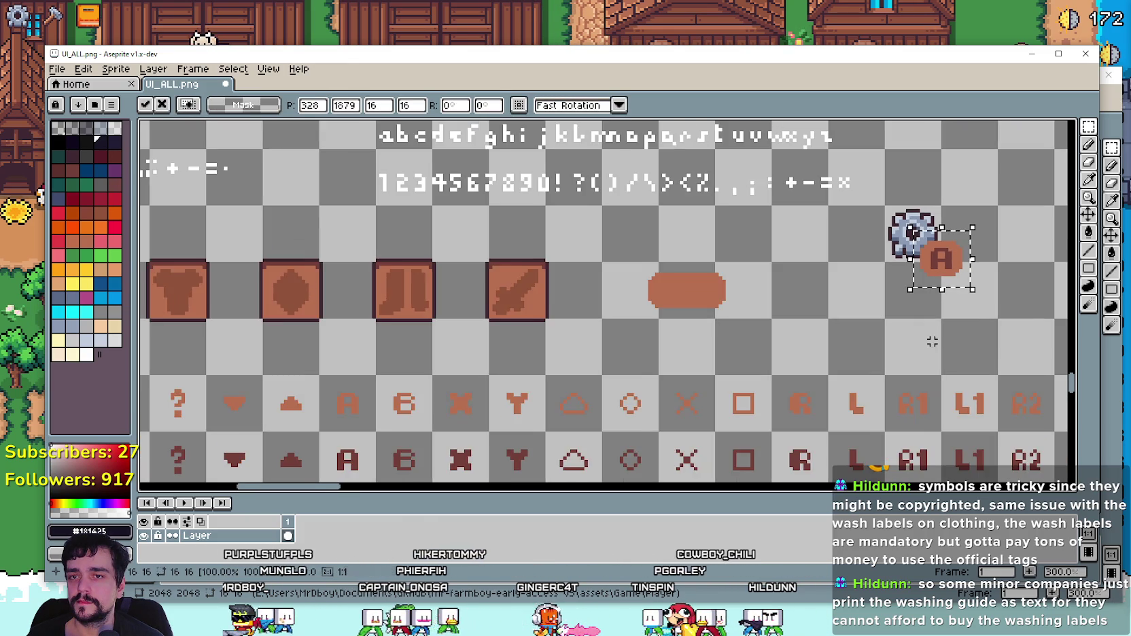
scroll(782, 306, "right", 2)
scroll(782, 306, "down", 1)
scroll(723, 300, "up", 2)
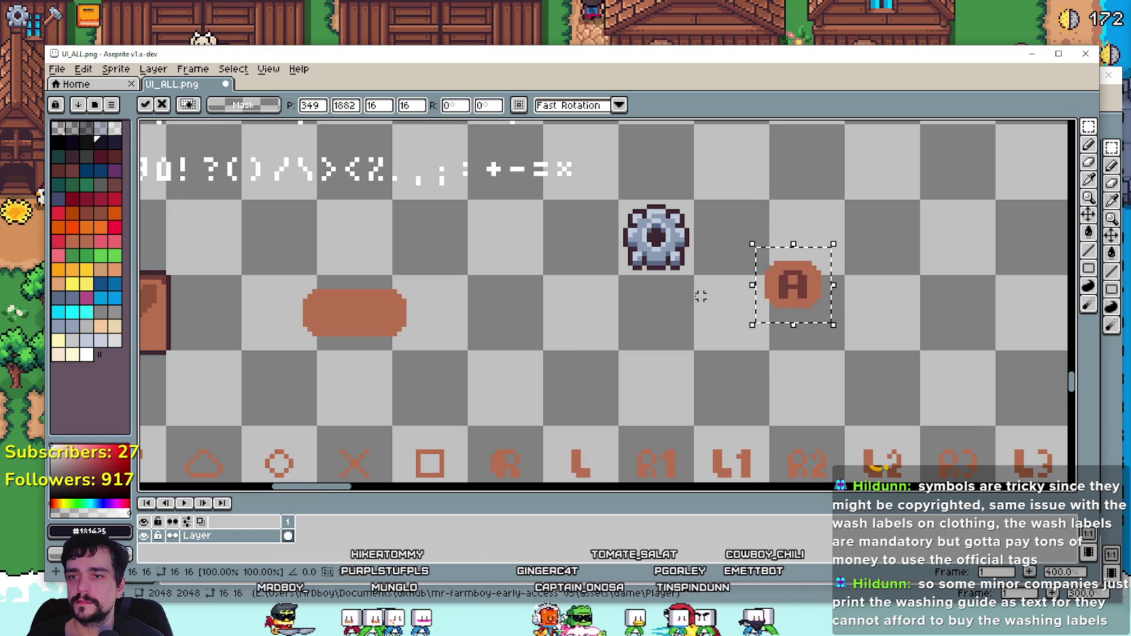
scroll(778, 308, "up", 1)
key("ctrl+z")
mouse_move(510, 324)
left_mouse_down()
mouse_move(646, 272)
mouse_move(833, 282)
mouse_move(657, 354)
left_mouse_up()
scroll(665, 303, "up", 1)
scroll(665, 303, "up", 1)
key("Return")
scroll(669, 316, "up", 2)
scroll(571, 272, "up", 1)
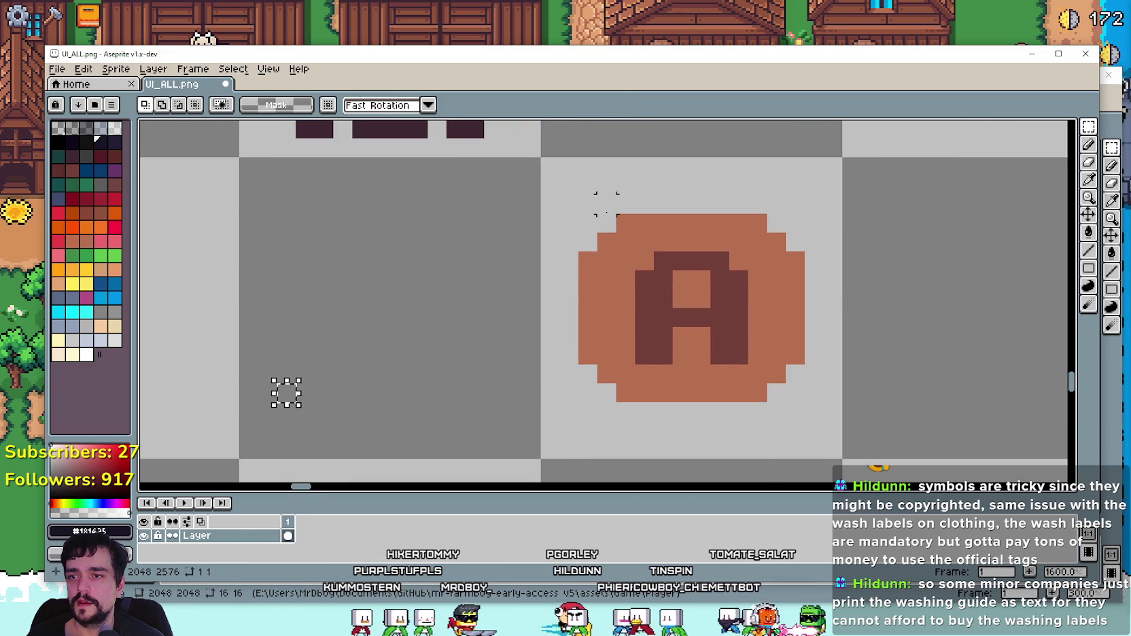
Step: Remove the coin's leftmost pixel column and erase its top-left and bottom-left stair pixels
left_click_drag(542, 235, 579, 385)
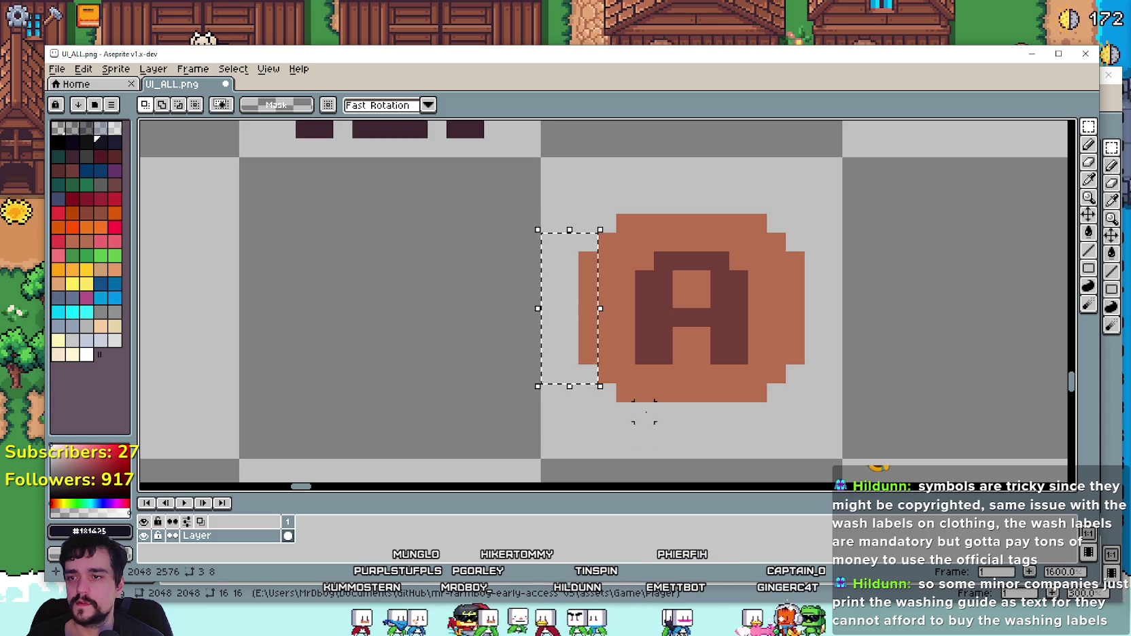
key("ctrl+d")
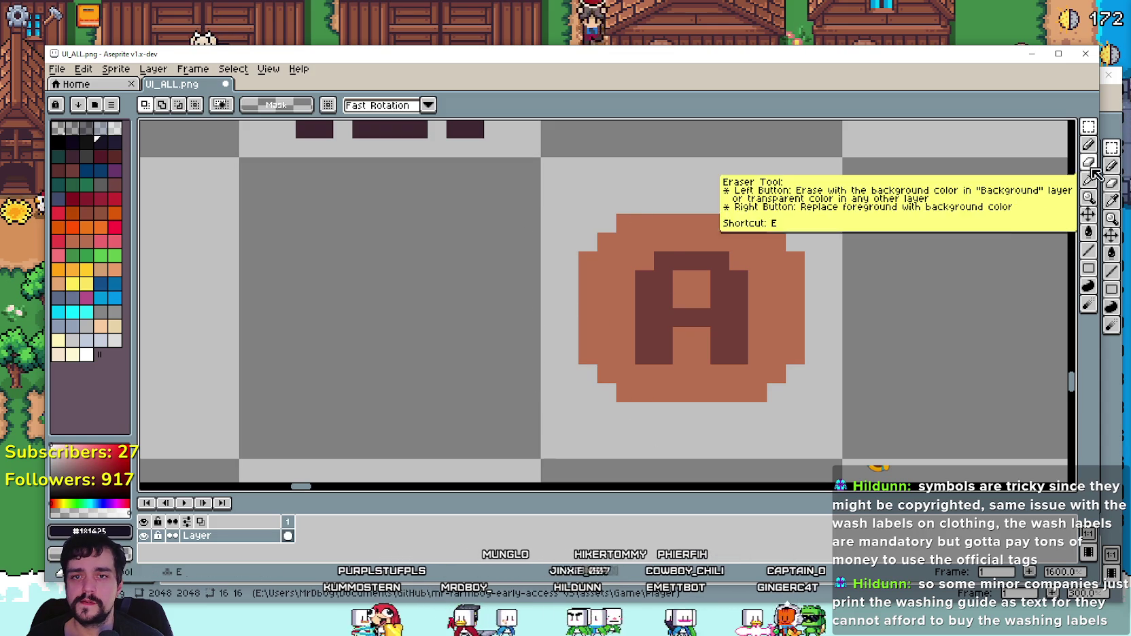
left_click(1088, 162)
mouse_move(625, 221)
left_mouse_down()
mouse_move(619, 241)
mouse_move(586, 255)
mouse_move(580, 361)
left_mouse_up()
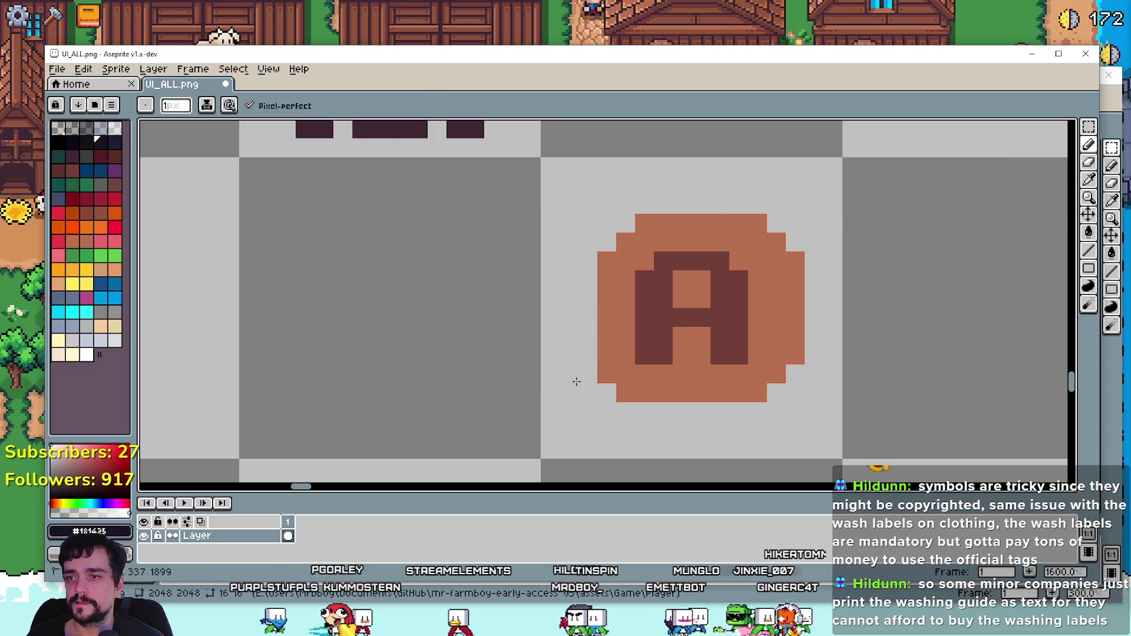
left_click(606, 373)
left_click(625, 392)
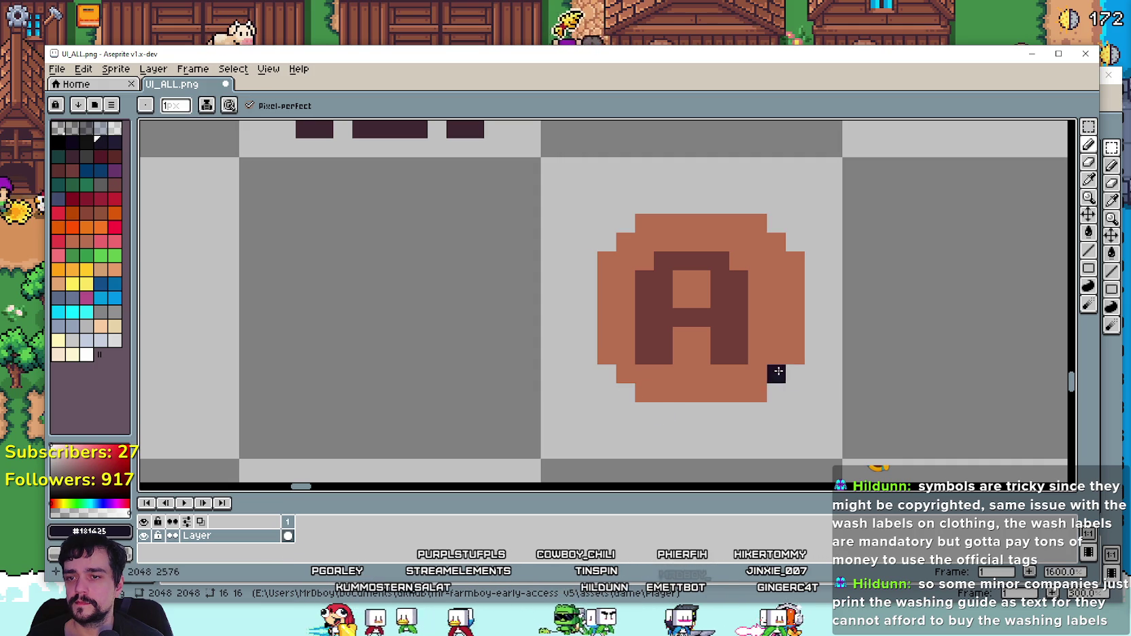
Step: Erase the coin's bottom-right stair, right-edge columns and remaining left-edge pixels
left_click_drag(773, 371, 755, 392)
mouse_move(792, 354)
left_mouse_down()
mouse_move(795, 278)
mouse_move(755, 222)
mouse_move(568, 222)
mouse_move(612, 261)
mouse_move(592, 302)
mouse_move(605, 279)
left_mouse_up()
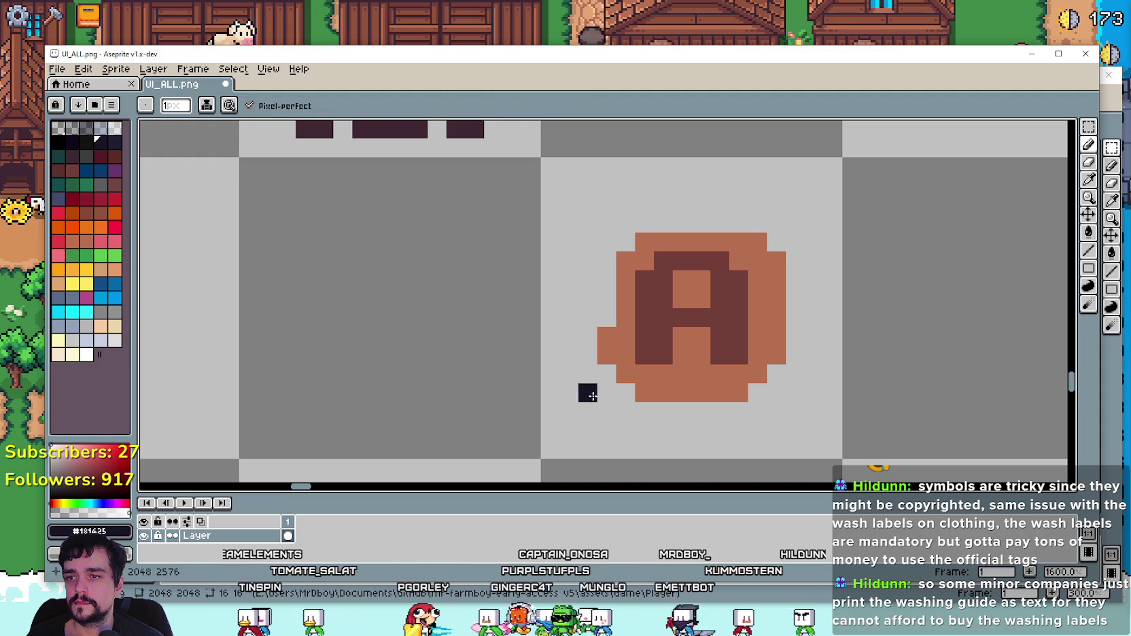
left_click_drag(588, 374, 603, 331)
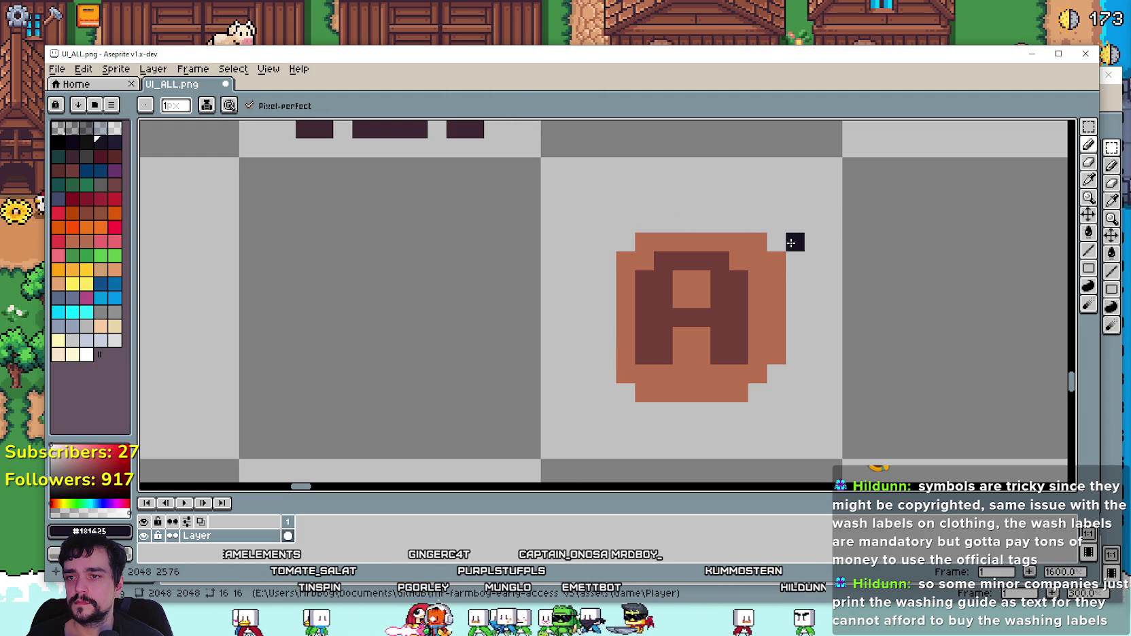
left_click_drag(776, 260, 757, 355)
key("ctrl+z")
mouse_move(776, 257)
left_mouse_down()
mouse_move(779, 374)
mouse_move(673, 371)
left_mouse_up()
scroll(826, 340, "down", 2)
scroll(789, 378, "up", 2)
scroll(788, 353, "up", 1)
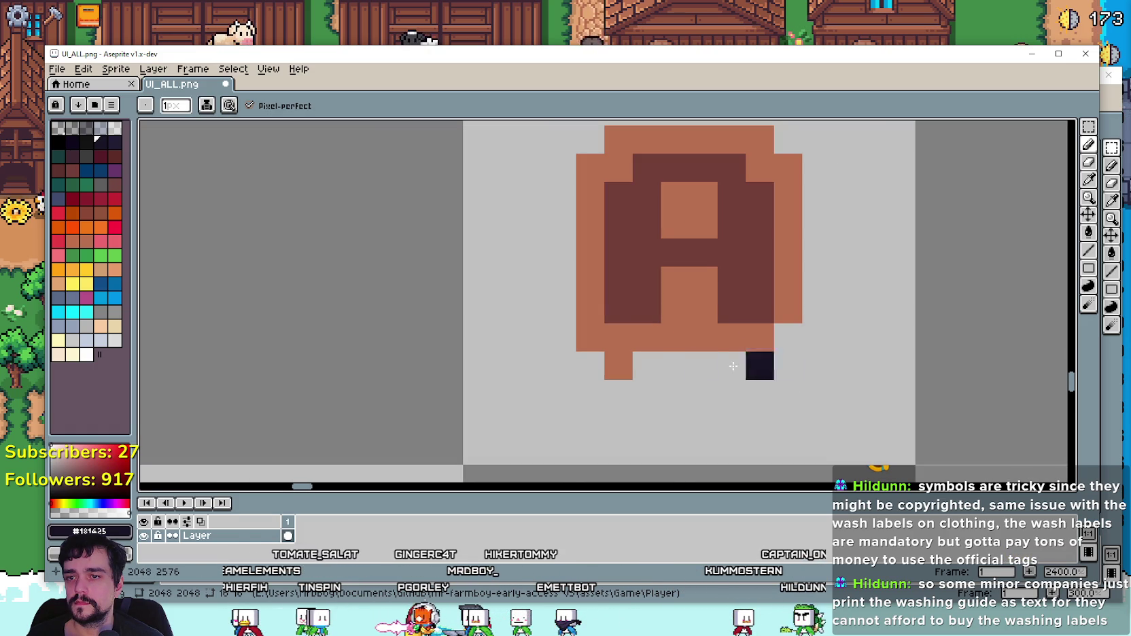
left_click(619, 365)
scroll(582, 346, "down", 4)
scroll(540, 375, "down", 1)
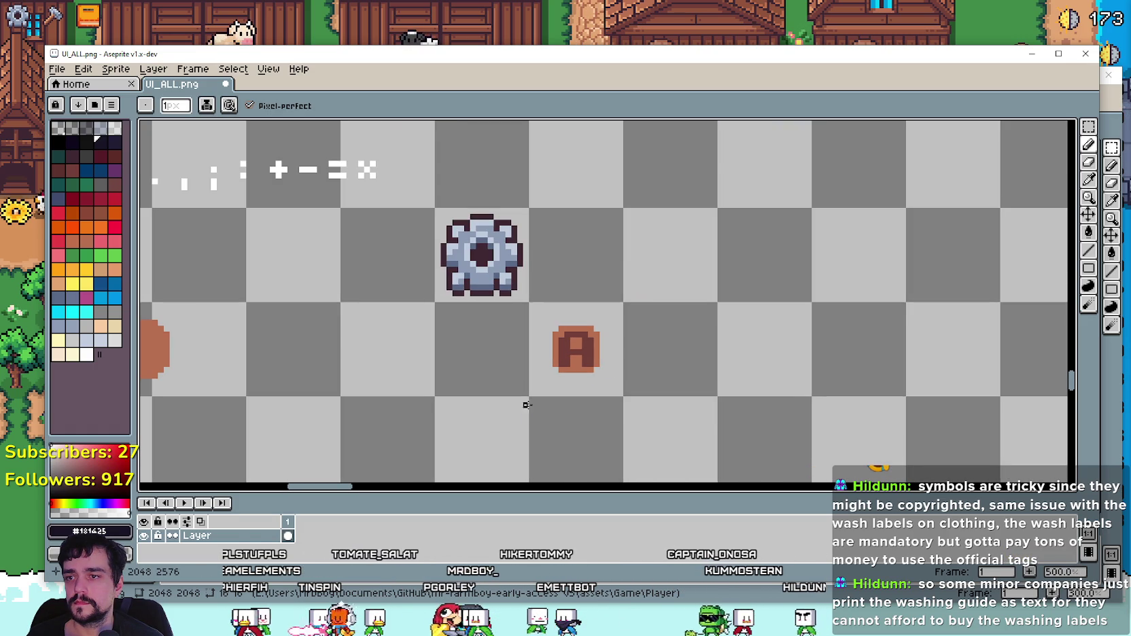
left_click(1087, 136)
scroll(577, 350, "up", 1)
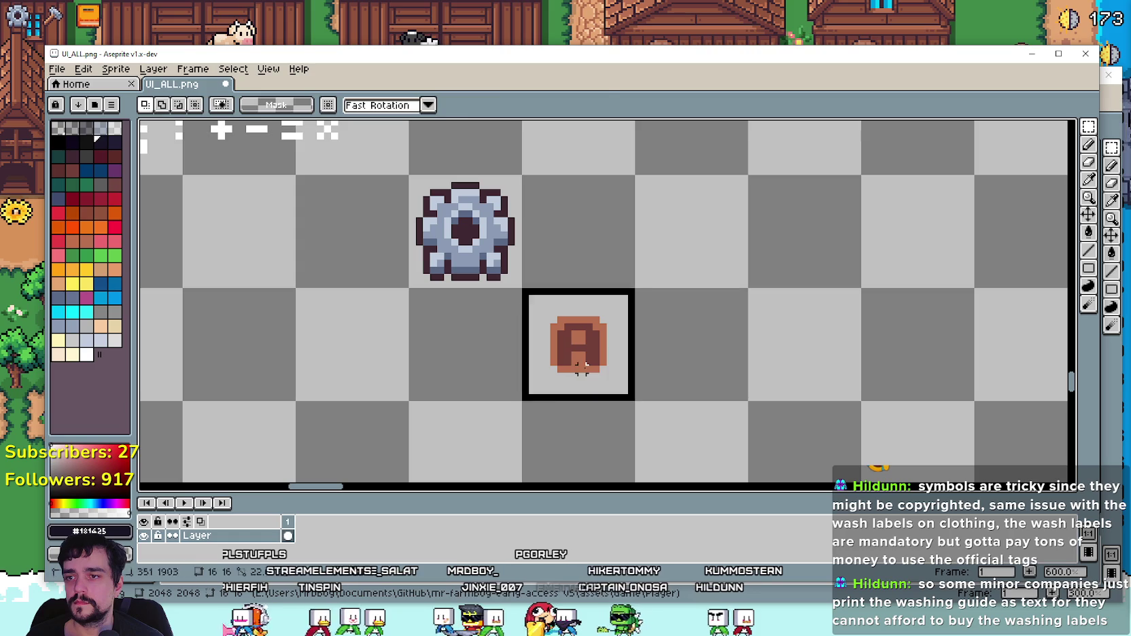
left_click_drag(520, 284, 639, 401)
mouse_move(595, 362)
left_mouse_down()
mouse_move(523, 291)
mouse_move(535, 299)
left_mouse_up()
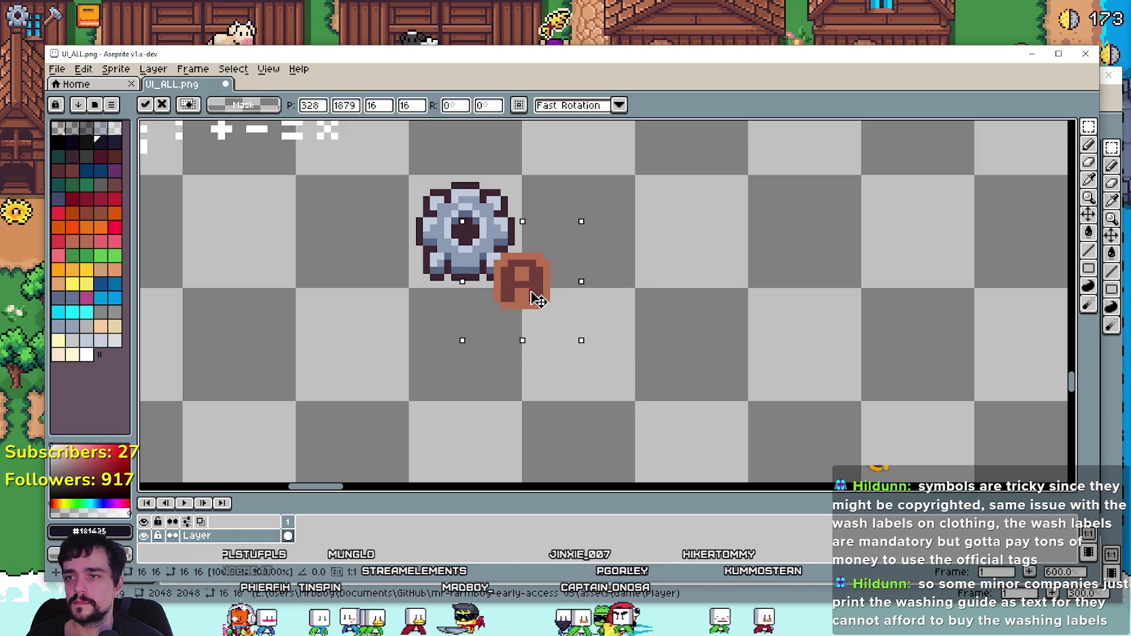
scroll(582, 336, "down", 3)
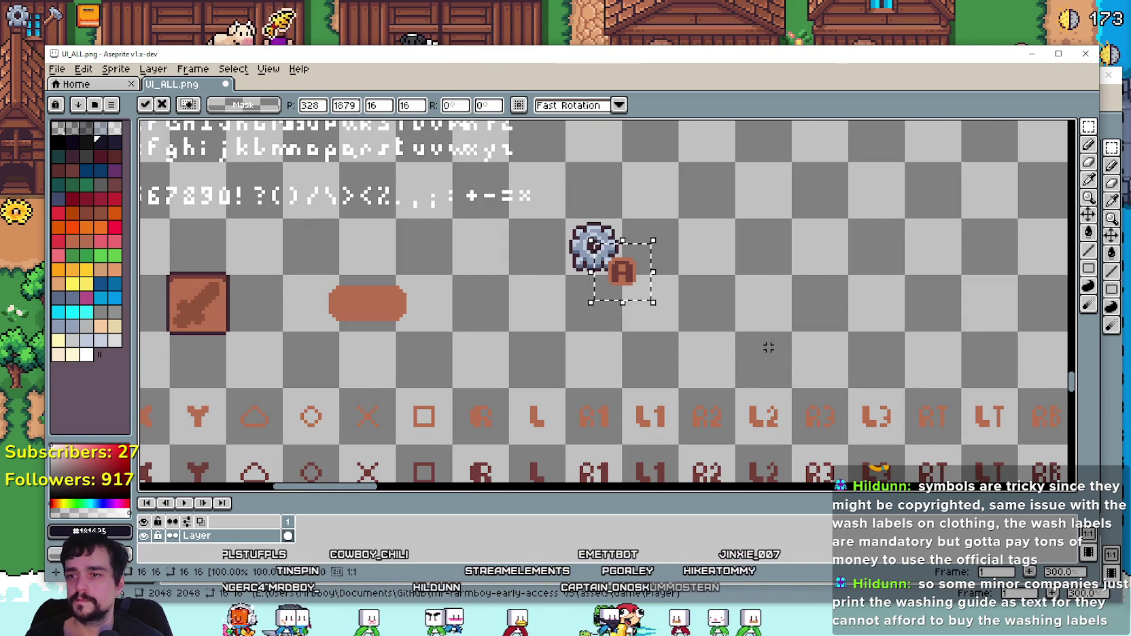
scroll(766, 346, "down", 3)
scroll(720, 313, "up", 3)
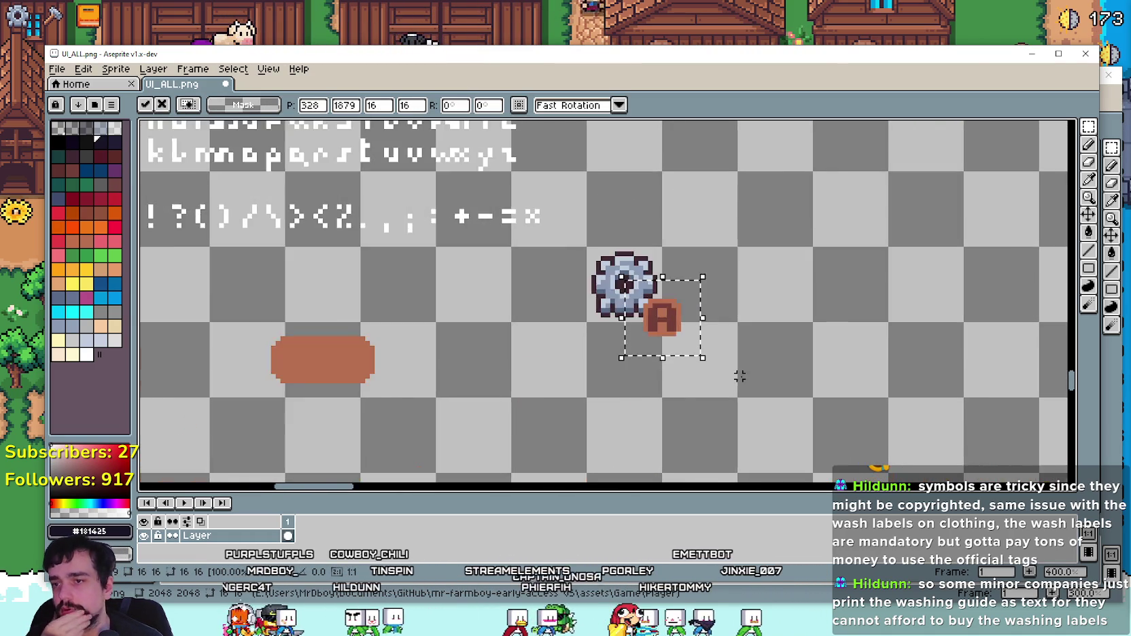
scroll(739, 376, "down", 2)
scroll(772, 360, "up", 3)
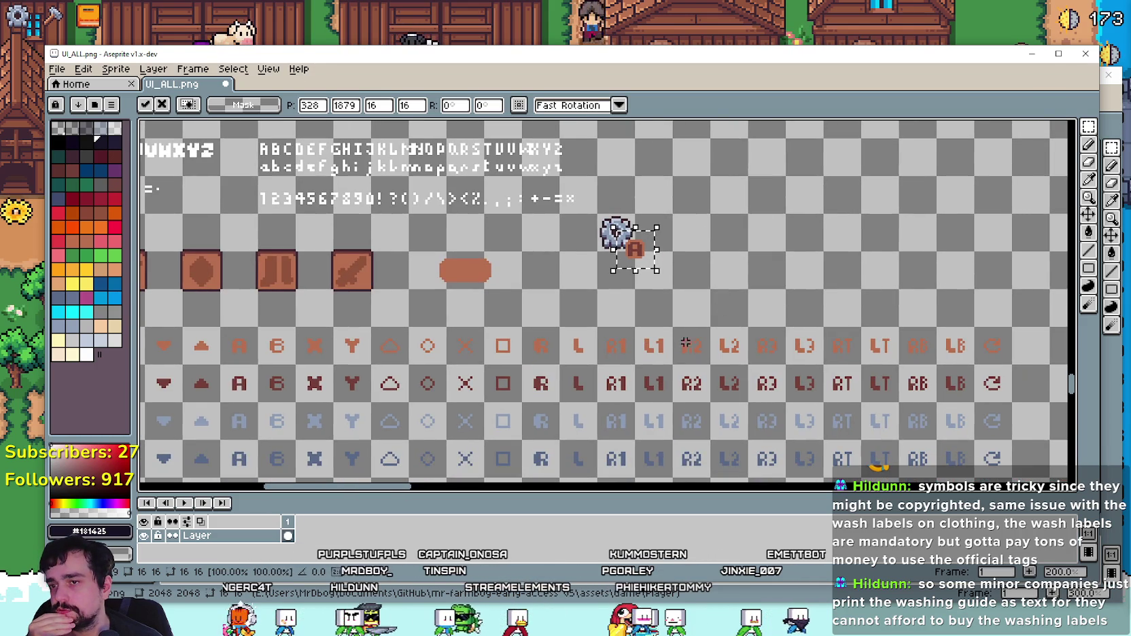
scroll(631, 246, "down", 2)
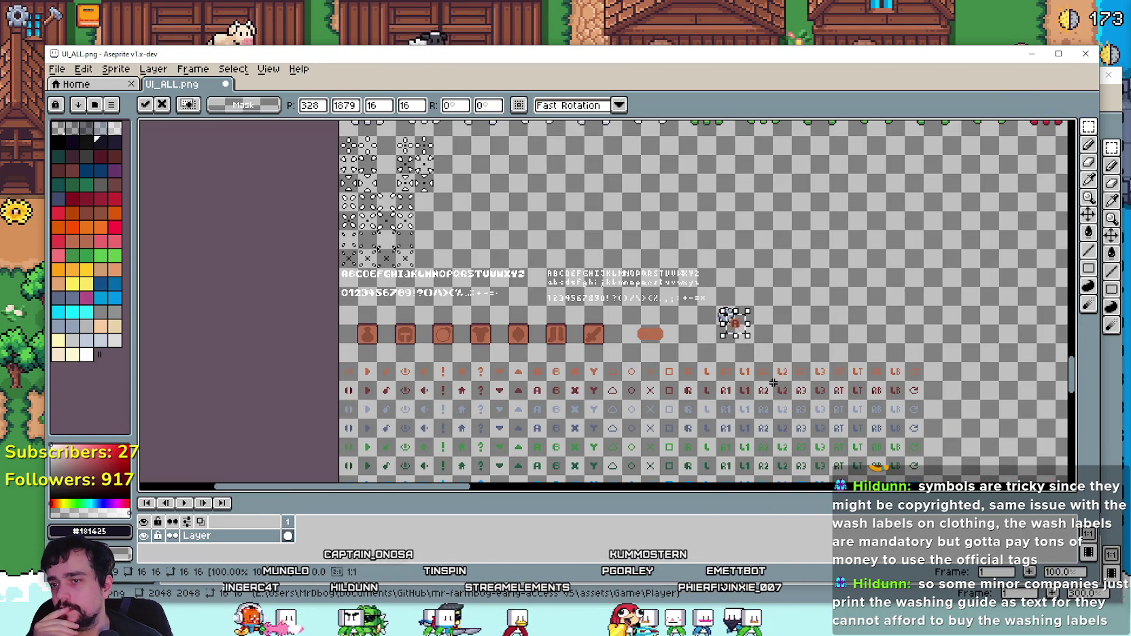
scroll(788, 313, "up", 2)
scroll(728, 312, "up", 1)
key("Escape")
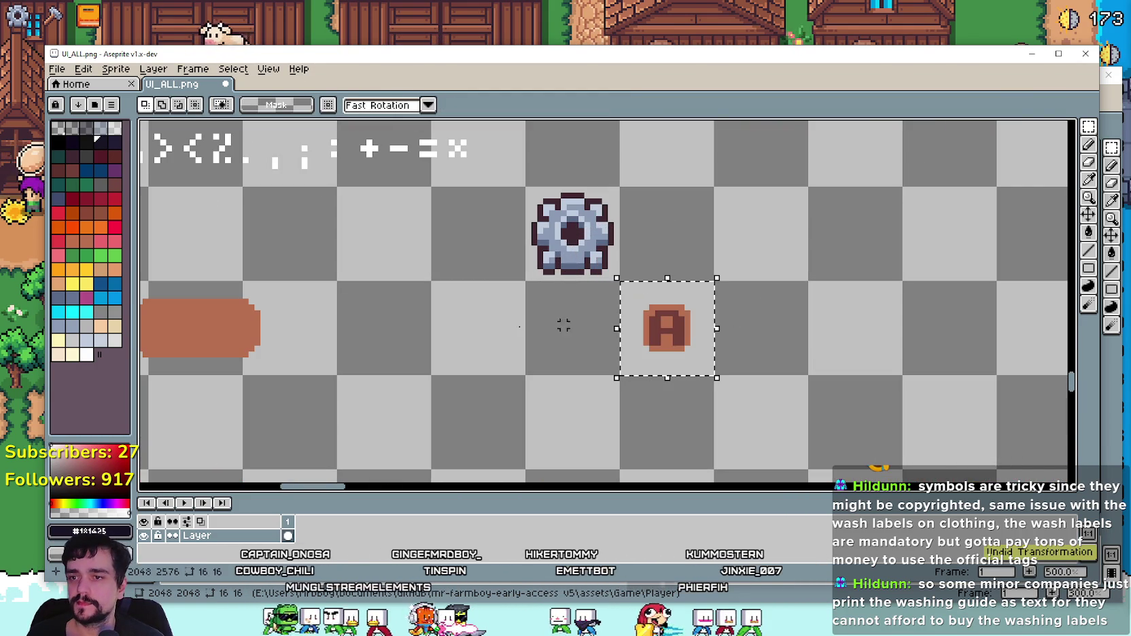
key("ctrl+d")
scroll(624, 323, "up", 5)
scroll(933, 219, "down", 3)
key("i")
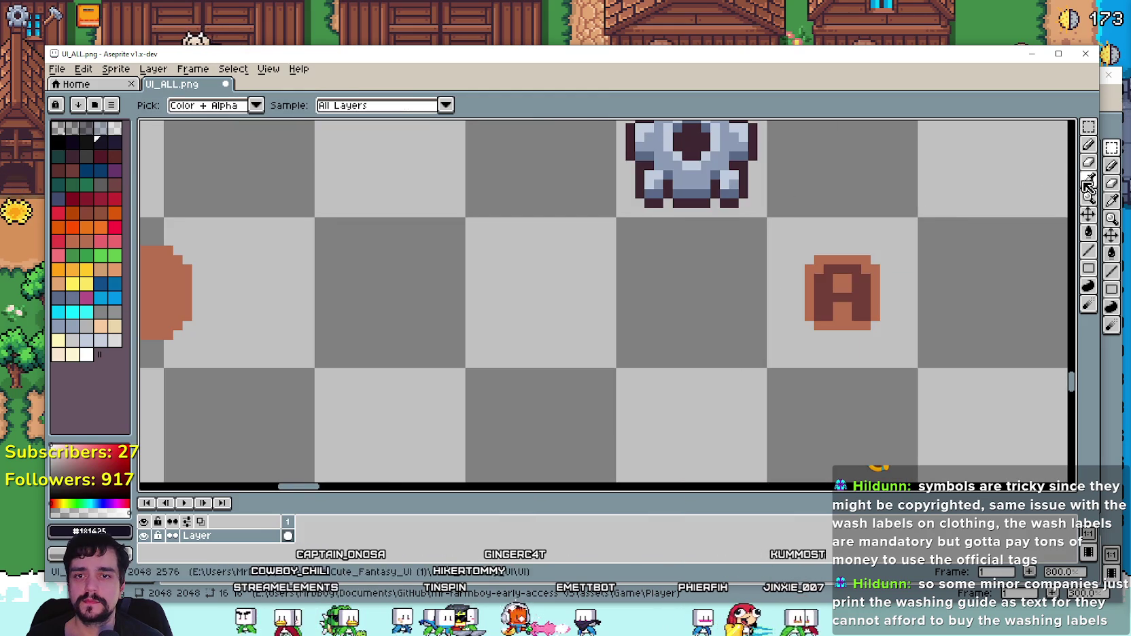
Step: Draw dark outline bands along the A coin's top, left side, bottom and right edge
scroll(631, 252, "up", 1)
scroll(603, 272, "up", 2)
scroll(731, 235, "down", 1)
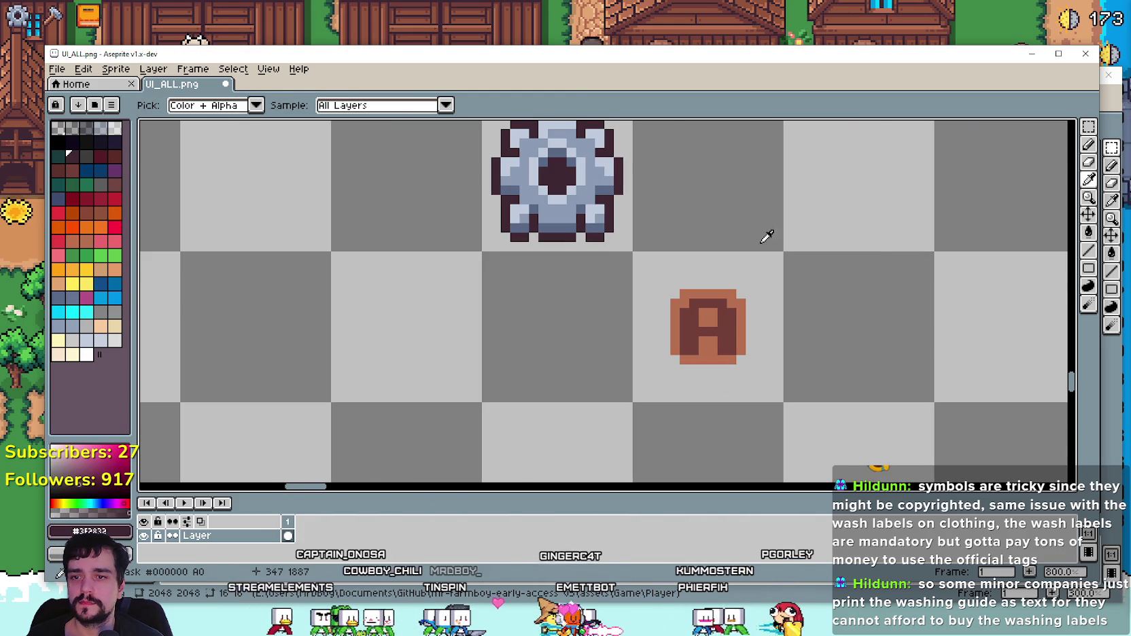
left_click(1088, 146)
scroll(696, 295, "up", 1)
left_click_drag(766, 283, 670, 283)
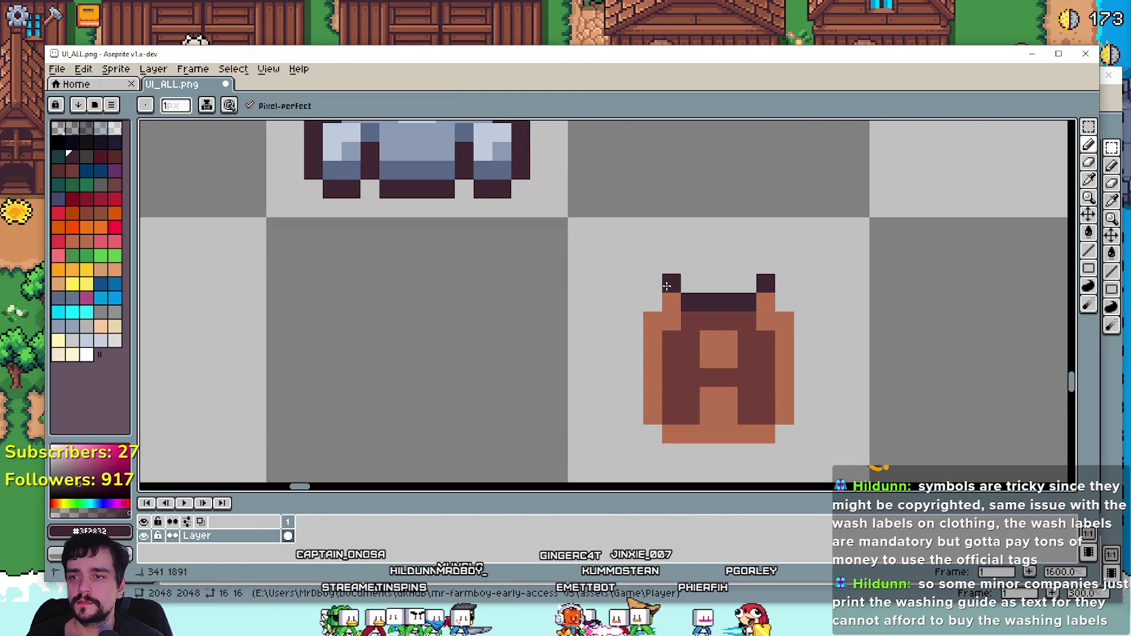
key("ctrl+z")
left_click(1088, 268)
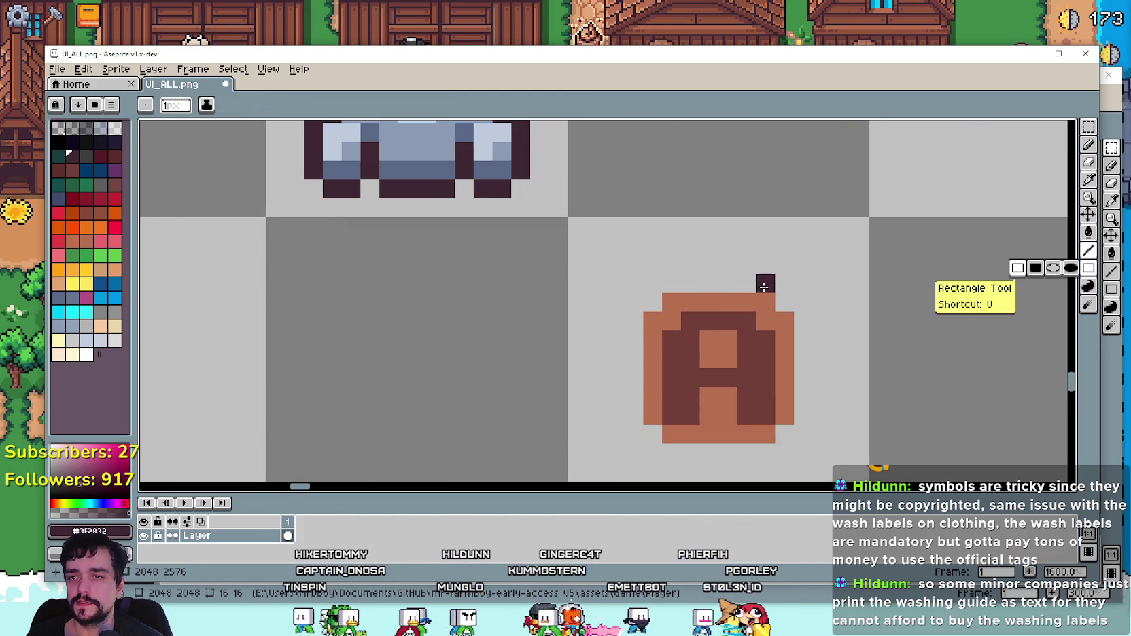
left_click_drag(766, 282, 671, 282)
left_click_drag(634, 321, 632, 399)
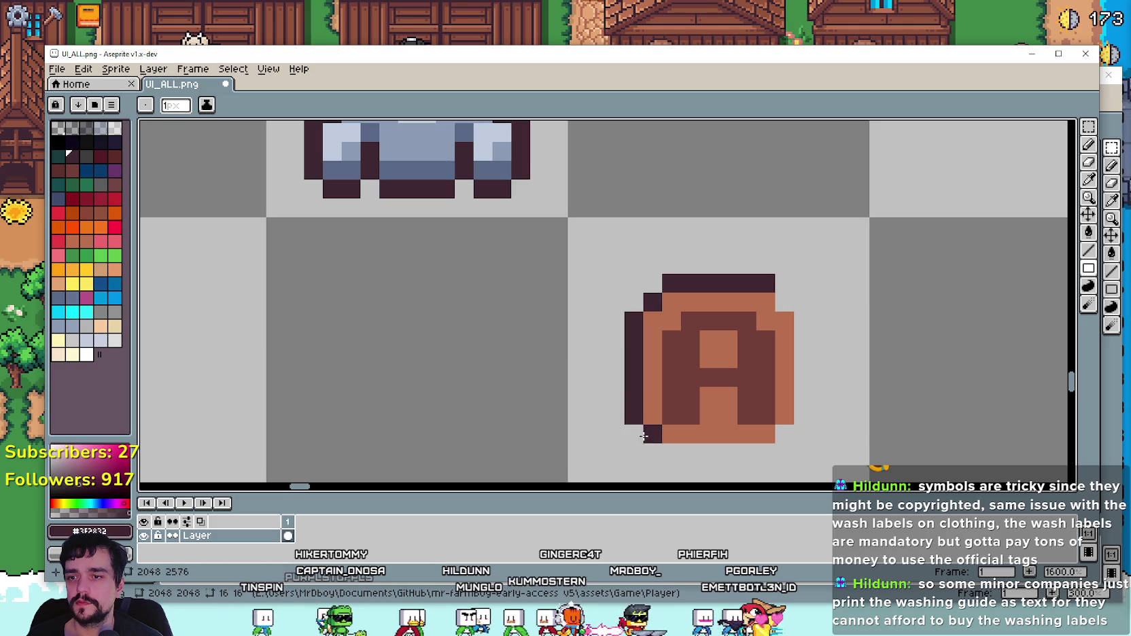
left_click_drag(679, 450, 760, 454)
left_click_drag(799, 416, 802, 303)
scroll(755, 381, "down", 3)
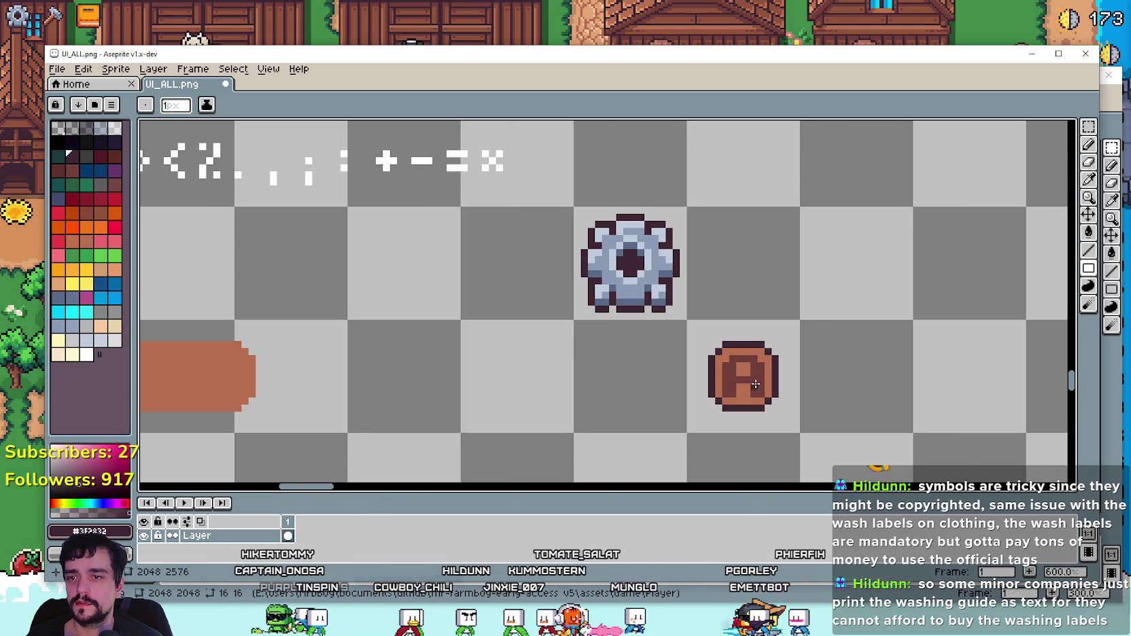
Step: Select the outlined A coin and start moving it onto the gear
left_click(1088, 128)
key("minus")
mouse_move(725, 309)
left_mouse_down()
mouse_move(813, 402)
mouse_move(735, 331)
left_mouse_up()
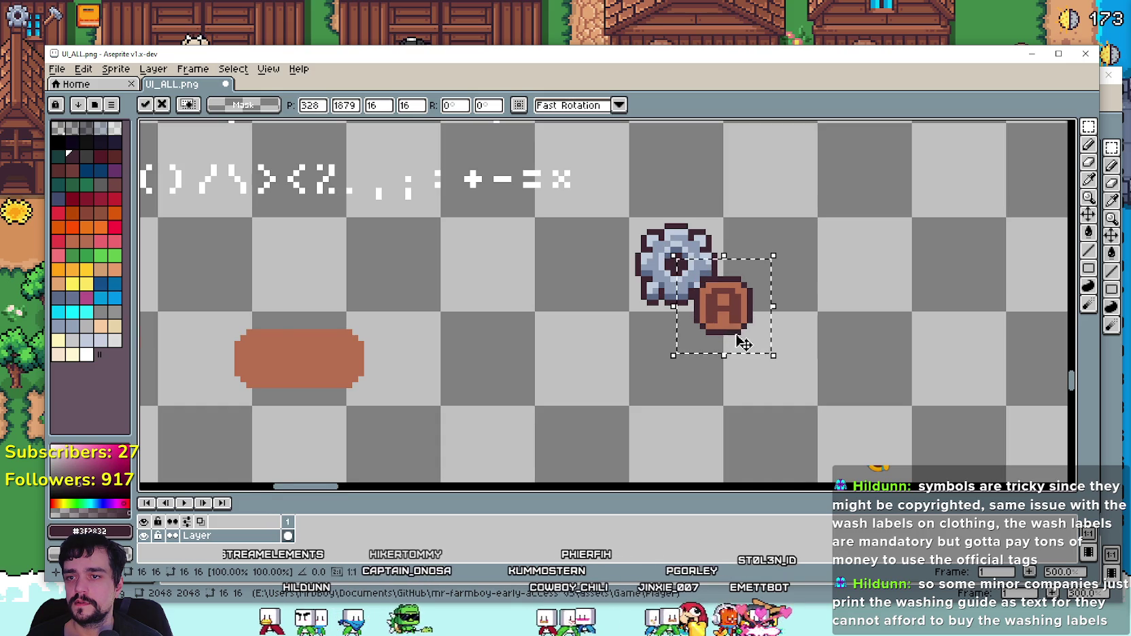
Step: Set the A coin down overlapping the gear icon's lower-right corner
scroll(743, 344, "down", 1)
key("ctrl+d")
scroll(694, 404, "down", 2)
scroll(682, 353, "up", 3)
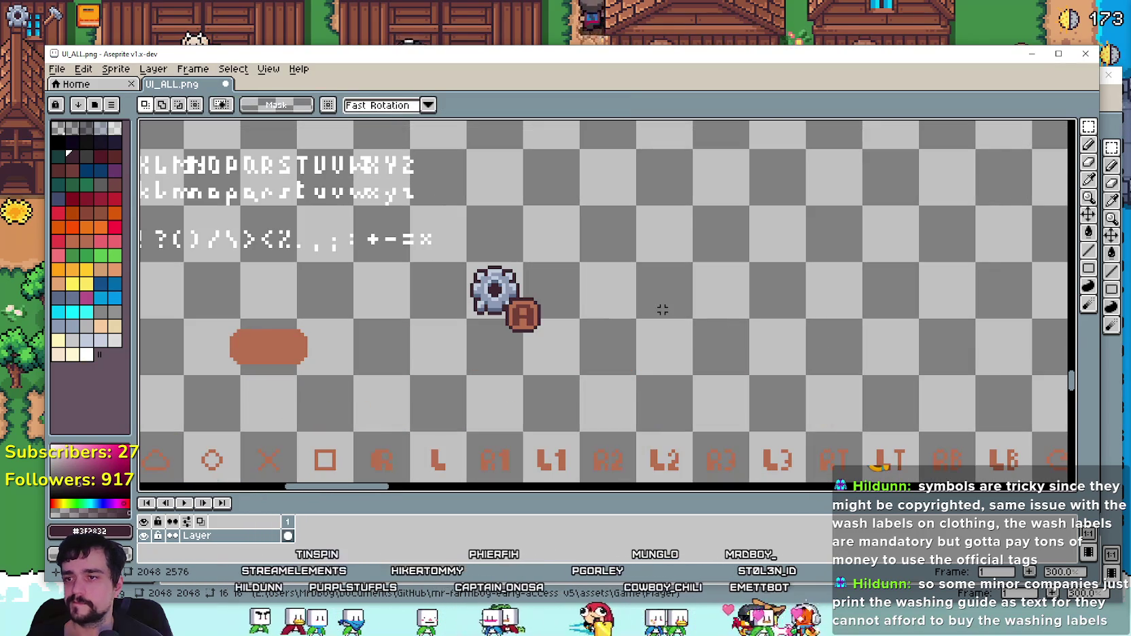
scroll(662, 310, "down", 2)
left_click_drag(662, 311, 658, 263)
scroll(657, 261, "up", 1)
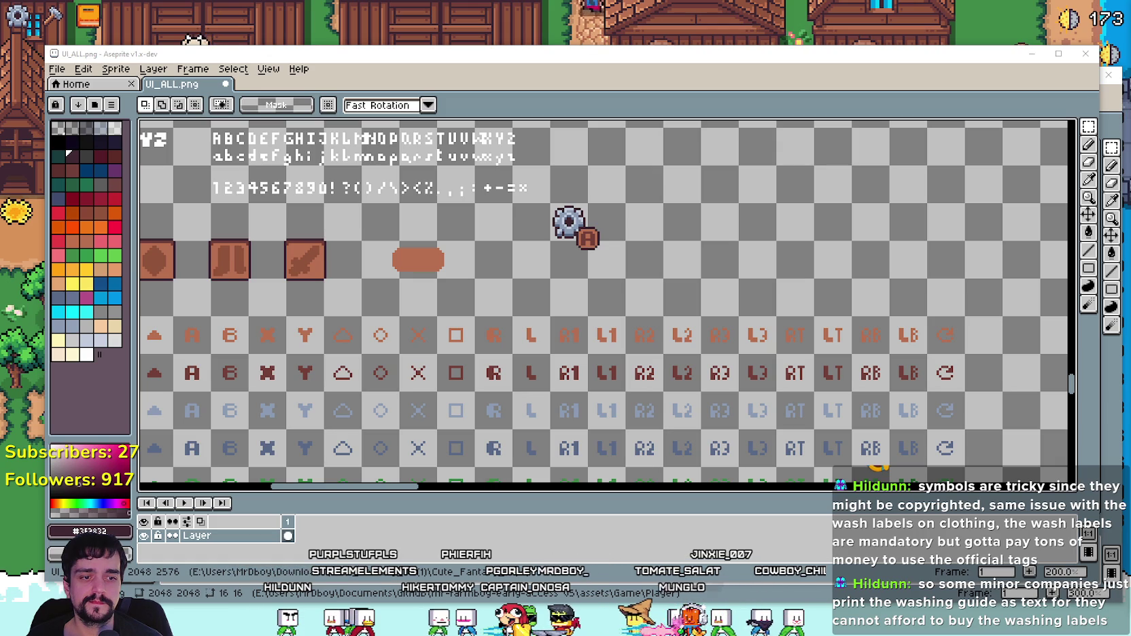
scroll(572, 264, "down", 2)
scroll(572, 264, "up", 2)
scroll(572, 264, "up", 1)
scroll(571, 261, "down", 1)
scroll(687, 268, "up", 1)
scroll(683, 262, "down", 1)
scroll(685, 261, "down", 2)
scroll(632, 285, "up", 4)
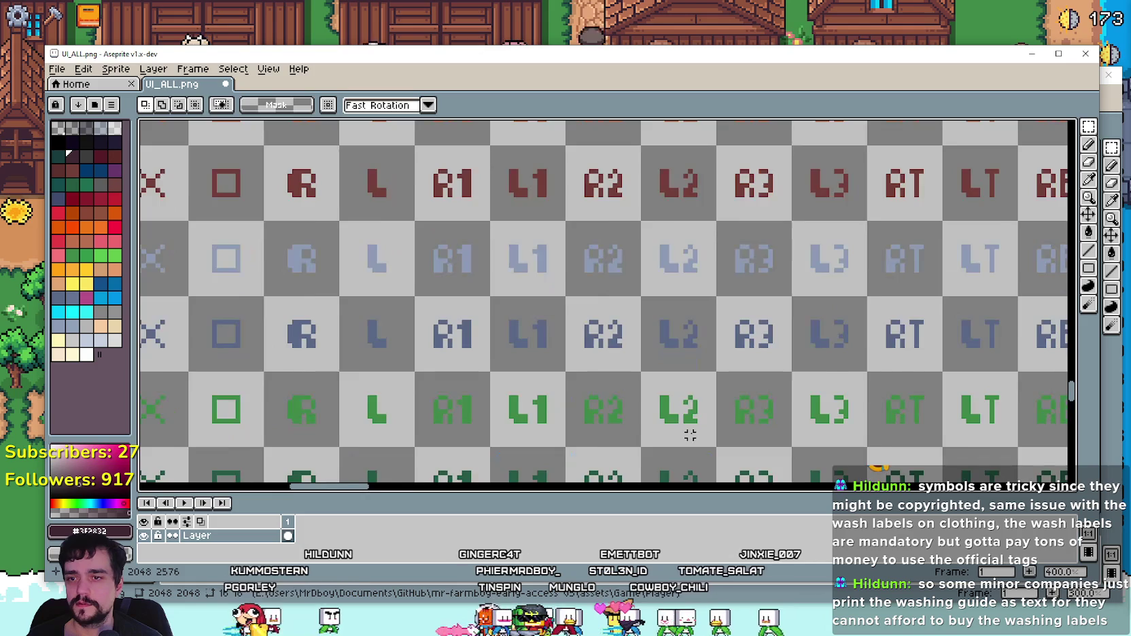
scroll(690, 435, "down", 2)
scroll(690, 435, "down", 1)
scroll(733, 221, "up", 1)
mouse_move(733, 221)
left_mouse_down()
mouse_move(679, 283)
mouse_move(631, 231)
mouse_move(631, 120)
mouse_move(617, 151)
left_mouse_up()
scroll(659, 350, "down", 3)
Step: Sample a red with the Eyedropper and switch to the Paint Bucket to recolour the coin
left_click(1087, 185)
scroll(671, 218, "up", 1)
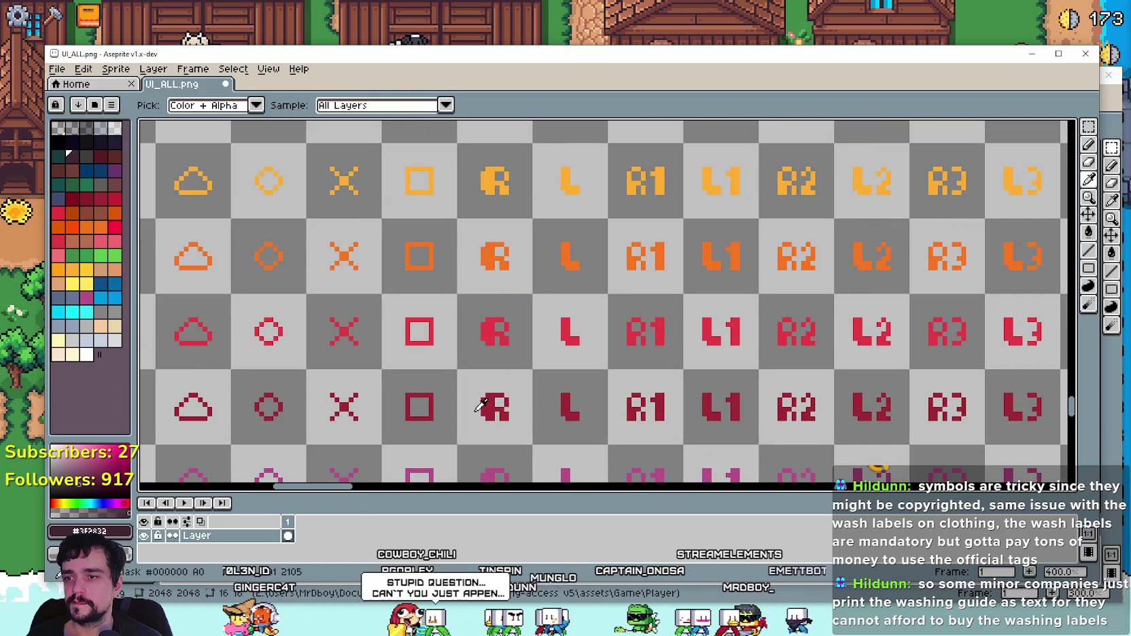
scroll(671, 219, "down", 3)
scroll(544, 136, "up", 4)
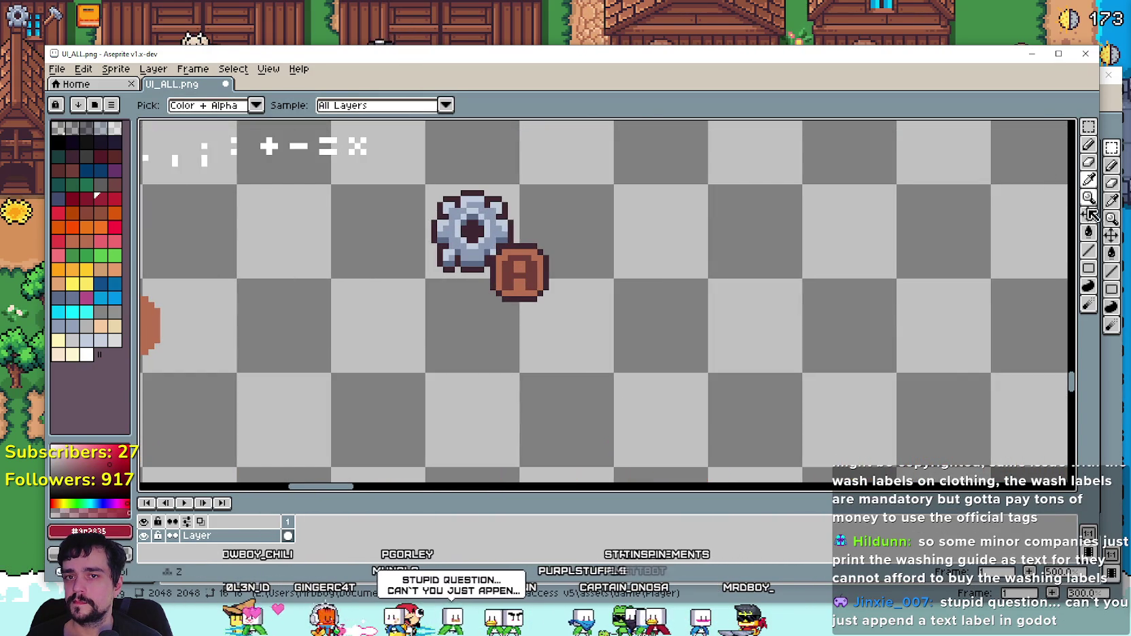
left_click(1088, 232)
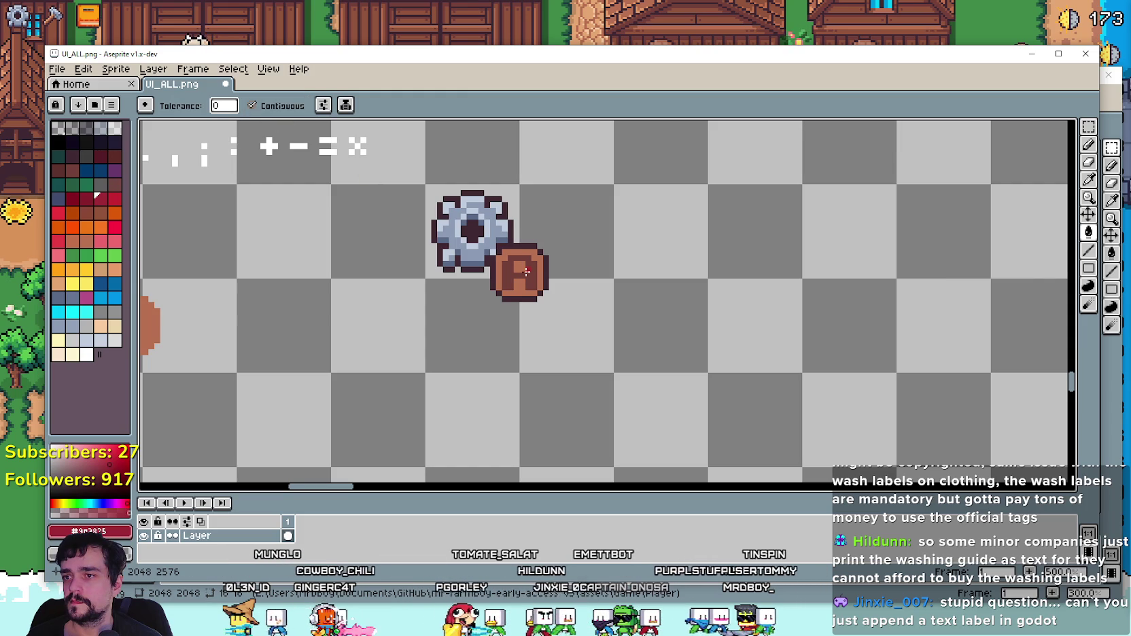
scroll(509, 282, "down", 3)
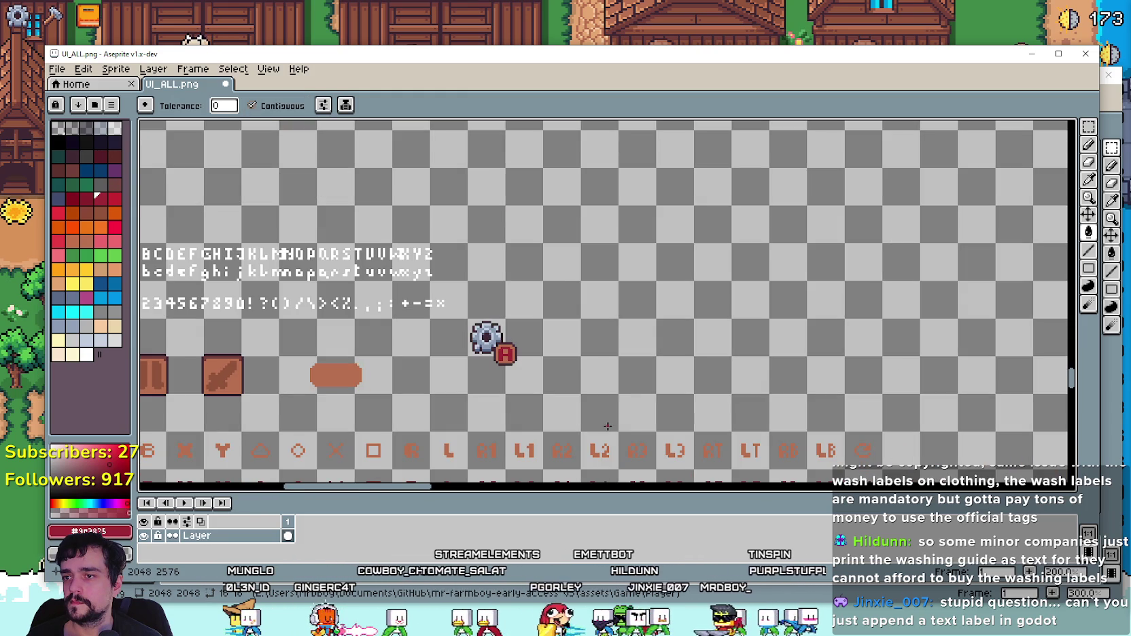
left_click_drag(621, 417, 715, 307)
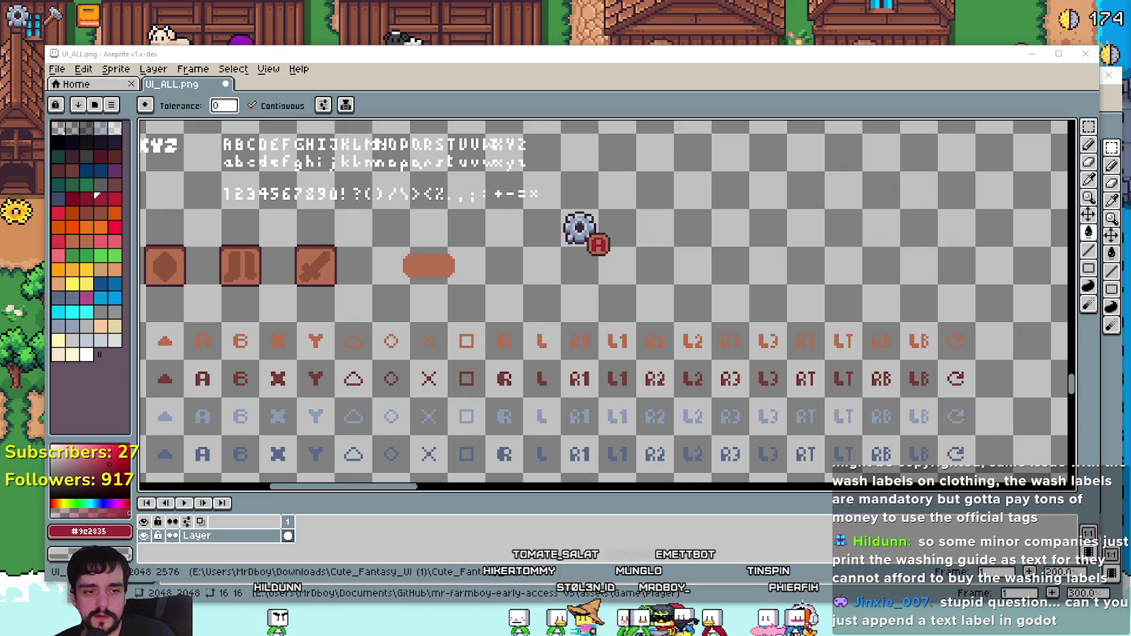
key("alt+Tab")
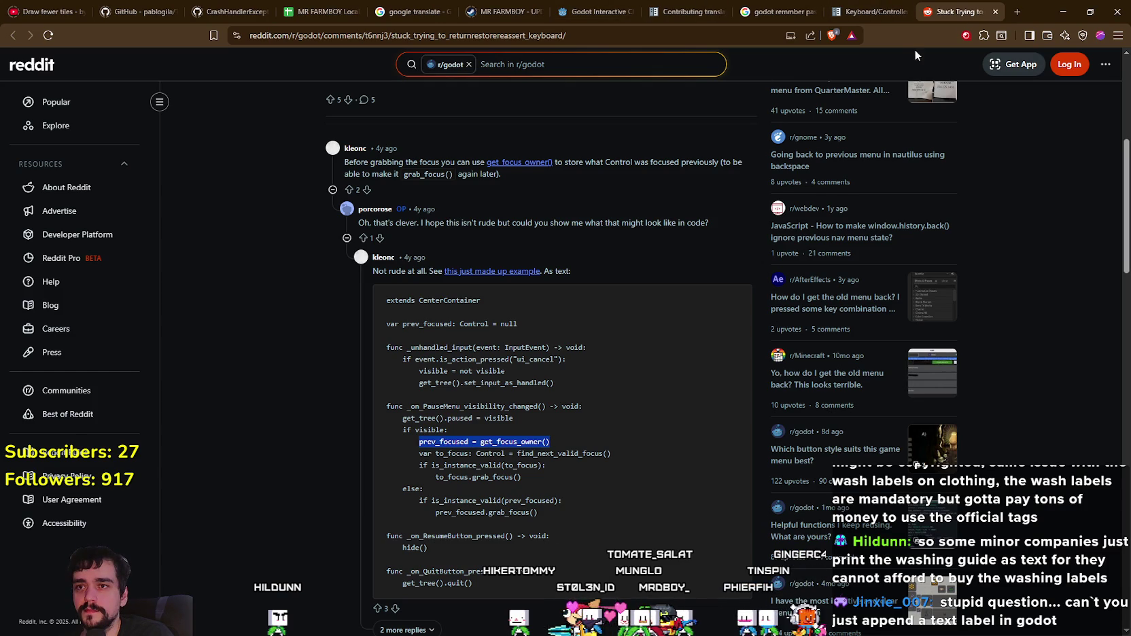
Step: Search Google for 'steamdeck verification requirements' in a new Brave tab
left_click(1018, 12)
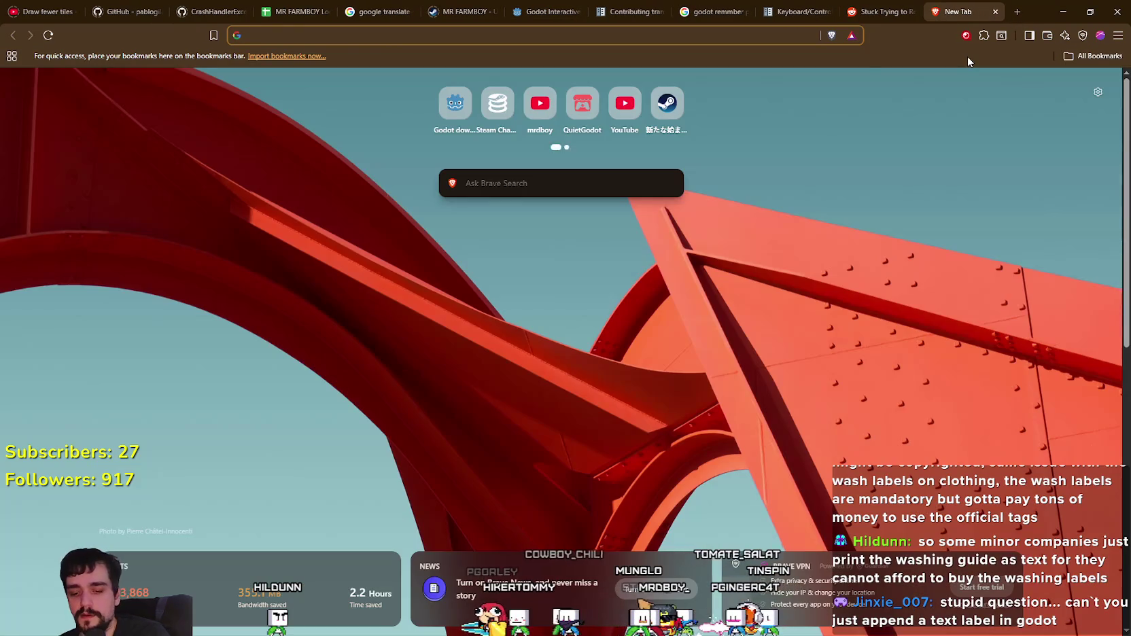
type("steamdeck ")
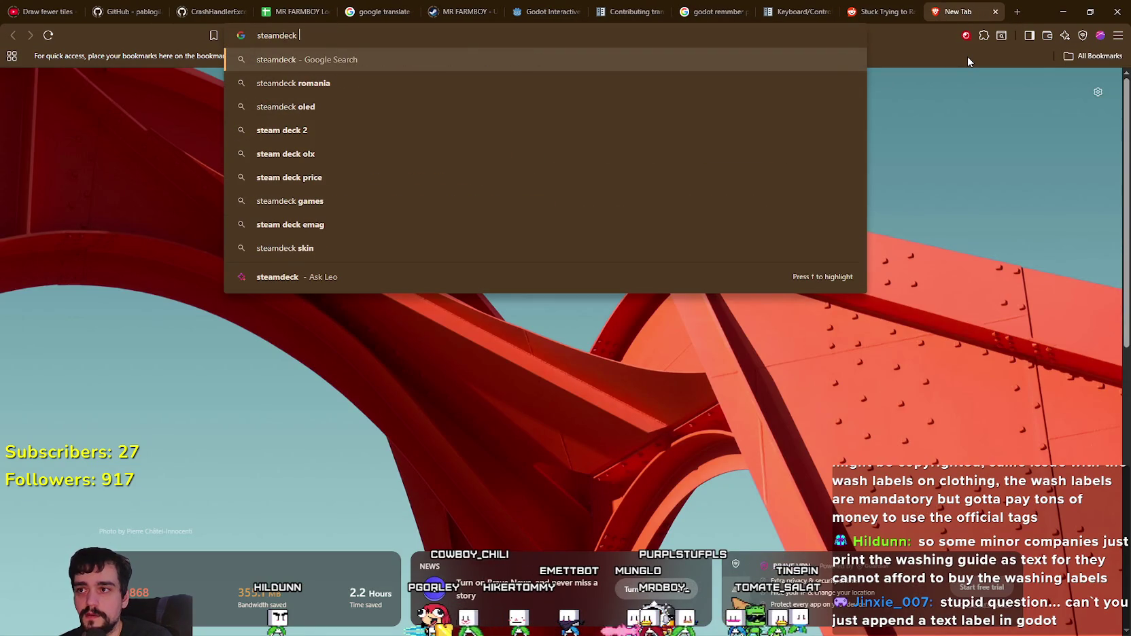
type("verificati")
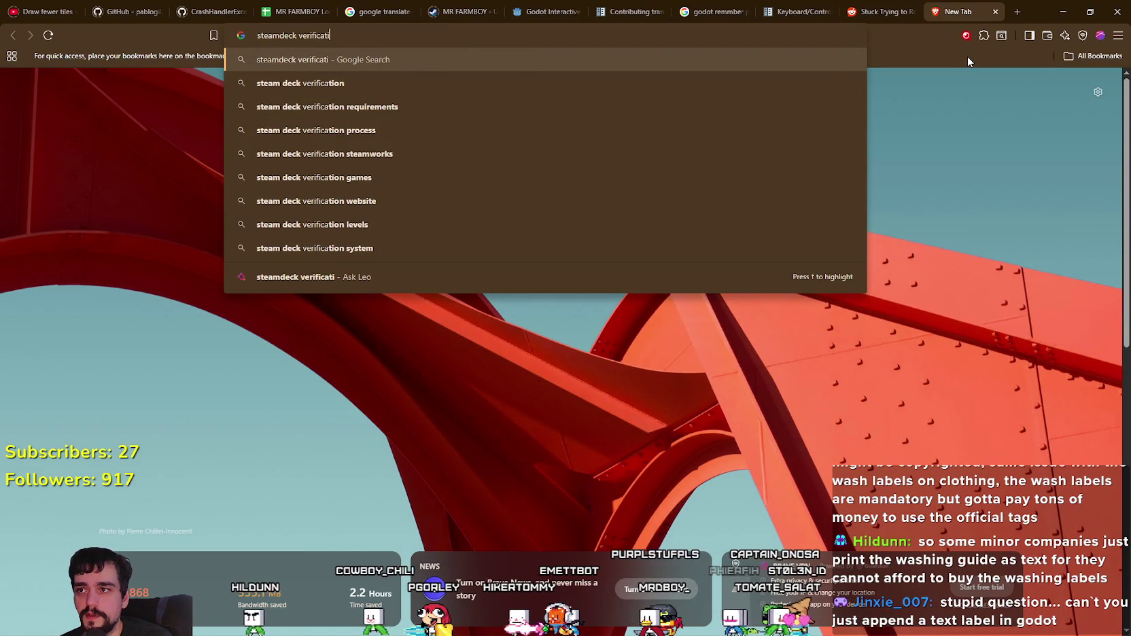
type("on requirements")
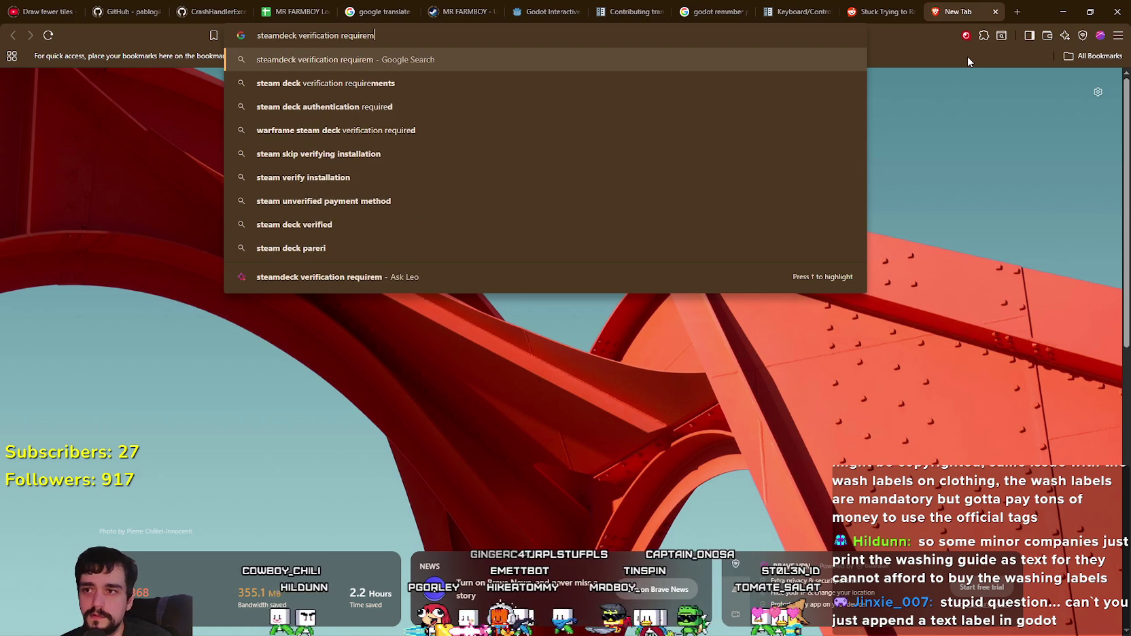
key("Return")
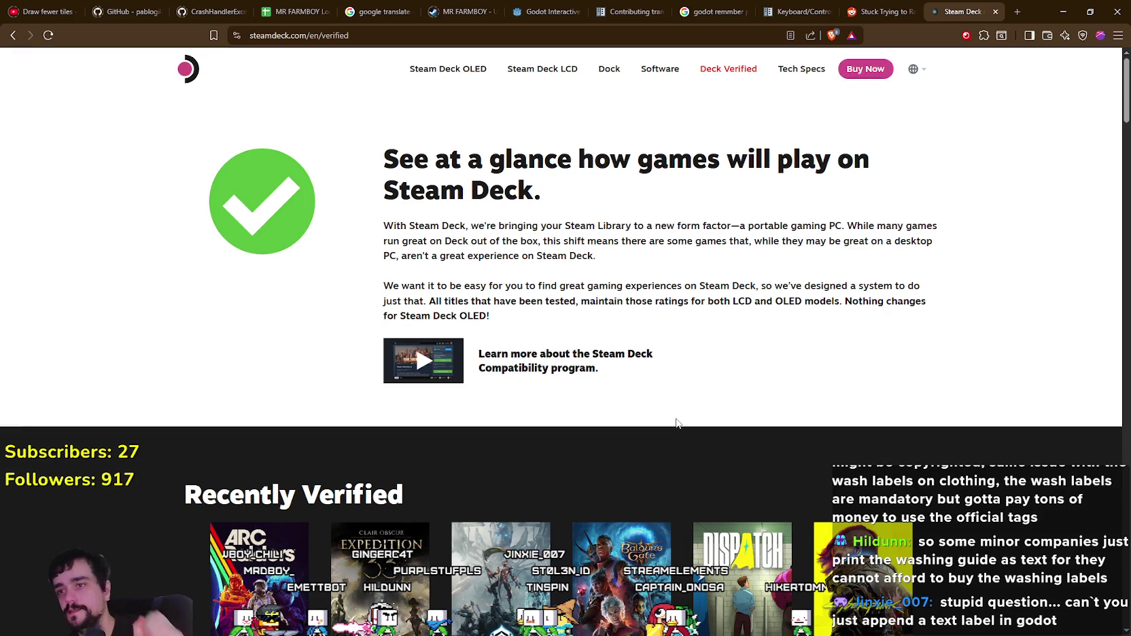
Step: Play the Deck Verified introduction video on the page, then close it
scroll(163, 310, "down", 5)
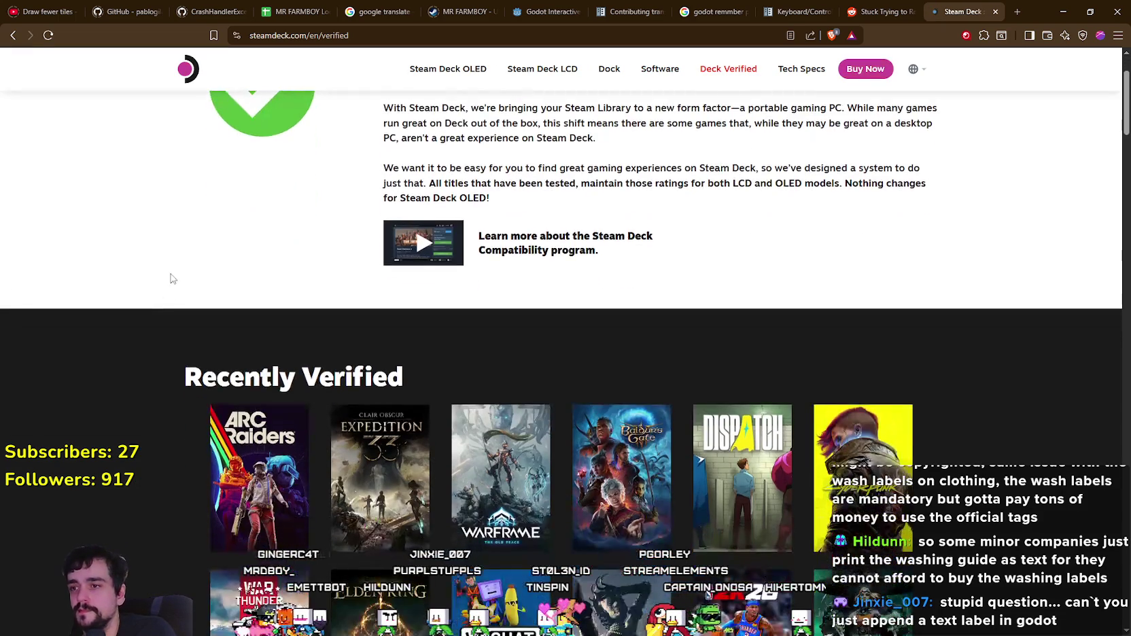
scroll(151, 338, "up", 5)
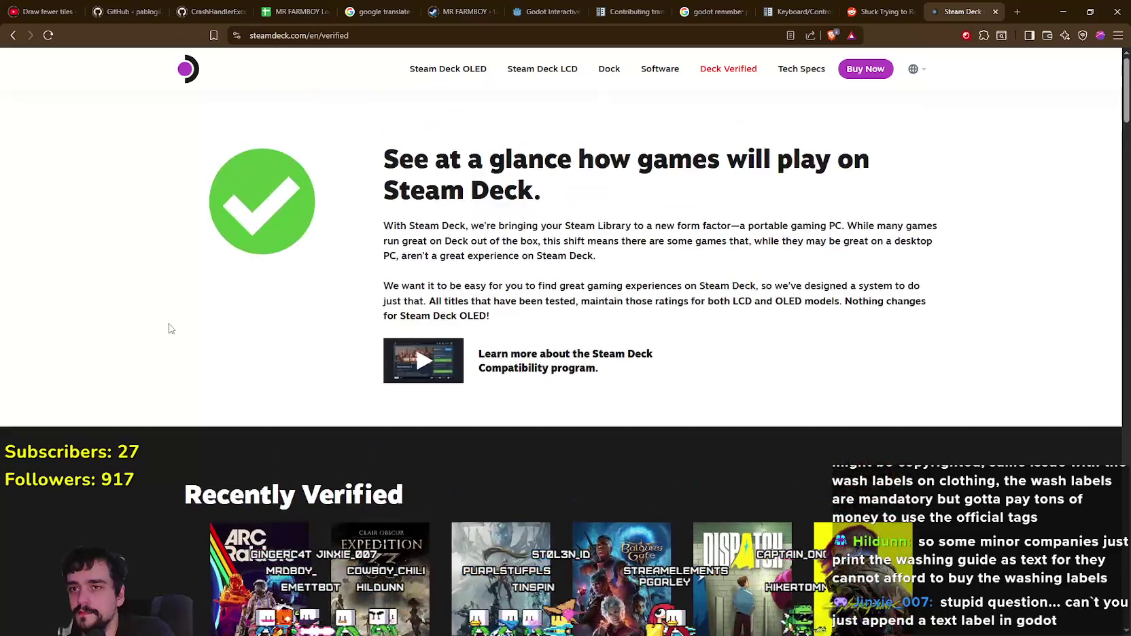
left_click(410, 379)
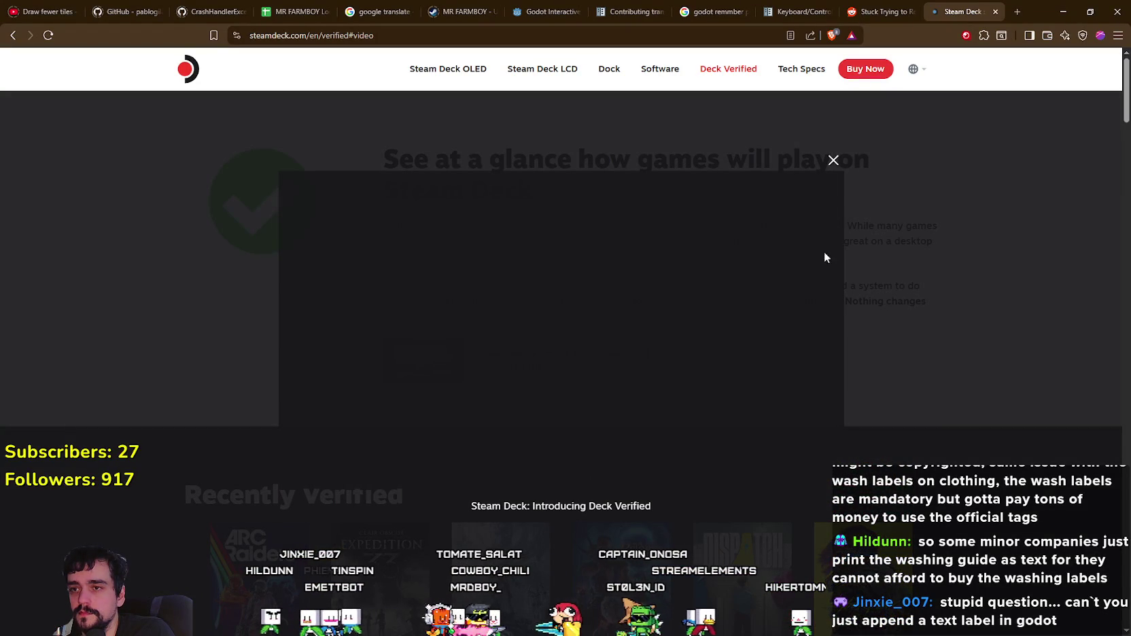
left_click(834, 160)
Step: Read the Deck Verified page down to the footer, then go back to the Google results
scroll(757, 421, "down", 10)
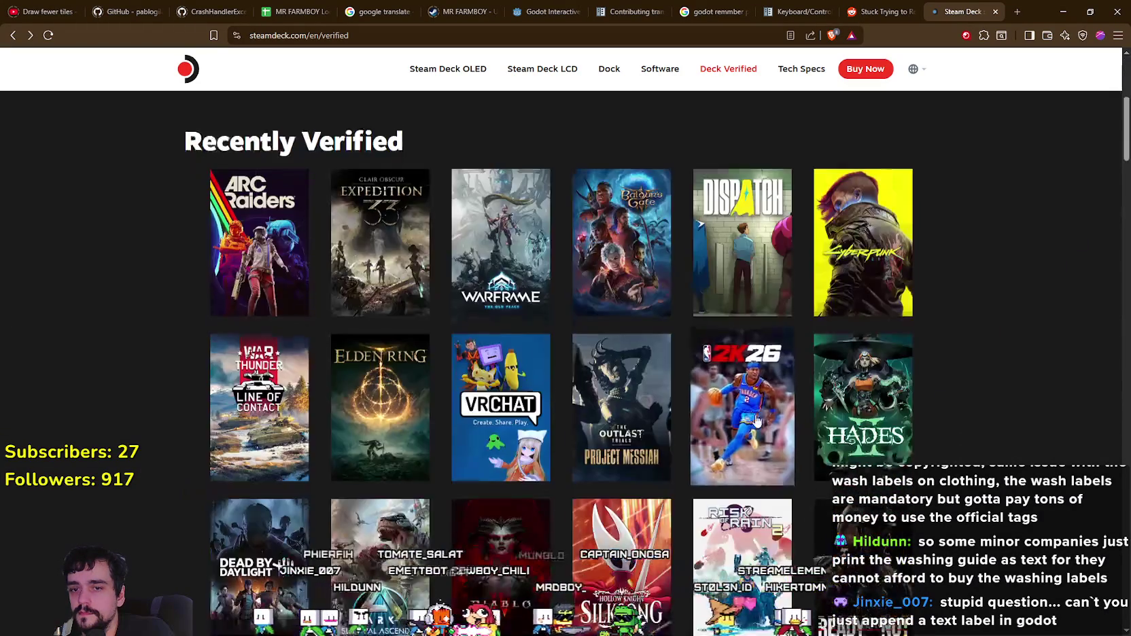
scroll(756, 421, "down", 9)
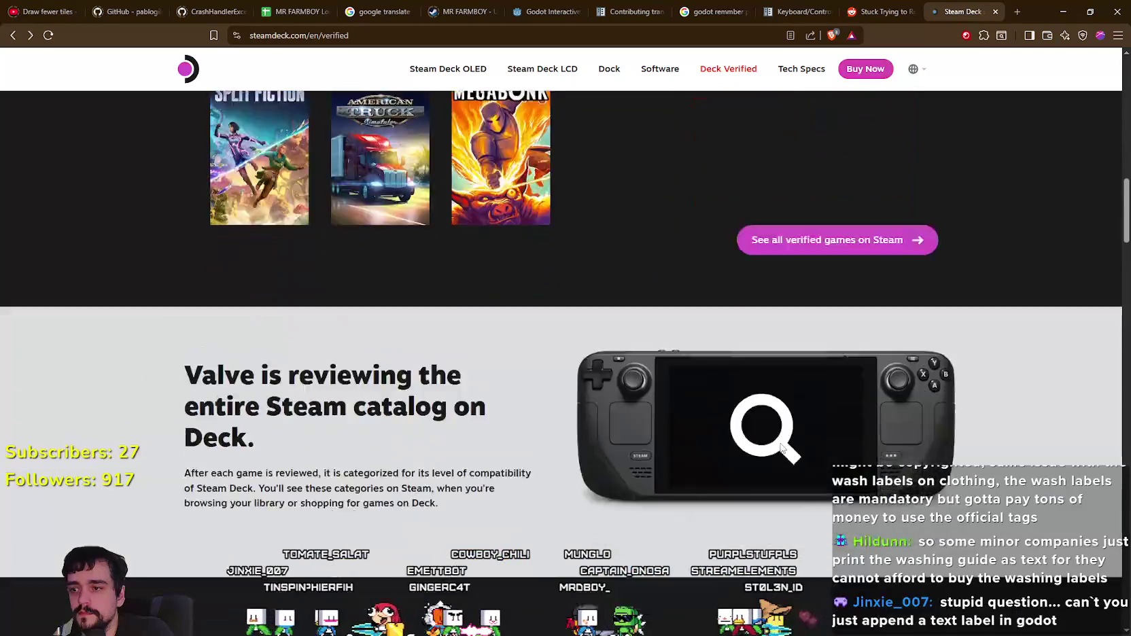
scroll(299, 437, "down", 10)
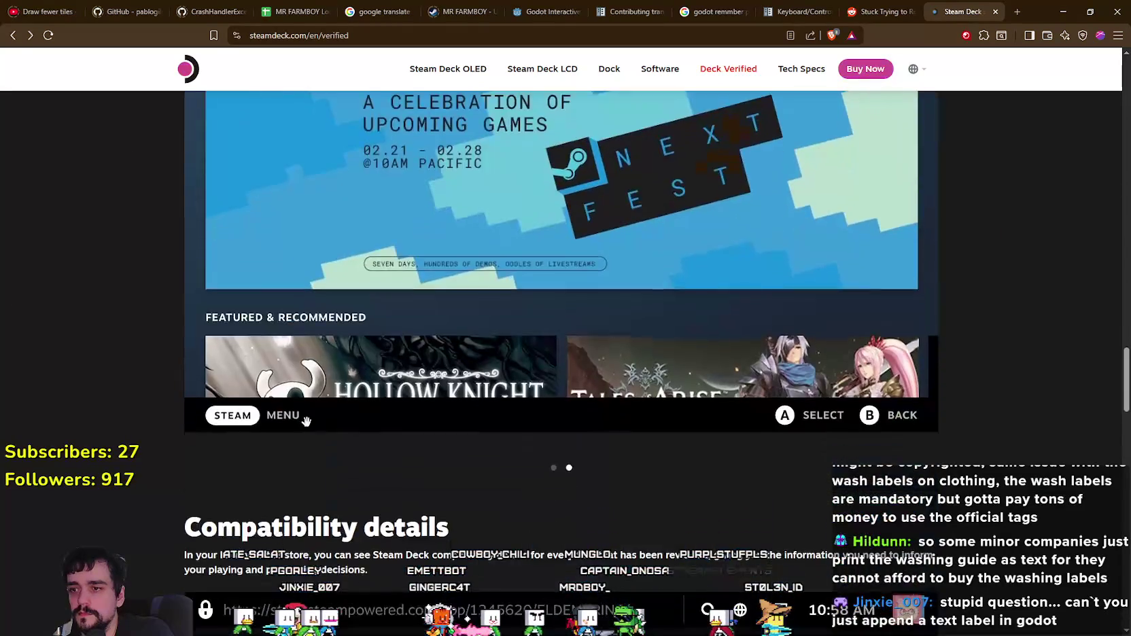
scroll(306, 421, "down", 12)
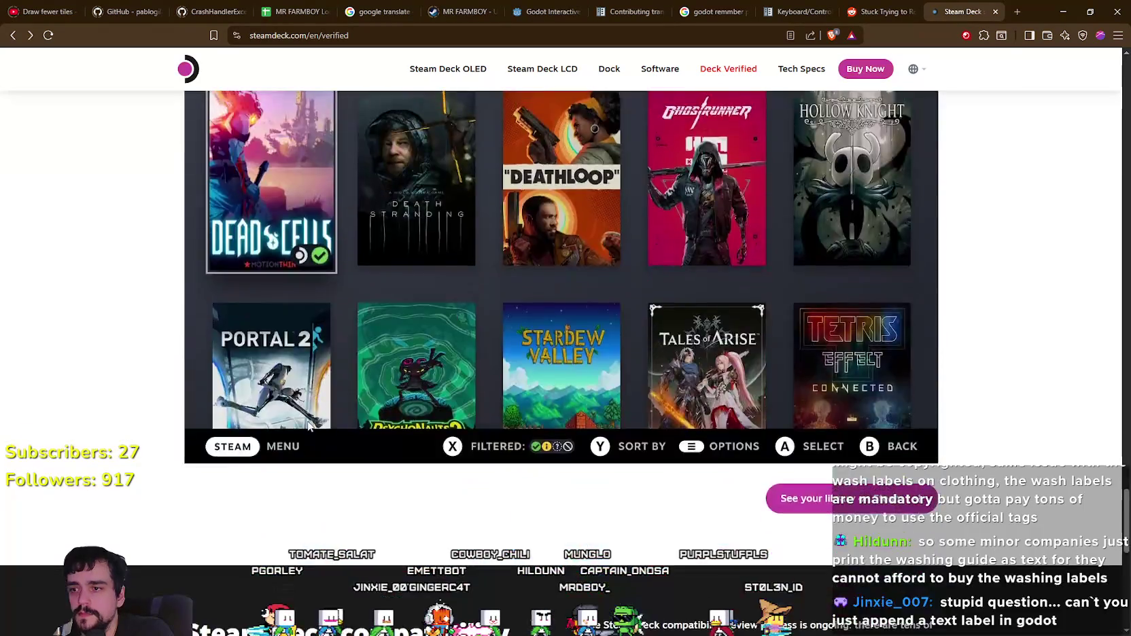
scroll(307, 420, "down", 5)
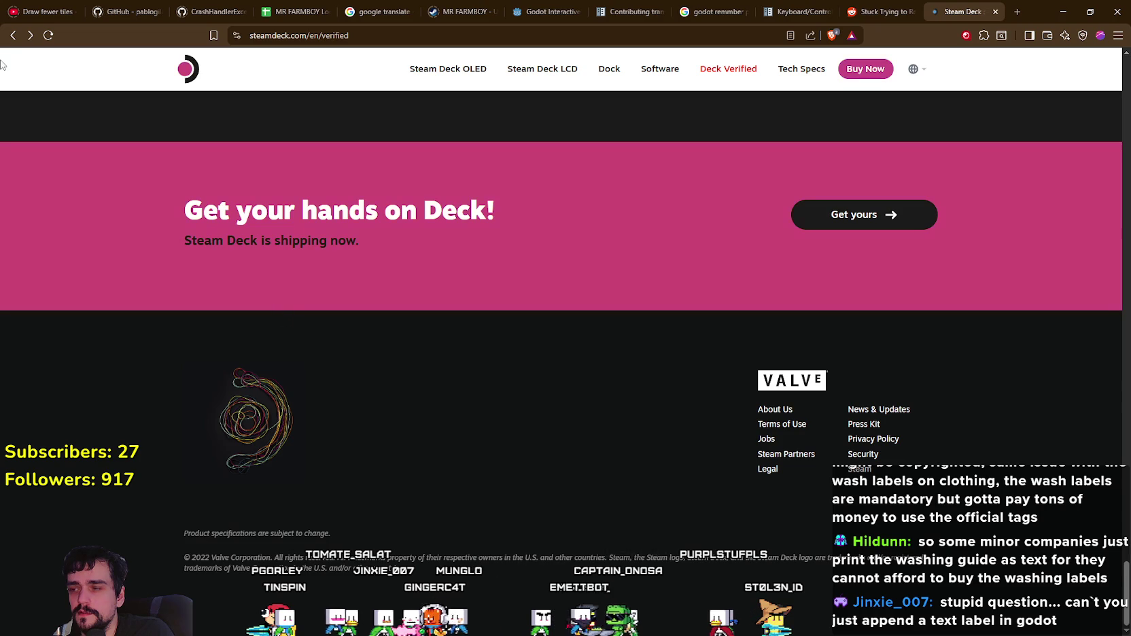
left_click(13, 34)
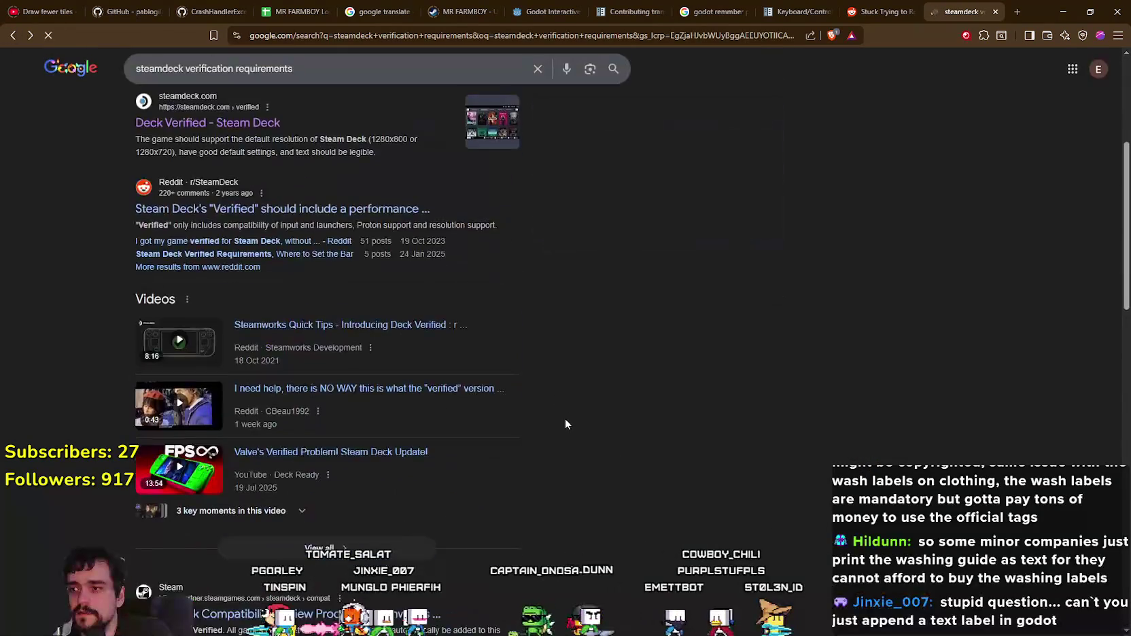
Step: Open the Steam Deck Compatibility Review Process result and close the reddit keyboard-focus tab
scroll(565, 419, "down", 4)
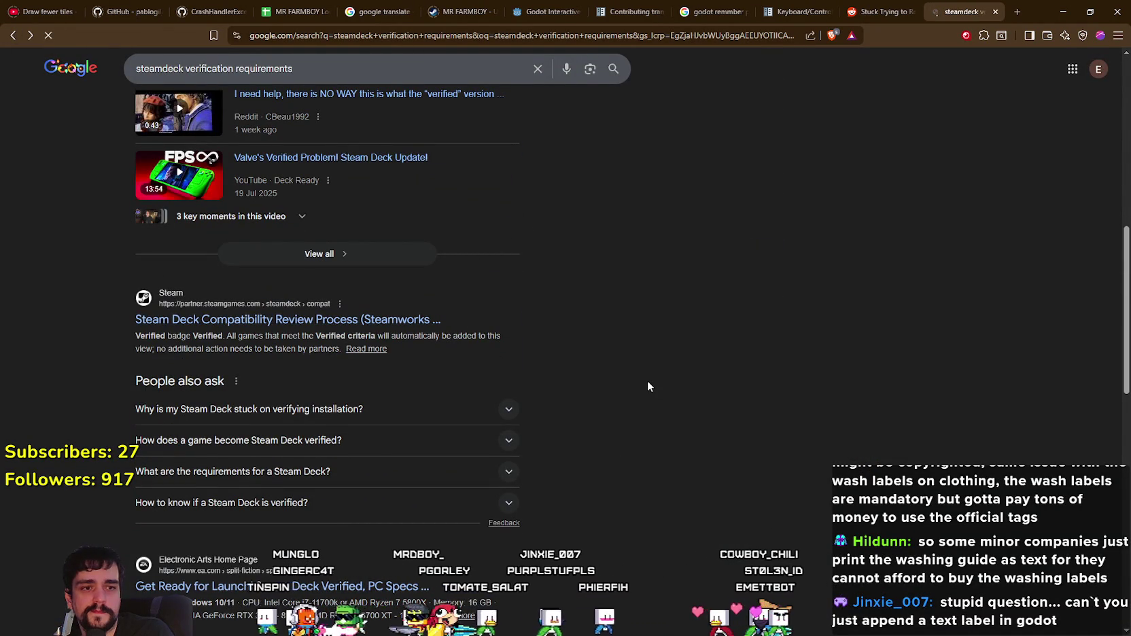
left_click(404, 321)
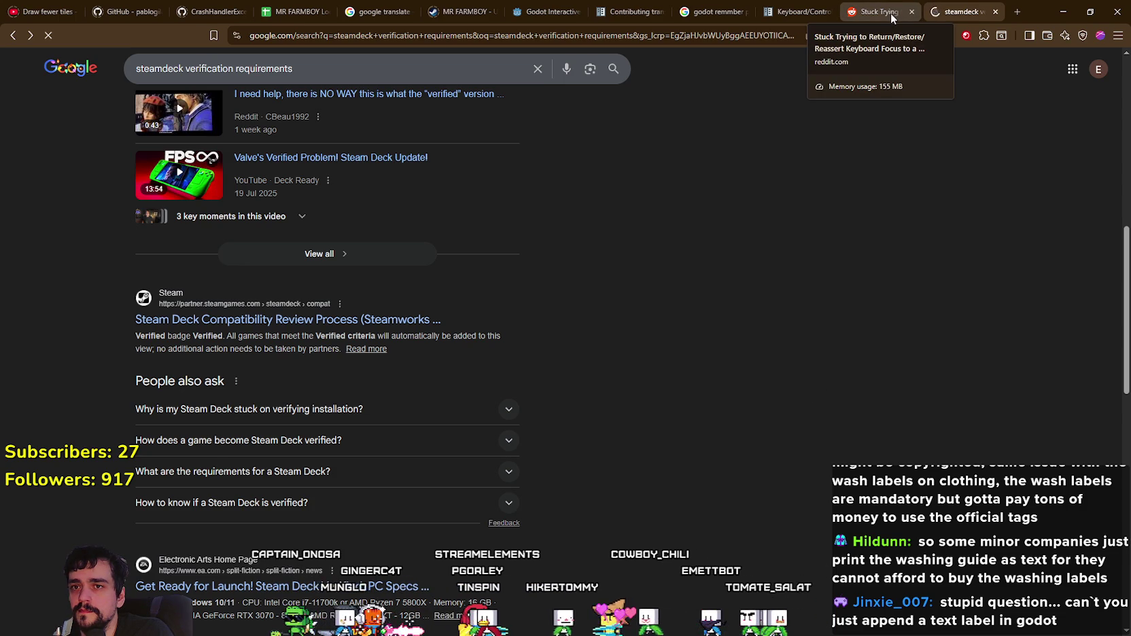
left_click(912, 12)
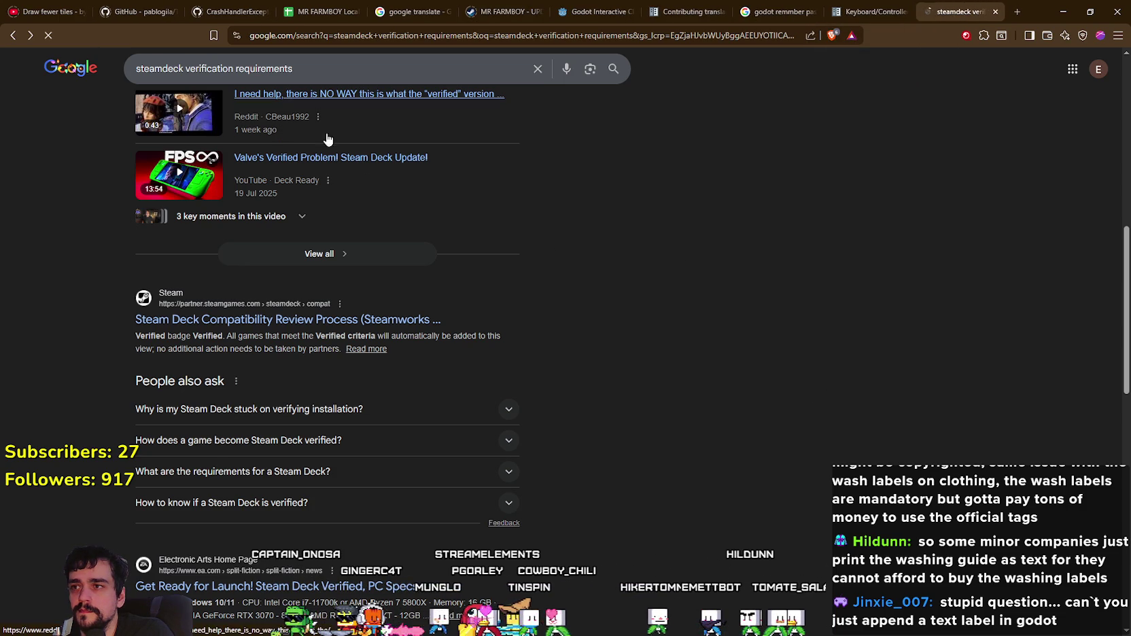
Step: Glance over the TileMapDual crash issue page, then return to the Steam Deck search tab
left_click(246, 7)
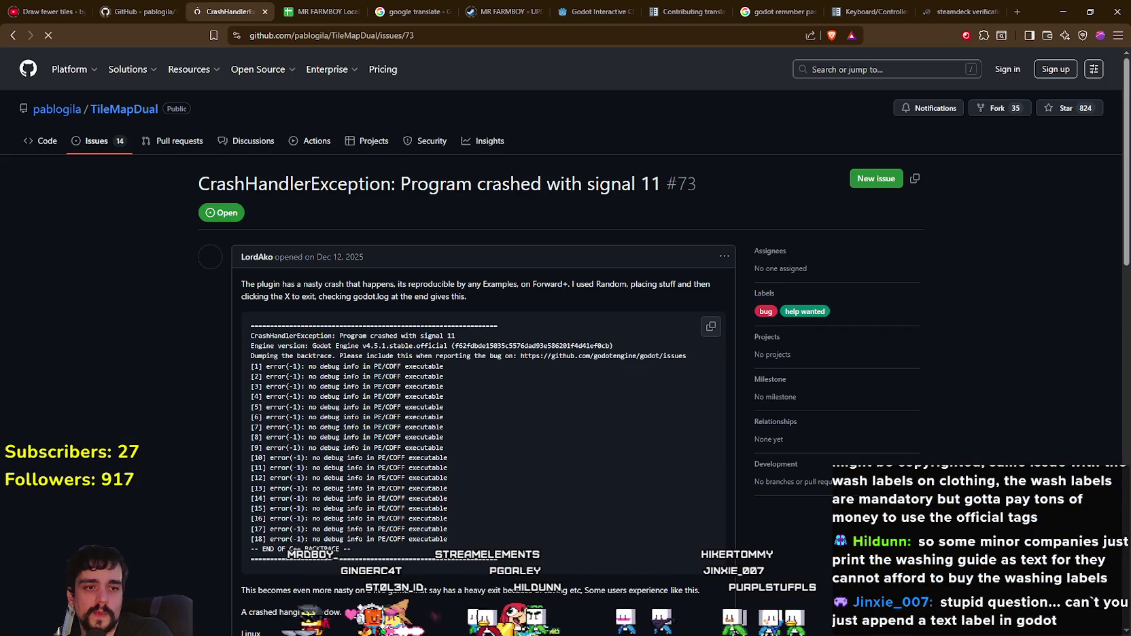
scroll(605, 416, "down", 7)
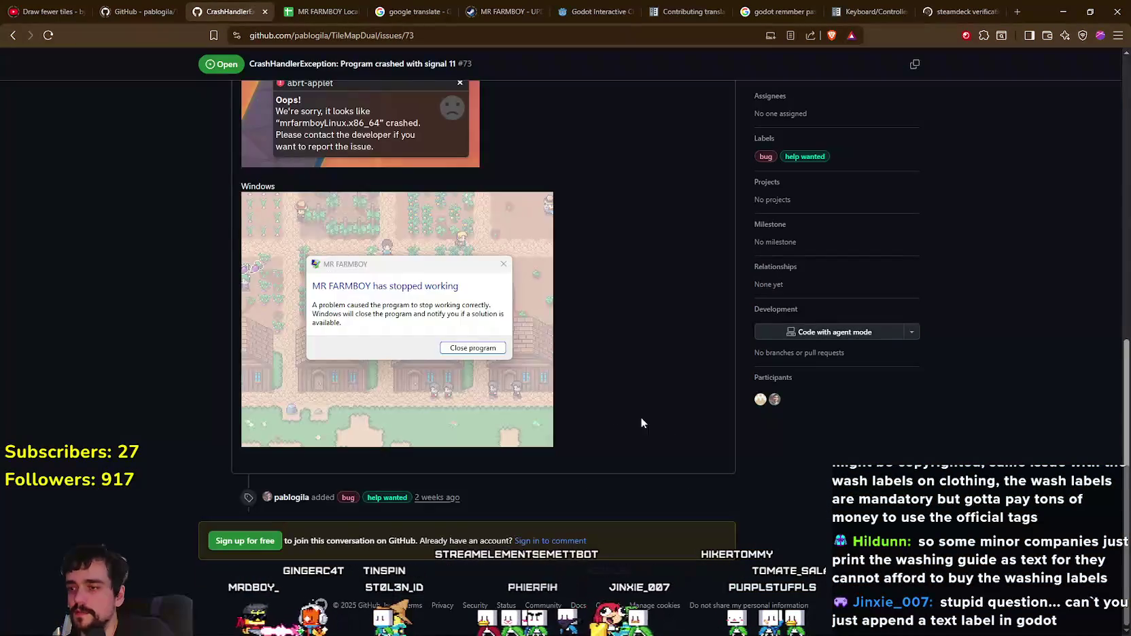
scroll(619, 417, "up", 7)
scroll(1037, 558, "down", 3)
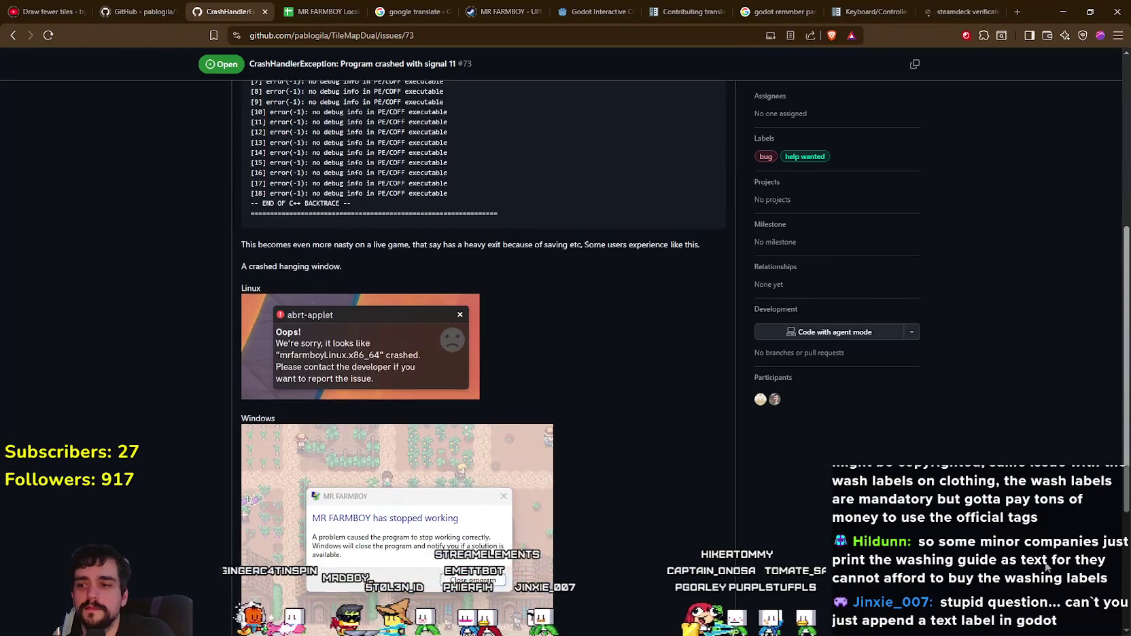
scroll(1037, 559, "down", 3)
scroll(976, 133, "up", 5)
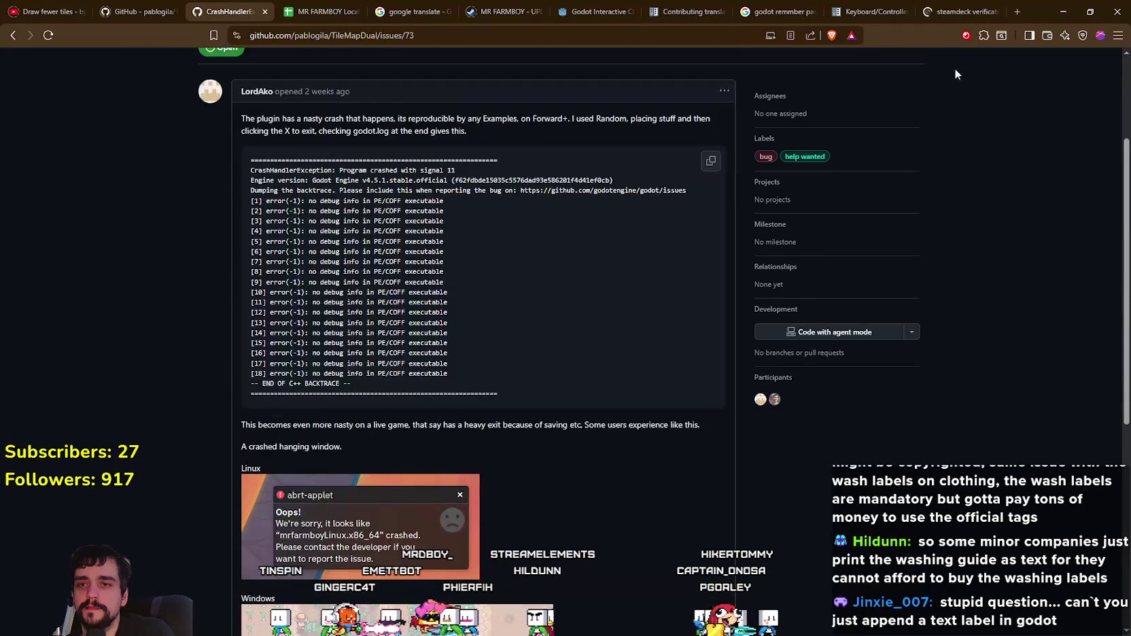
left_click(950, 12)
scroll(719, 482, "down", 3)
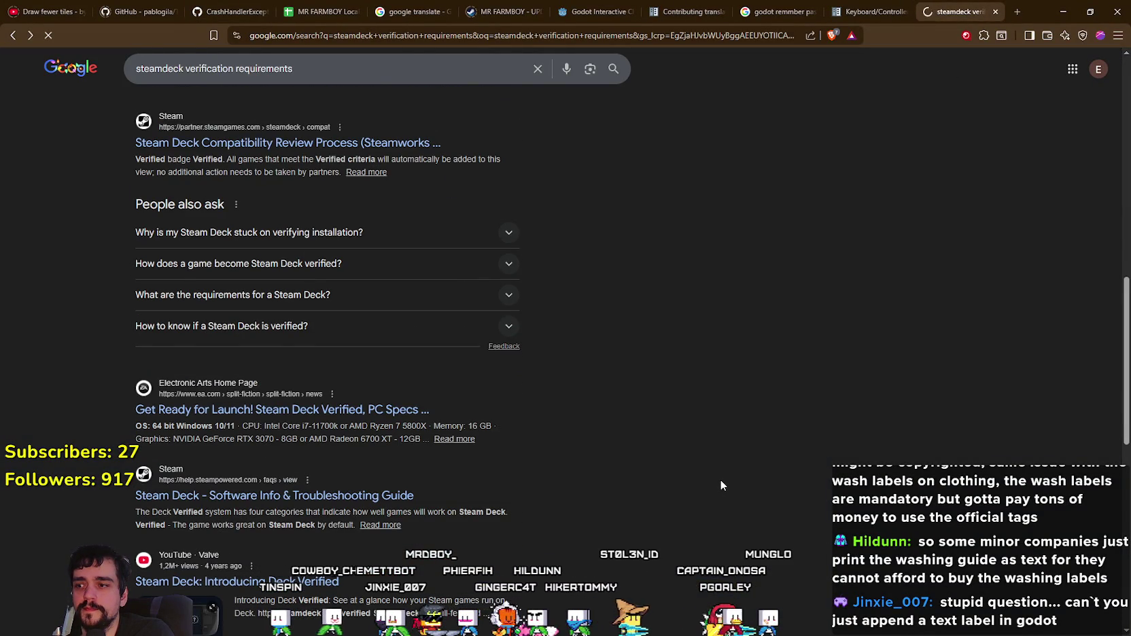
scroll(722, 480, "up", 7)
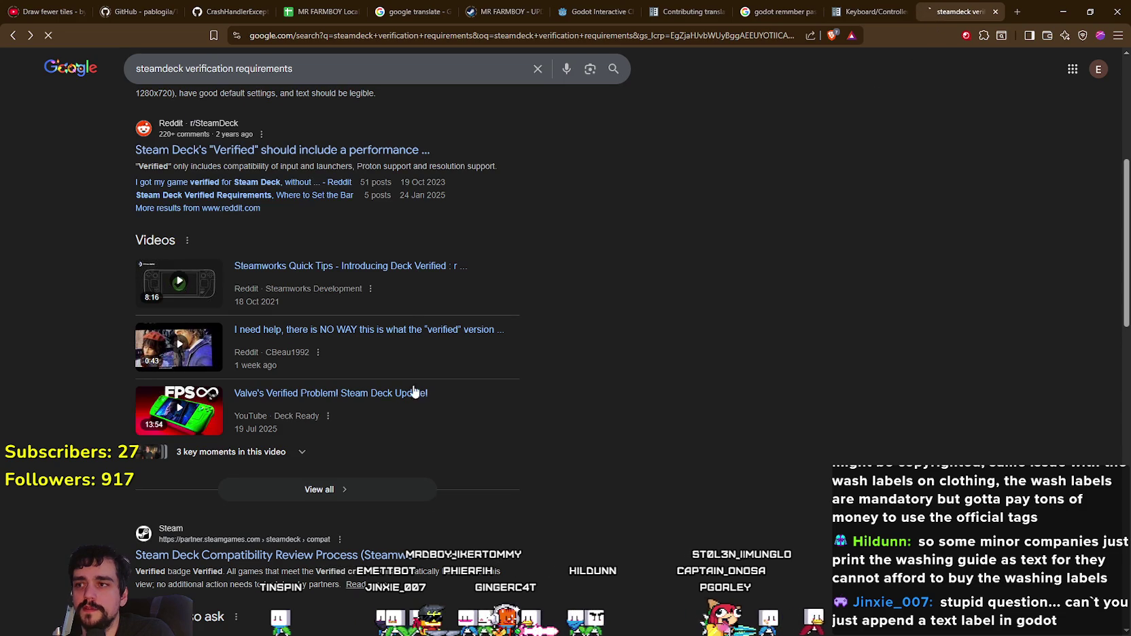
scroll(408, 448, "down", 4)
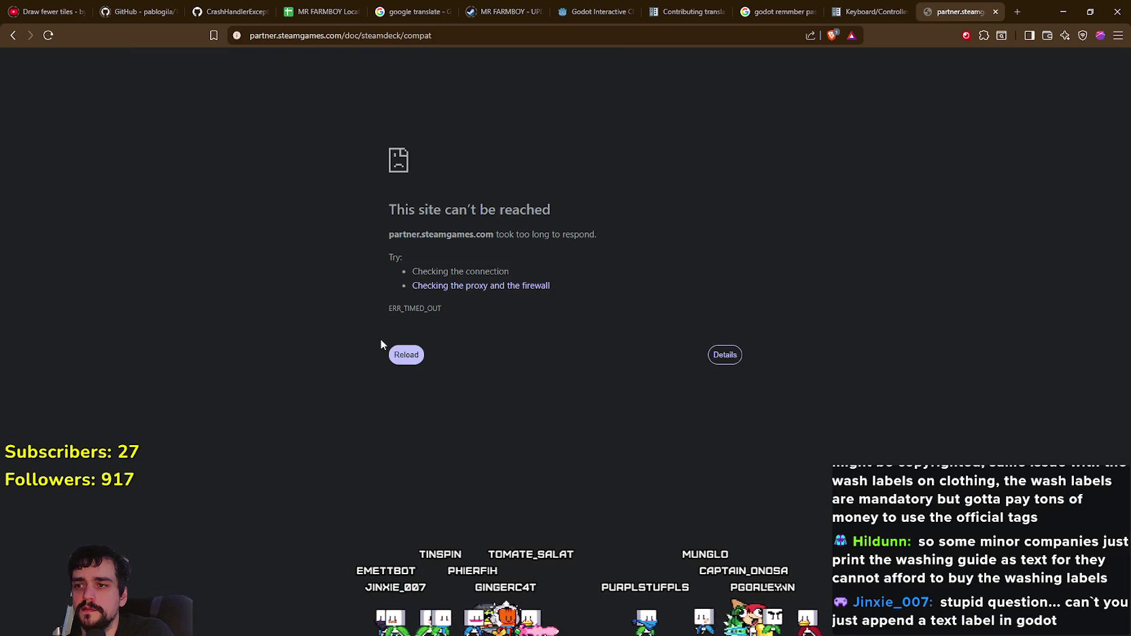
Step: Reload the Steamworks compatibility page and highlight the compatibility ratings introduction while reading
left_click(406, 355)
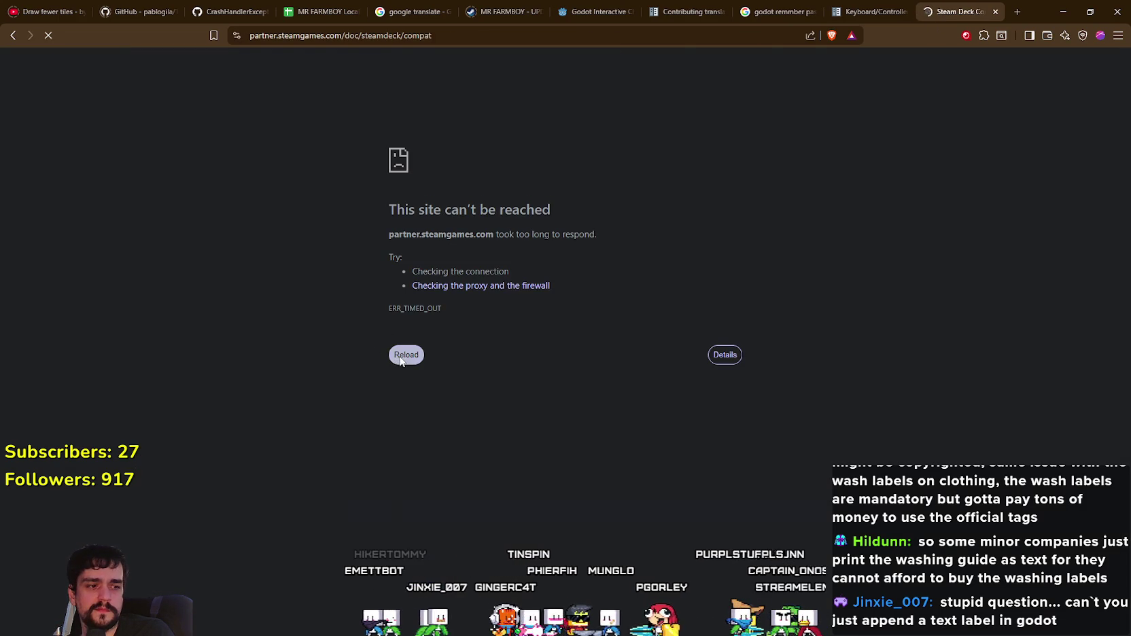
scroll(619, 410, "down", 3)
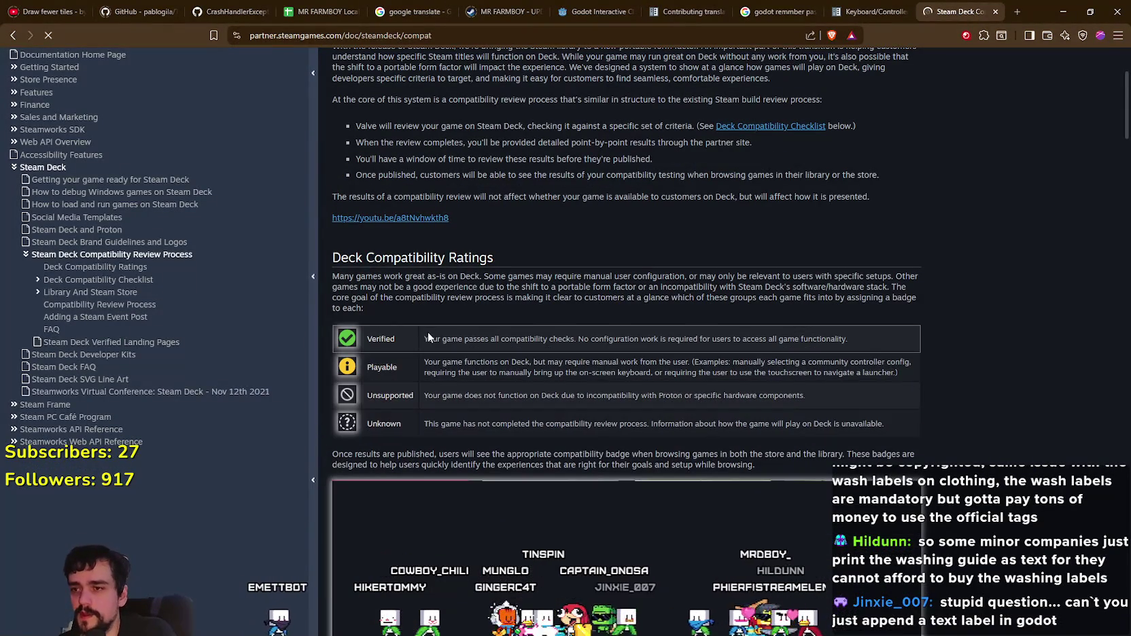
mouse_move(591, 338)
left_mouse_down()
mouse_move(852, 342)
mouse_move(414, 347)
left_mouse_up()
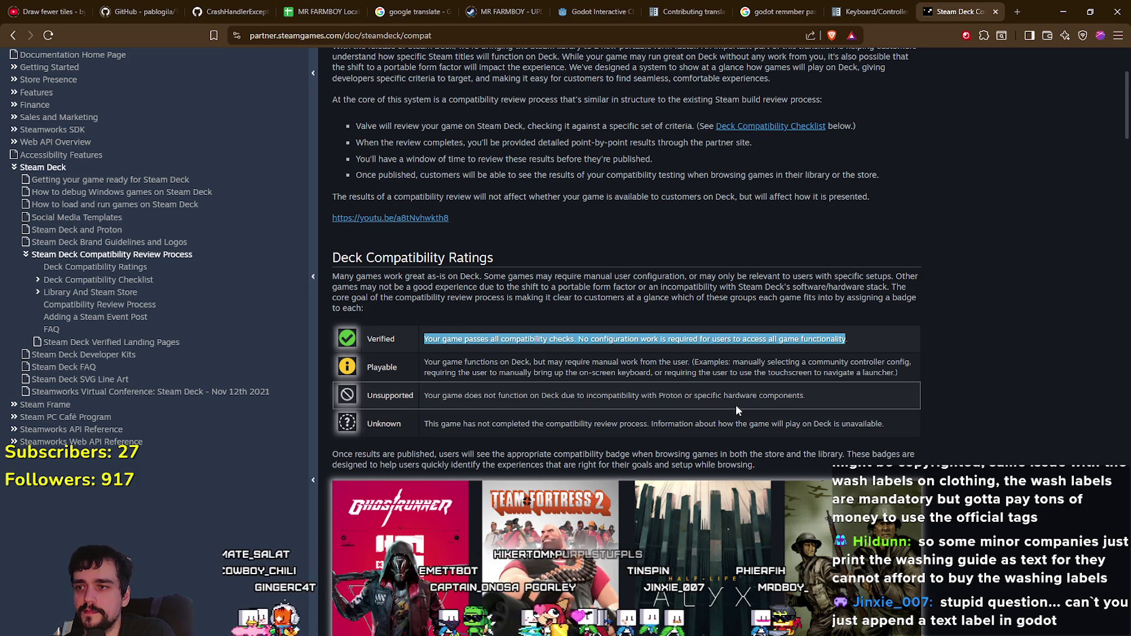
mouse_move(336, 277)
left_mouse_down()
mouse_move(717, 286)
mouse_move(687, 281)
mouse_move(694, 299)
mouse_move(714, 286)
mouse_move(907, 286)
left_mouse_up()
Step: Scroll to the Deck Compatibility Checklist and read through its Form Factor Requirements paragraph
scroll(944, 333, "down", 8)
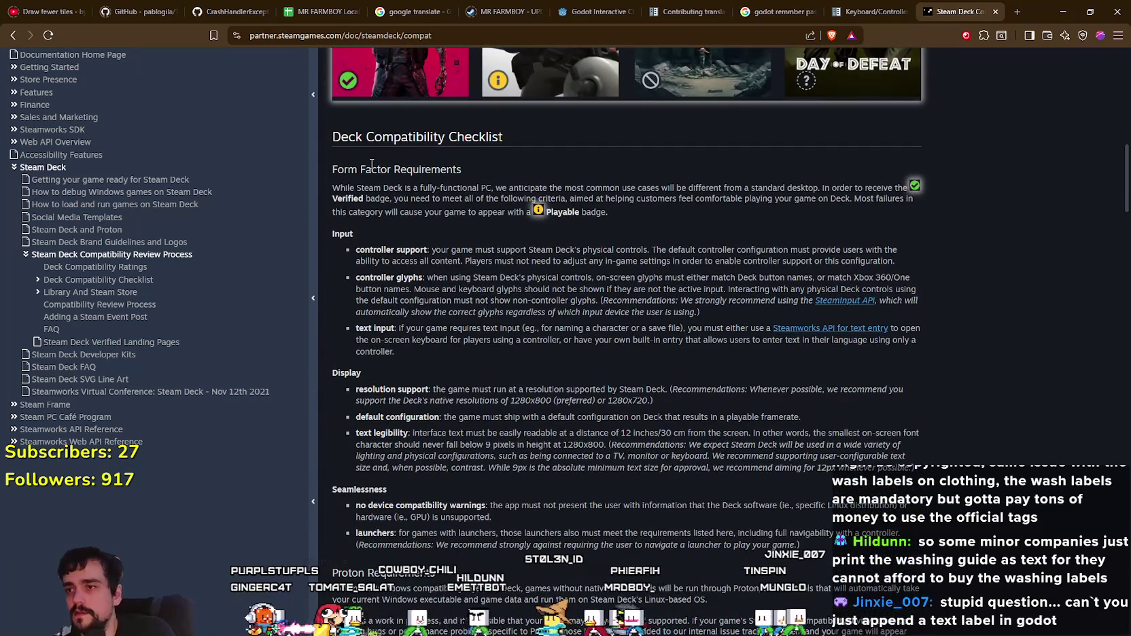
mouse_move(335, 139)
left_mouse_down()
mouse_move(575, 146)
mouse_move(528, 128)
mouse_move(457, 211)
left_mouse_up()
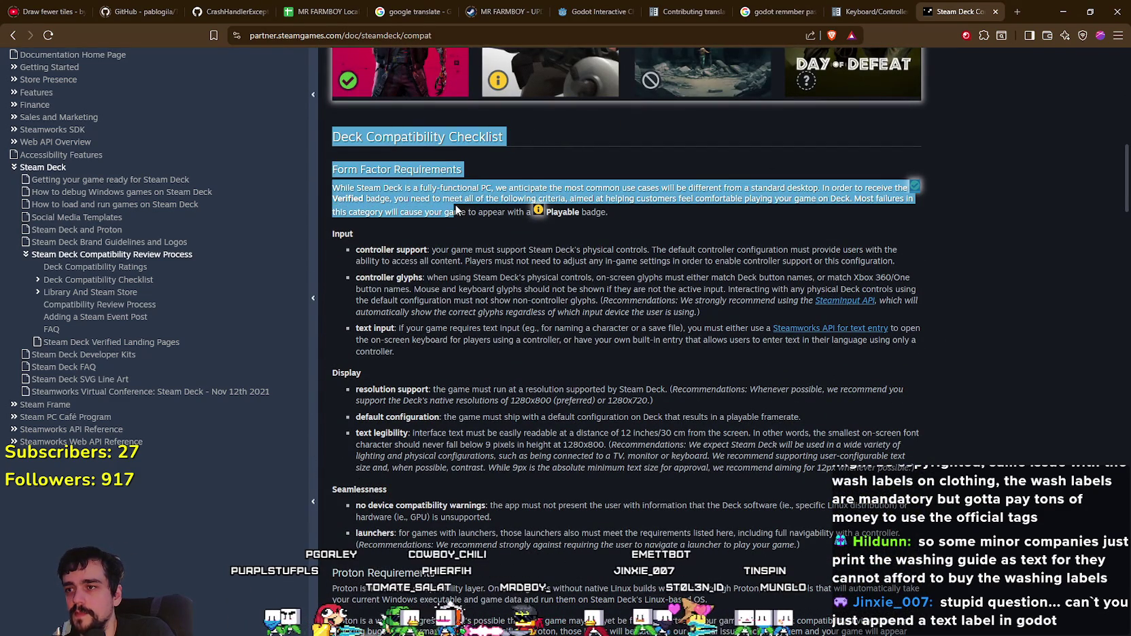
left_click(439, 229)
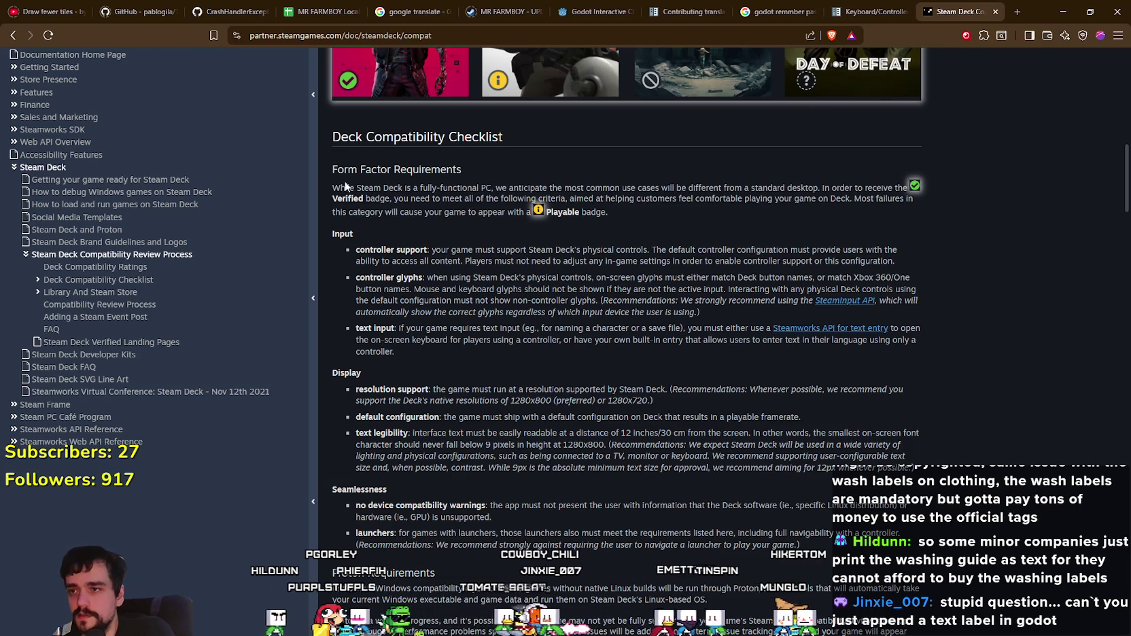
mouse_move(331, 189)
left_mouse_down()
mouse_move(917, 209)
mouse_move(934, 240)
left_mouse_up()
left_click(358, 234)
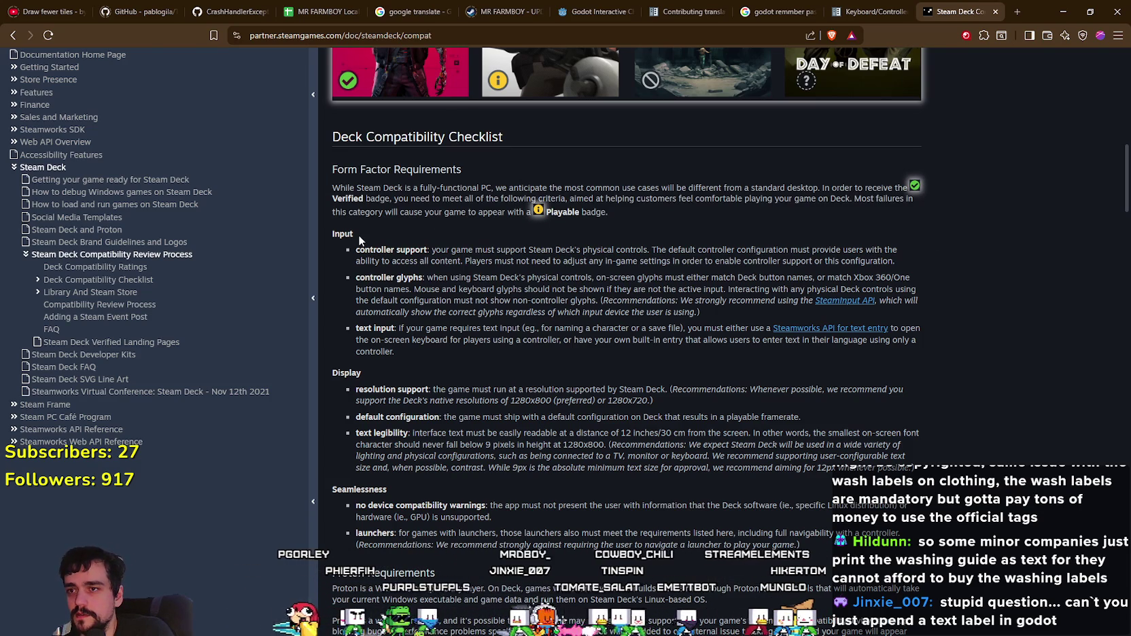
scroll(357, 233, "down", 1)
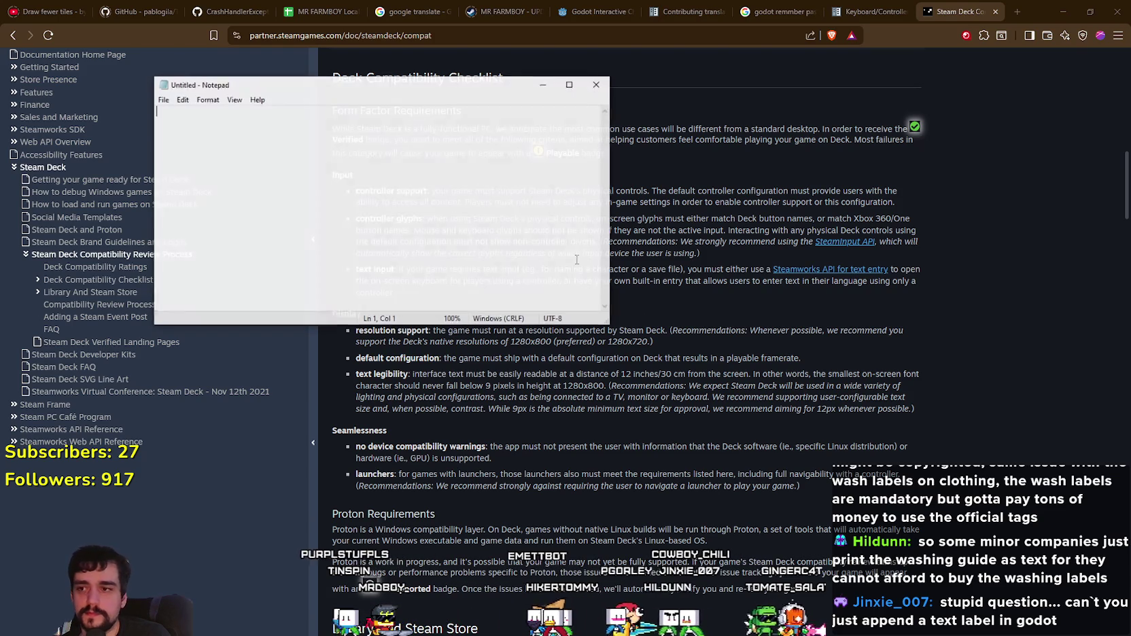
Step: Place the blank Notepad beside the checklist and type the heading 'DECK COMPATIBILITY CHECK LIST'
mouse_move(528, 73)
left_mouse_down()
mouse_move(528, 126)
mouse_move(859, 153)
left_mouse_up()
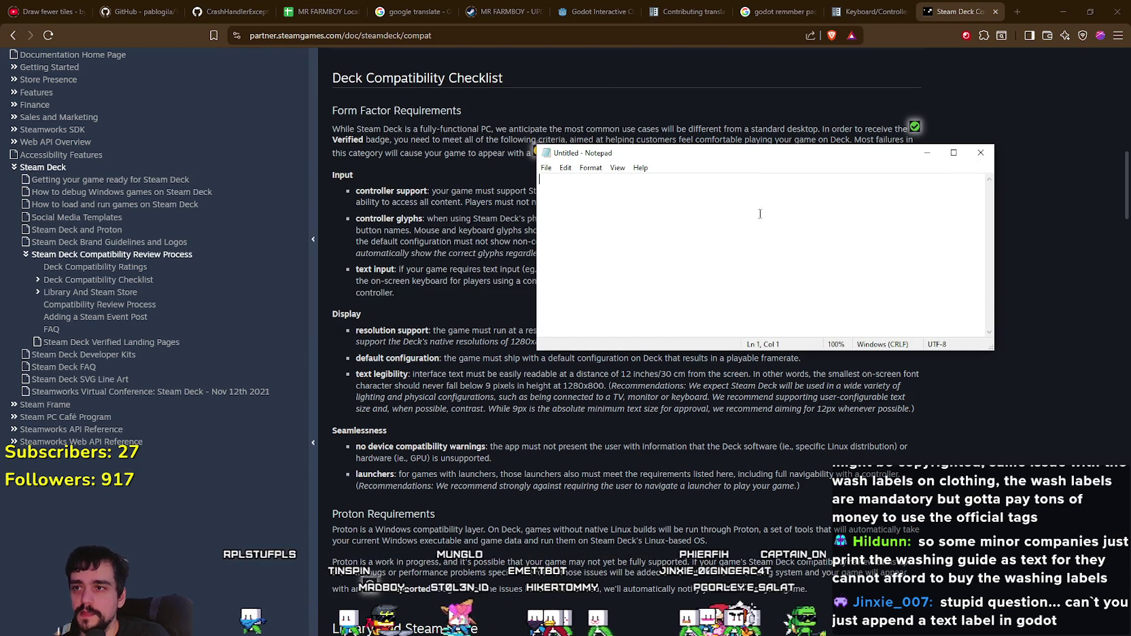
type("DECK C")
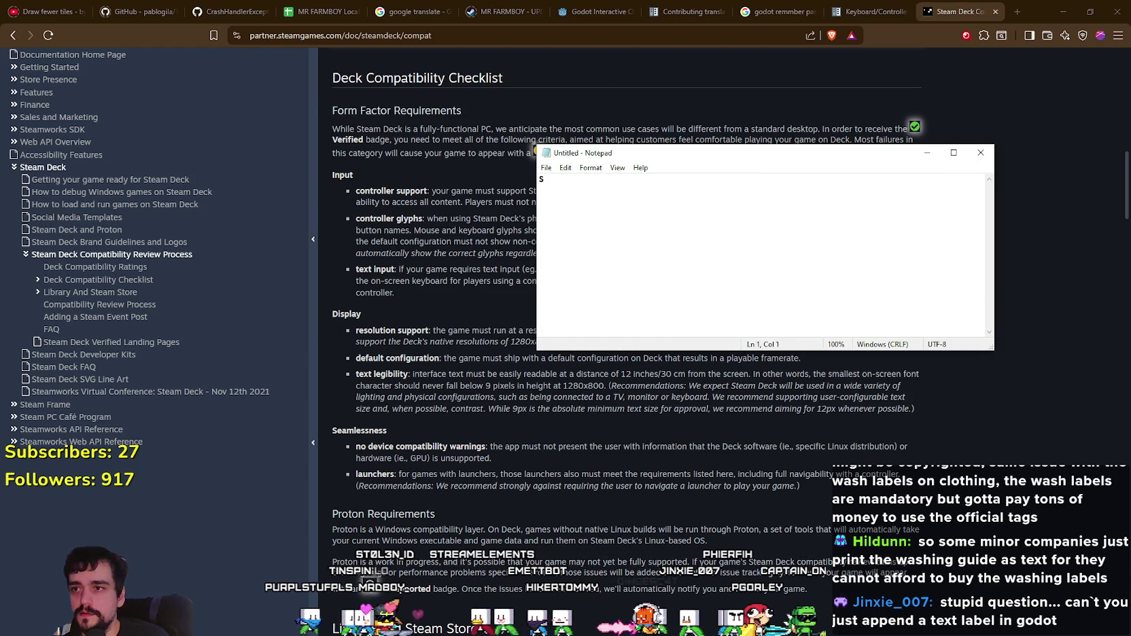
type("OMPAT")
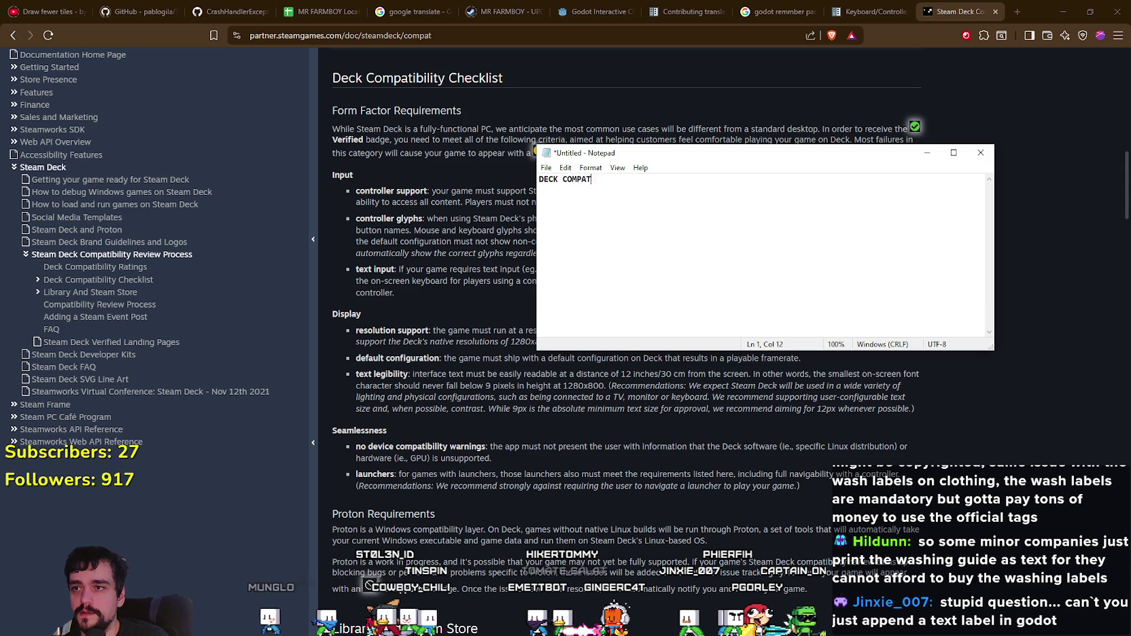
type("IBILITY CHECK LIST")
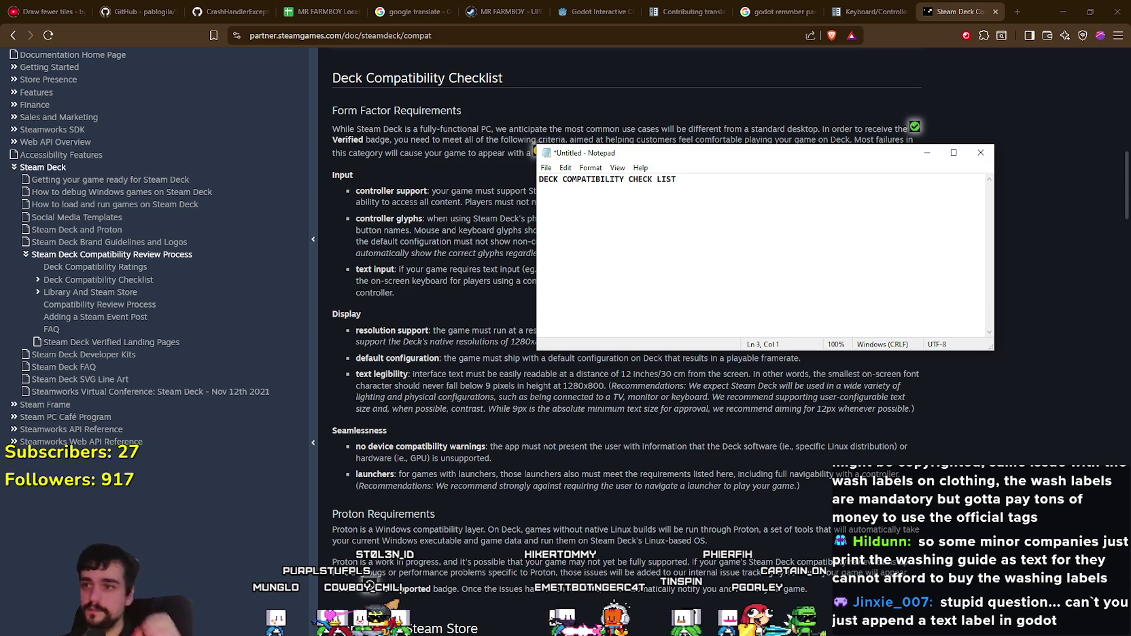
left_click_drag(666, 158, 874, 144)
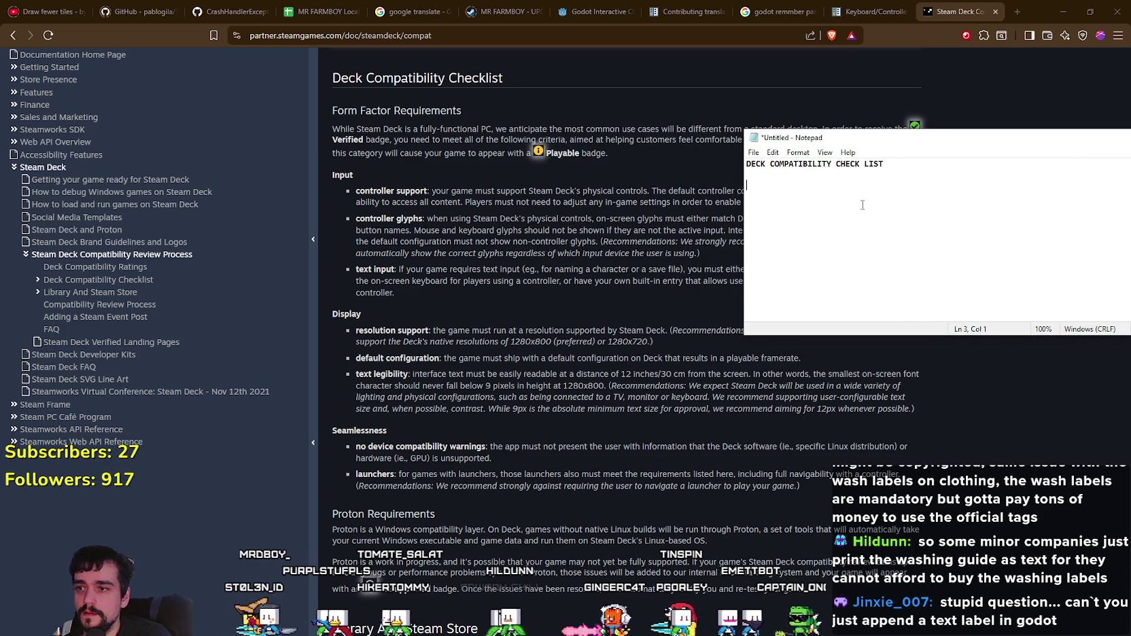
Step: Add 'Display Reolution Support', 'Proton Requirments' and 'Linux Support' lines, each marked Checked
type("Display Res")
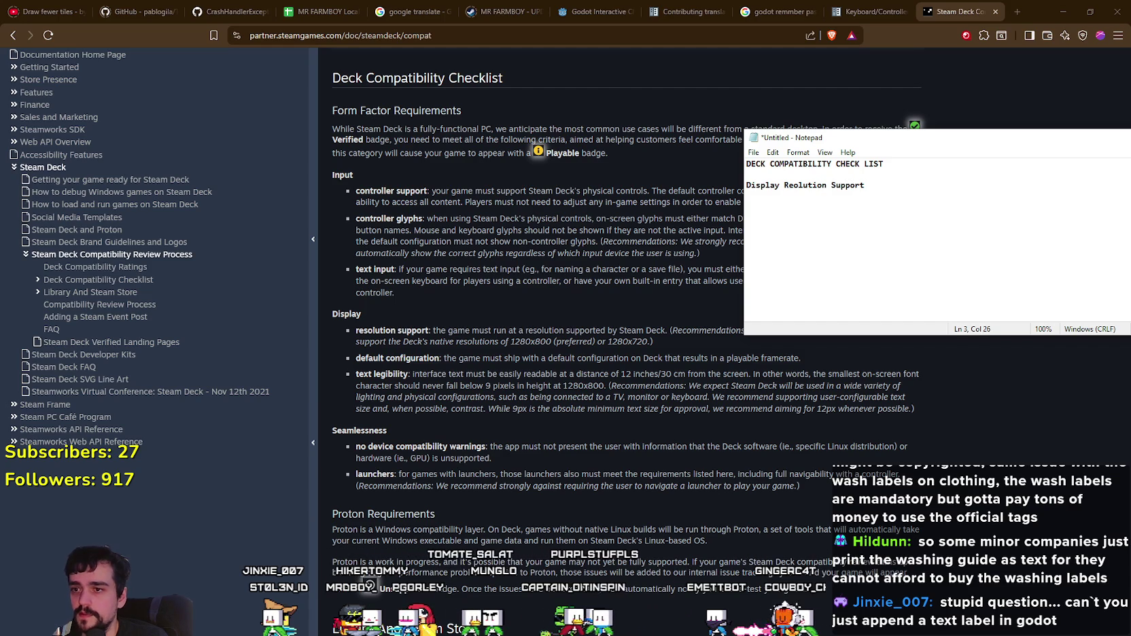
left_click_drag(836, 137, 841, 111)
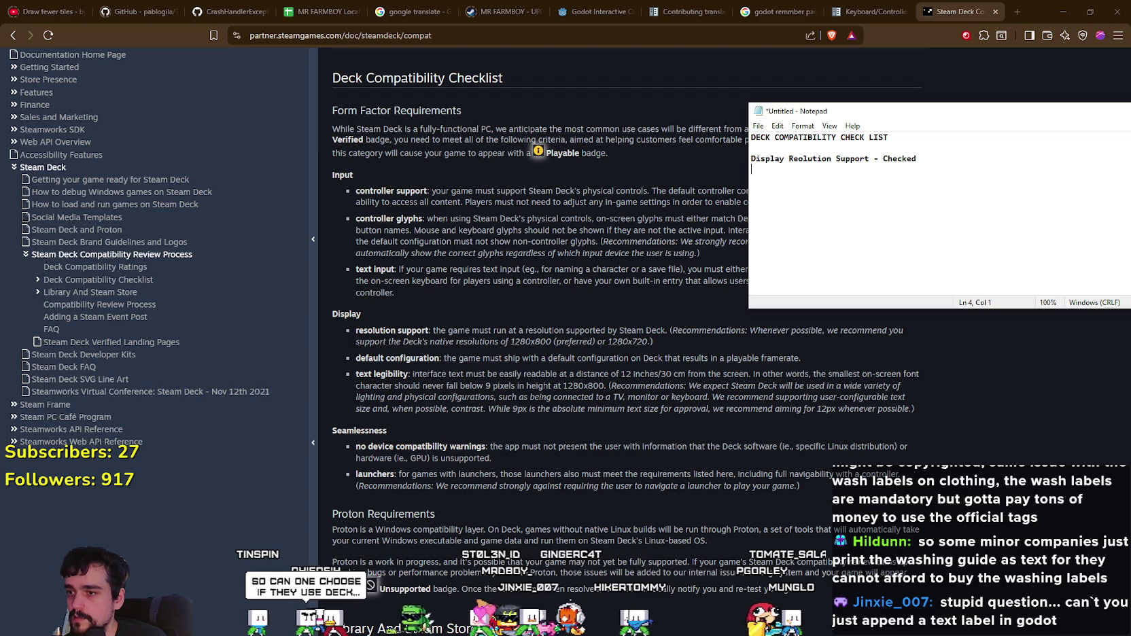
type("Proton Requirm")
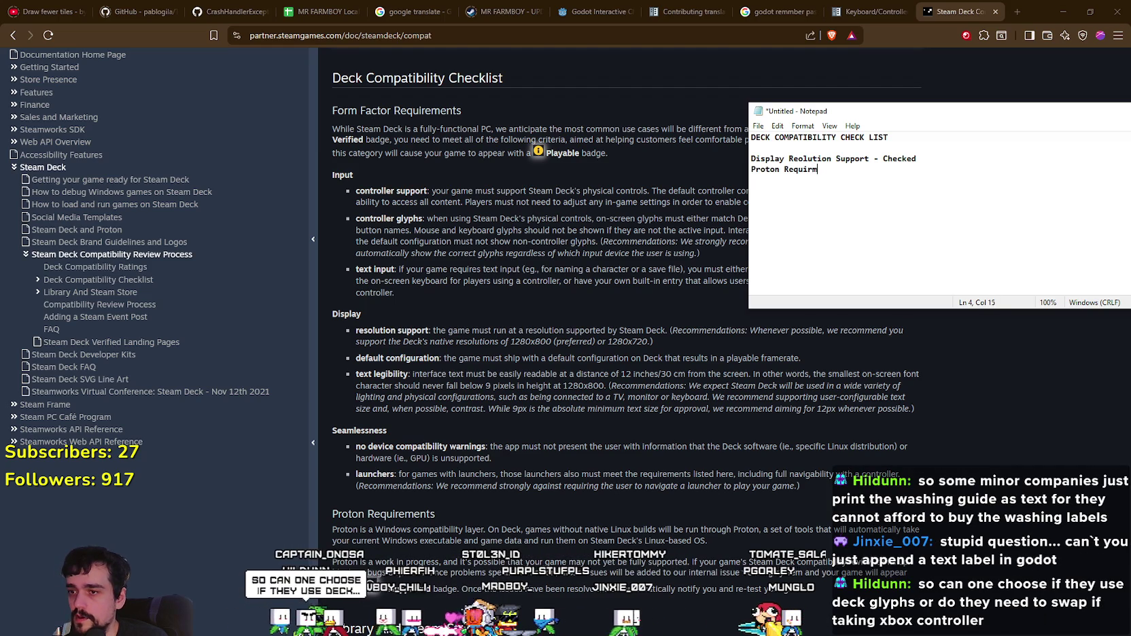
type("ents - Checked")
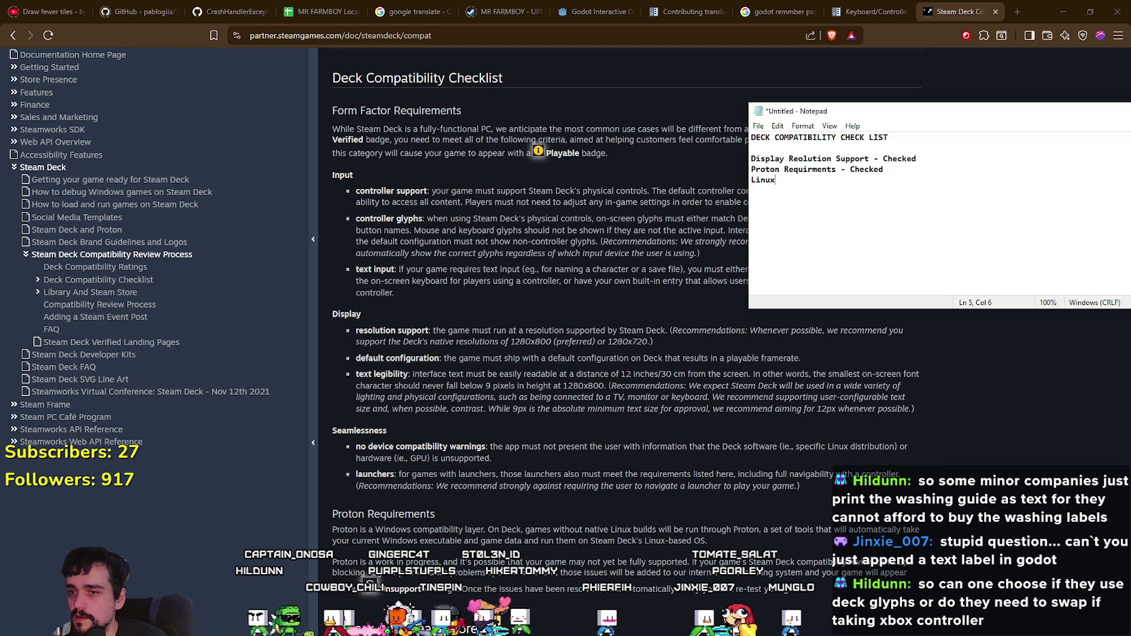
type("rt - C")
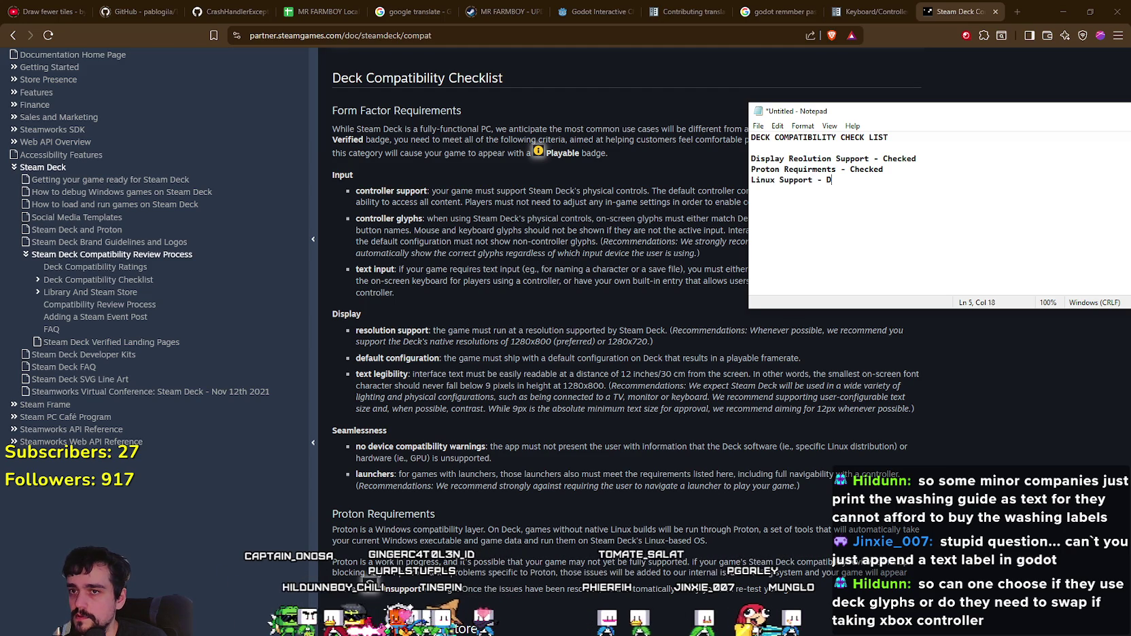
type("hecked")
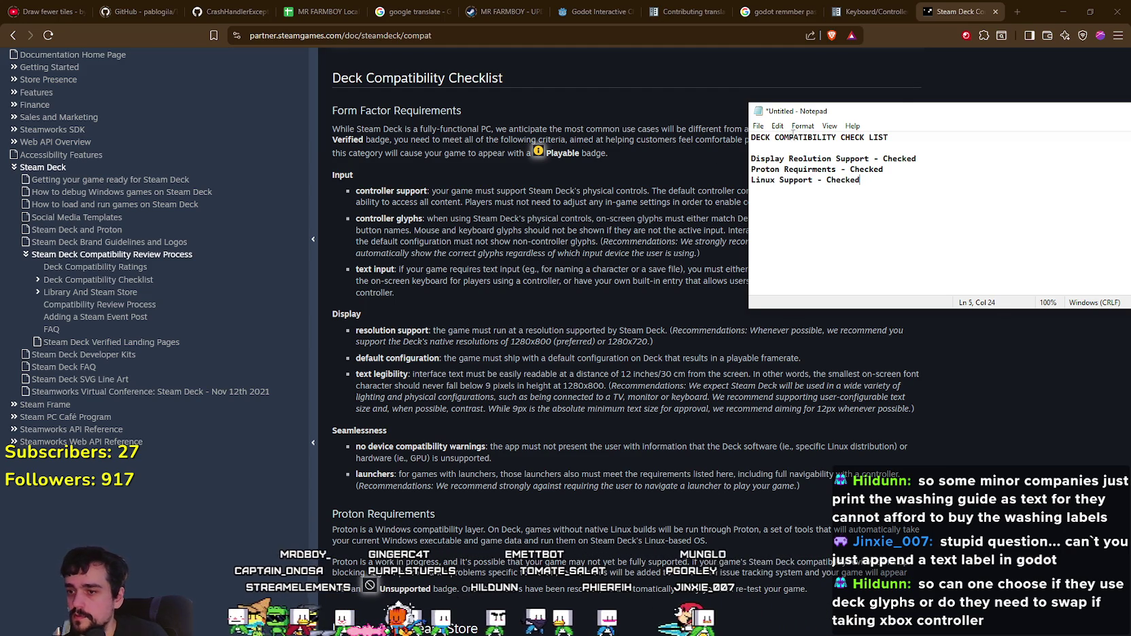
scroll(568, 337, "down", 4)
scroll(551, 325, "down", 1)
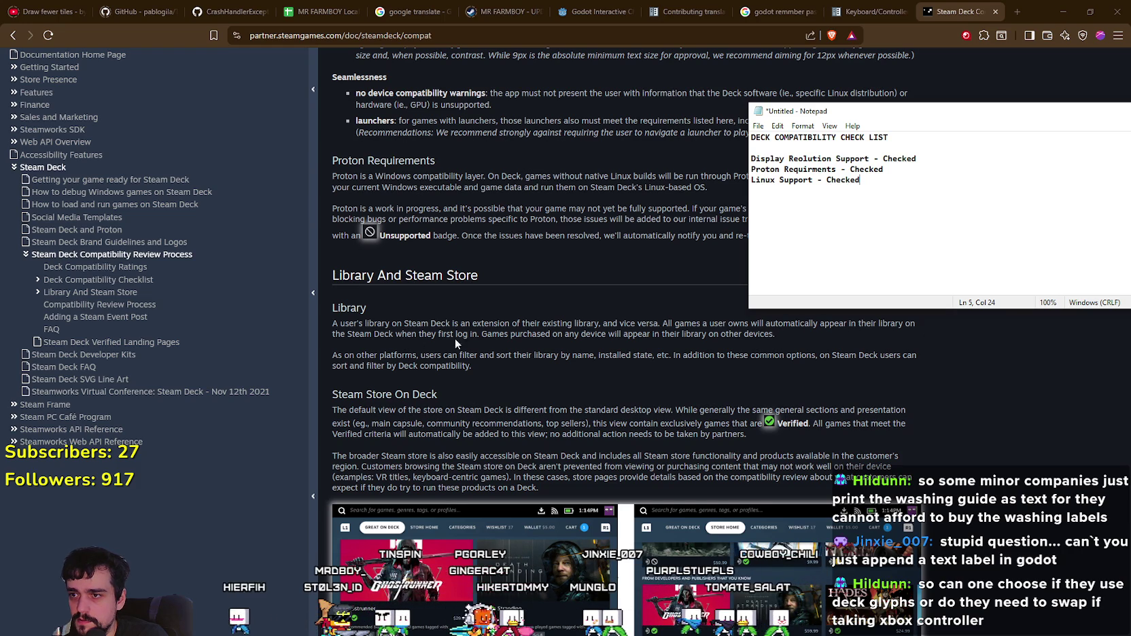
scroll(342, 366, "down", 2)
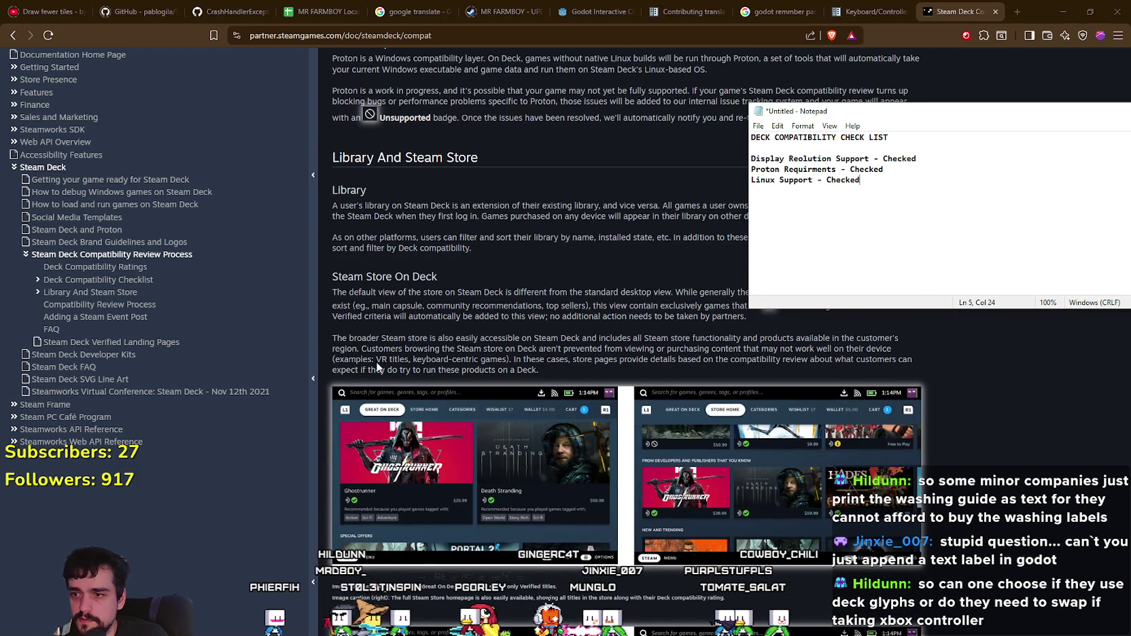
scroll(392, 373, "up", 1)
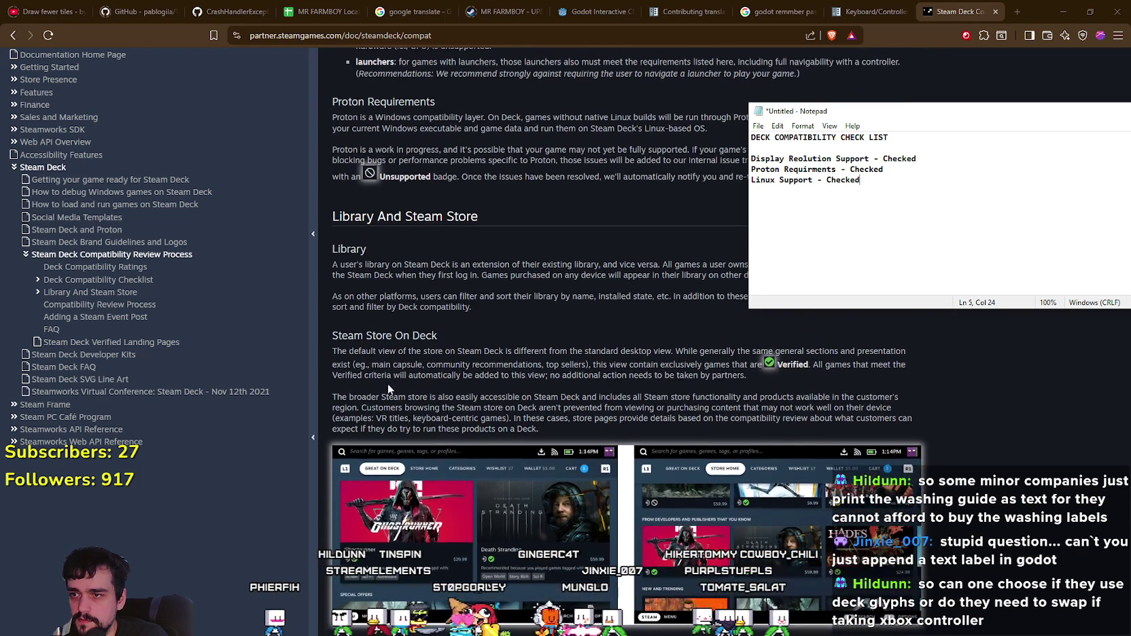
scroll(384, 374, "up", 1)
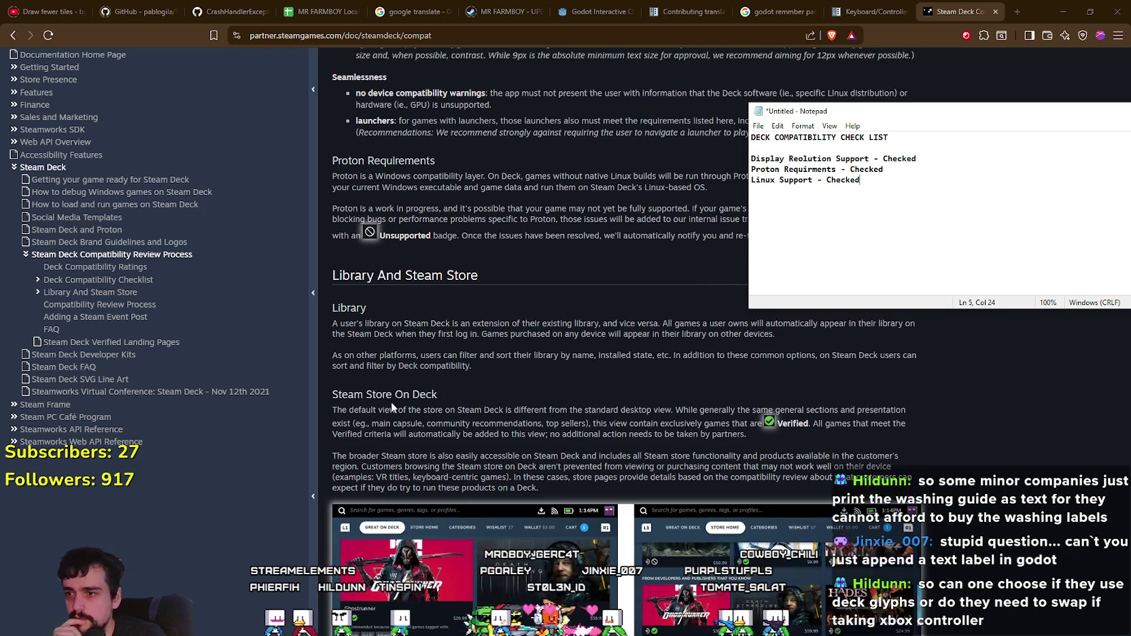
scroll(444, 374, "down", 1)
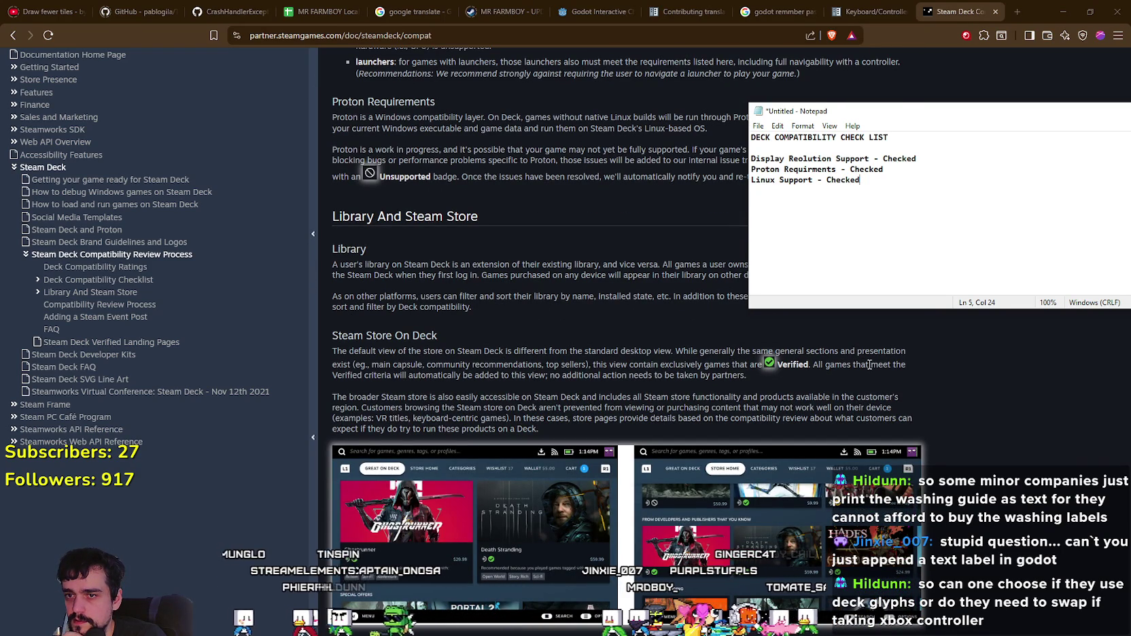
scroll(364, 367, "down", 6)
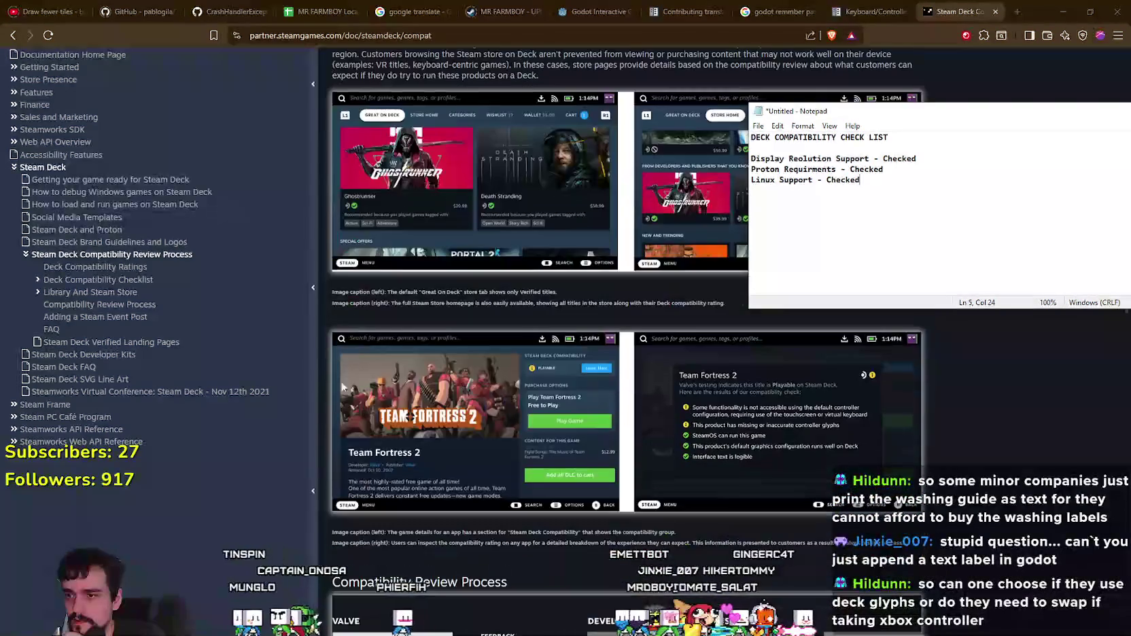
scroll(326, 464, "down", 3)
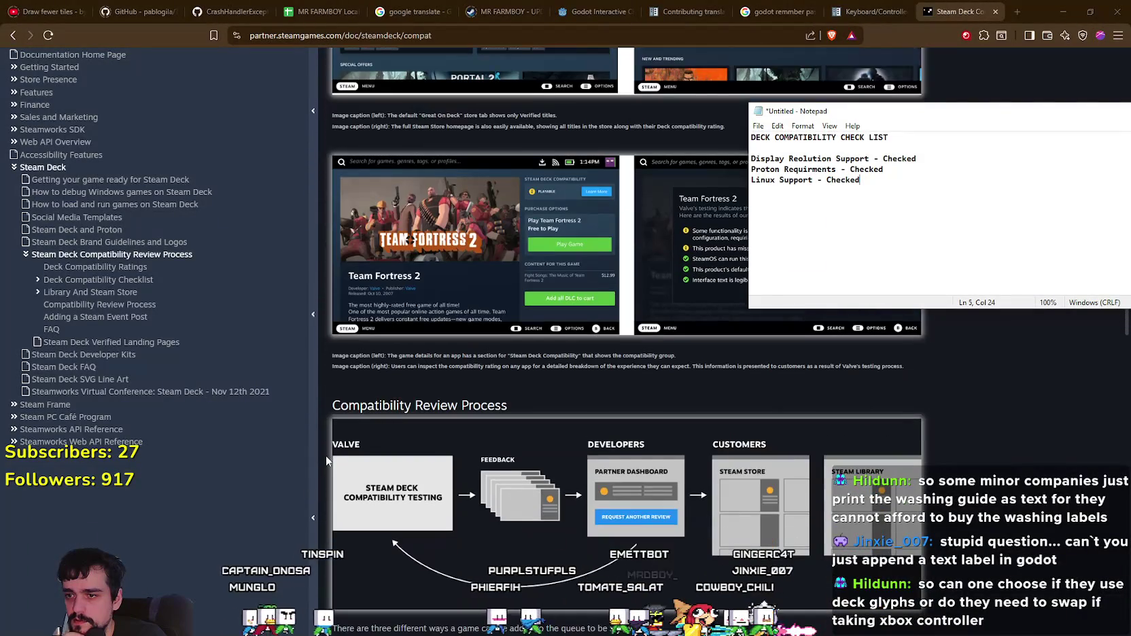
scroll(325, 453, "down", 9)
scroll(325, 450, "up", 12)
scroll(359, 428, "up", 20)
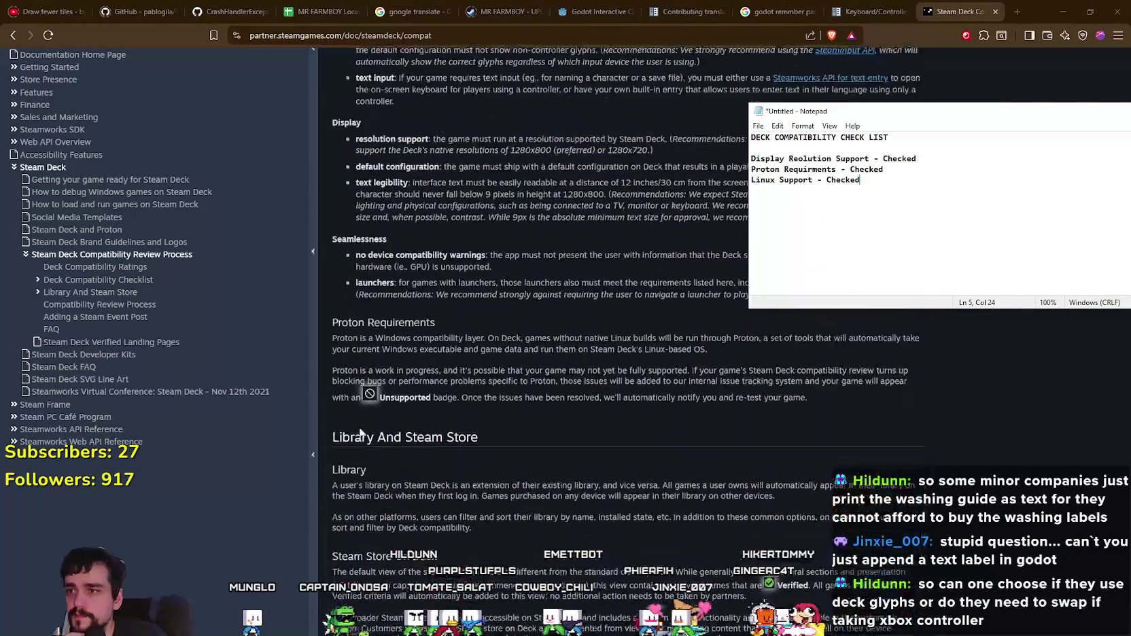
scroll(499, 445, "up", 2)
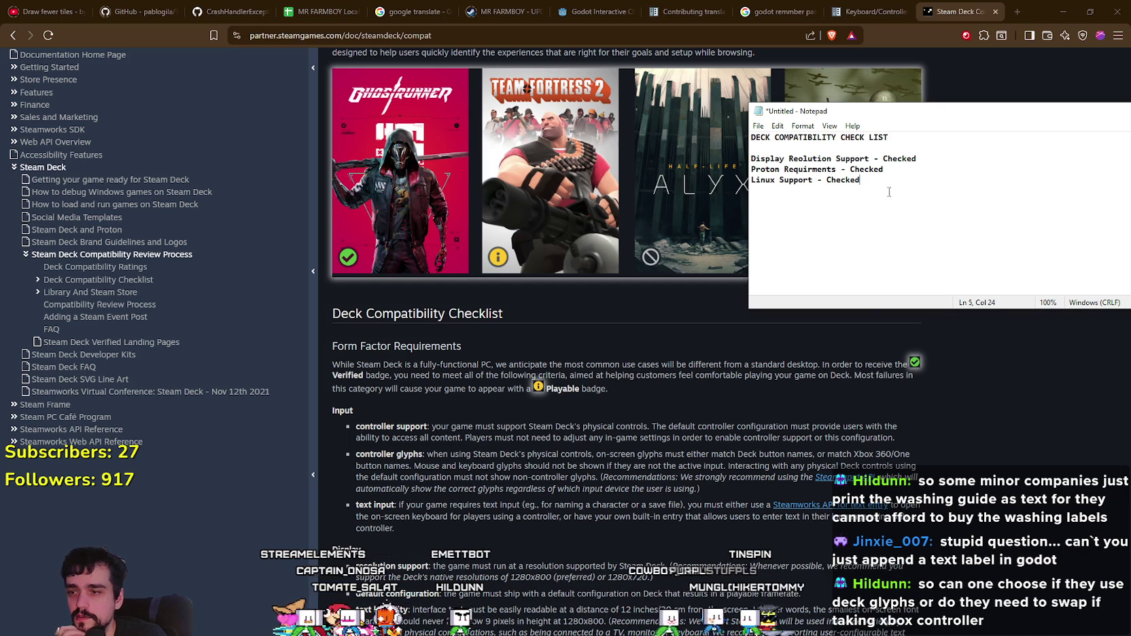
Step: Add a Controller Support entry noting default inputs must be able to control all of the game
key("Return")
key("Return")
key("Return")
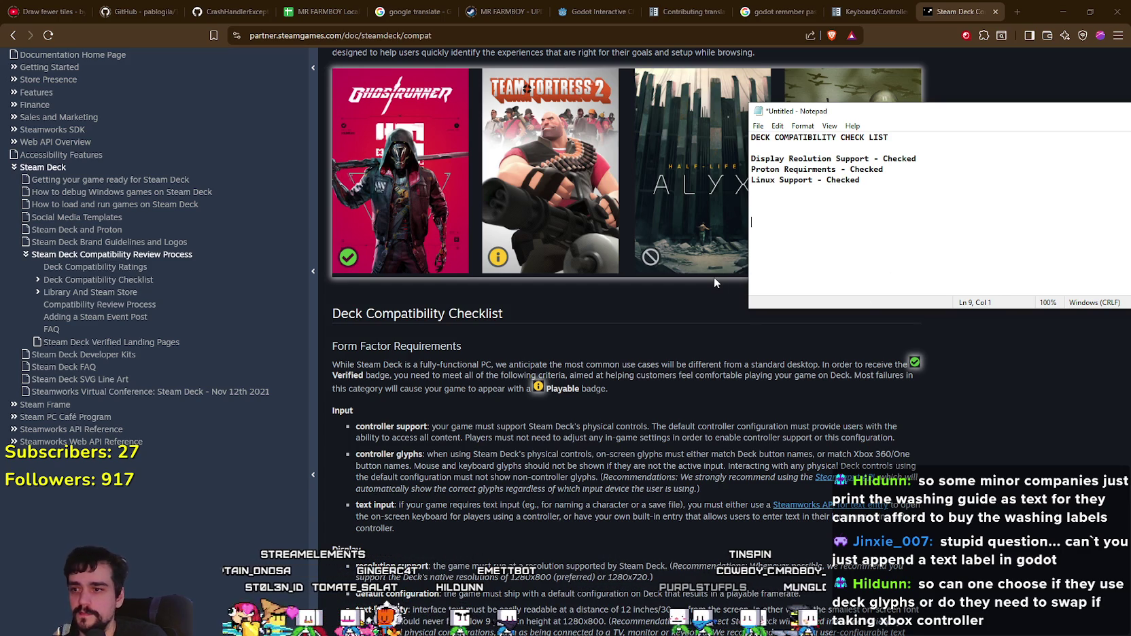
type("Control")
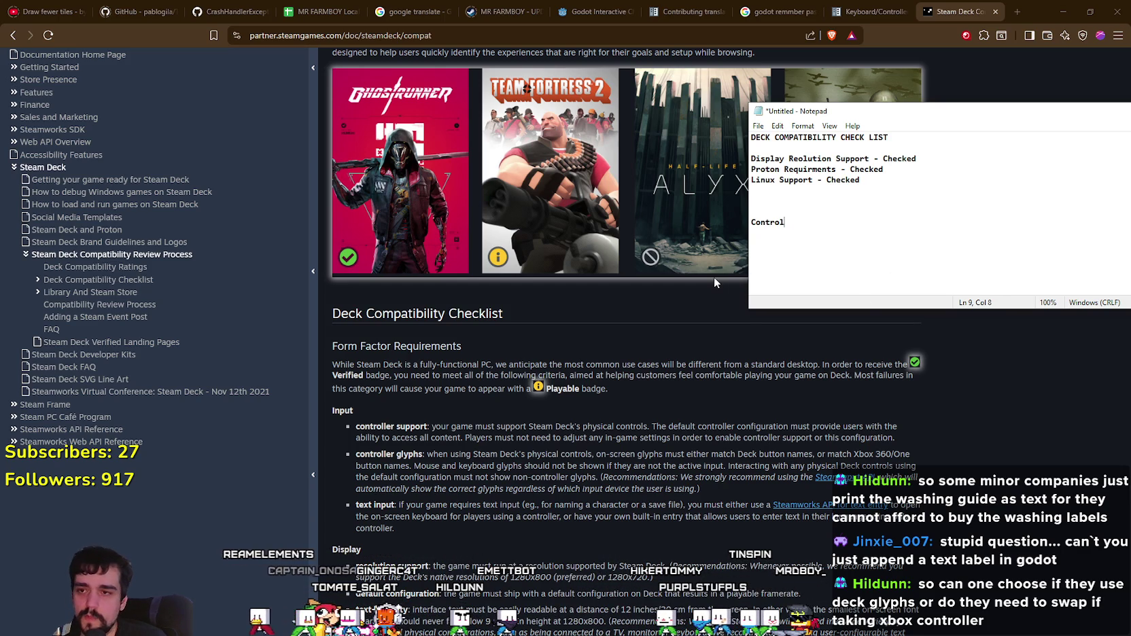
type("ler Support ")
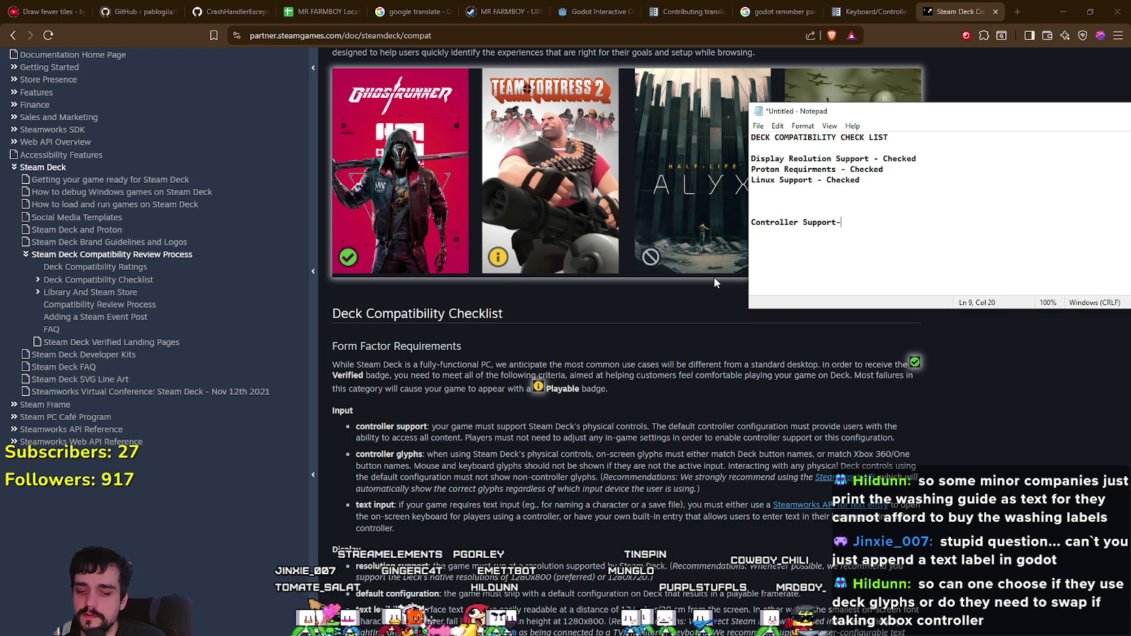
type("- default i")
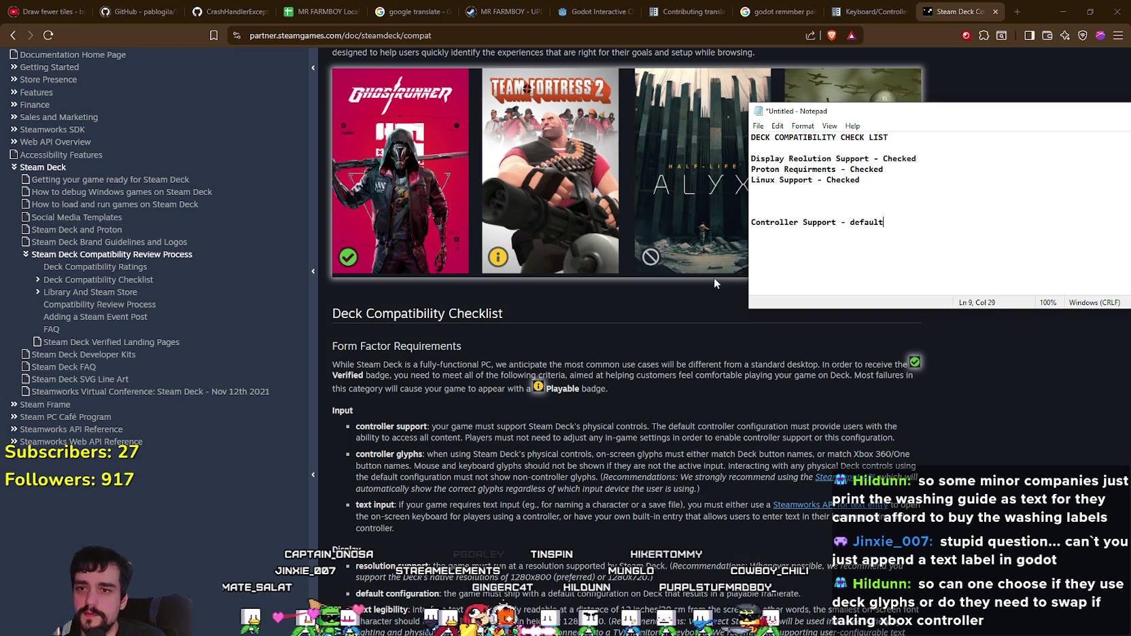
key("BackSpace")
key("BackSpace")
key("BackSpace")
key("Return")
type("default inp")
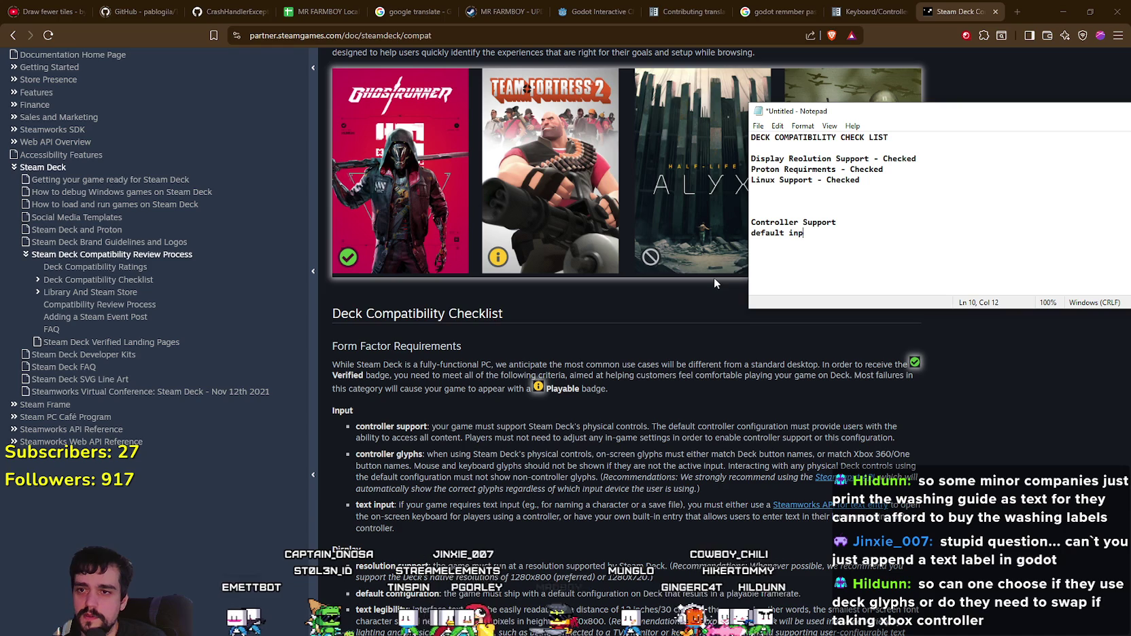
type("uts must ")
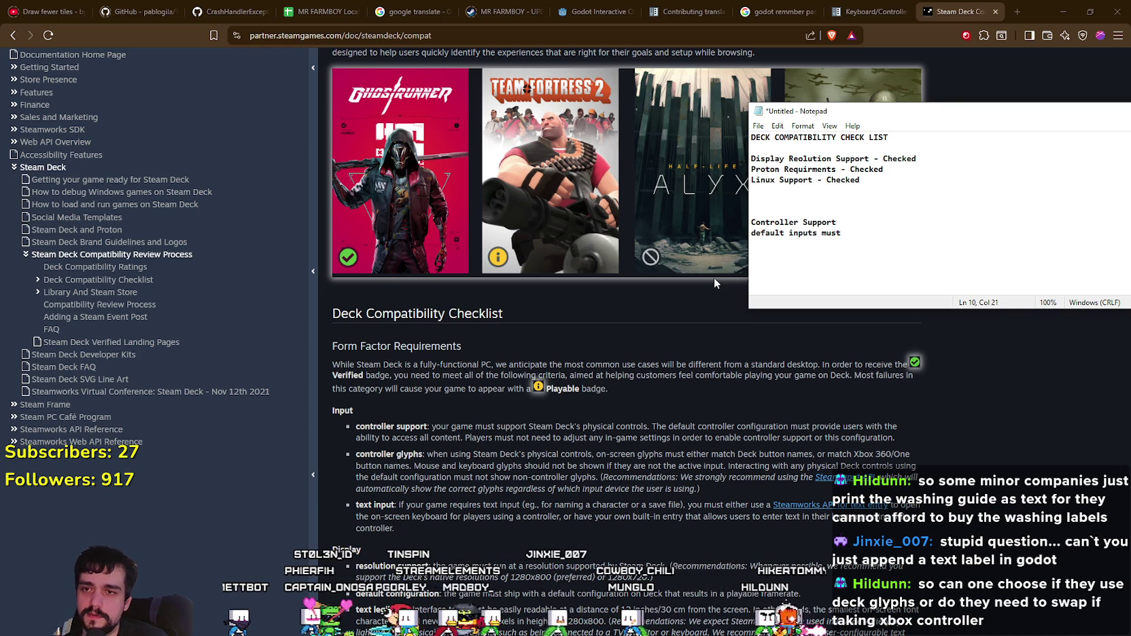
type("be able to control all of the game.")
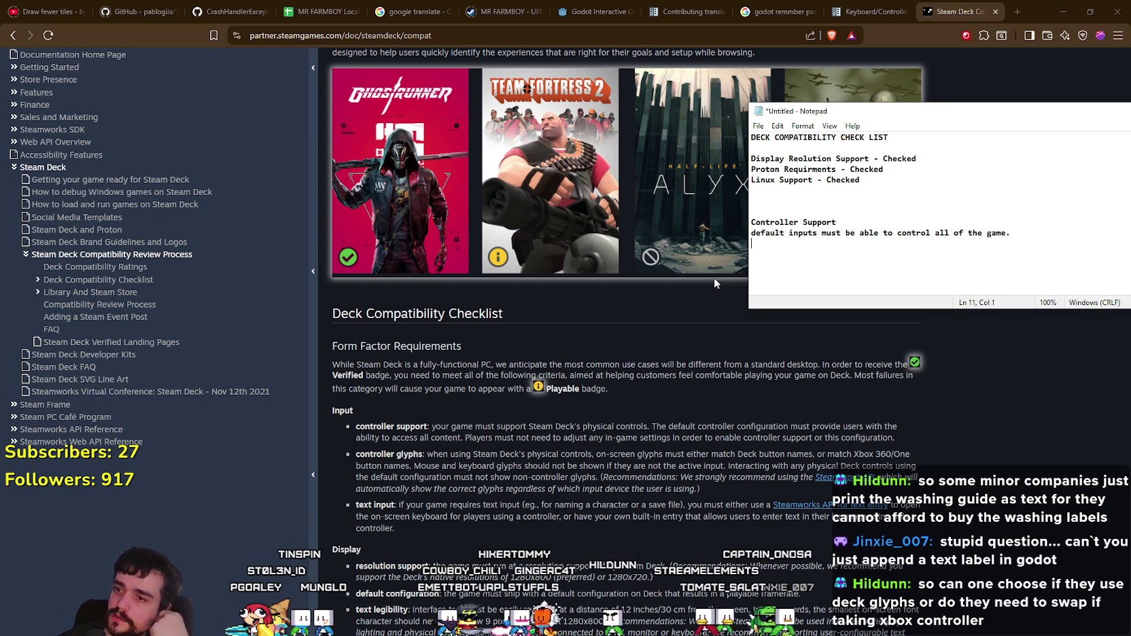
Step: Add a text input entry noting it's not in the game ('Don't have in game')
key("Return")
key("Return")
type("text -j")
key("BackSpace")
key("BackSpace")
type("i")
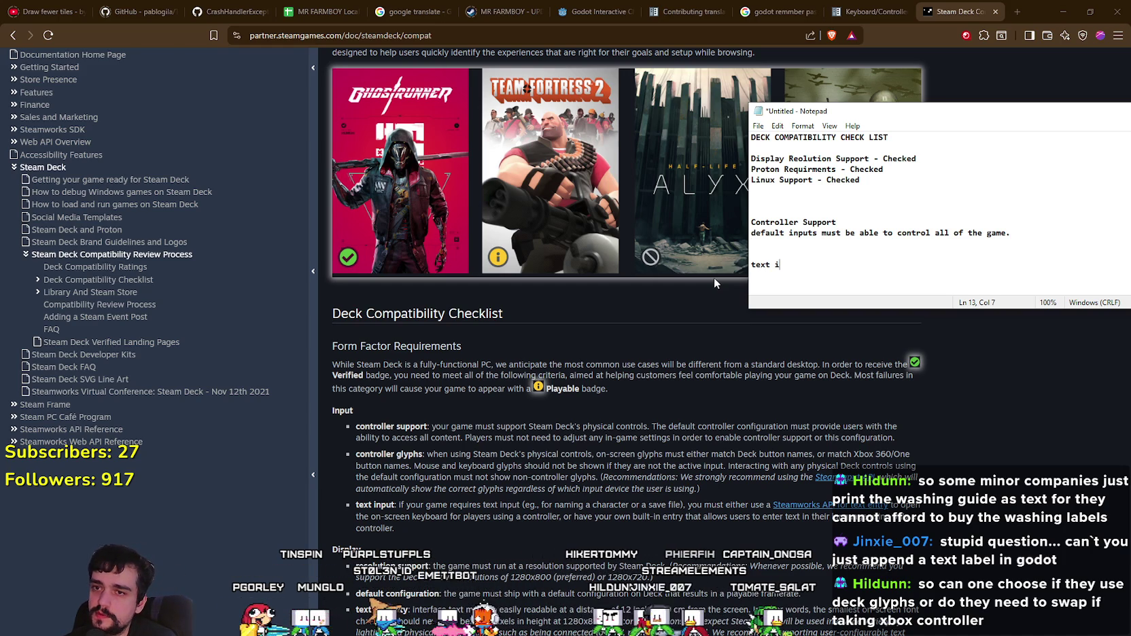
type("nput - ")
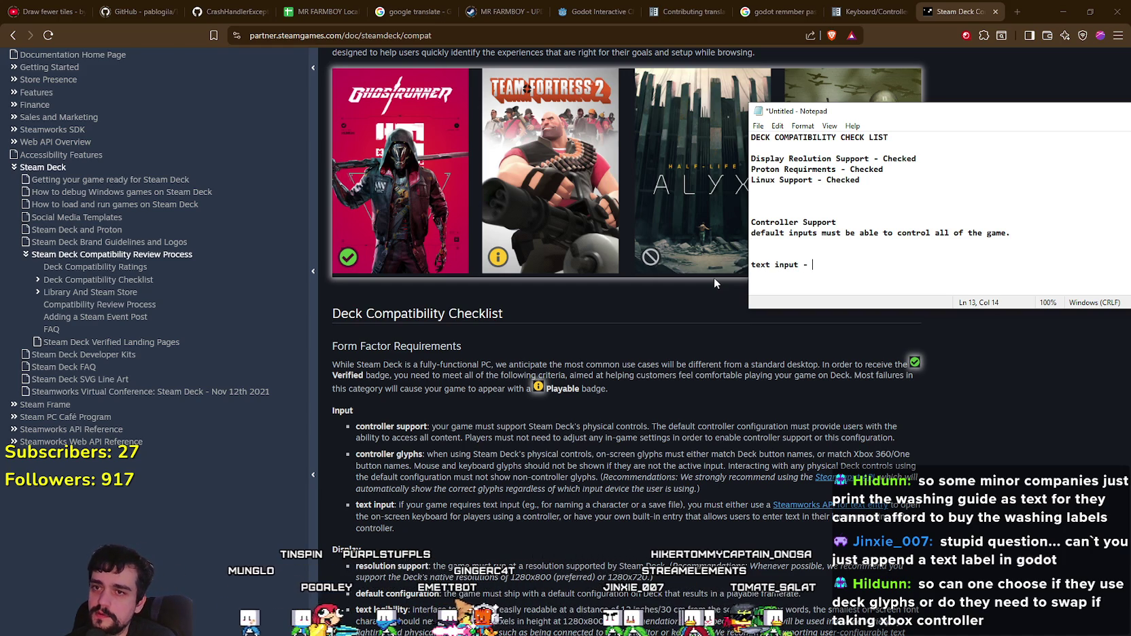
type("Non required")
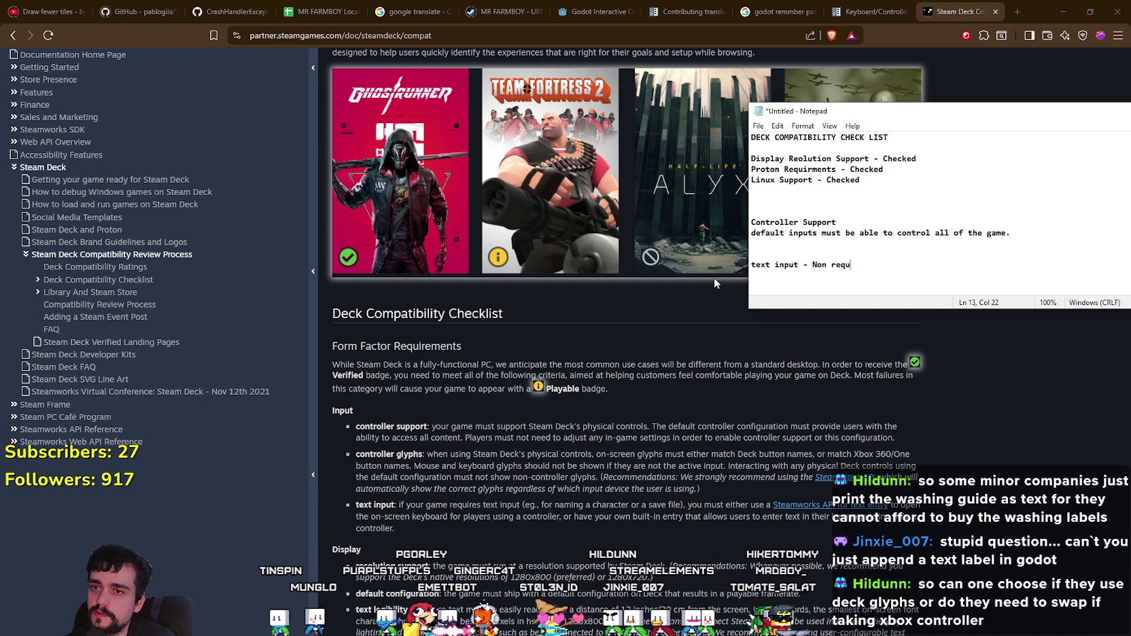
key("Return")
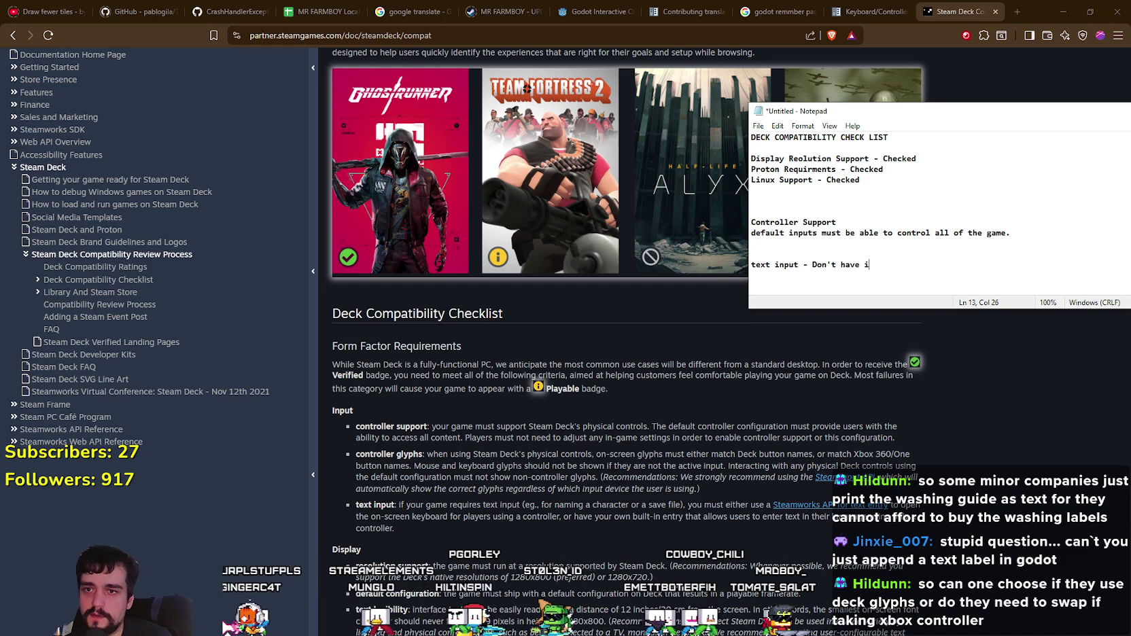
type("n game")
key("Return")
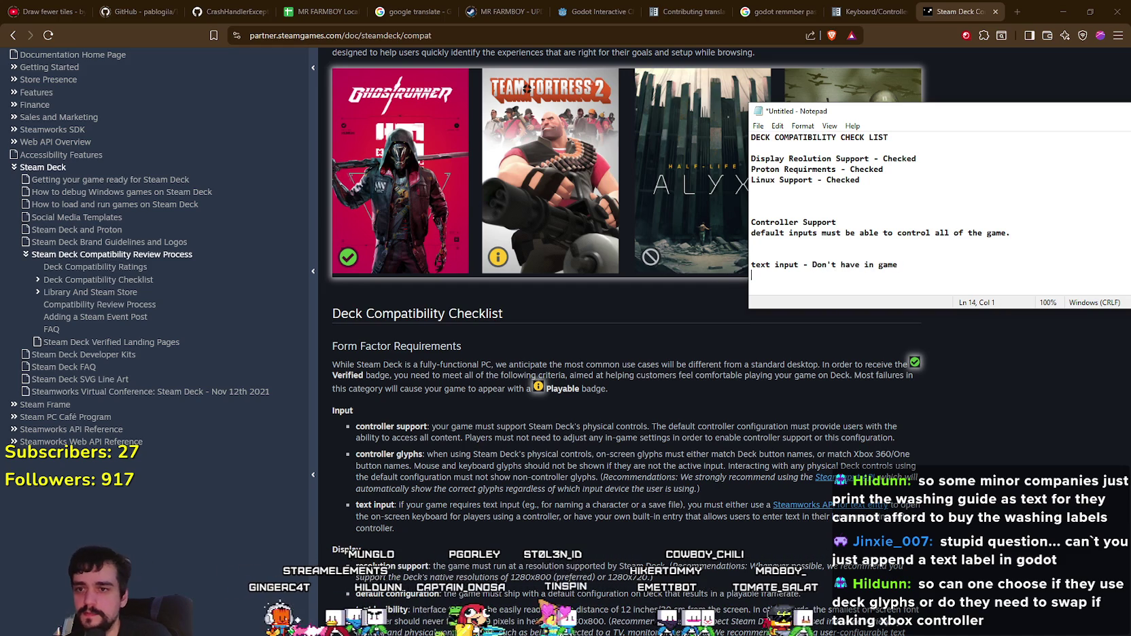
Step: Insert a line after the controller description and begin a 'Controller Glyphs' entry
left_click(820, 254)
key("Return")
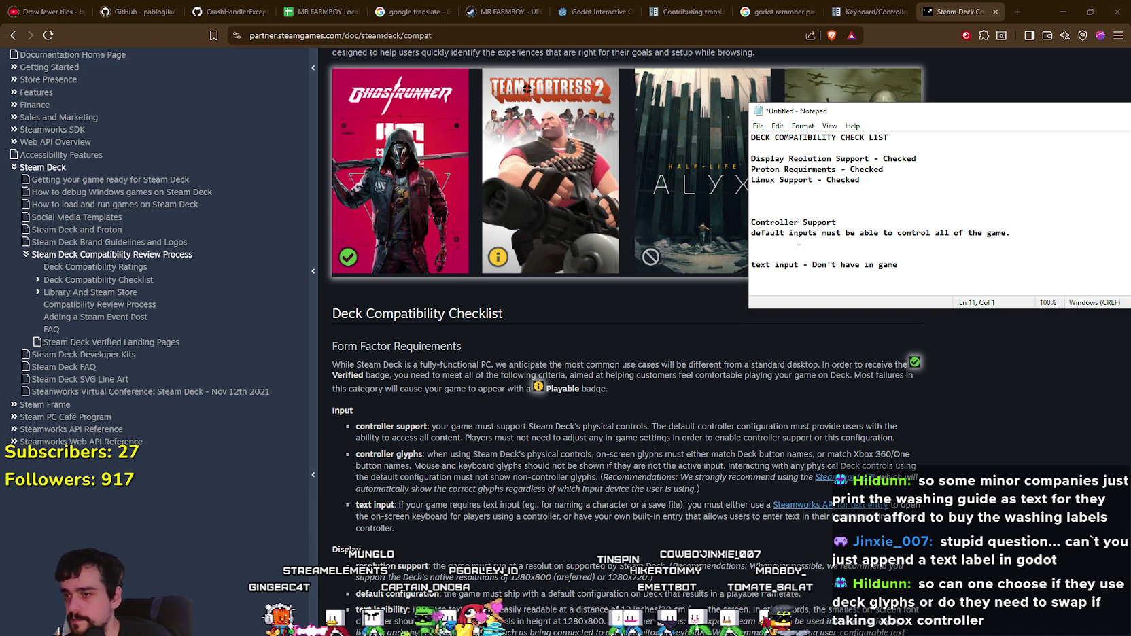
type("Controller Glpyhs")
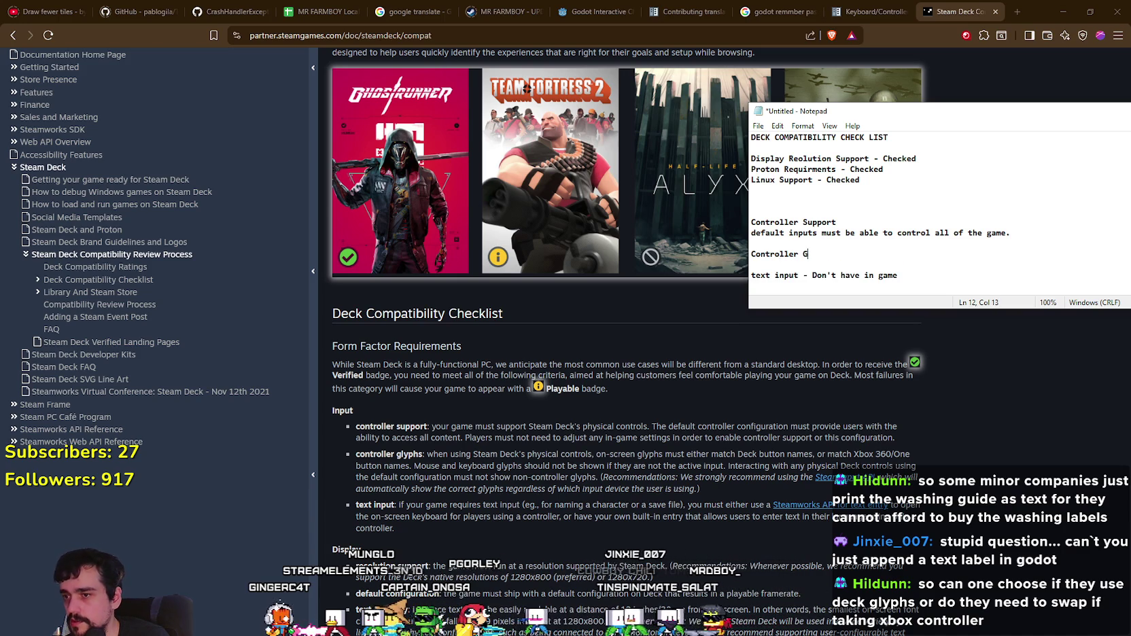
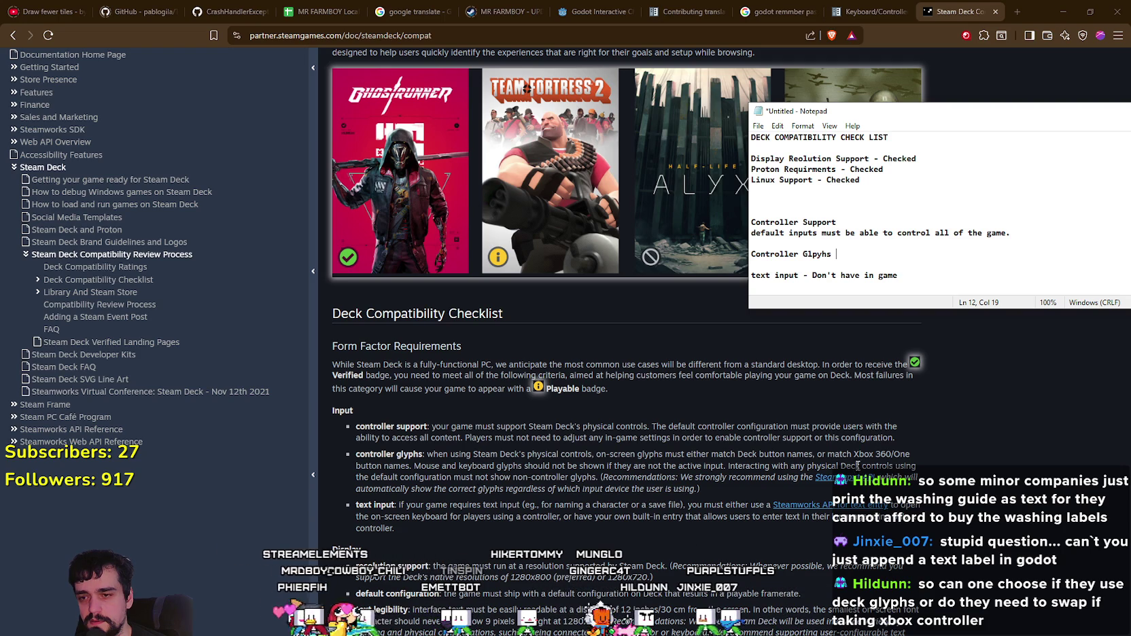
Step: Open the Steam Input link's ISteamInput Interface reference in a new tab
left_click(894, 466)
right_click(865, 265)
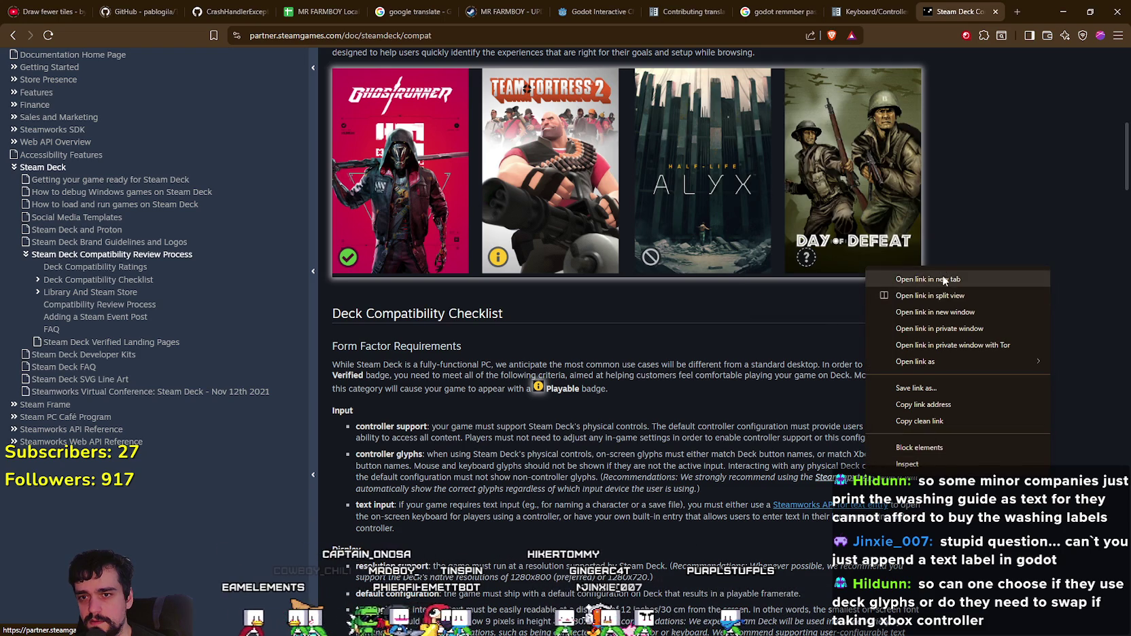
left_click(957, 272)
key("ctrl+Tab")
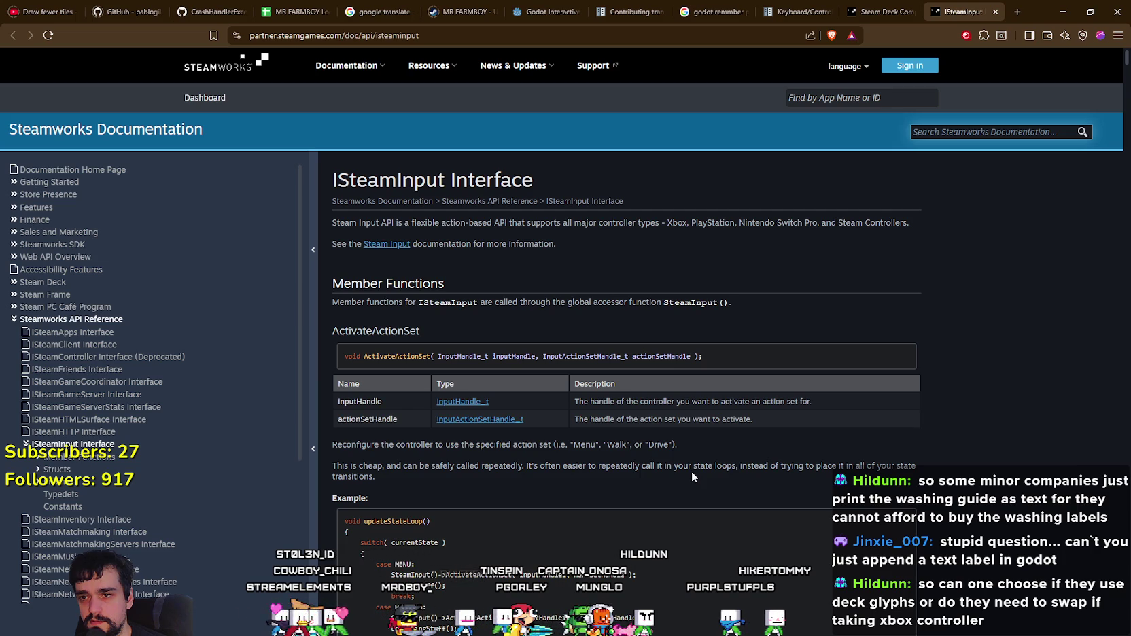
Step: Scroll through the ISteamInput action set functions
scroll(691, 474, "down", 3)
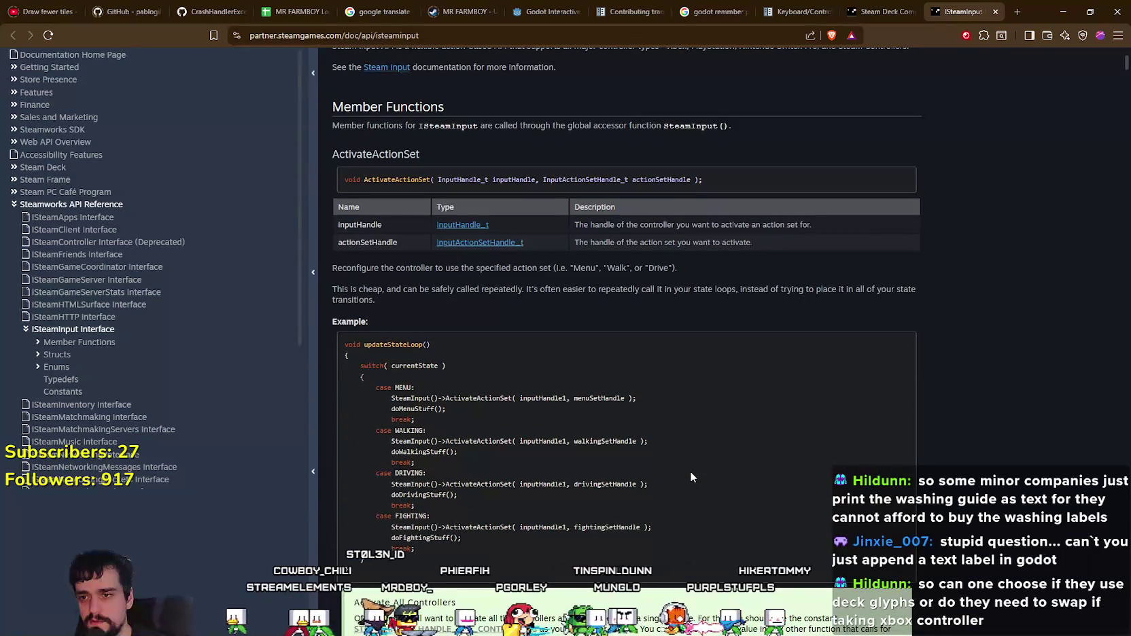
scroll(691, 474, "down", 3)
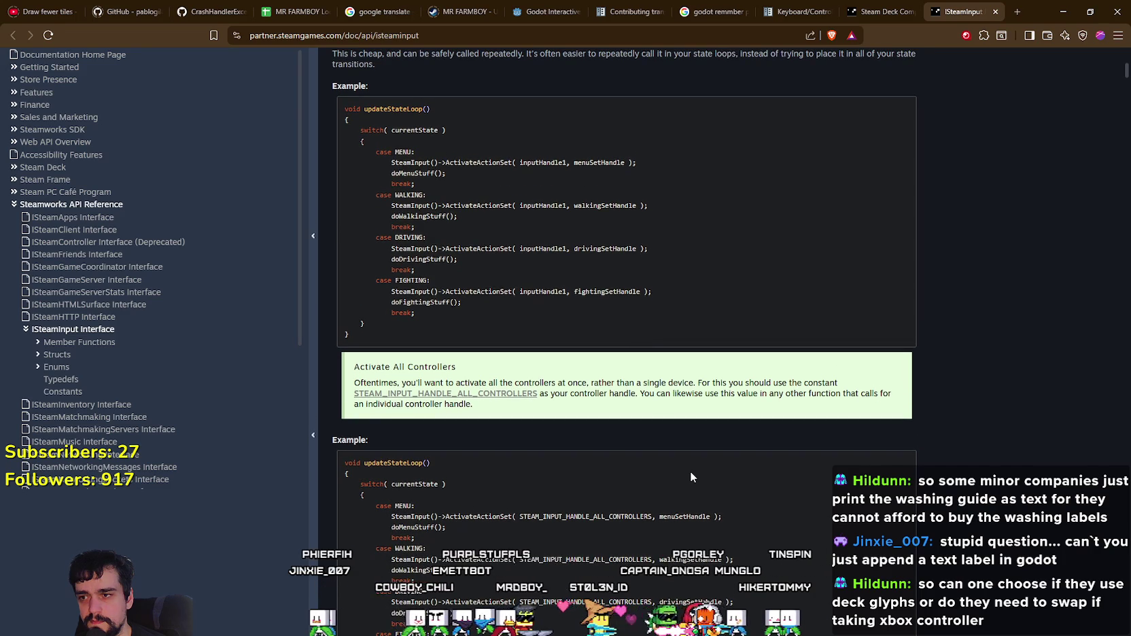
scroll(691, 474, "down", 1)
scroll(690, 475, "down", 3)
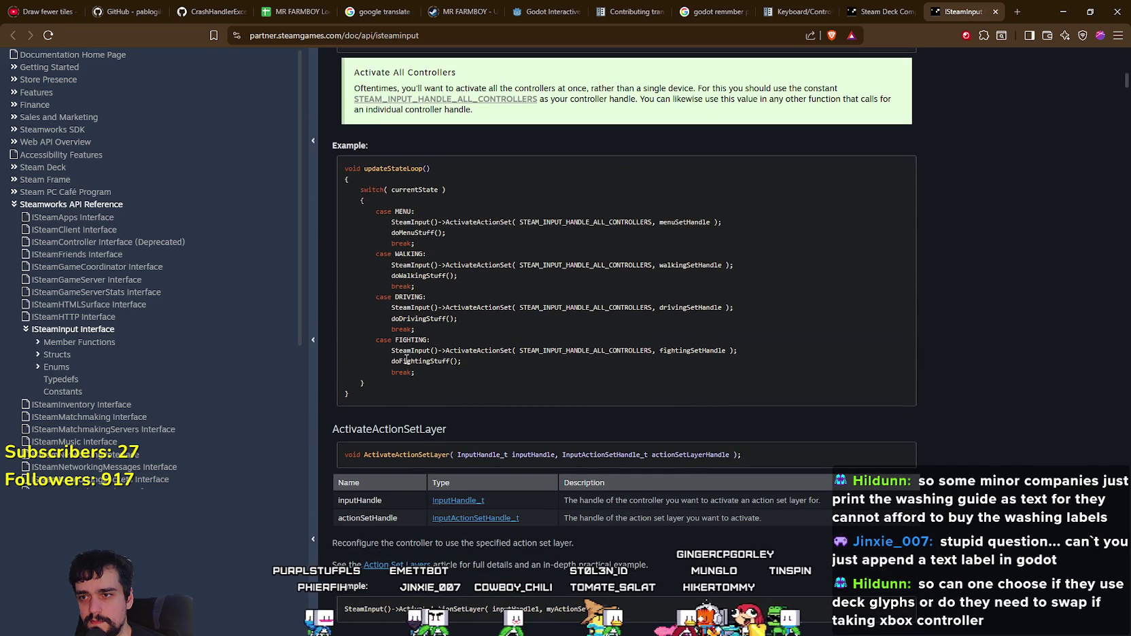
scroll(407, 362, "down", 2)
scroll(840, 469, "down", 12)
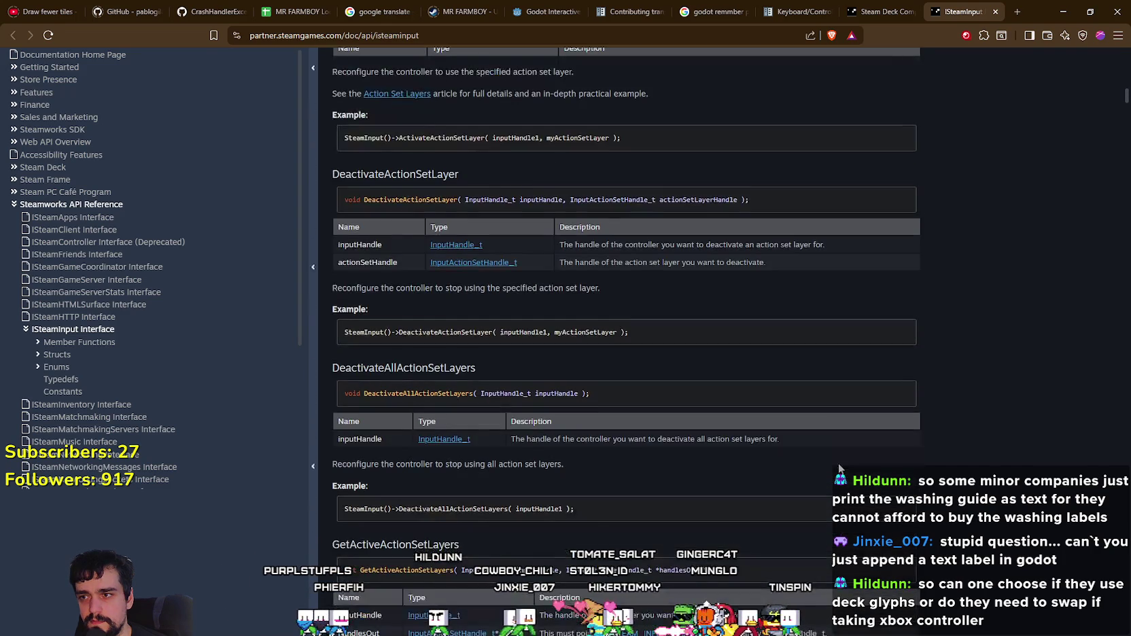
left_click(1017, 12)
Step: Search the web for 'godot steamworks' and look over the GodotSteam results
type("godot steamworks")
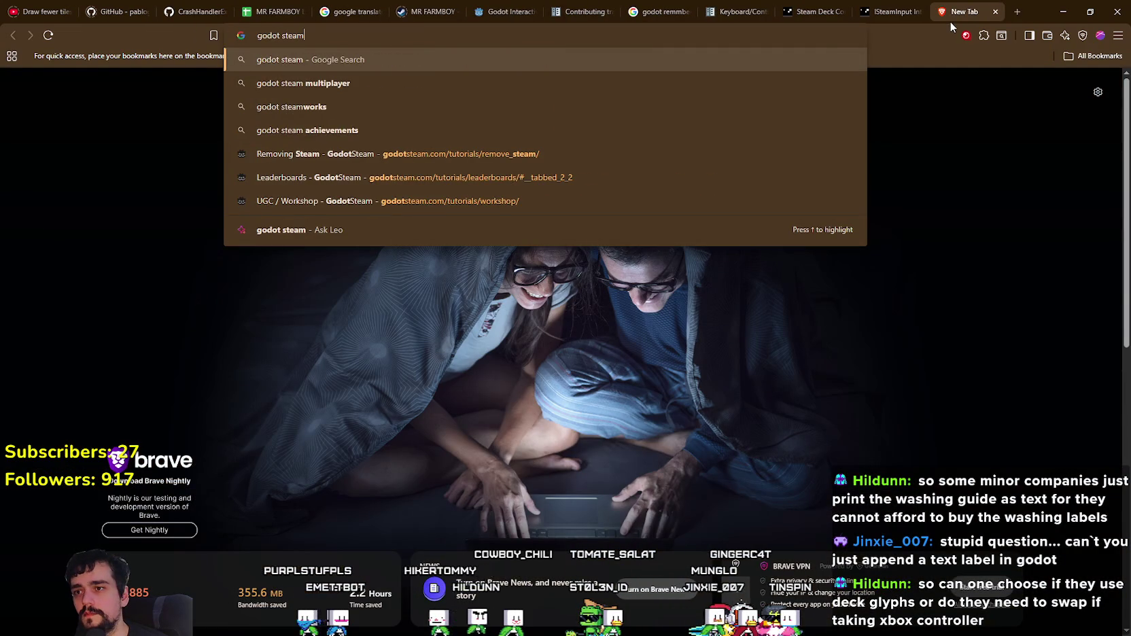
key("Return")
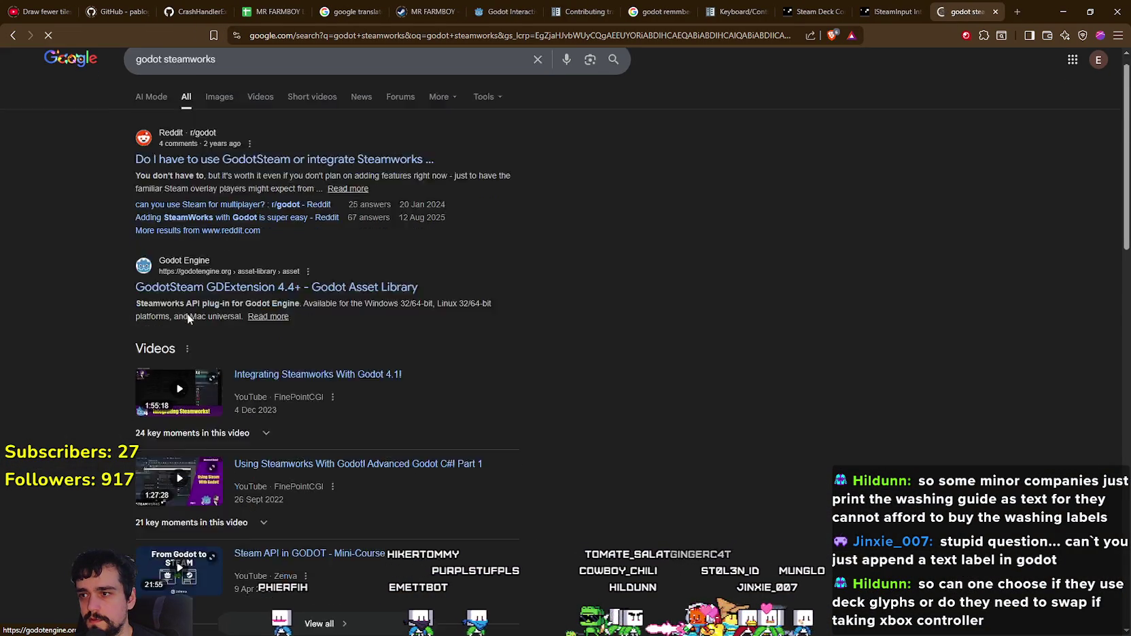
scroll(186, 314, "down", 6)
left_click(168, 322)
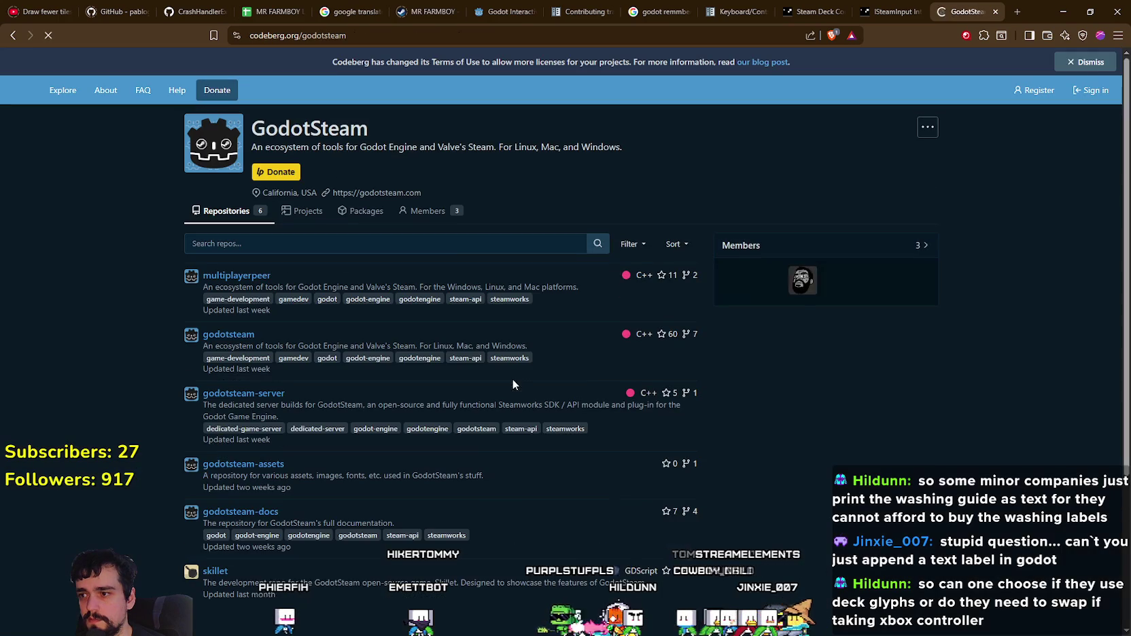
left_click(12, 34)
scroll(188, 410, "down", 4)
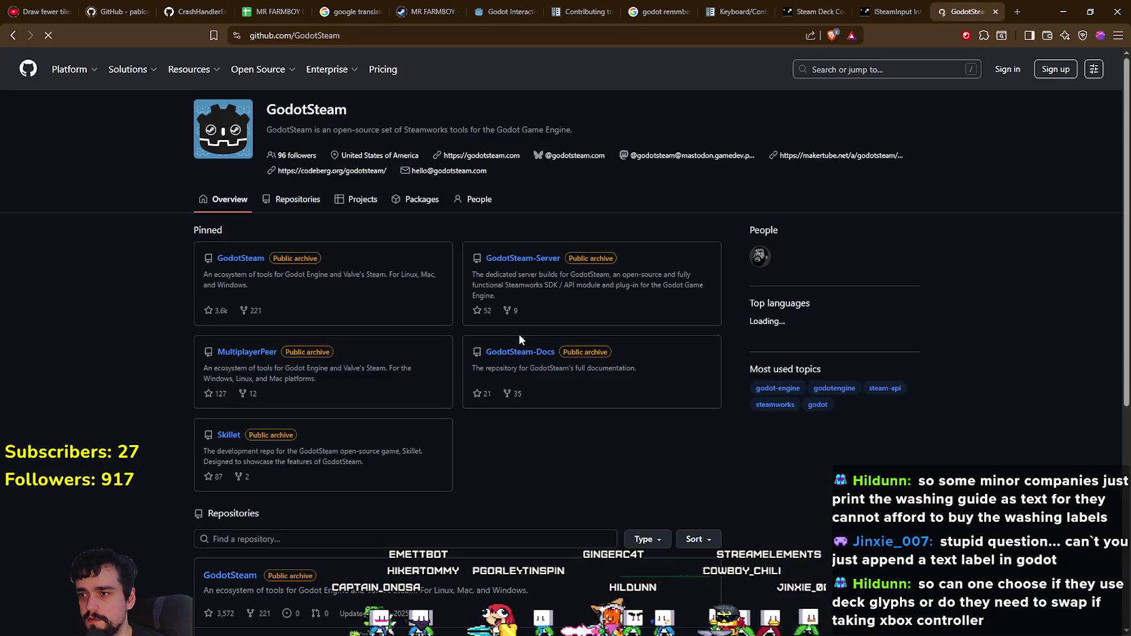
scroll(515, 333, "down", 5)
scroll(441, 316, "up", 5)
scroll(416, 304, "up", 1)
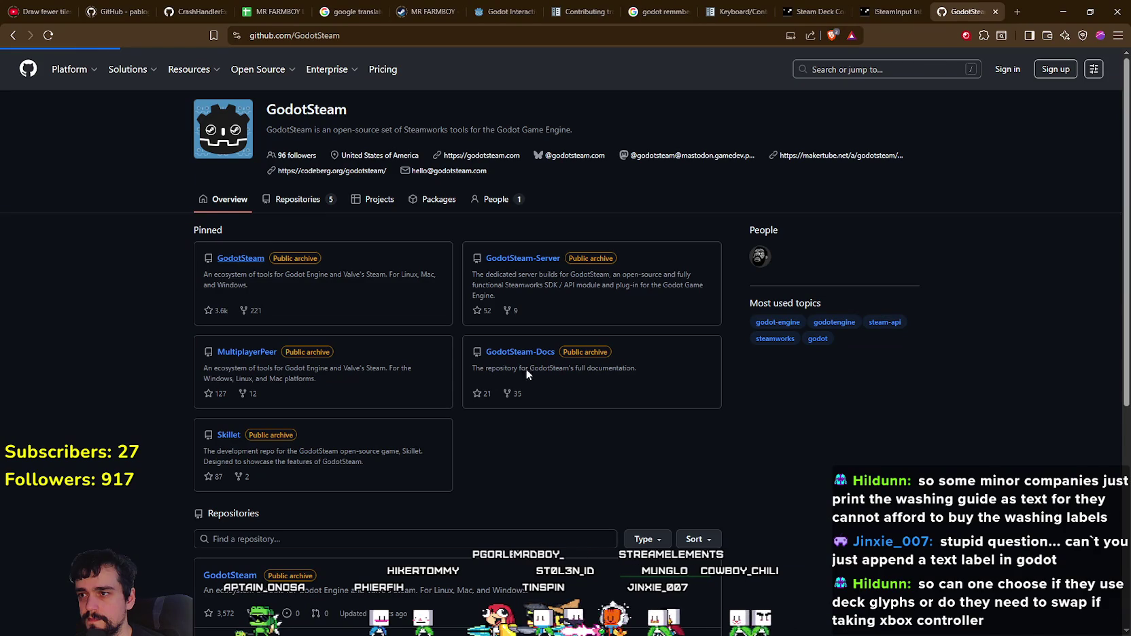
scroll(326, 285, "down", 2)
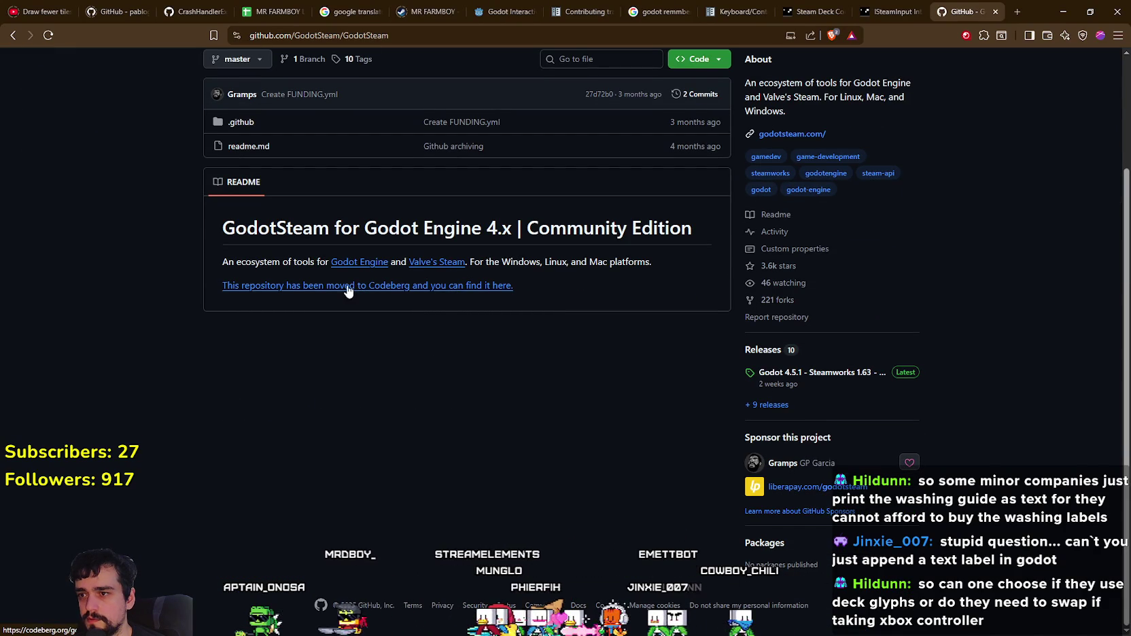
Step: Follow the GodotSteam repo to Codeberg and read its README, including the 4.17 changes
left_click(346, 286)
scroll(494, 357, "down", 8)
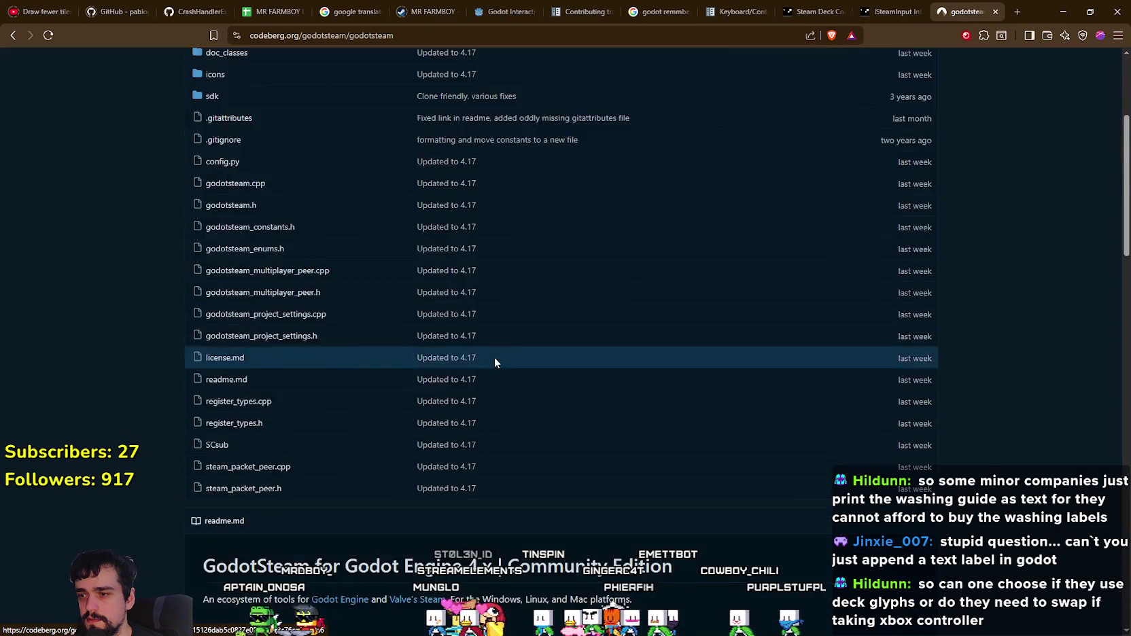
scroll(586, 411, "down", 10)
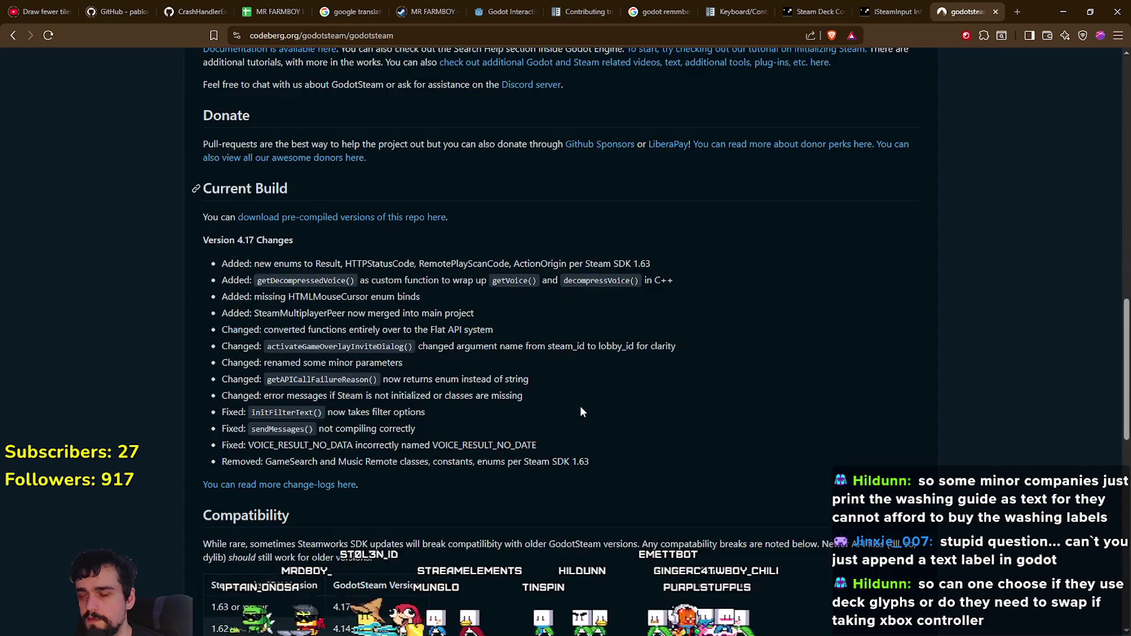
scroll(577, 399, "down", 5)
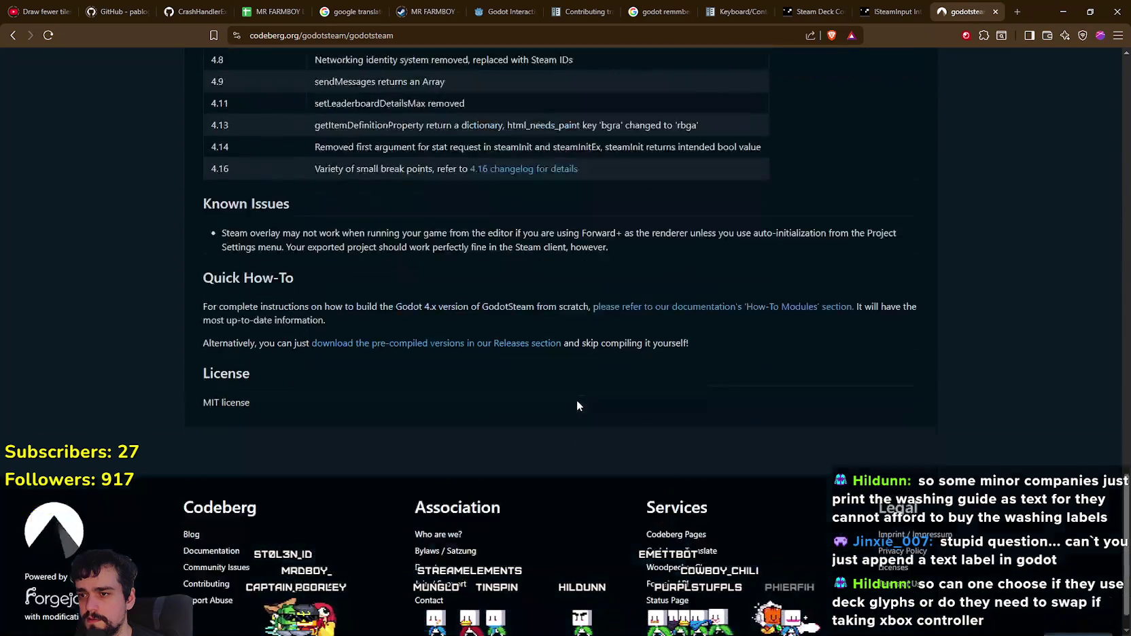
scroll(577, 399, "up", 3)
scroll(574, 400, "up", 20)
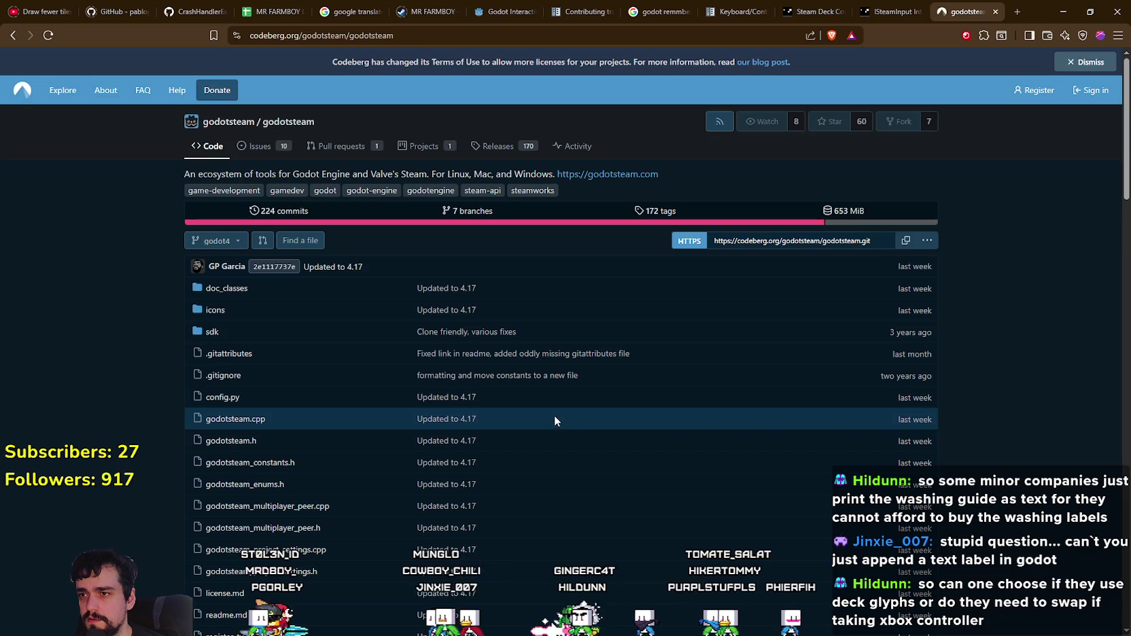
scroll(553, 412, "down", 5)
scroll(301, 568, "down", 3)
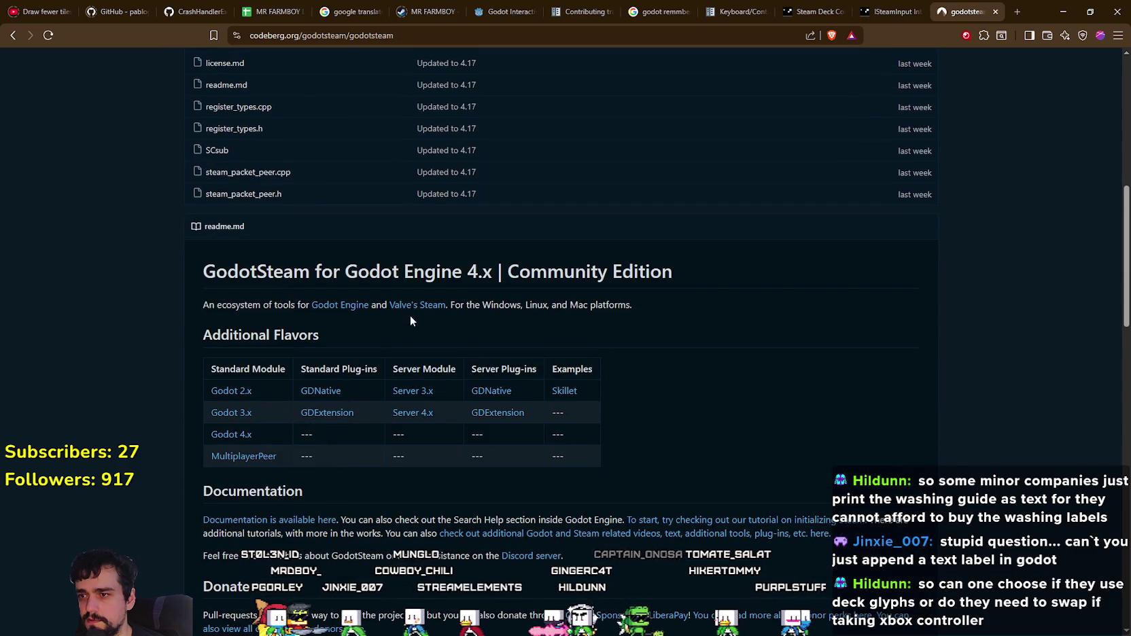
scroll(185, 476, "down", 5)
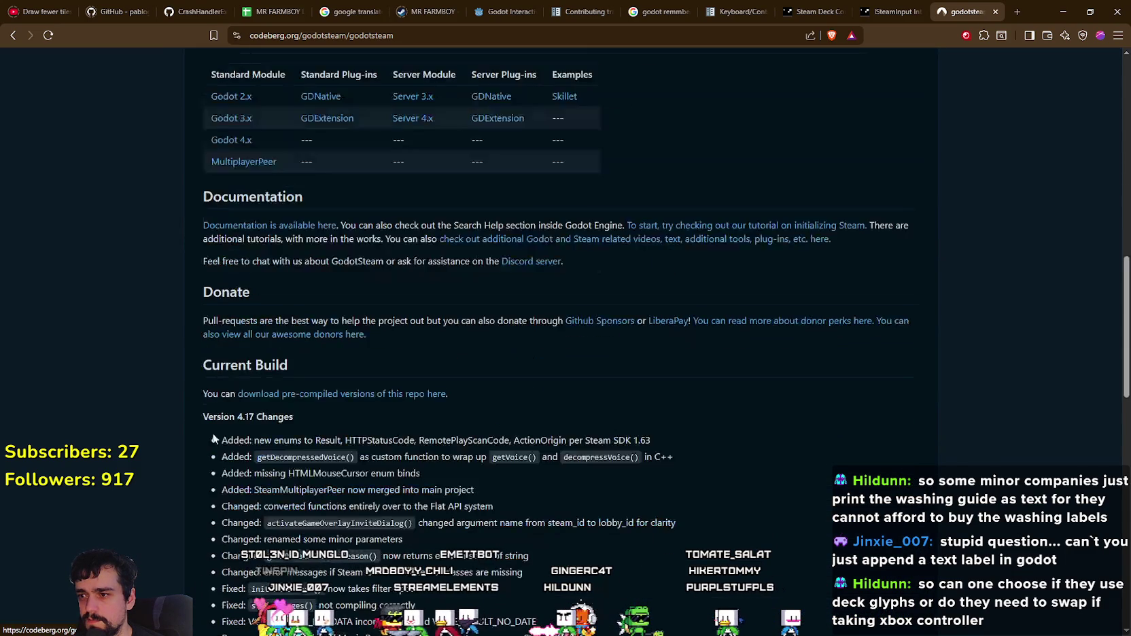
left_click(290, 225)
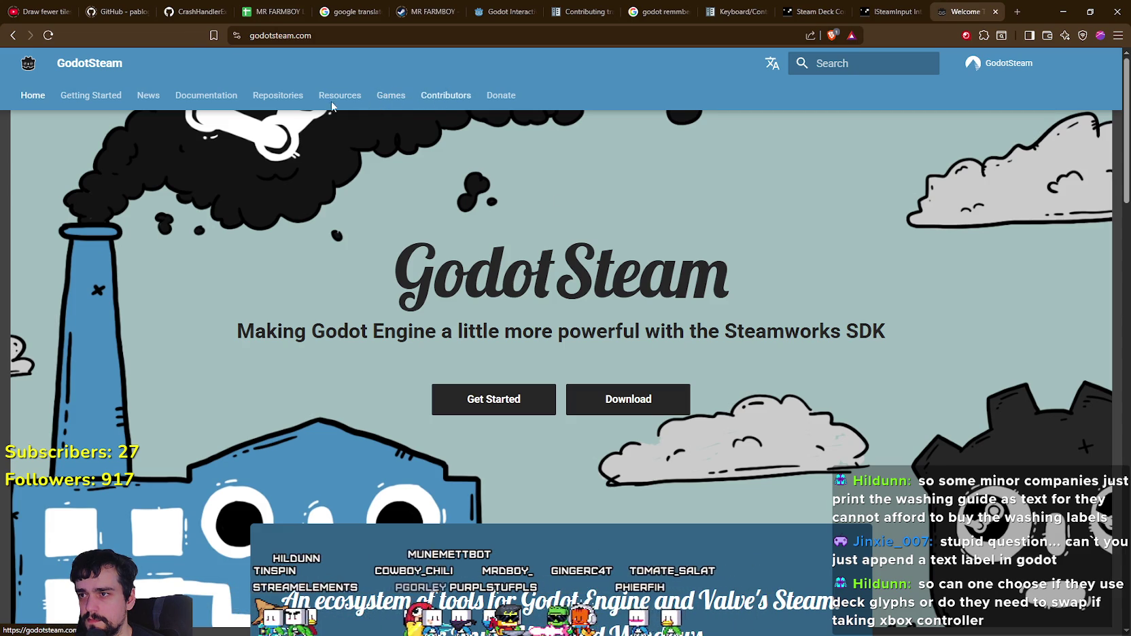
Step: Open the GodotSteam class documentation and go to the Input class page
left_click(92, 96)
left_click(235, 95)
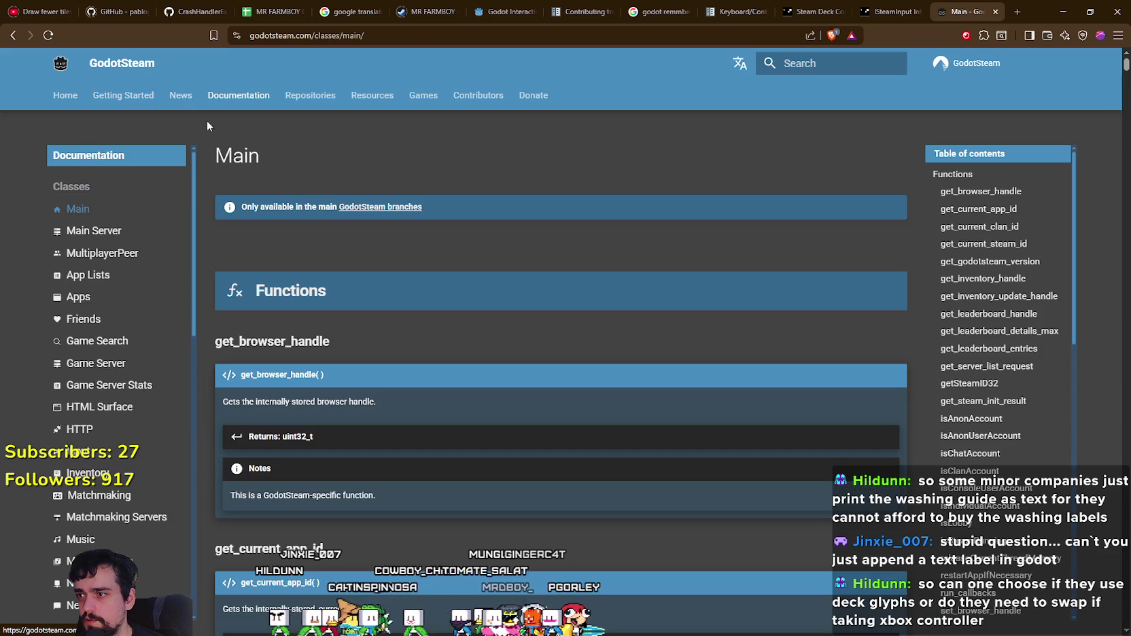
scroll(149, 326, "down", 6)
scroll(139, 409, "down", 4)
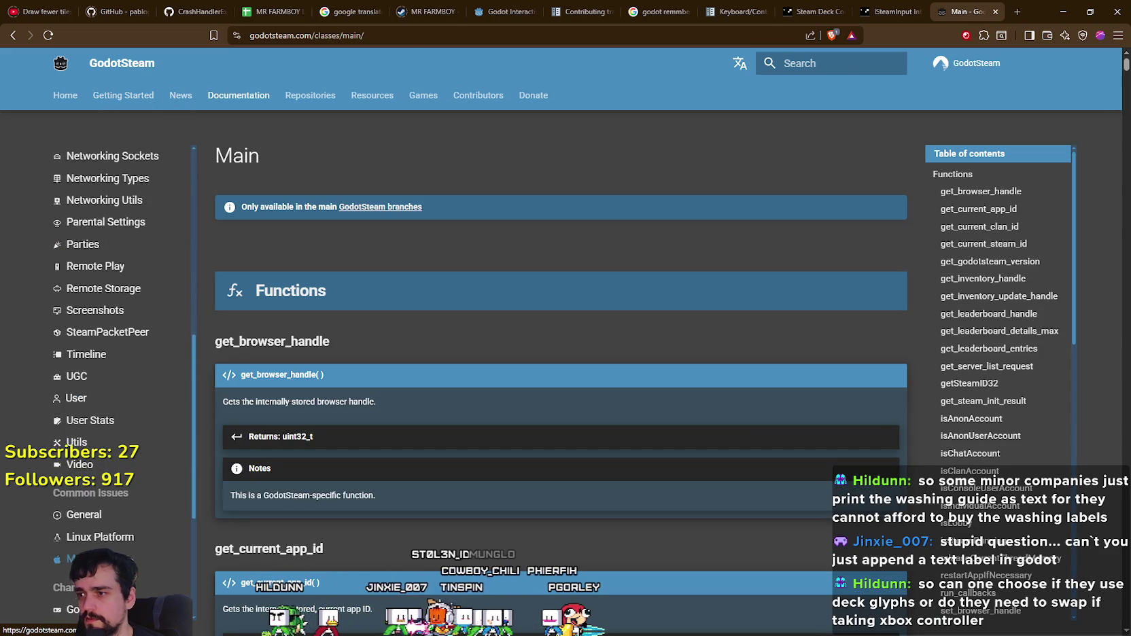
scroll(123, 521, "up", 3)
scroll(121, 520, "up", 6)
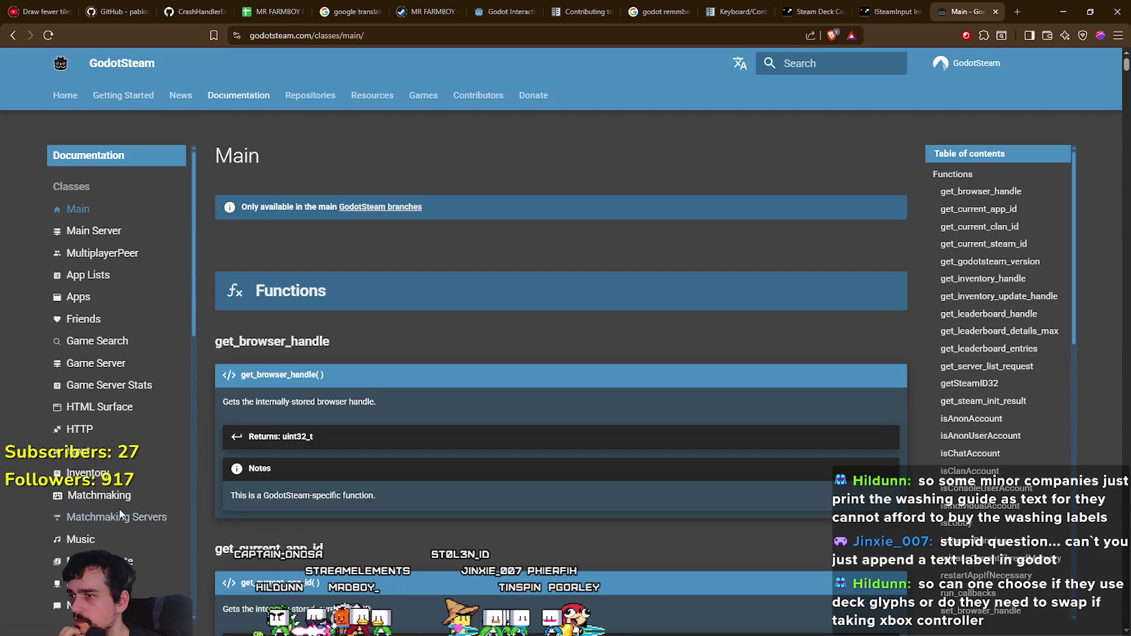
scroll(95, 259, "down", 1)
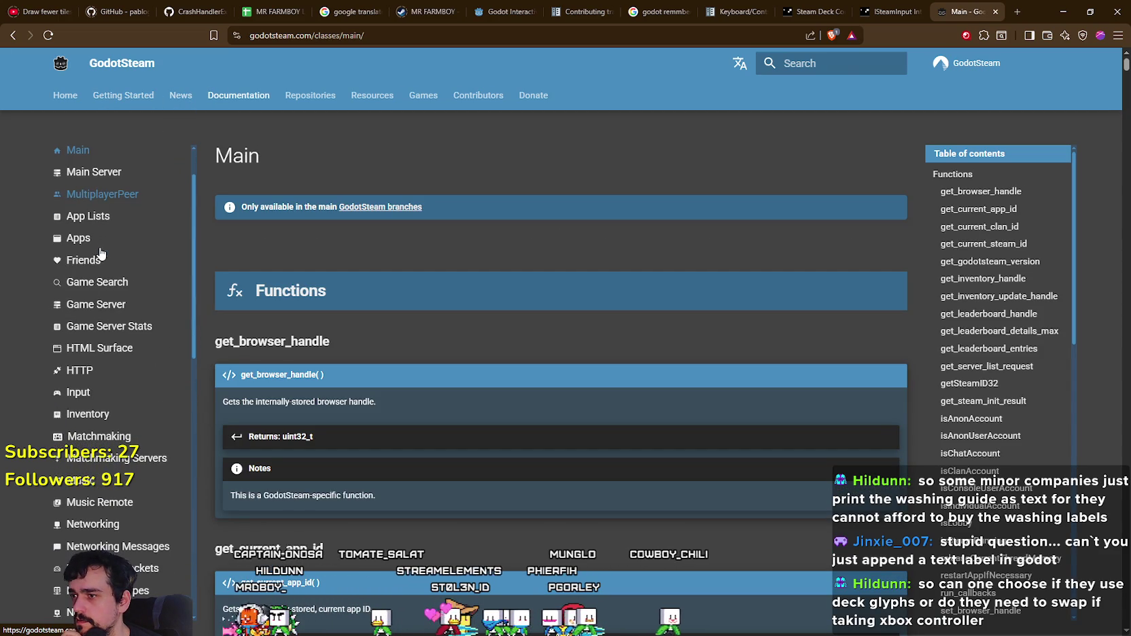
left_click(106, 397)
Step: Scroll the Input reference down to getMotionData, then bring up the deck compatibility checklist notes
scroll(643, 396, "down", 5)
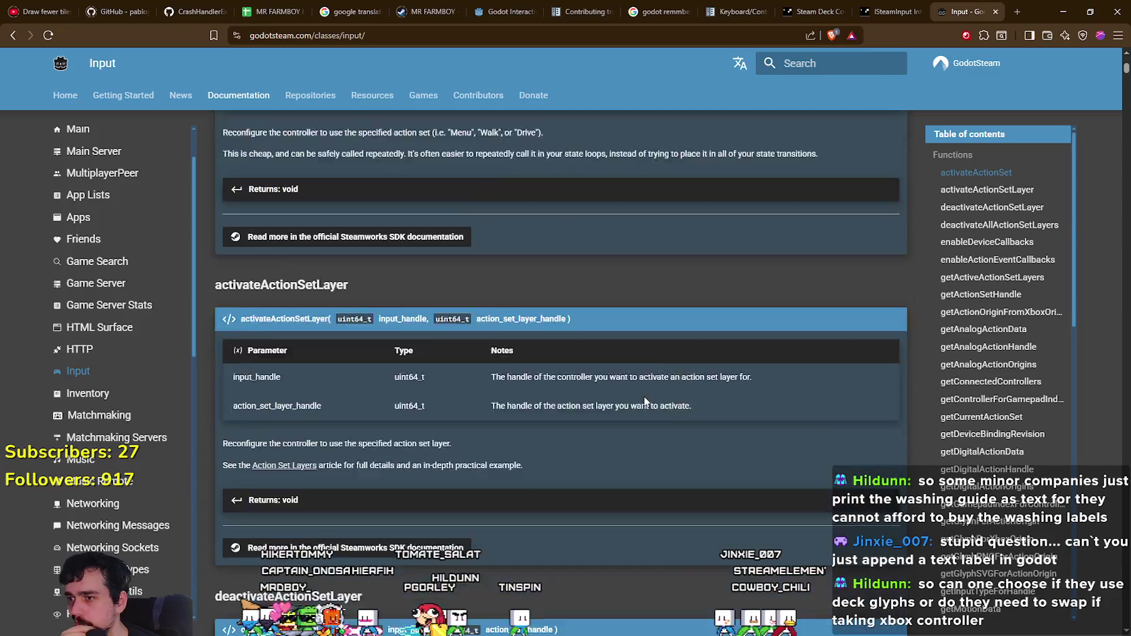
scroll(644, 401, "down", 1)
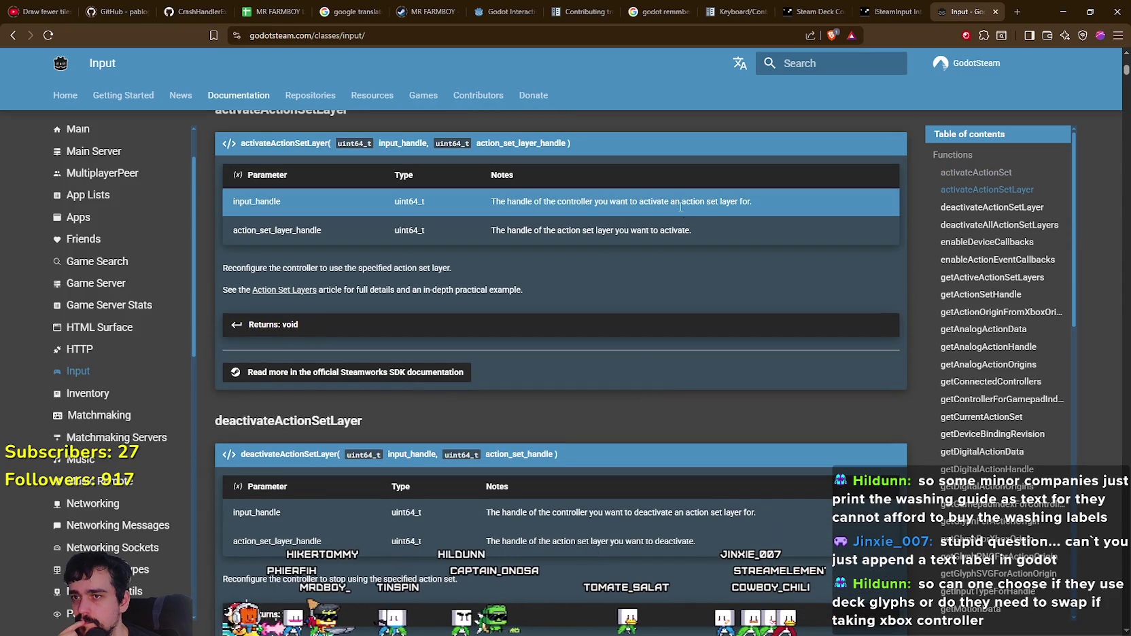
scroll(695, 421, "down", 2)
scroll(649, 389, "down", 6)
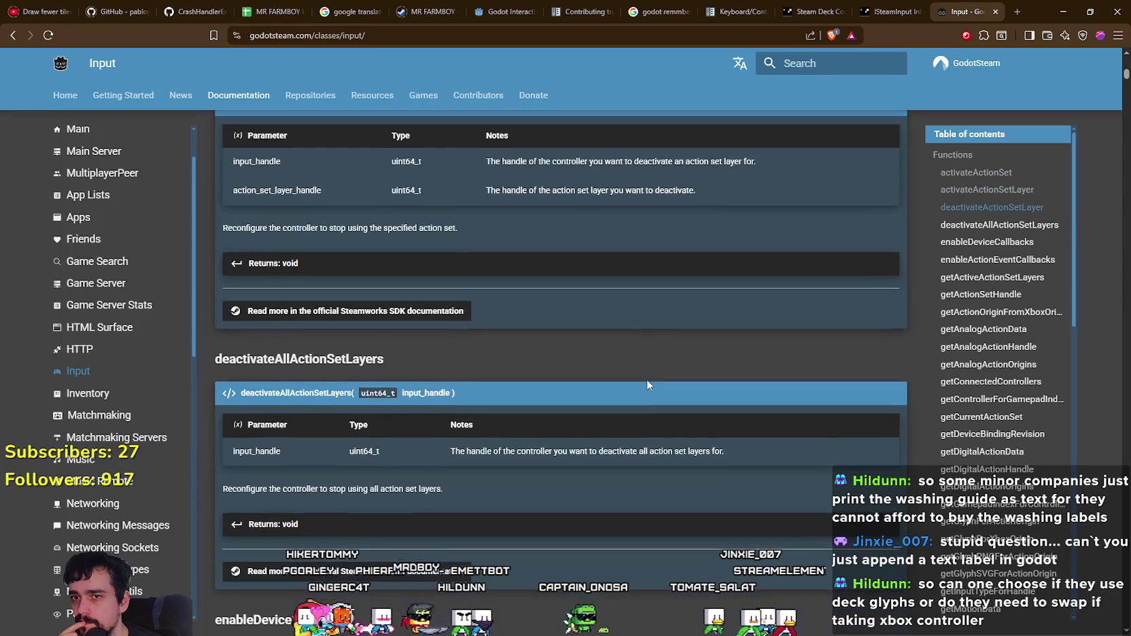
scroll(986, 548, "down", 6)
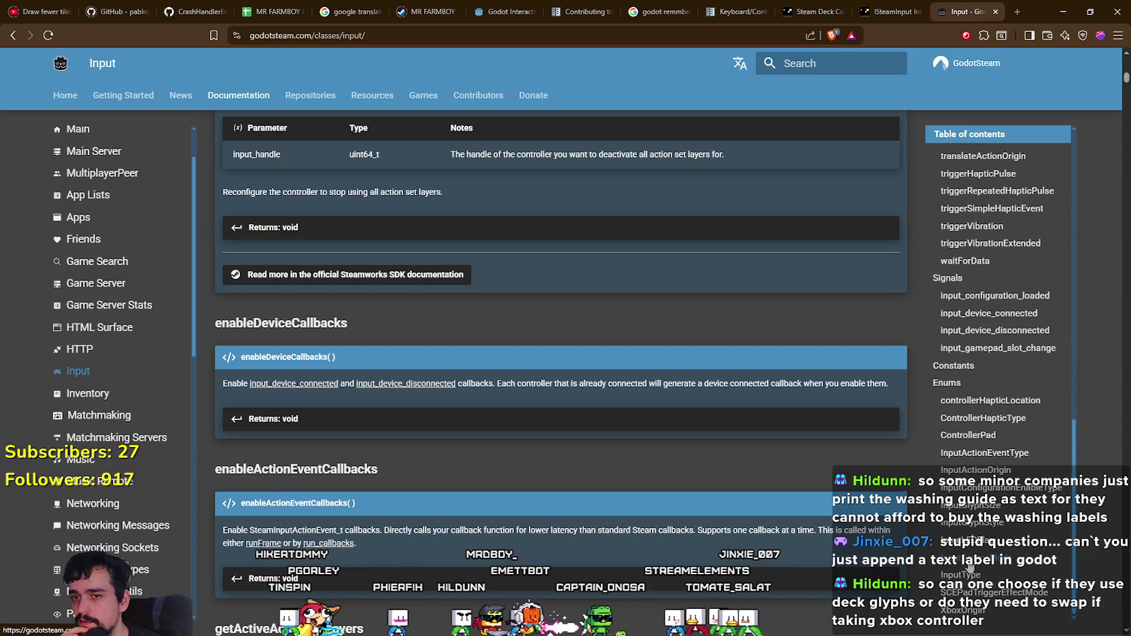
scroll(614, 511, "down", 8)
scroll(561, 499, "down", 8)
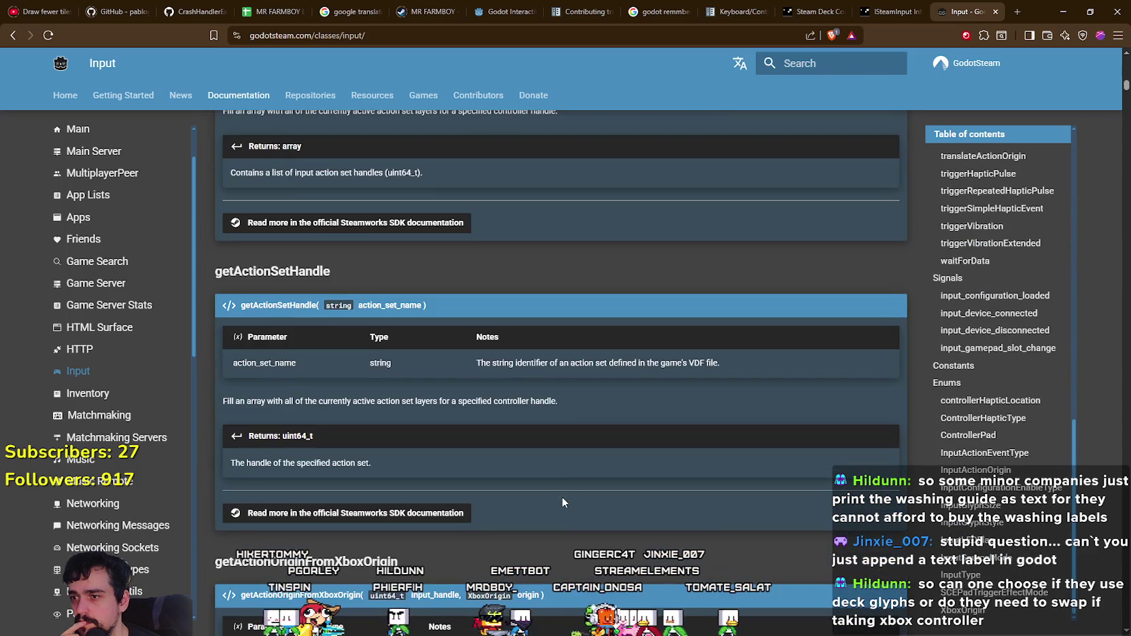
scroll(560, 468, "down", 10)
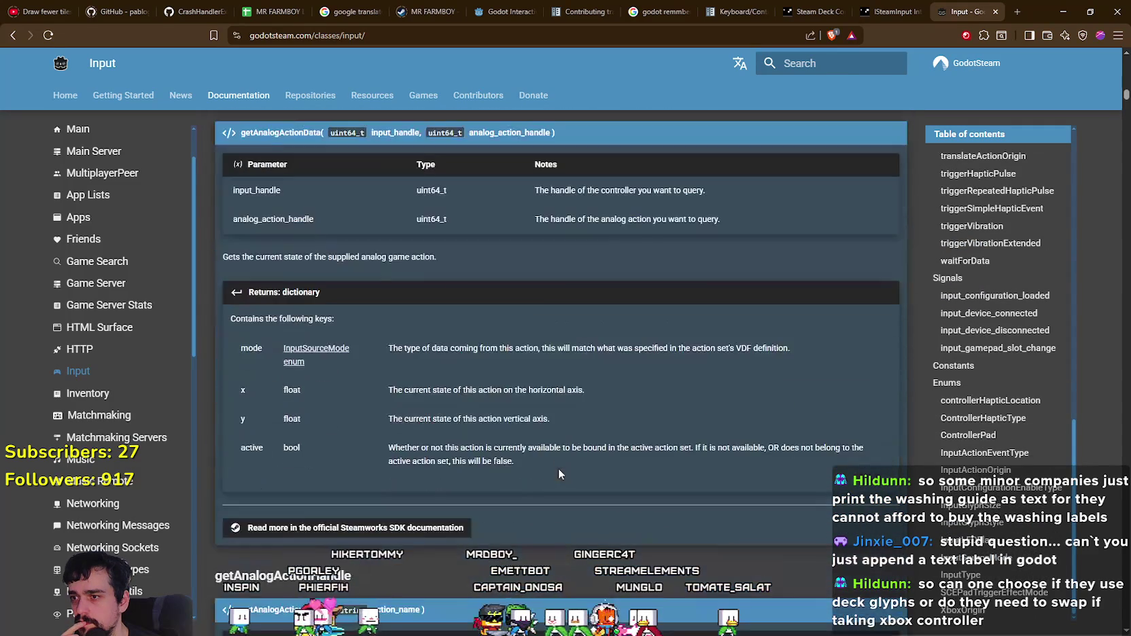
scroll(558, 473, "down", 7)
scroll(559, 474, "down", 12)
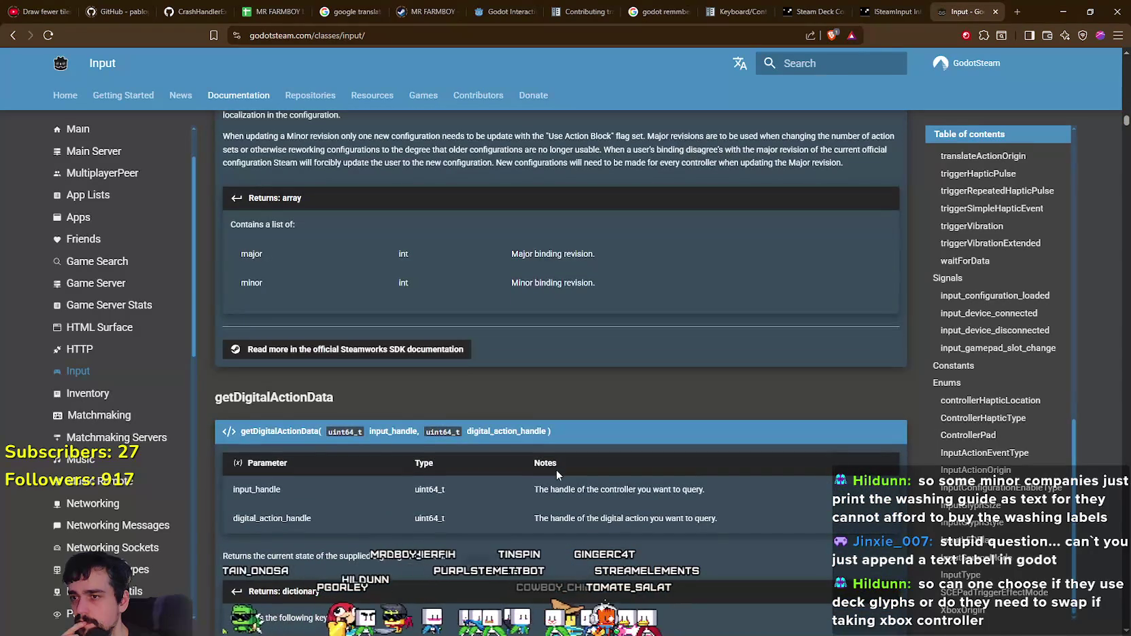
scroll(557, 473, "down", 6)
scroll(556, 470, "down", 15)
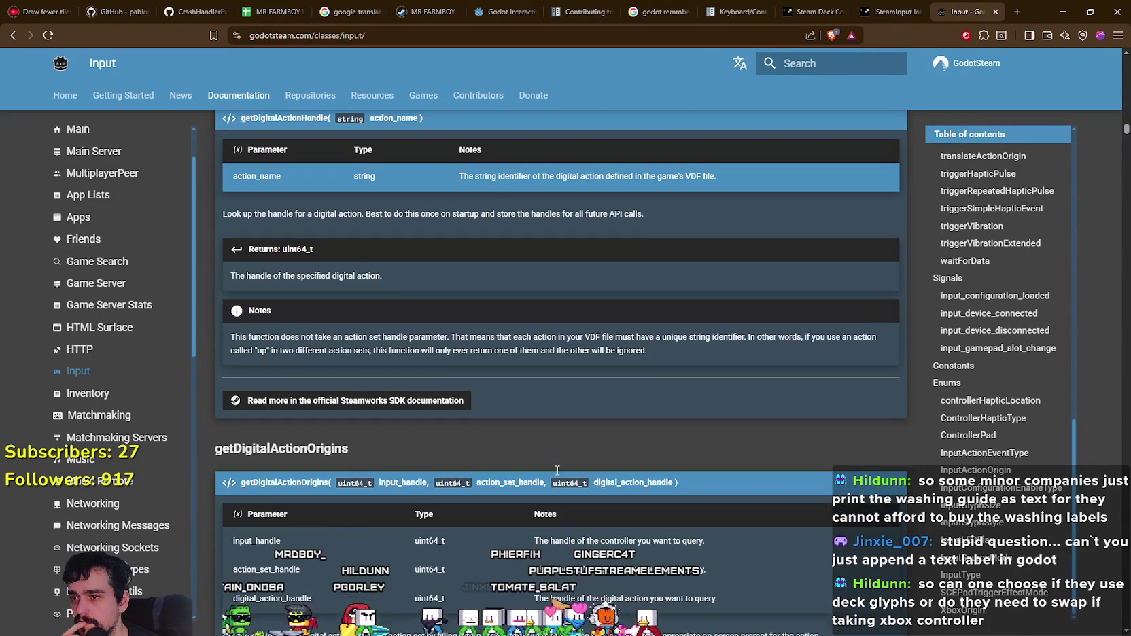
scroll(556, 471, "down", 15)
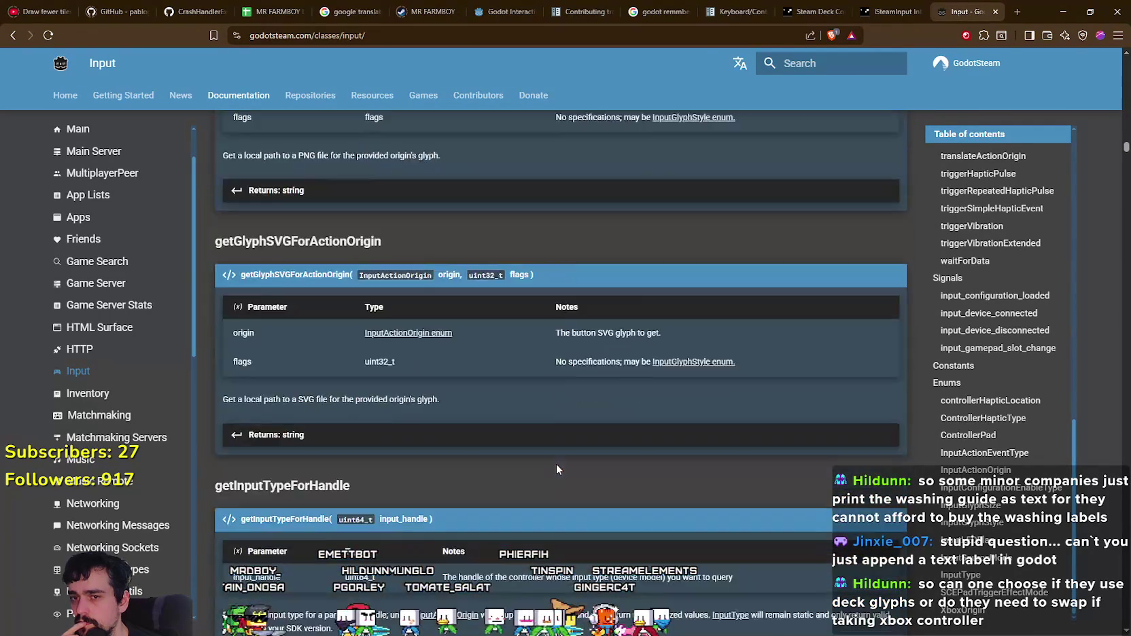
mouse_move(1124, 151)
left_mouse_down()
mouse_move(1123, 435)
mouse_move(1095, 262)
mouse_move(1084, 617)
mouse_move(1067, 176)
mouse_move(1046, 68)
left_mouse_up()
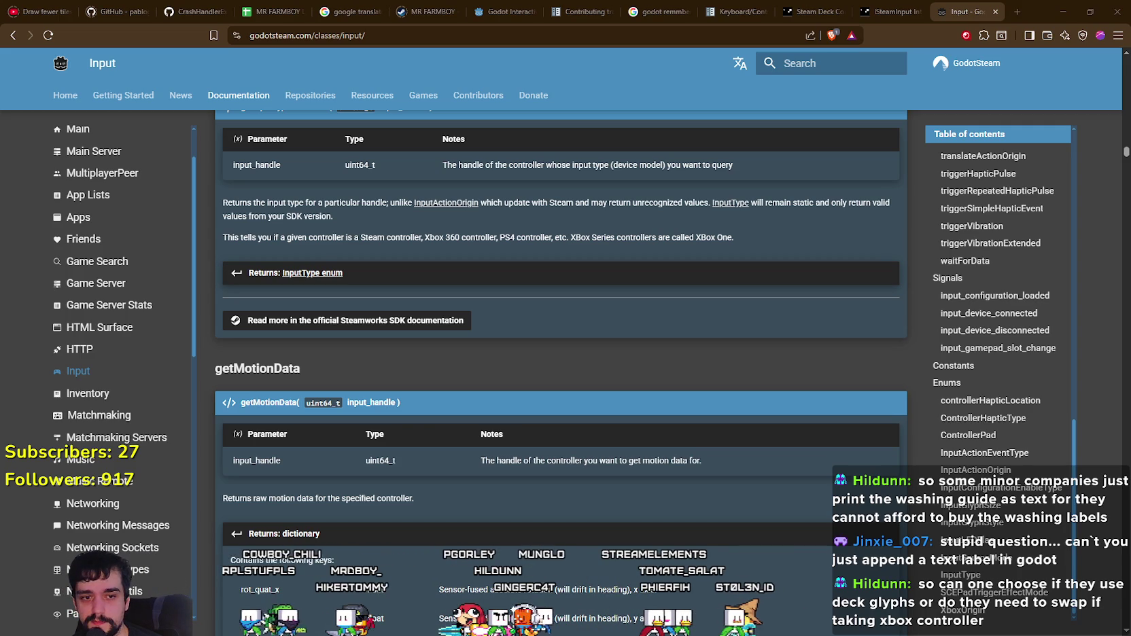
key("alt+Tab")
scroll(912, 266, "down", 1)
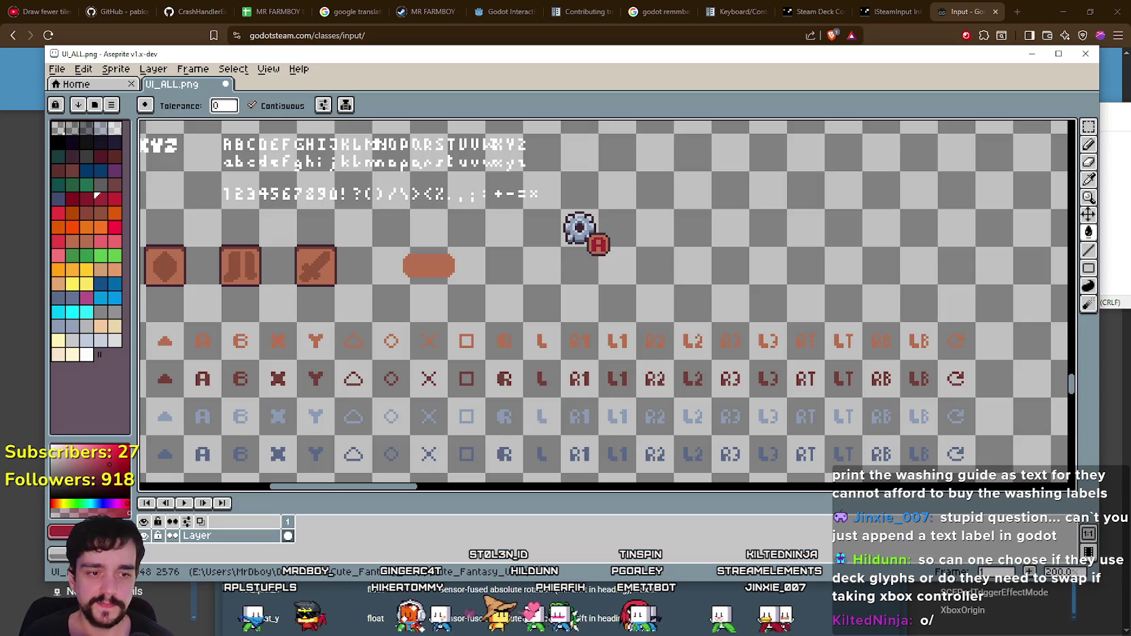
Step: Marquee-select the dark red A, B, X, Y glyphs on UI_ALL.png
scroll(667, 348, "down", 1)
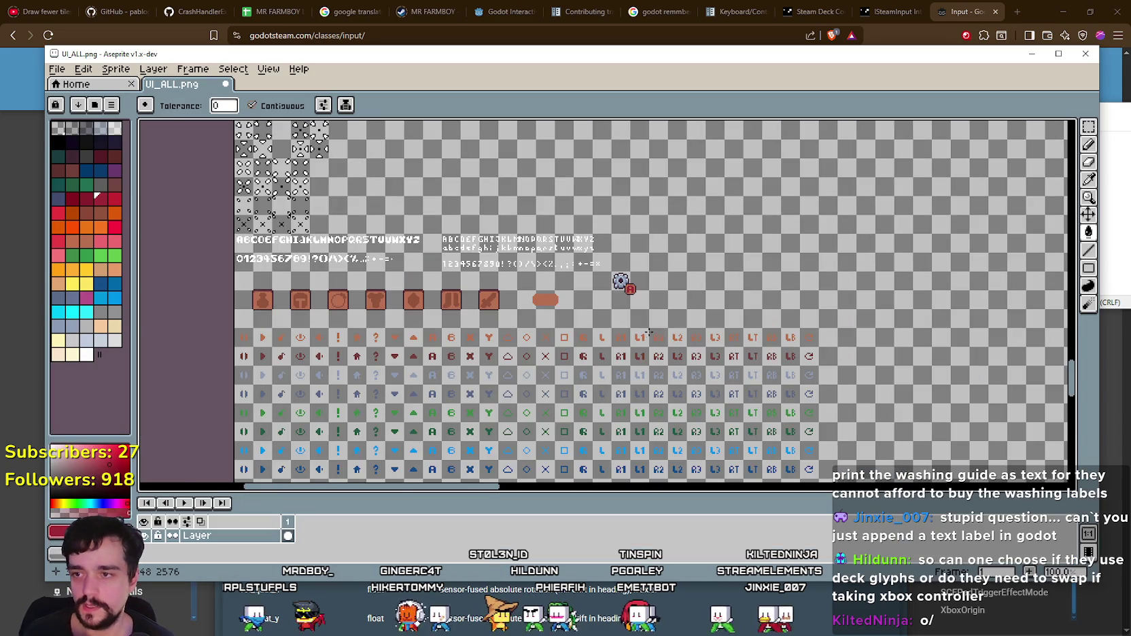
scroll(520, 377, "up", 3)
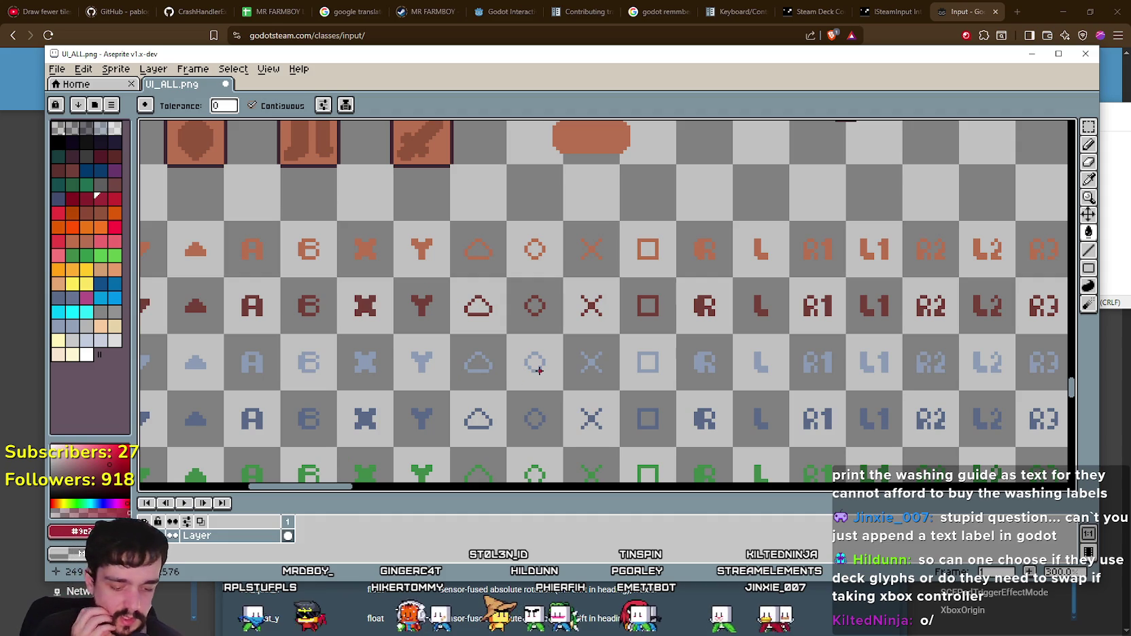
left_click_drag(464, 365, 607, 344)
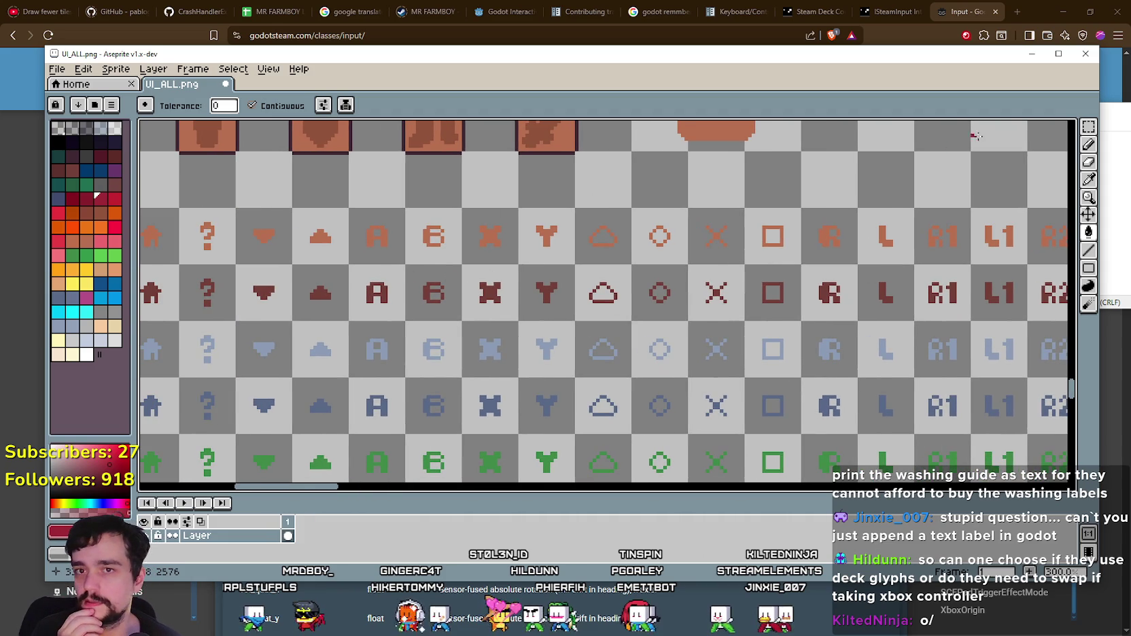
left_click(1088, 126)
left_click_drag(350, 267, 546, 310)
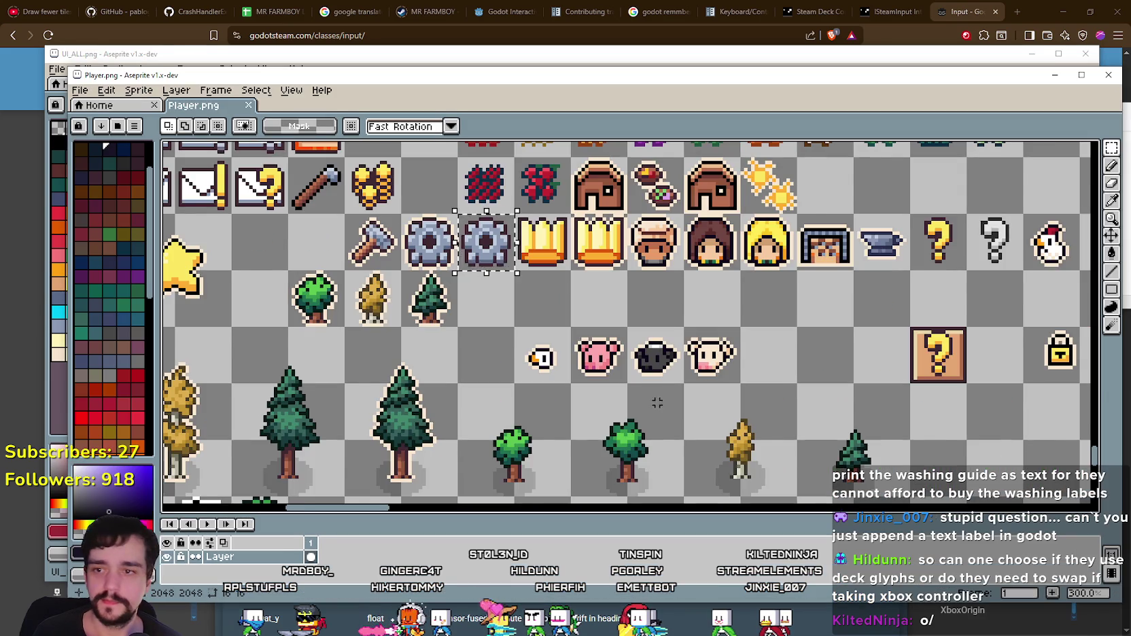
Step: Paste the A, B, X, Y glyphs into Player.png and move them to the view centre
scroll(615, 286, "down", 3)
scroll(615, 287, "right", 3)
scroll(614, 286, "down", 3)
scroll(615, 287, "down", 3)
scroll(687, 283, "up", 2)
scroll(686, 282, "right", 3)
scroll(848, 378, "up", 3)
scroll(848, 378, "up", 2)
scroll(748, 354, "down", 3)
scroll(645, 329, "up", 4)
scroll(645, 329, "up", 2)
key("ctrl+v")
mouse_move(605, 441)
left_mouse_down()
mouse_move(459, 290)
mouse_move(506, 314)
left_mouse_up()
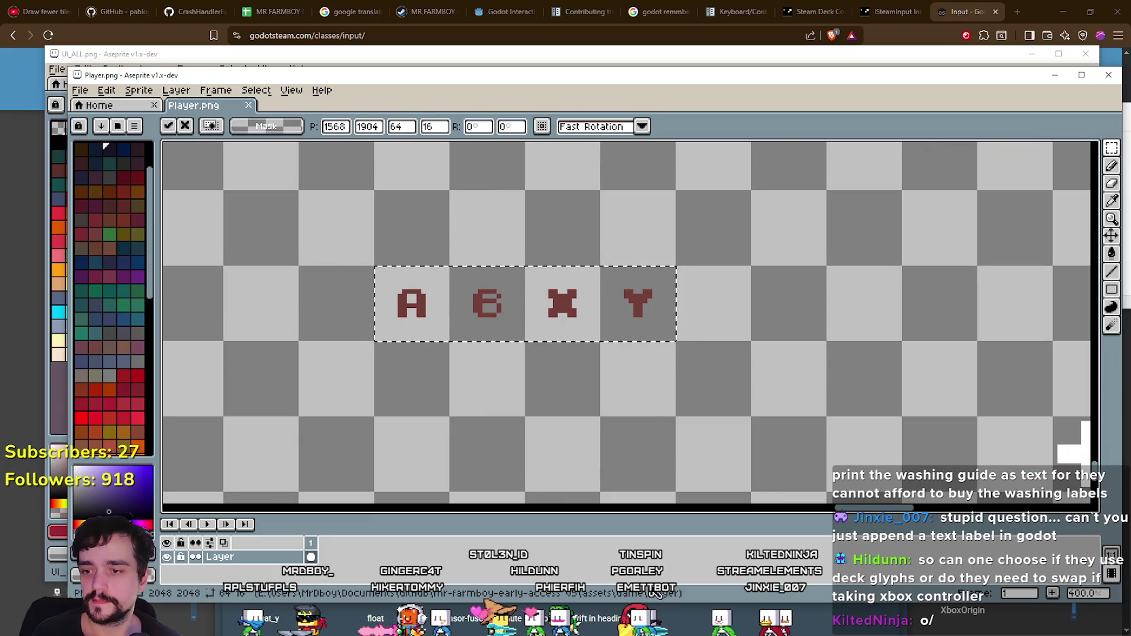
Step: Back in UI_ALL.png, select the dark red R1, L1, R2, L2 glyph row
left_click(426, 55)
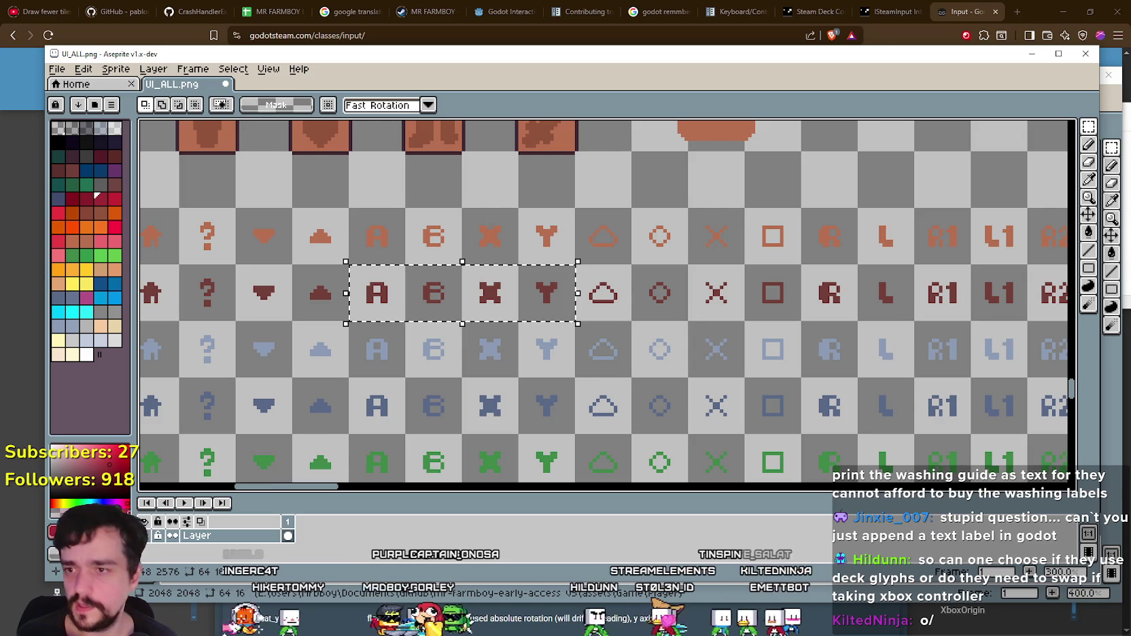
scroll(554, 326, "left", 5)
scroll(547, 381, "down", 1)
scroll(548, 381, "left", 2)
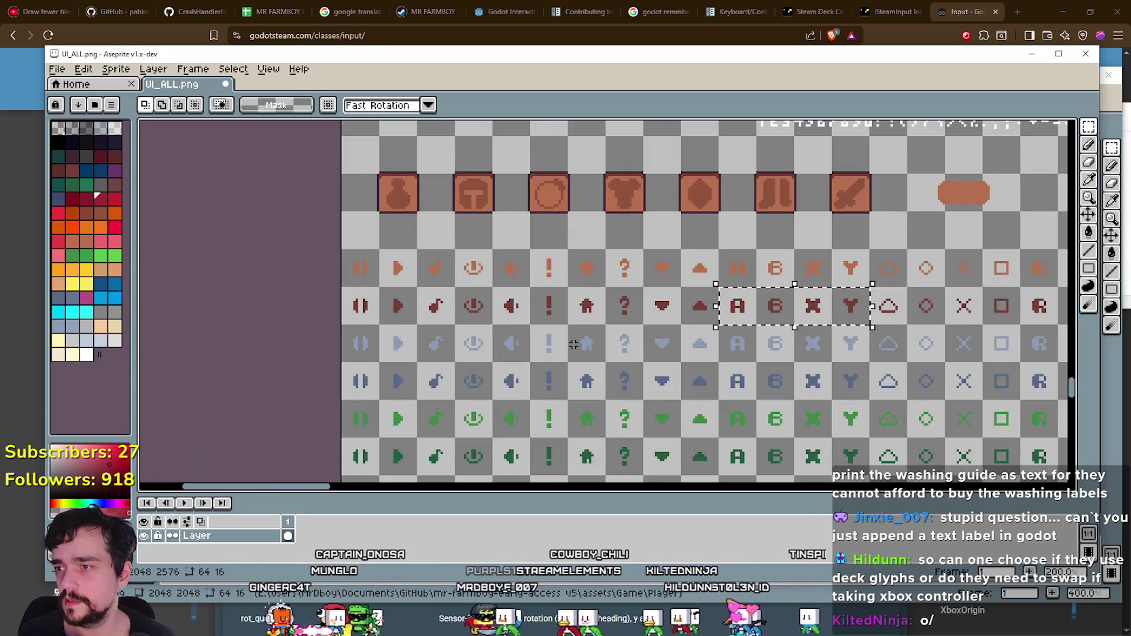
scroll(558, 326, "down", 1)
scroll(569, 284, "right", 3)
scroll(569, 284, "right", 6)
scroll(611, 292, "down", 1)
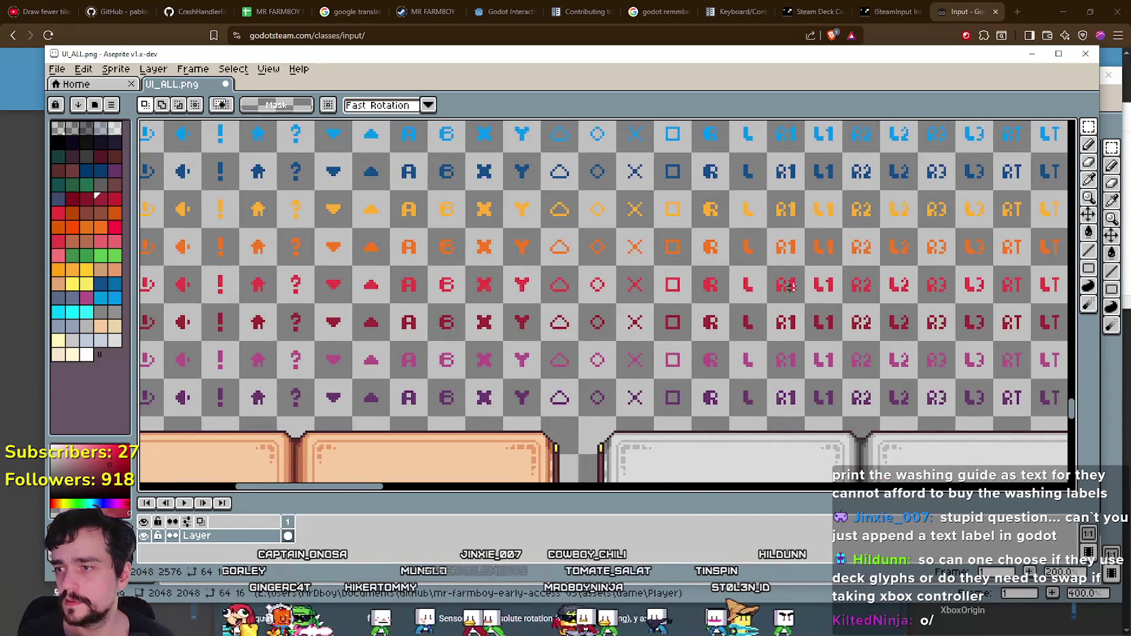
scroll(687, 307, "left", 2)
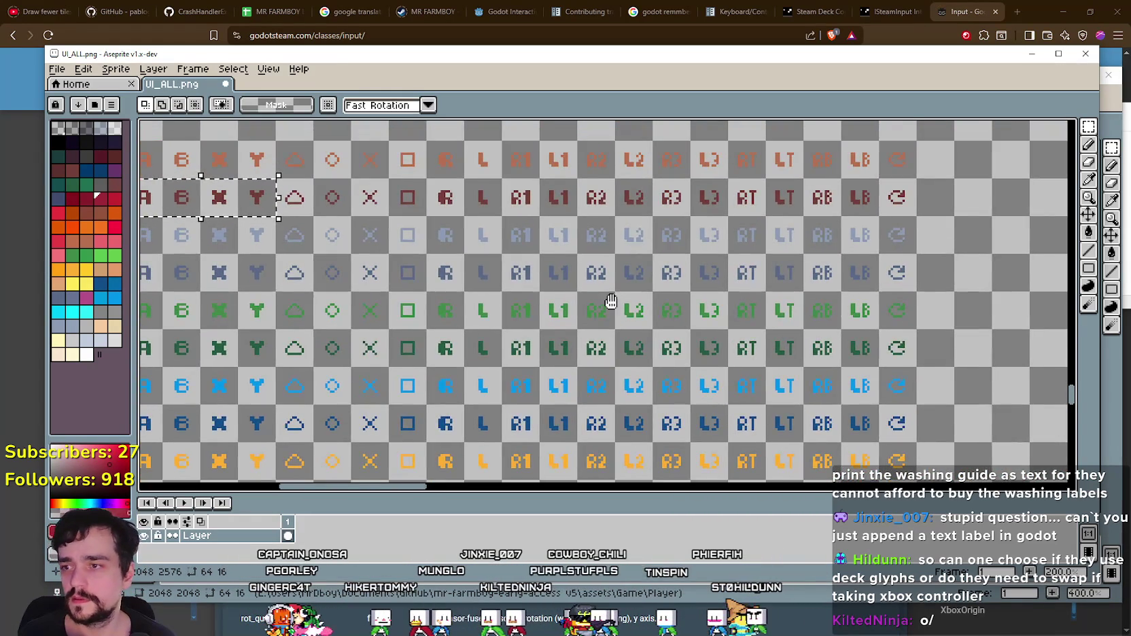
scroll(737, 348, "up", 2)
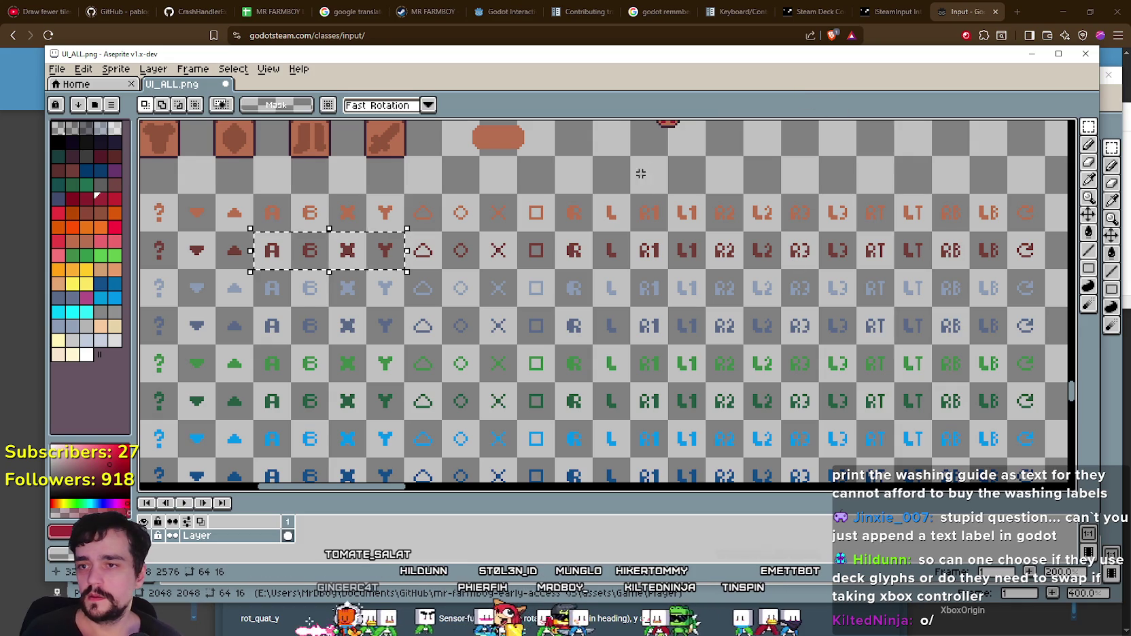
left_click_drag(626, 192, 745, 233)
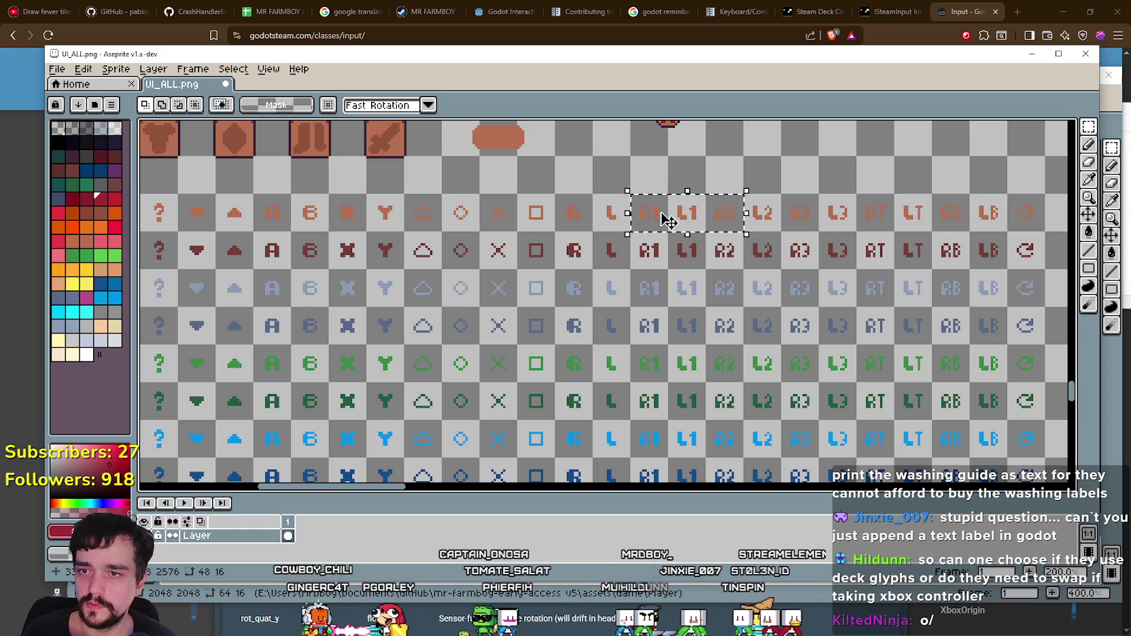
left_click(747, 251)
left_click_drag(699, 212, 765, 217)
mouse_move(628, 233)
left_mouse_down()
mouse_move(669, 266)
mouse_move(783, 270)
left_mouse_up()
Step: Paste the R1, L1, R2, L2 row into Player.png beneath A, B, X, Y
left_click_drag(409, 59, 407, 244)
left_click(408, 75)
key("ctrl+v")
left_click_drag(588, 457, 588, 381)
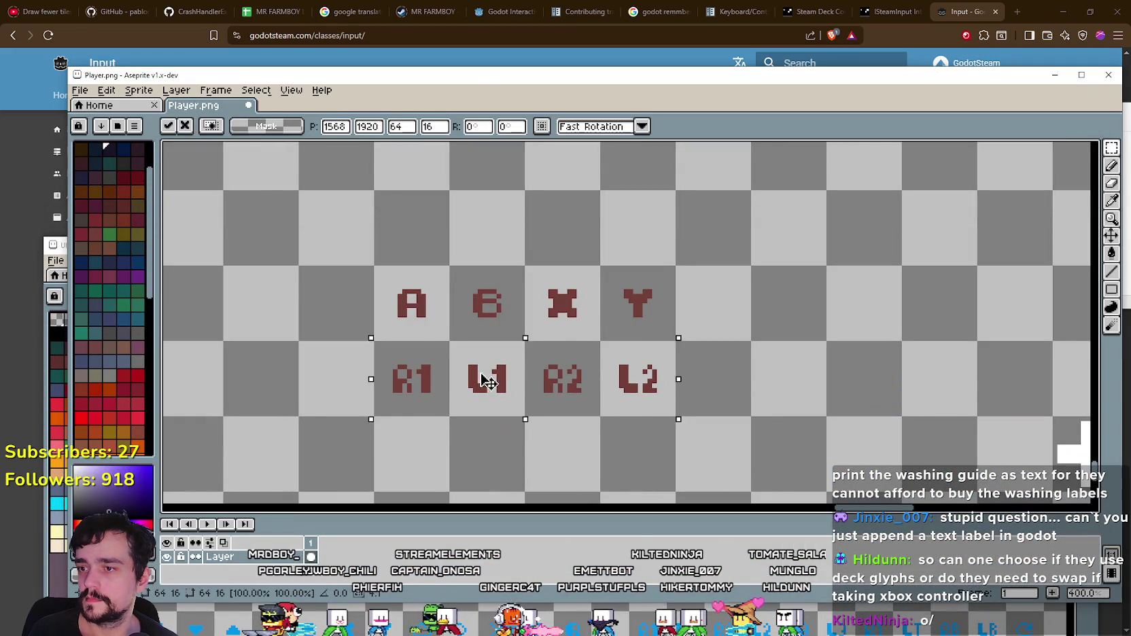
key("alt+Tab")
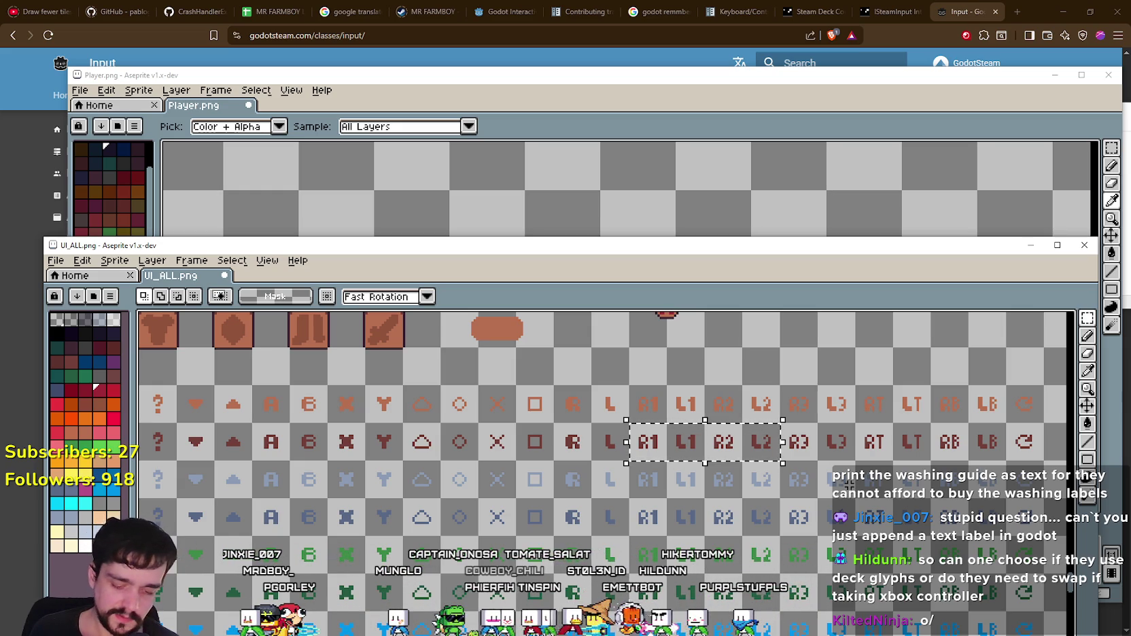
Step: Pan UI_ALL.png back to the selected R1, L1, R2, L2 glyphs
left_click_drag(741, 578, 675, 447)
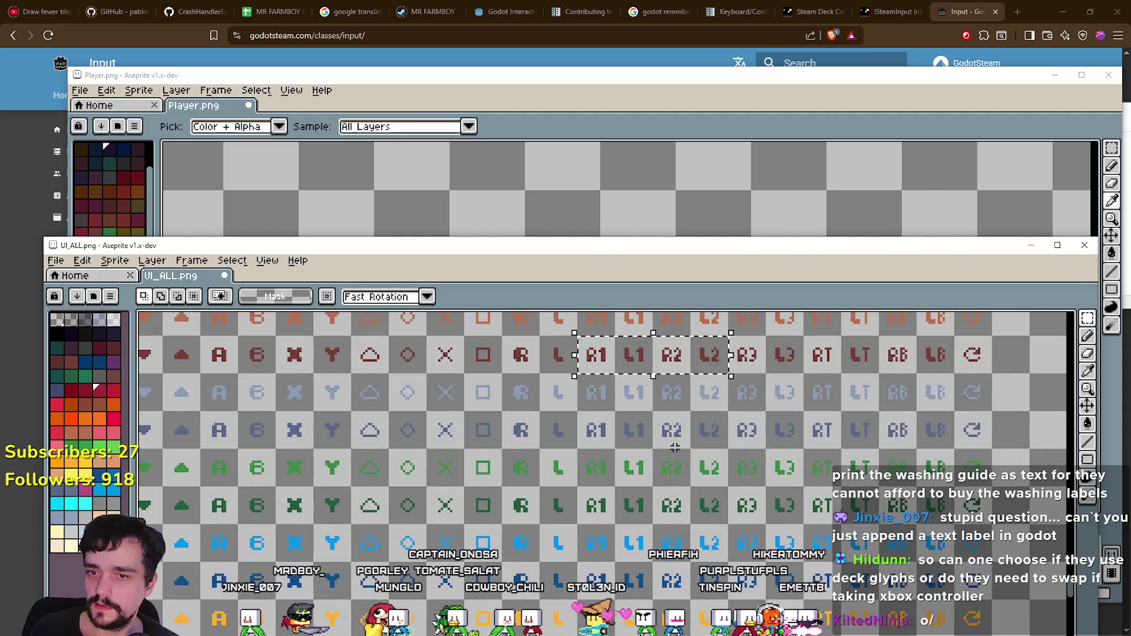
scroll(675, 447, "down", 3)
scroll(632, 394, "left", 2)
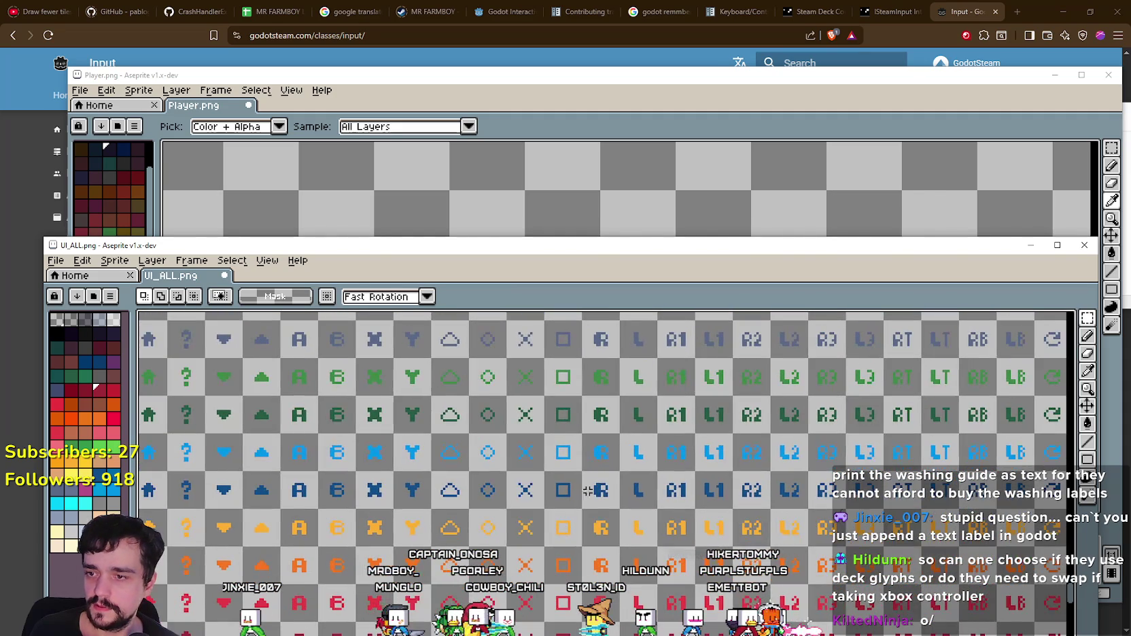
scroll(579, 512, "left", 2)
scroll(530, 453, "left", 4)
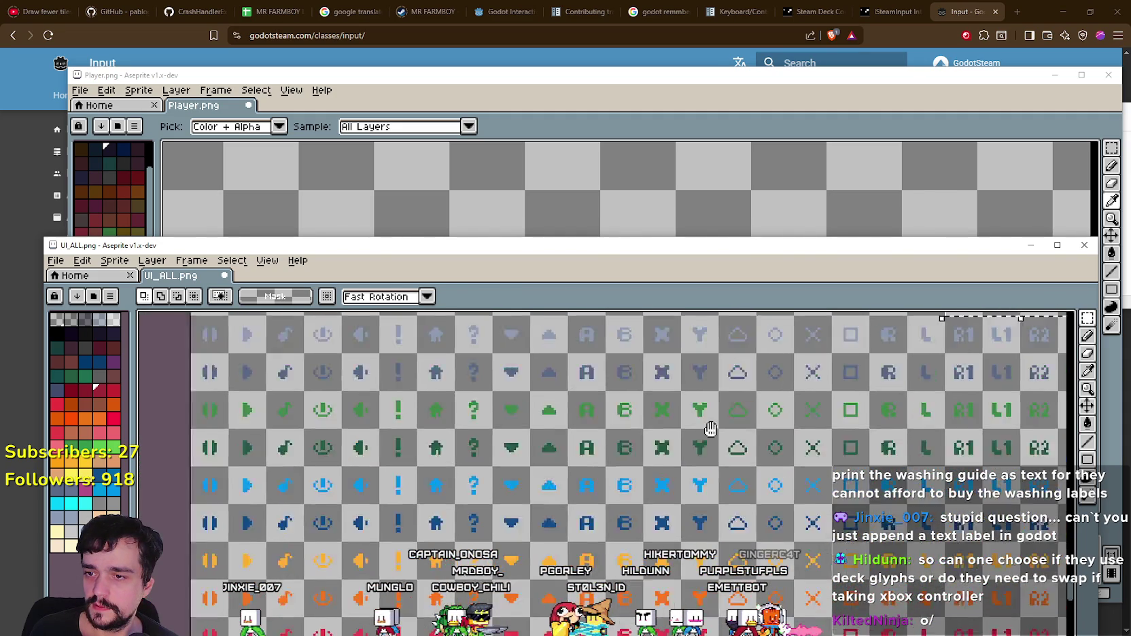
scroll(812, 539, "up", 2)
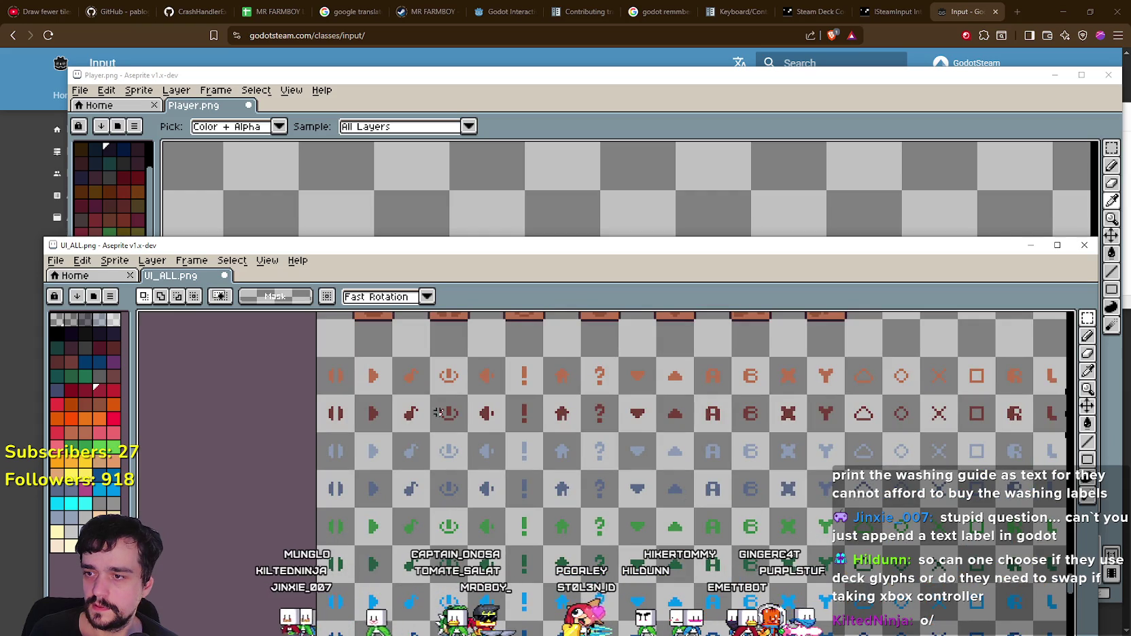
left_click_drag(960, 419, 897, 427)
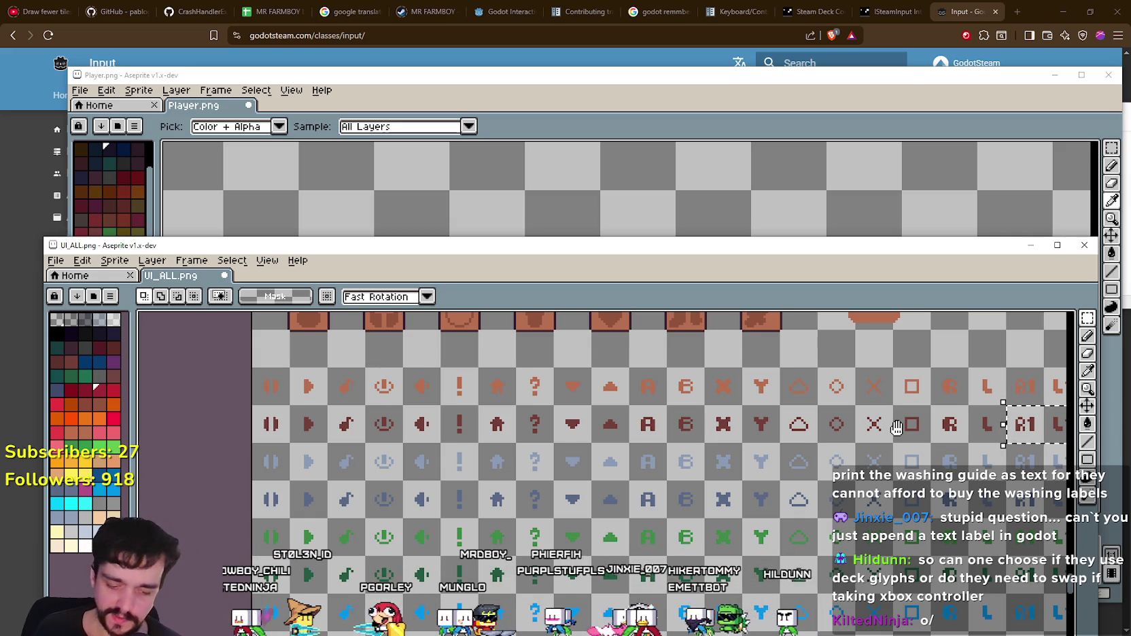
left_click_drag(897, 426, 644, 446)
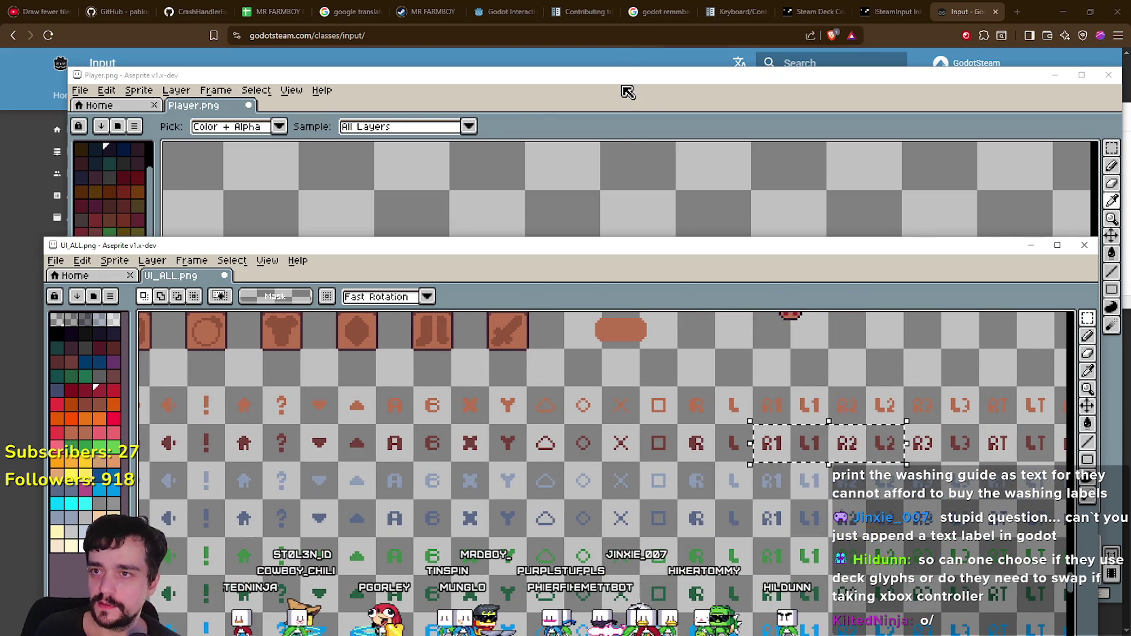
Step: Paste the R1–L2 glyphs into Player.png, drop them in place and deselect
left_click(626, 92)
key("ctrl+v")
scroll(672, 346, "up", 1)
left_click(1113, 203)
scroll(615, 426, "up", 1)
key("ctrl+d")
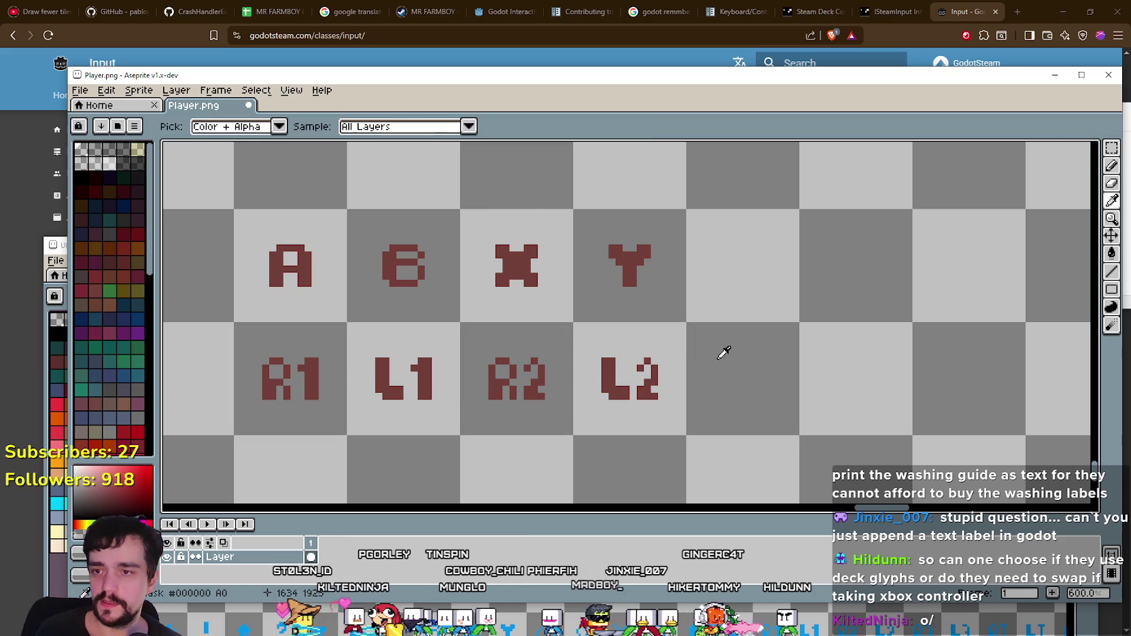
Step: Pick the L2 glyph's dark red for the Line tool, undoing a stray pixel
left_click(1111, 272)
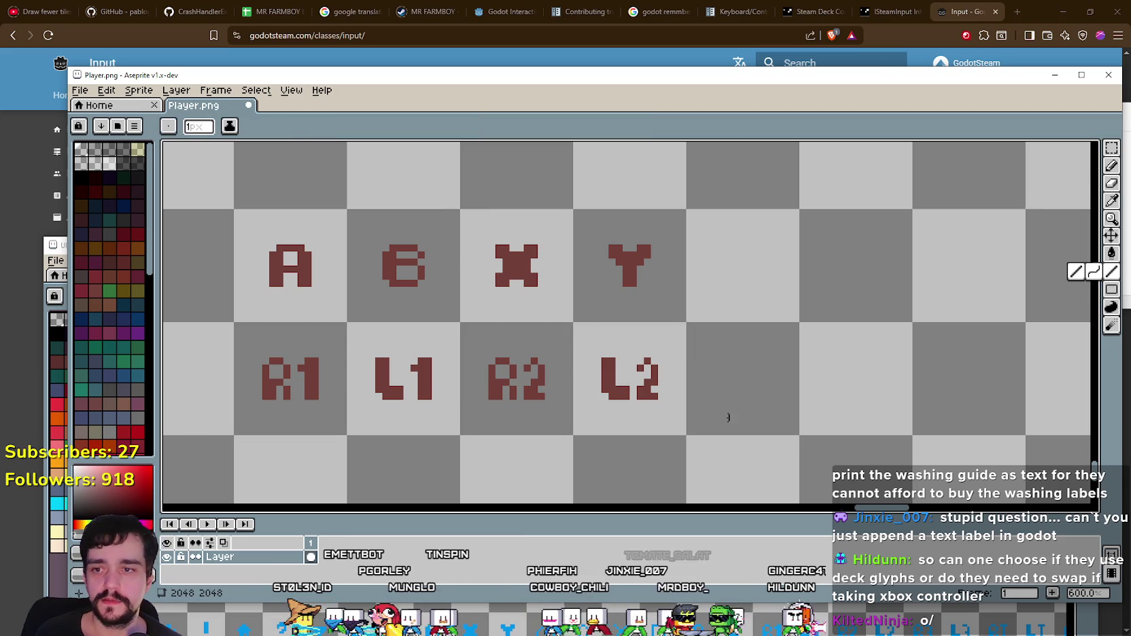
scroll(761, 350, "up", 1)
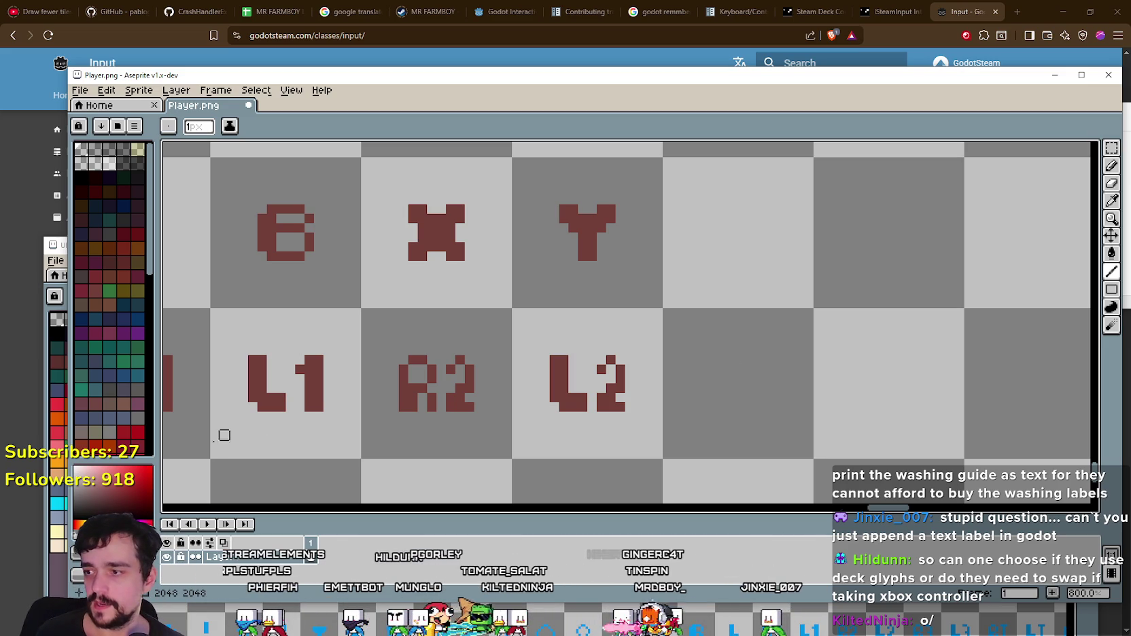
left_click(1111, 201)
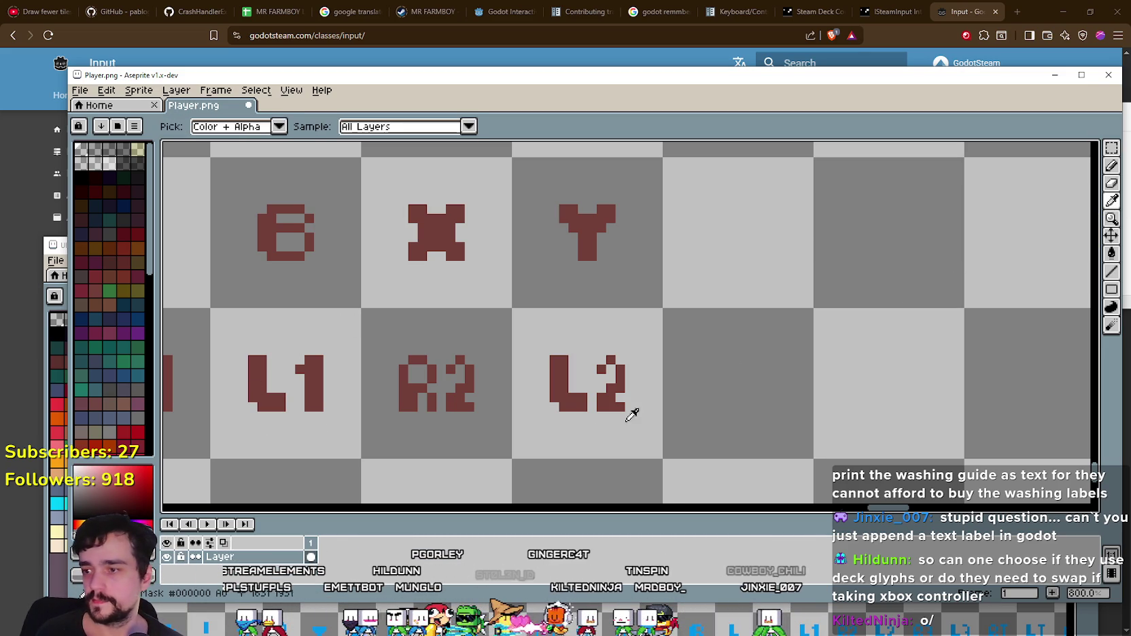
left_click(574, 405)
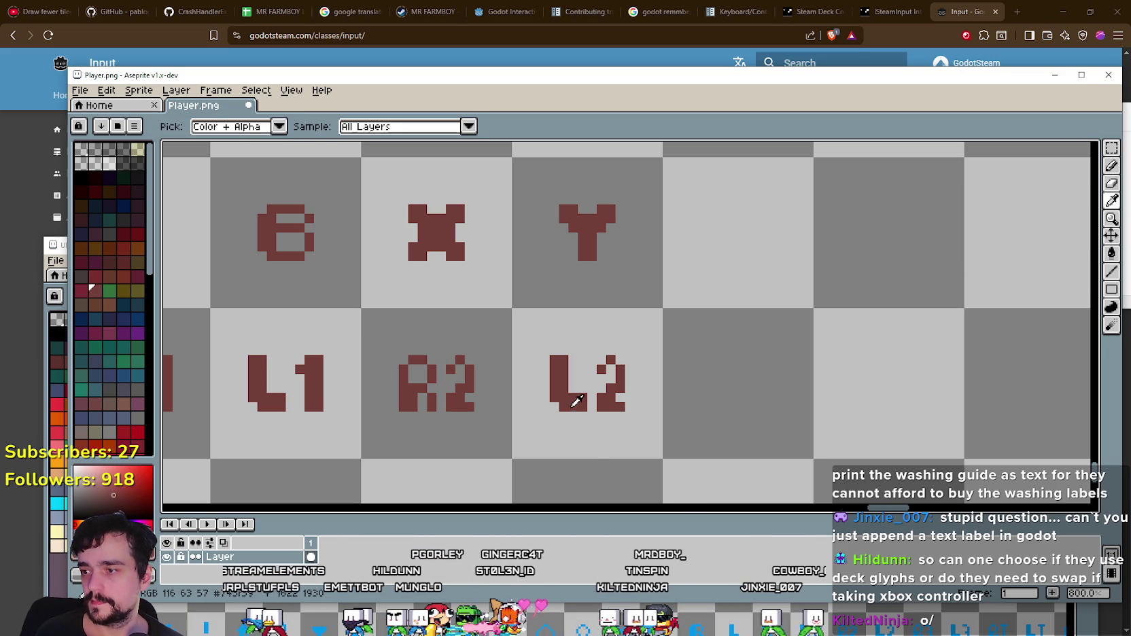
left_click(1112, 271)
left_click(921, 331)
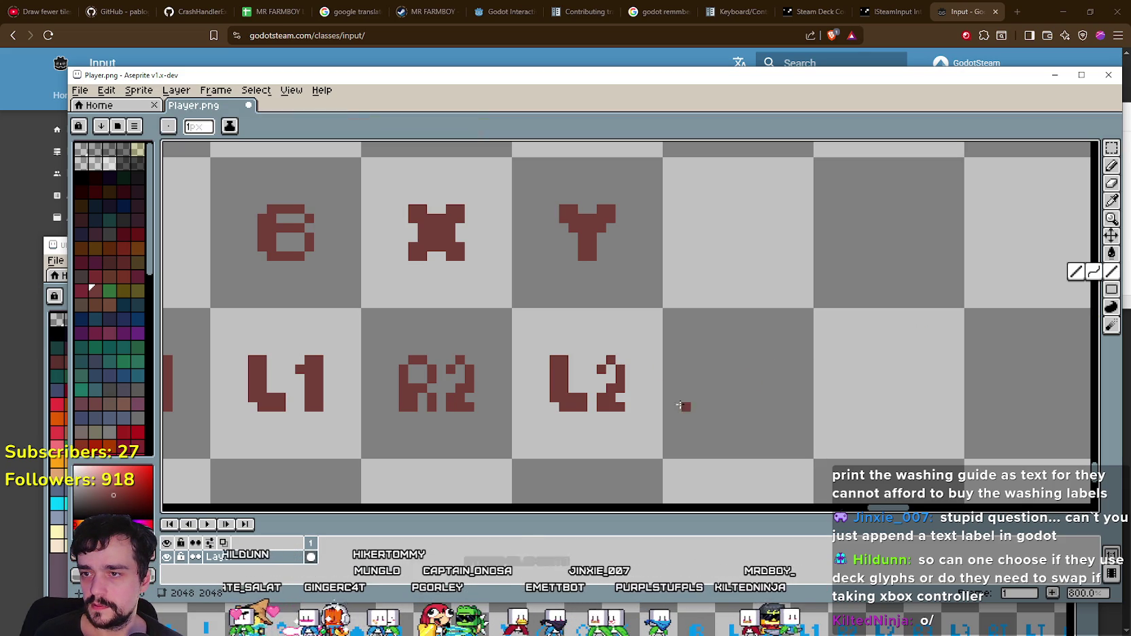
key("ctrl+z")
Step: Draw three thick dark red horizontal bars under L2 as a menu glyph
scroll(696, 398, "down", 3)
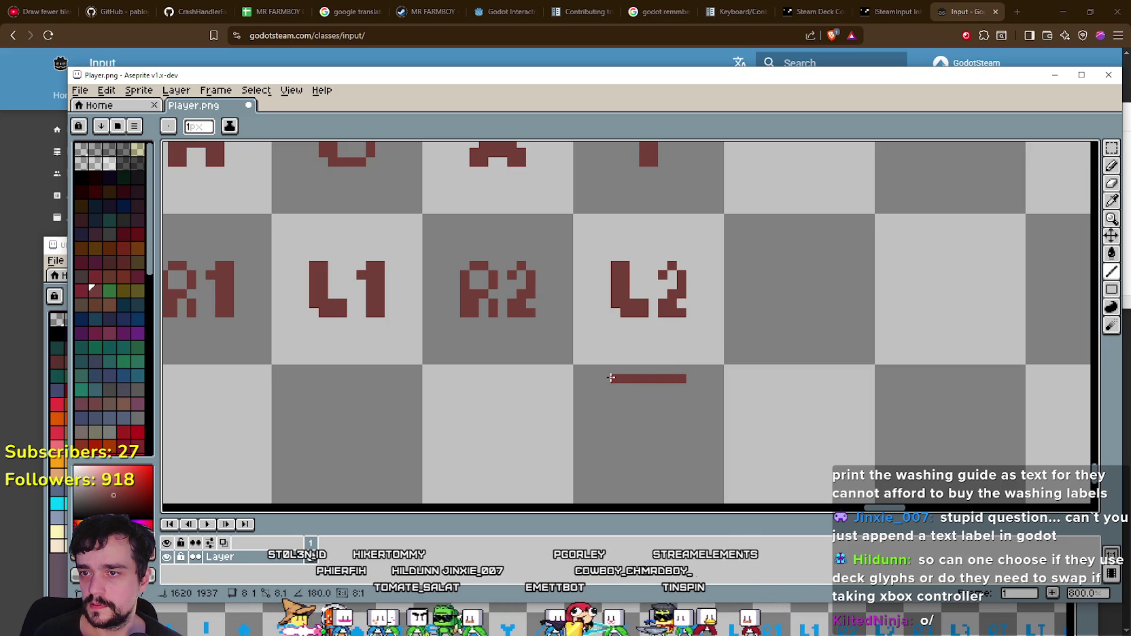
left_click_drag(677, 387, 613, 387)
scroll(672, 410, "down", 1)
scroll(672, 410, "up", 1)
left_click_drag(674, 412, 604, 413)
left_click_drag(672, 424, 613, 421)
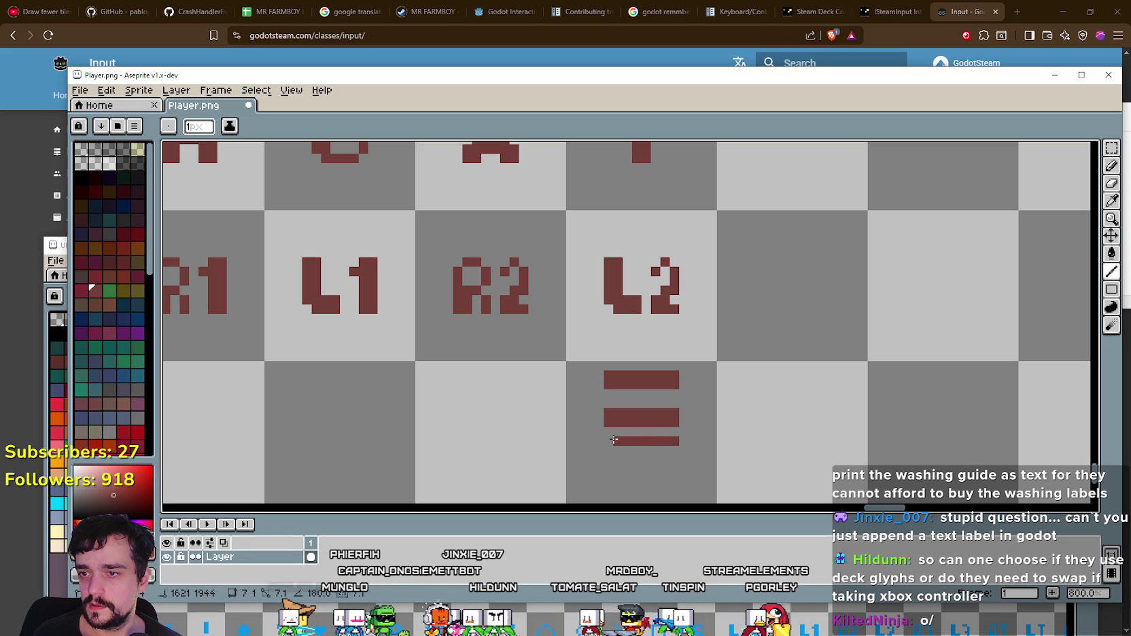
left_click_drag(672, 451, 617, 450)
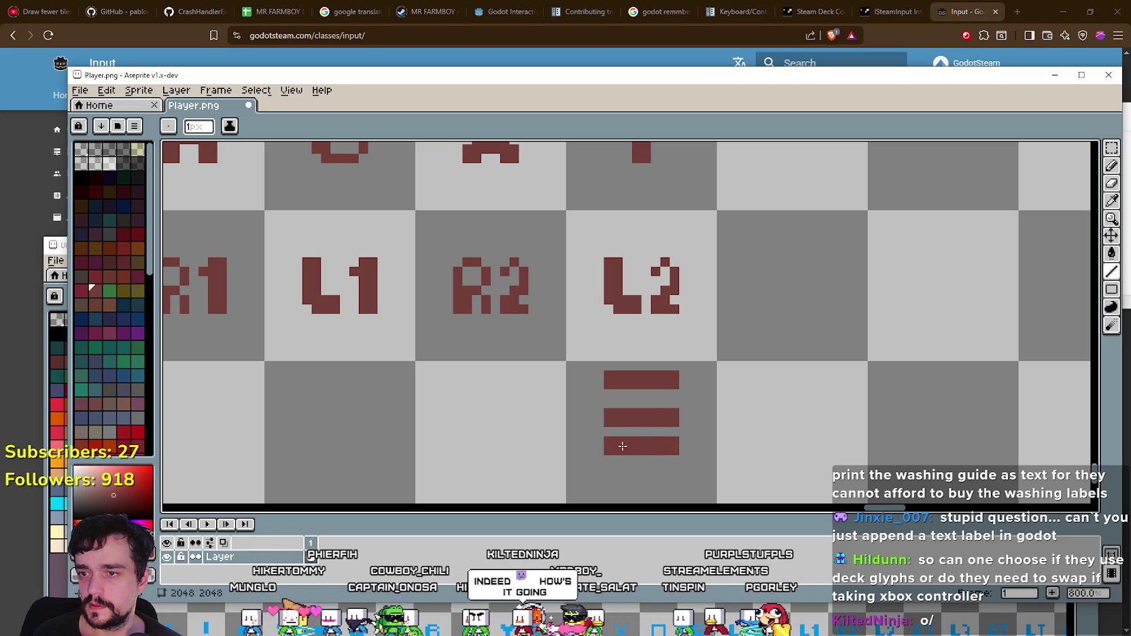
Step: Select the three bars and nudge them down so they sit centred in their tile
key("w")
scroll(803, 396, "down", 1)
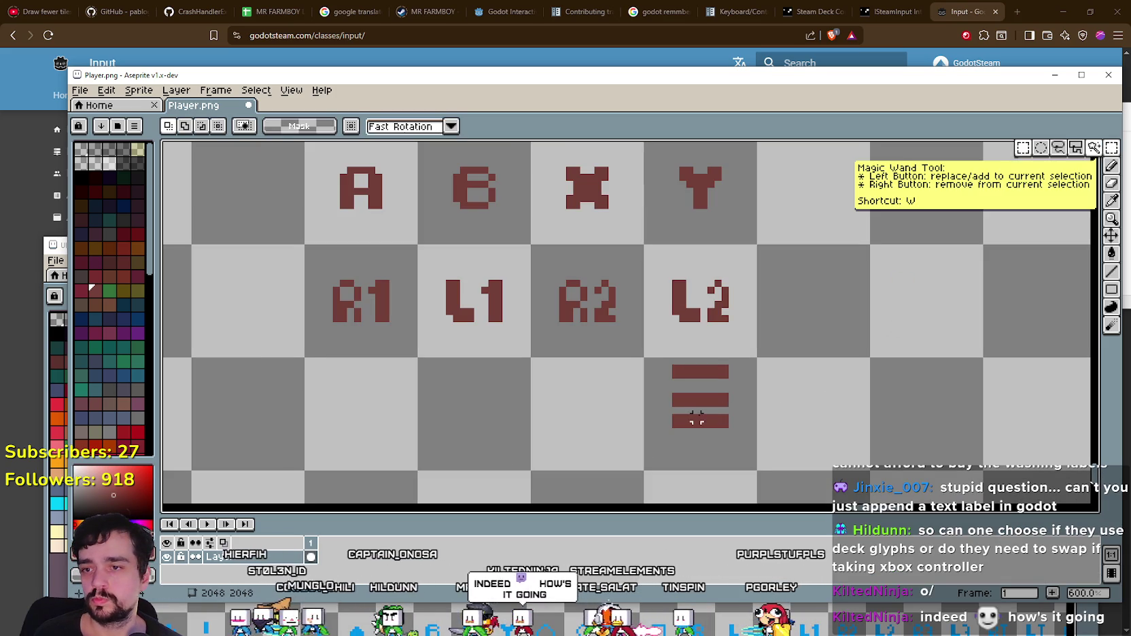
left_click(704, 454)
scroll(615, 466, "up", 1)
left_click_drag(632, 466, 836, 395)
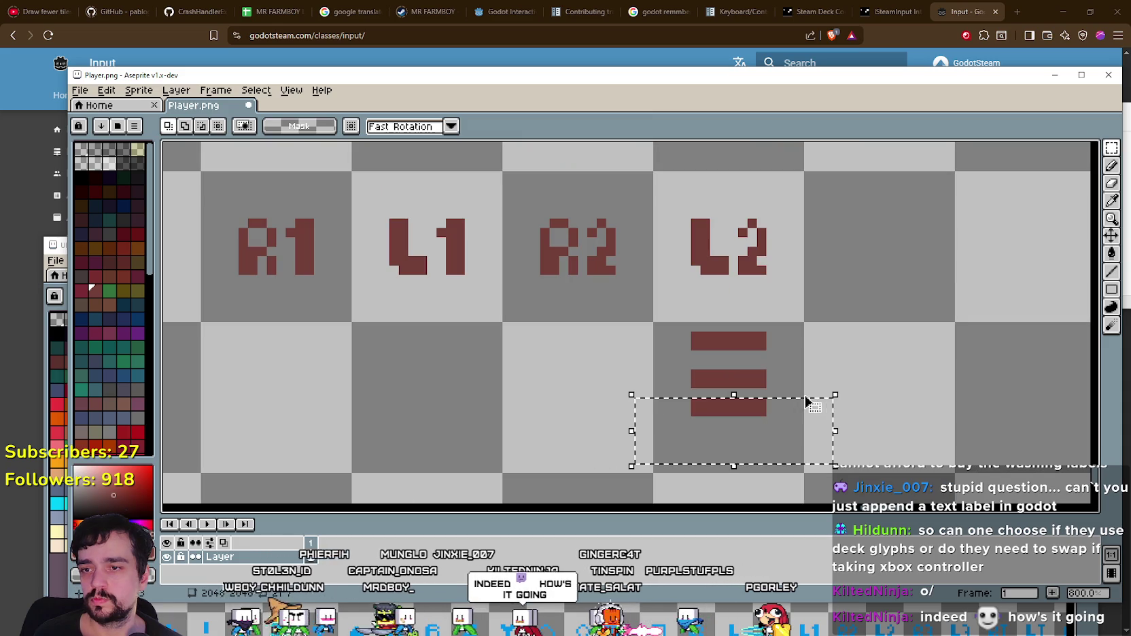
key("Down")
key("Down")
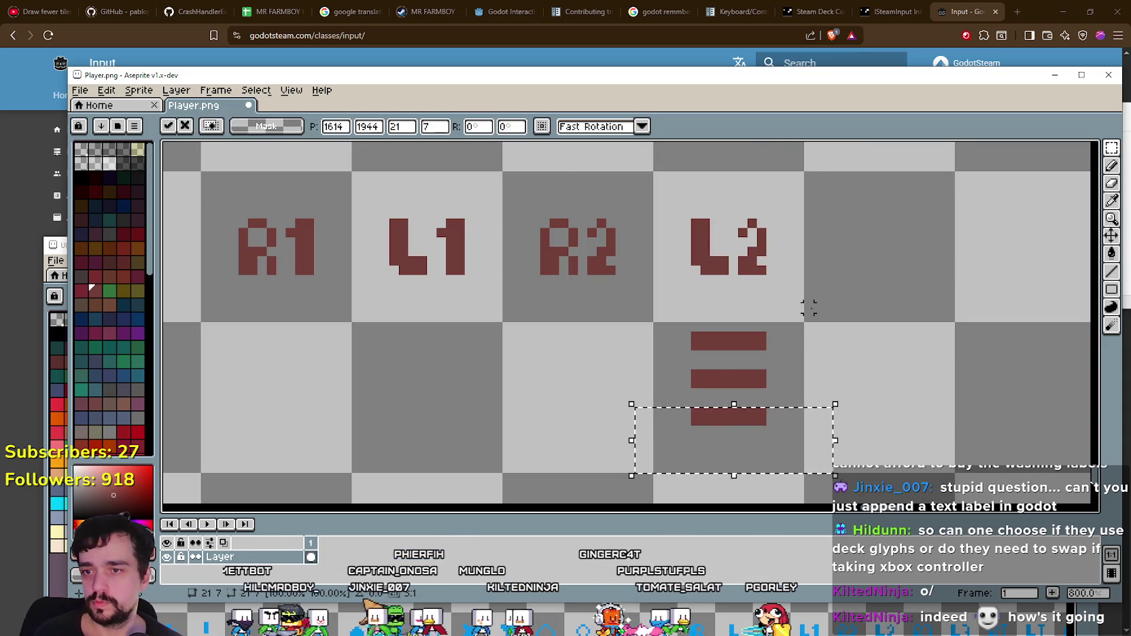
left_click(808, 308)
mouse_move(688, 329)
left_mouse_down()
mouse_move(710, 381)
mouse_move(768, 427)
left_mouse_up()
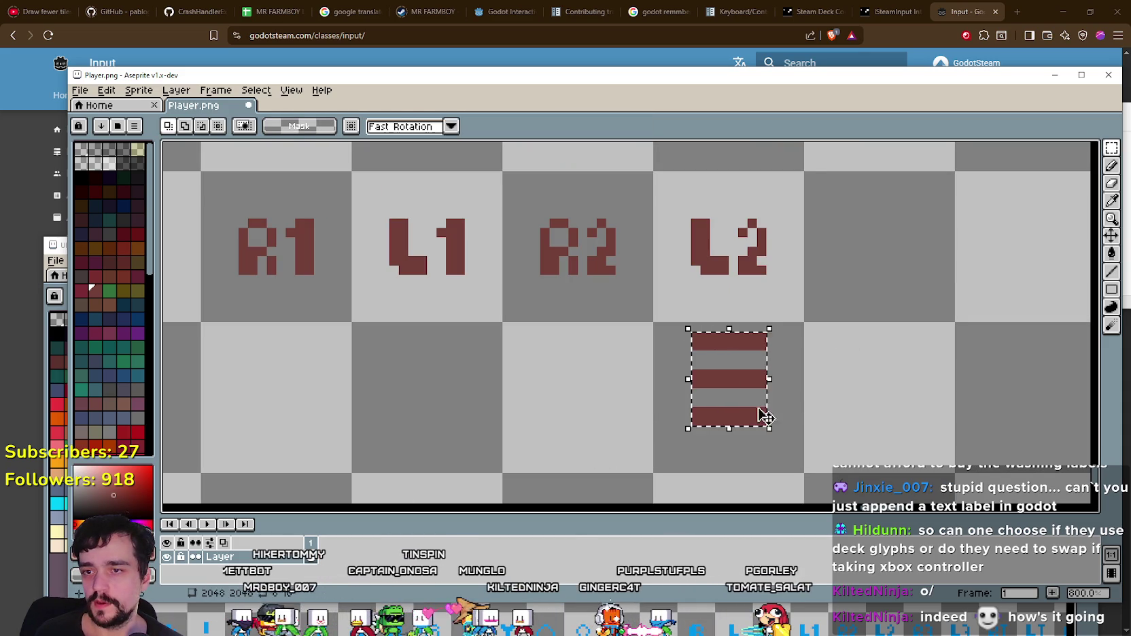
key("Down")
key("Down")
key("Down")
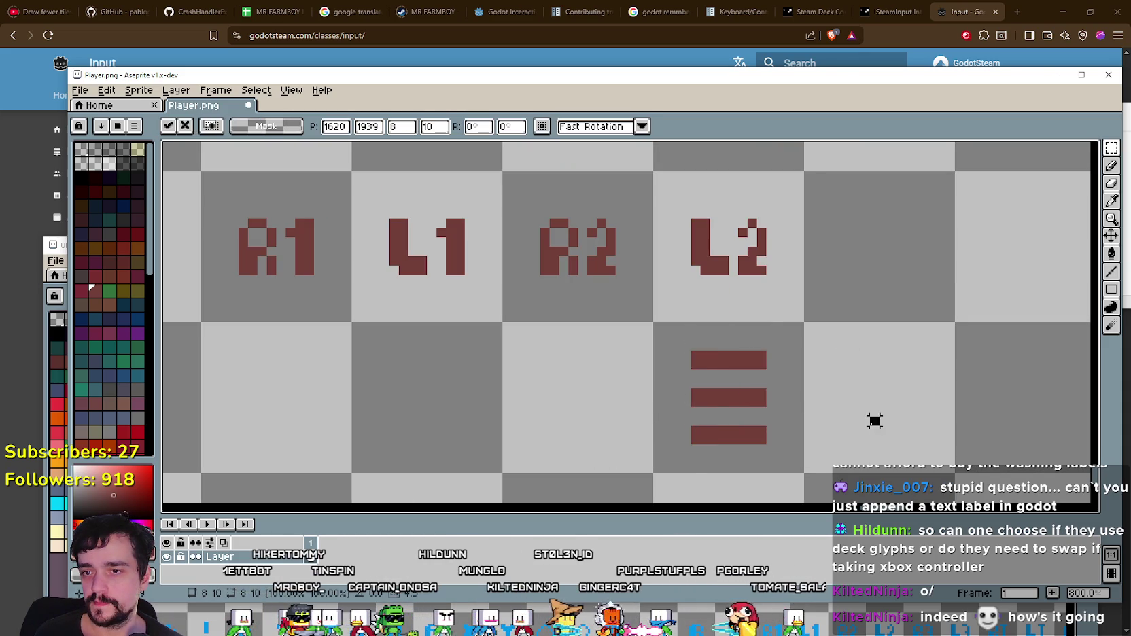
left_click(874, 421)
scroll(856, 416, "down", 4)
scroll(698, 420, "up", 2)
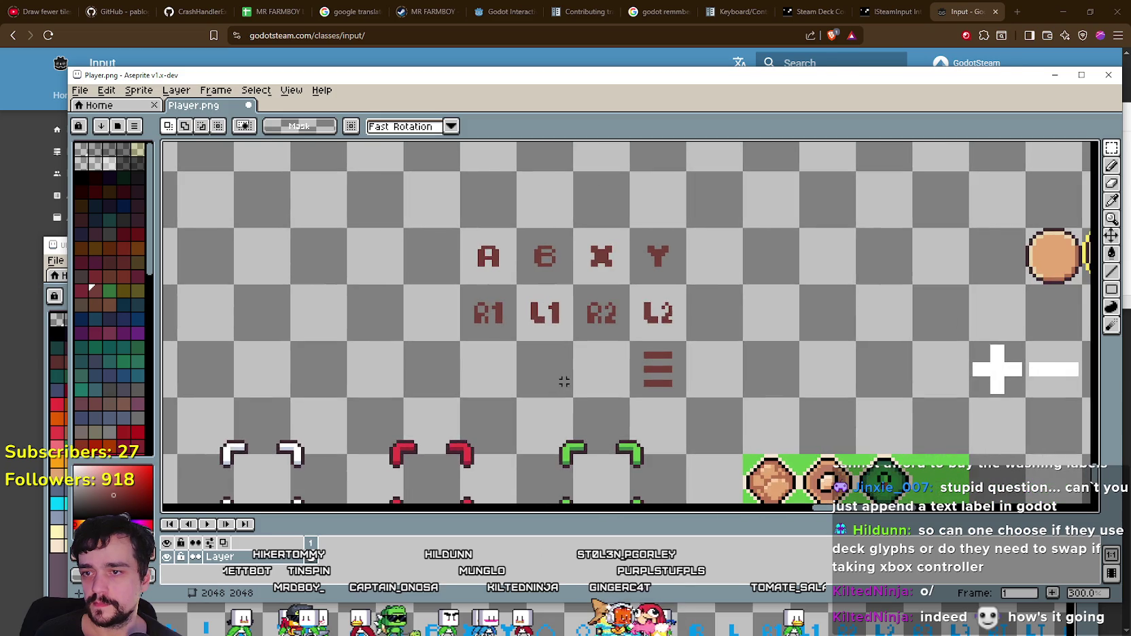
Step: Move the three-bar menu glyph into the empty tile beside L2
left_click_drag(626, 411, 744, 323)
left_click_drag(707, 375, 801, 280)
left_click(891, 347)
scroll(816, 367, "down", 3)
scroll(782, 346, "up", 1)
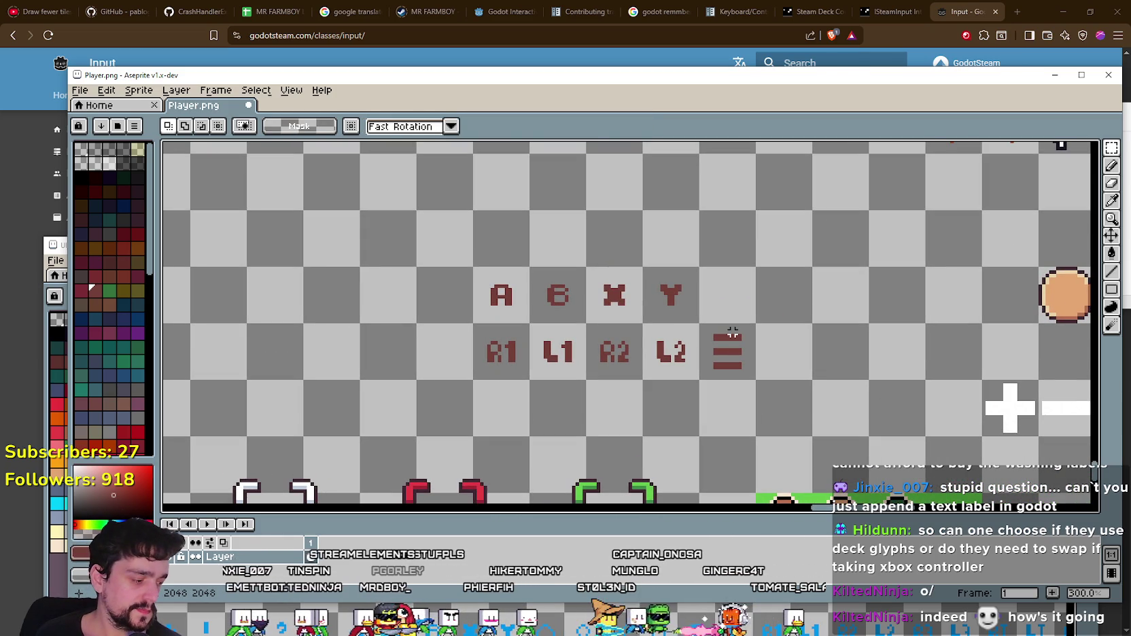
scroll(741, 333, "up", 1)
scroll(741, 333, "up", 3)
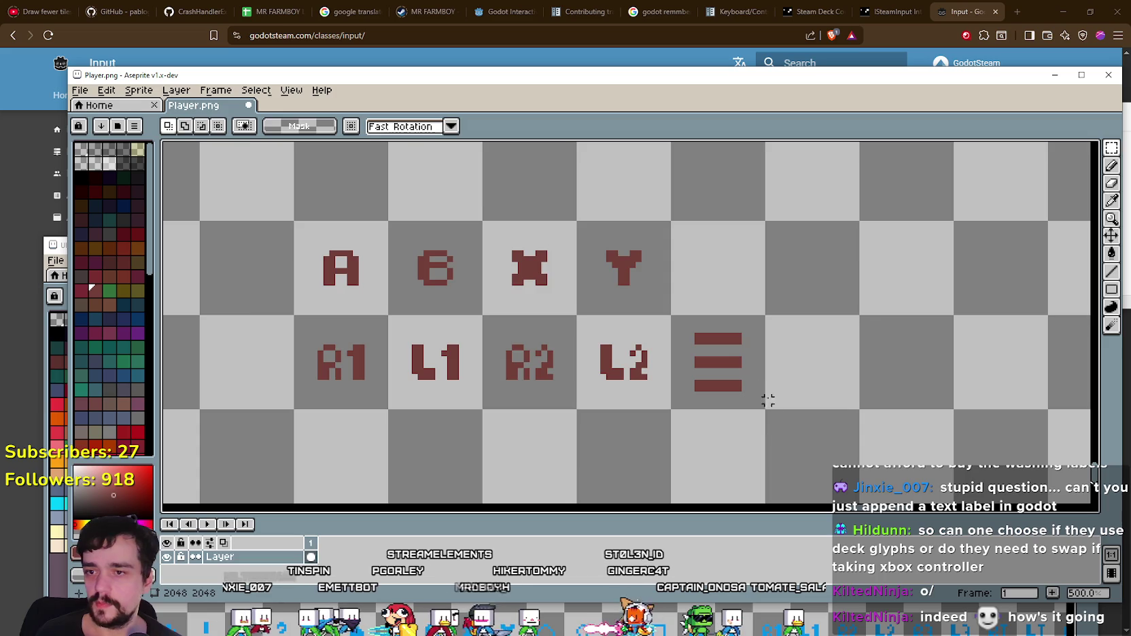
Step: Raise the middle and bottom bars, then shift the whole icon down one pixel
mouse_move(761, 378)
left_mouse_down()
mouse_move(634, 335)
mouse_move(679, 348)
left_mouse_up()
key("u")
left_click_drag(756, 419, 615, 383)
mouse_move(676, 414)
left_mouse_down()
mouse_move(676, 378)
mouse_move(677, 393)
left_mouse_up()
key("ctrl+d")
left_click_drag(606, 407, 744, 297)
key("Down")
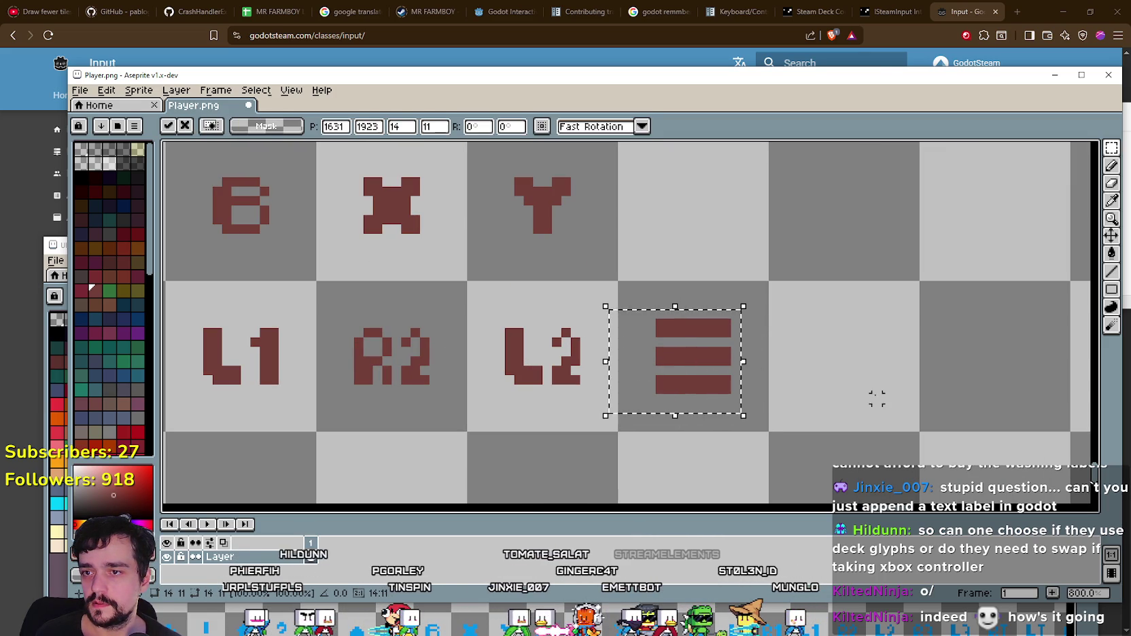
key("ctrl+d")
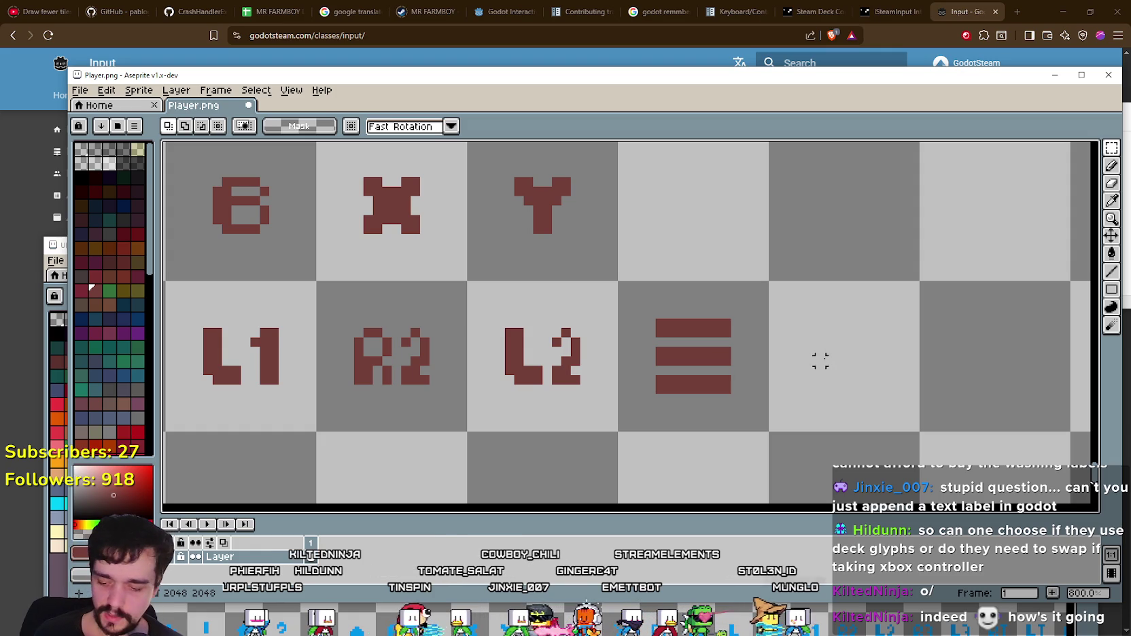
Step: Try a rectangle in the empty tile beside the menu glyph, then undo it
left_click(1111, 202)
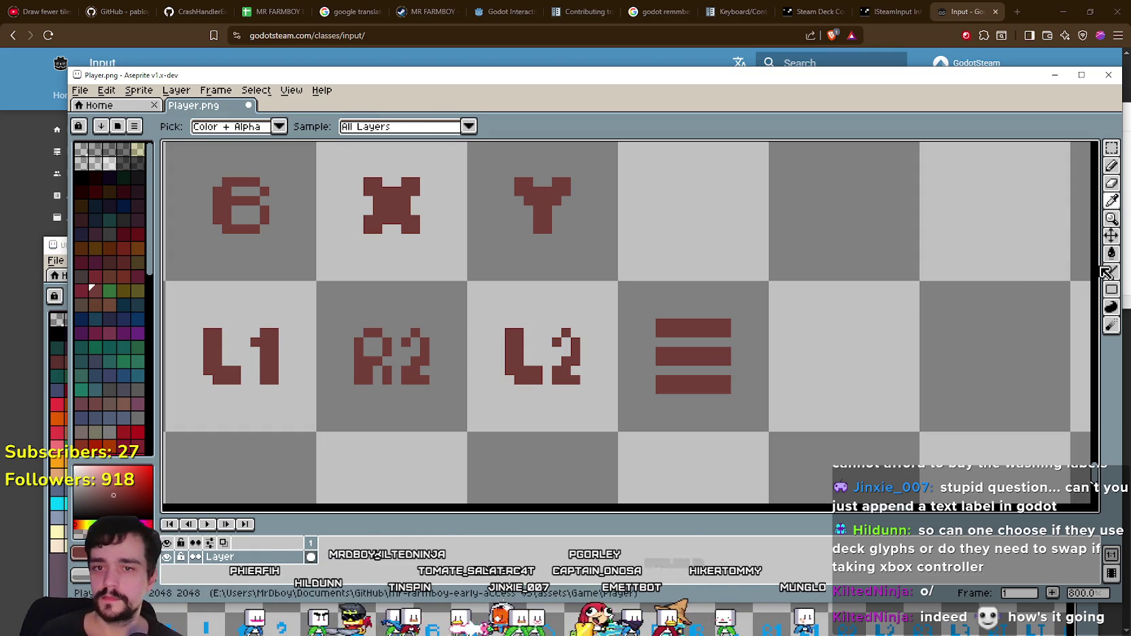
left_click(1111, 289)
scroll(858, 360, "up", 2)
scroll(853, 323, "down", 2)
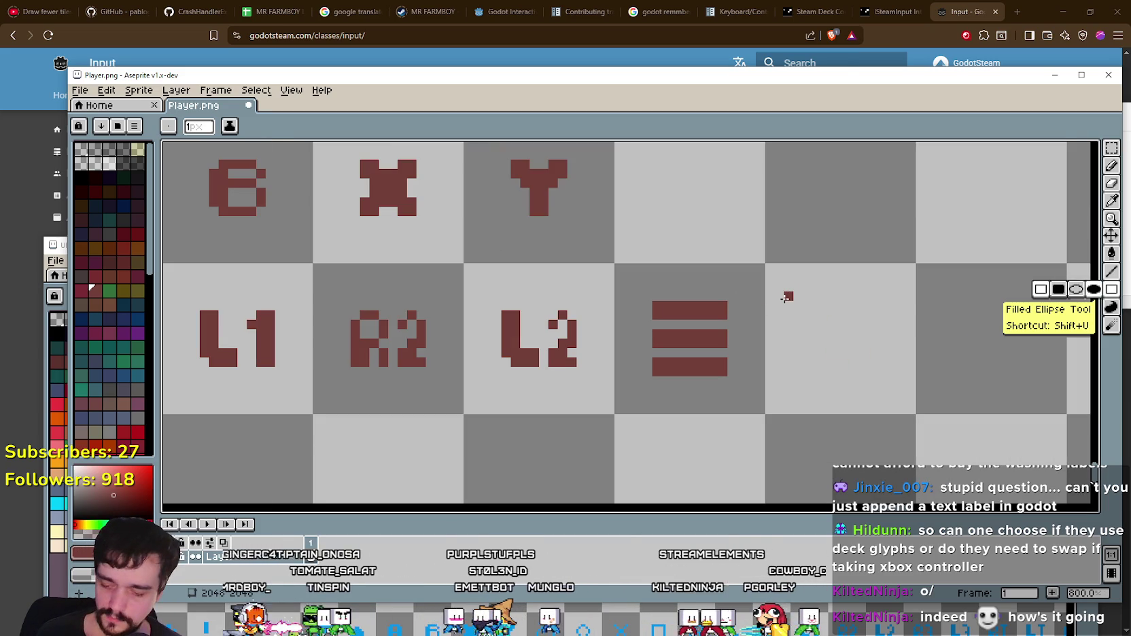
left_click_drag(786, 295, 852, 321)
key("ctrl+z")
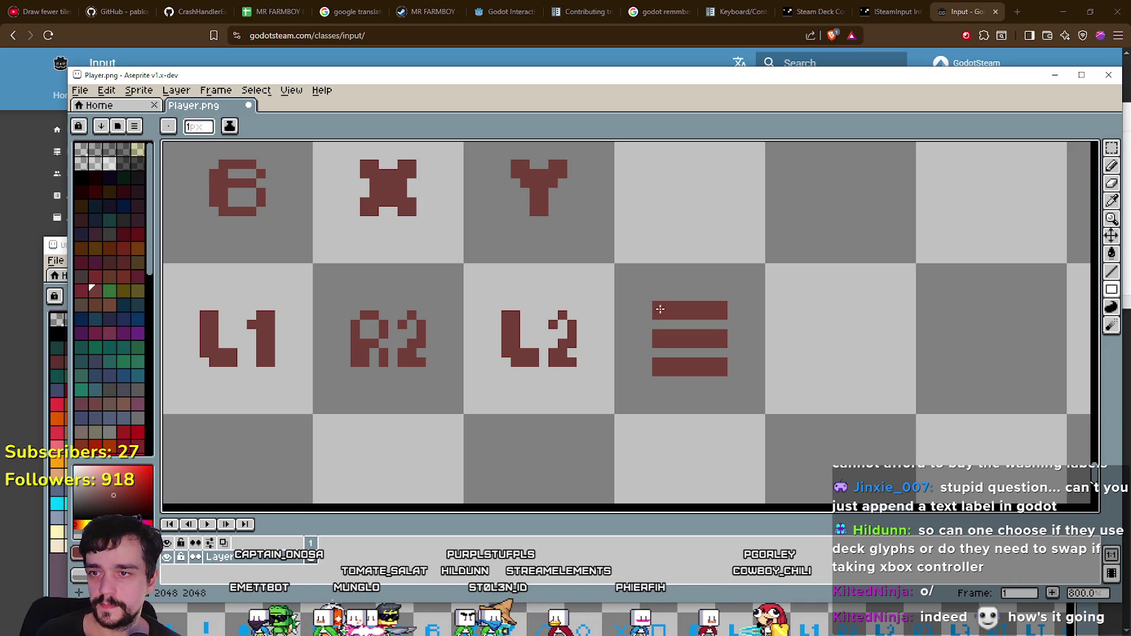
Step: Marquee a square area in the tile and draw the outlined square inside it
left_click(1111, 148)
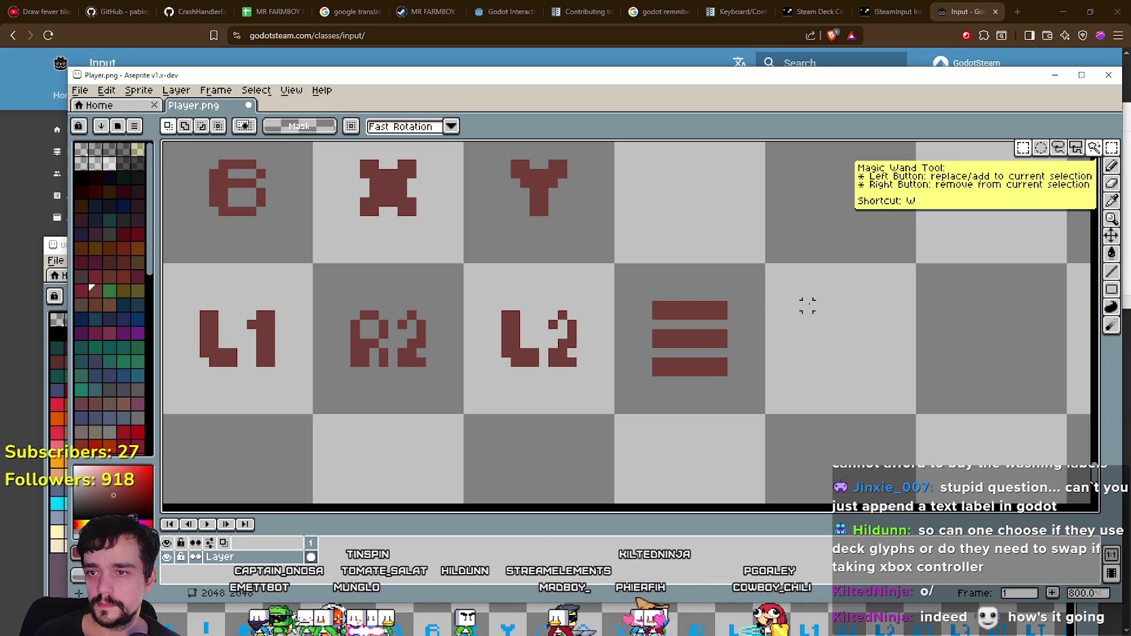
mouse_move(807, 306)
left_mouse_down()
mouse_move(871, 352)
mouse_move(874, 373)
left_mouse_up()
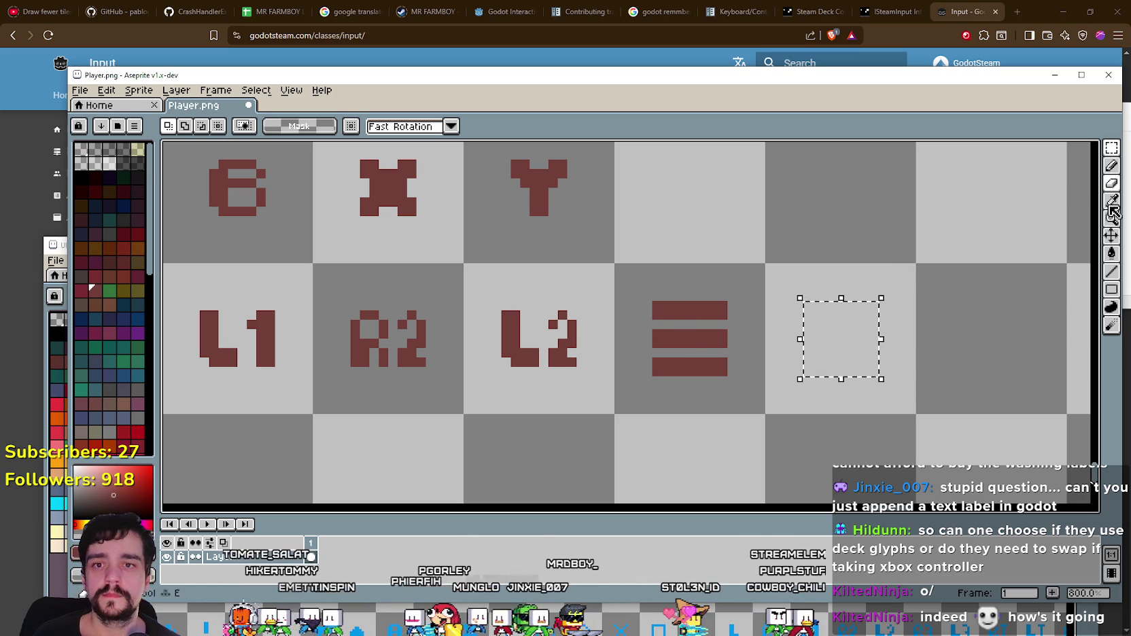
left_click(1116, 292)
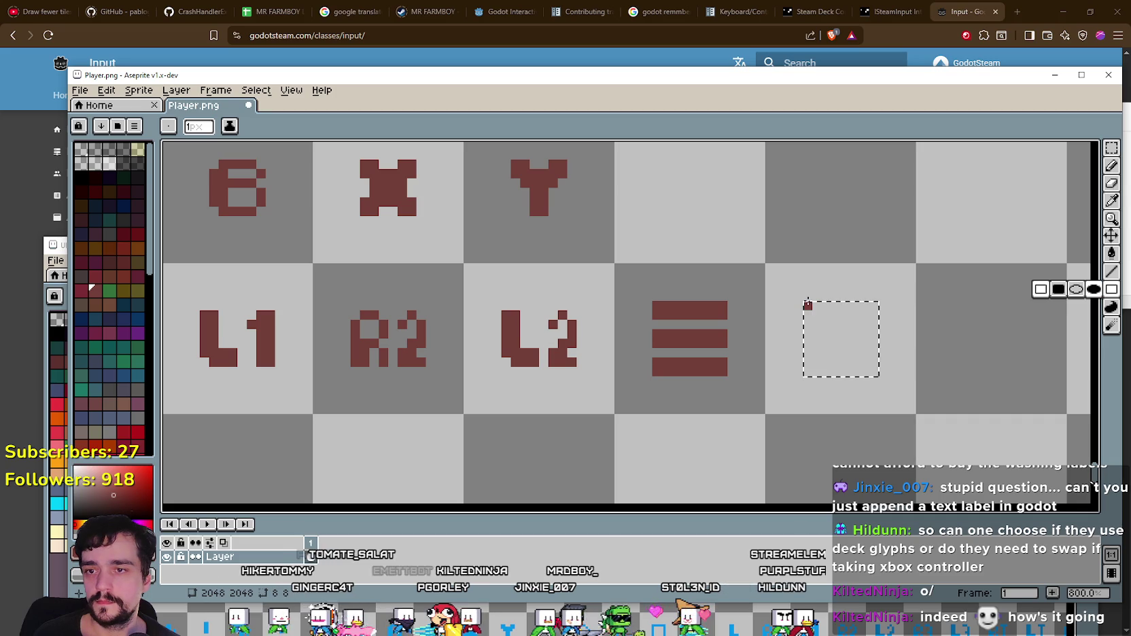
left_click_drag(808, 303, 840, 341)
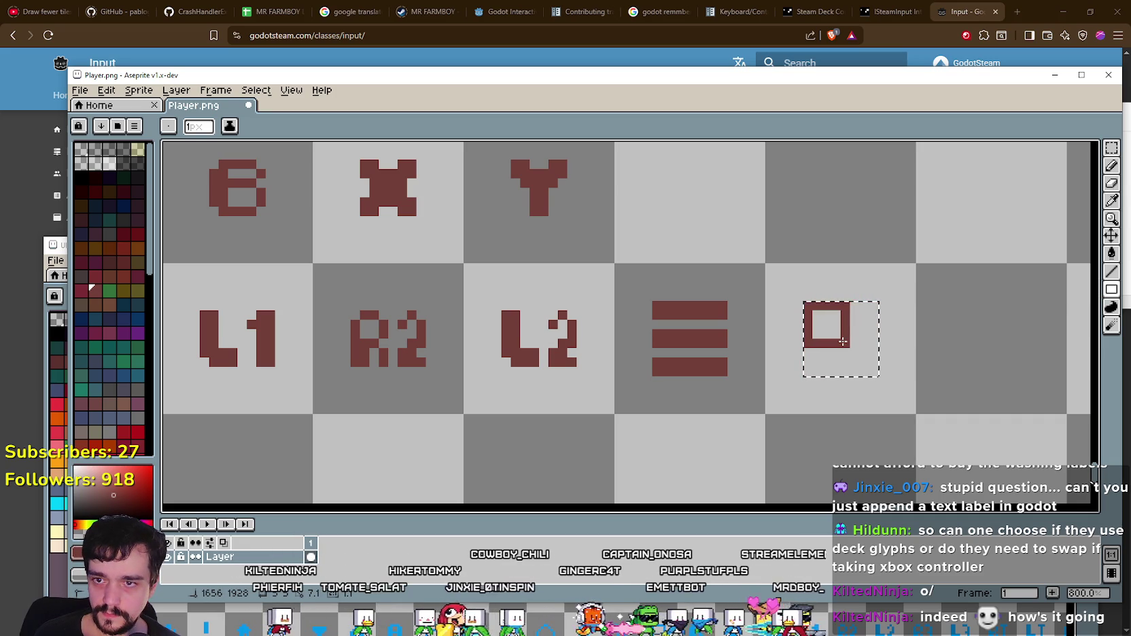
Step: Add the filled square overlapping the outline and clear the selection
left_click(1111, 289)
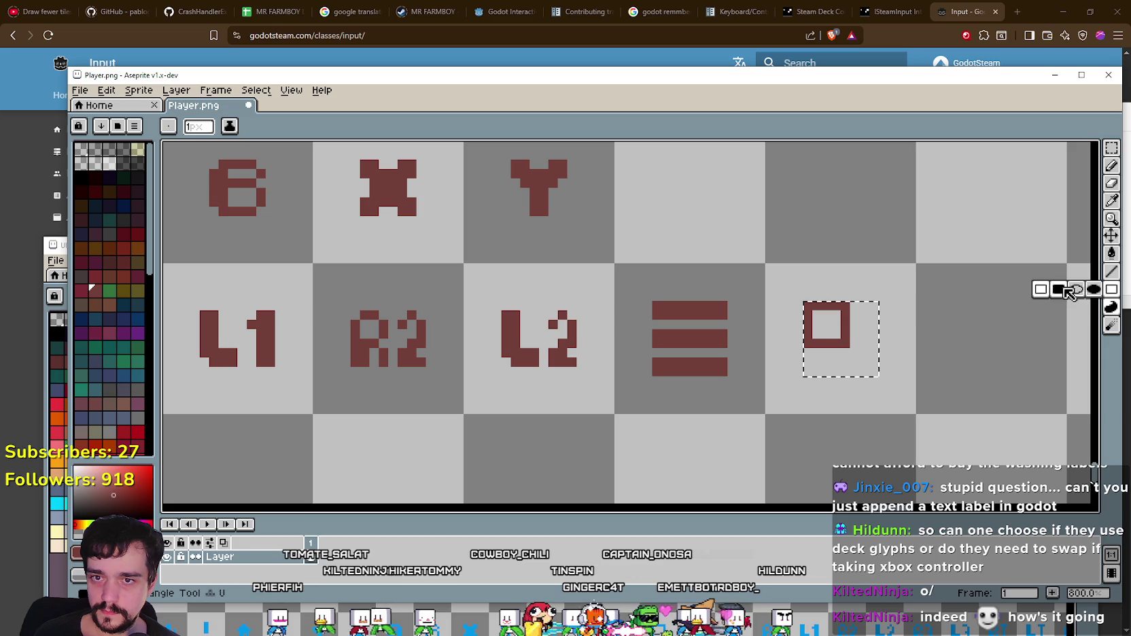
left_click(1076, 292)
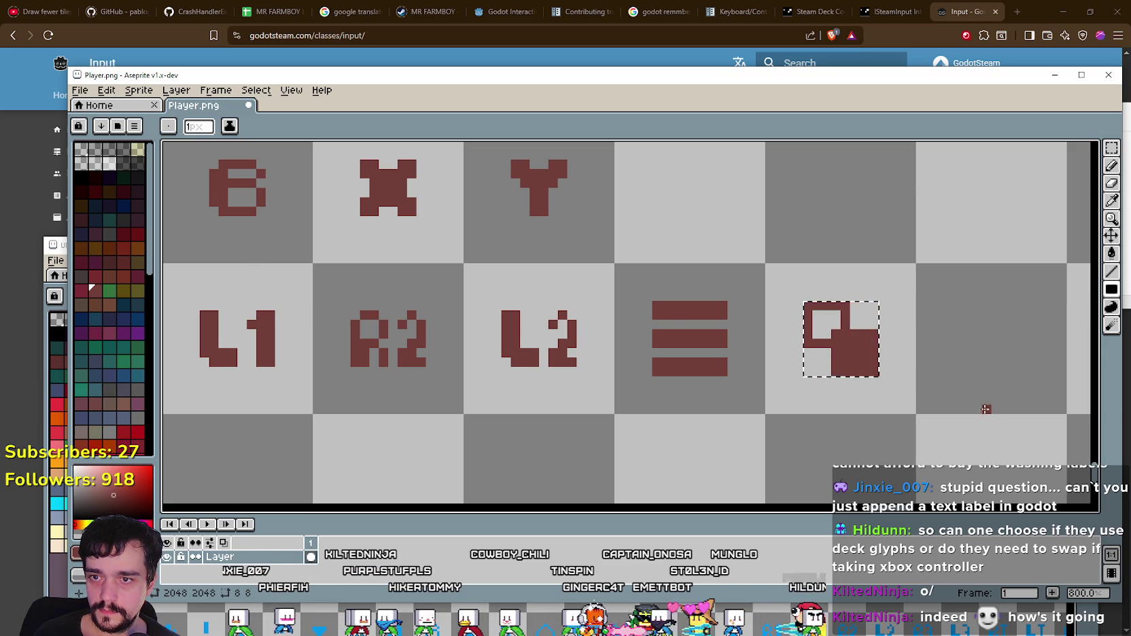
scroll(969, 401, "down", 1)
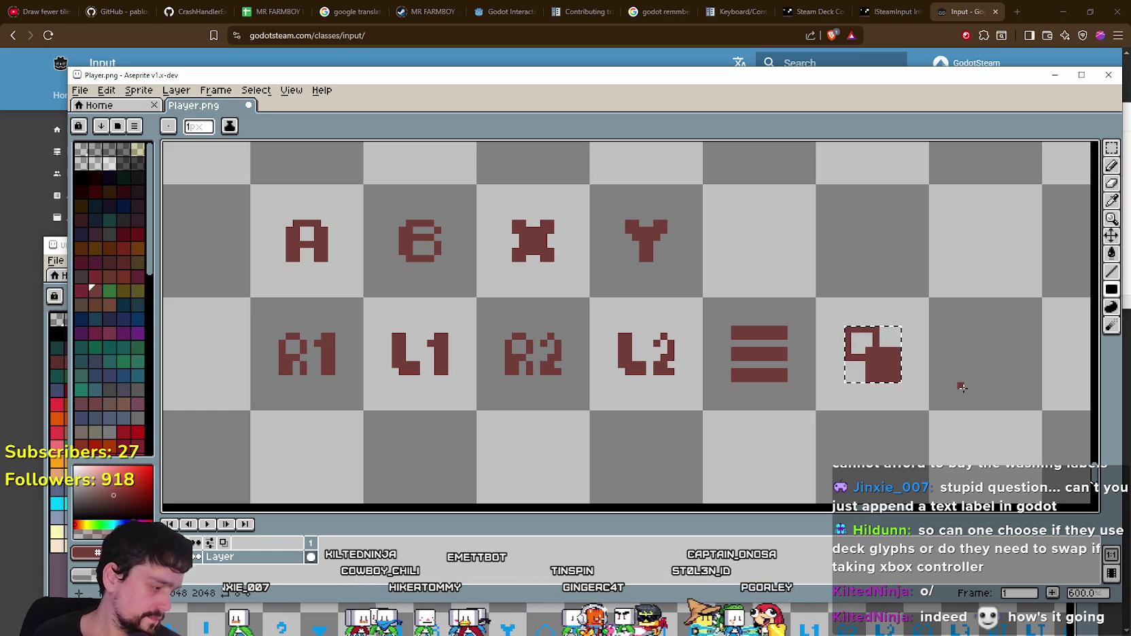
scroll(860, 434, "up", 1)
scroll(859, 434, "down", 1)
left_click_drag(859, 434, 704, 387)
scroll(642, 348, "up", 1)
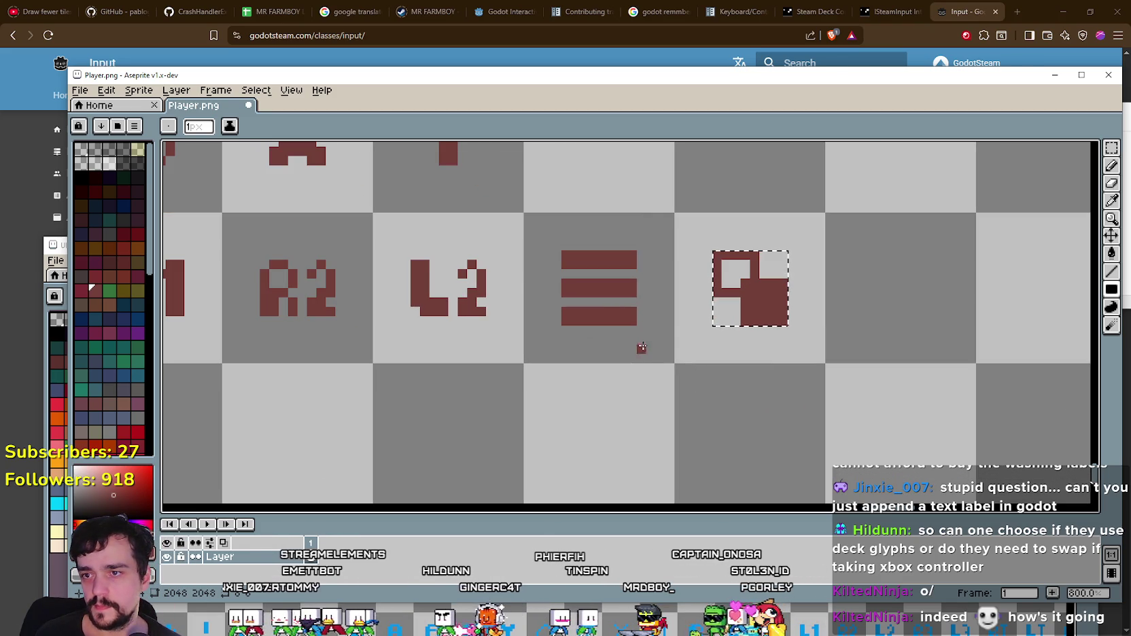
key("ctrl+d")
Step: Compare the new square glyph's bounds against the three-bar glyph
left_click(1111, 147)
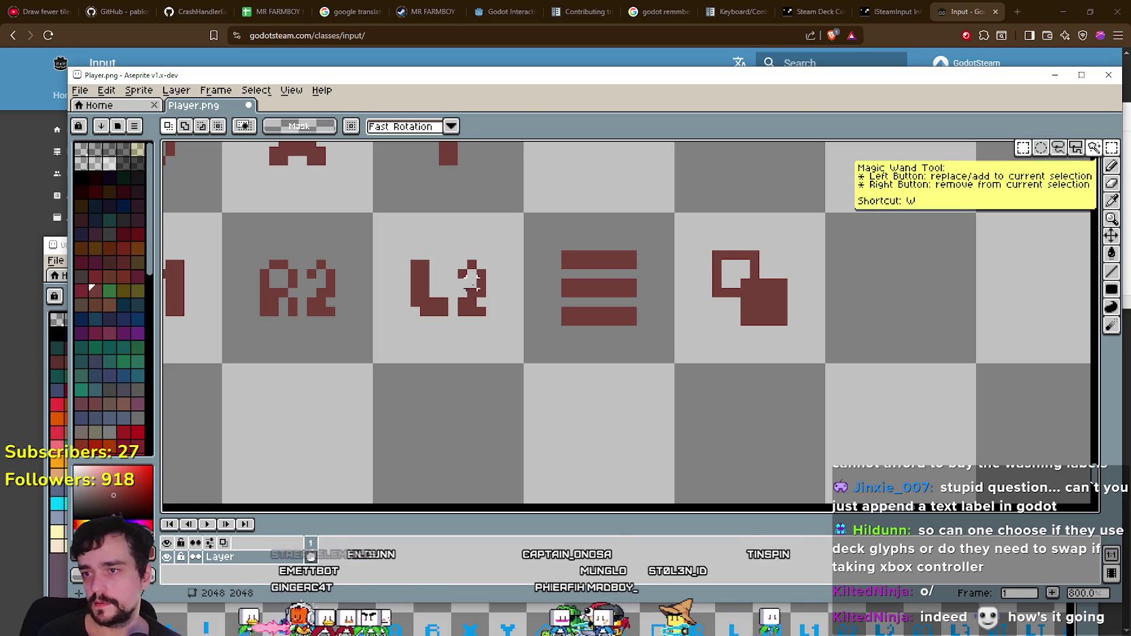
left_click_drag(566, 257, 632, 333)
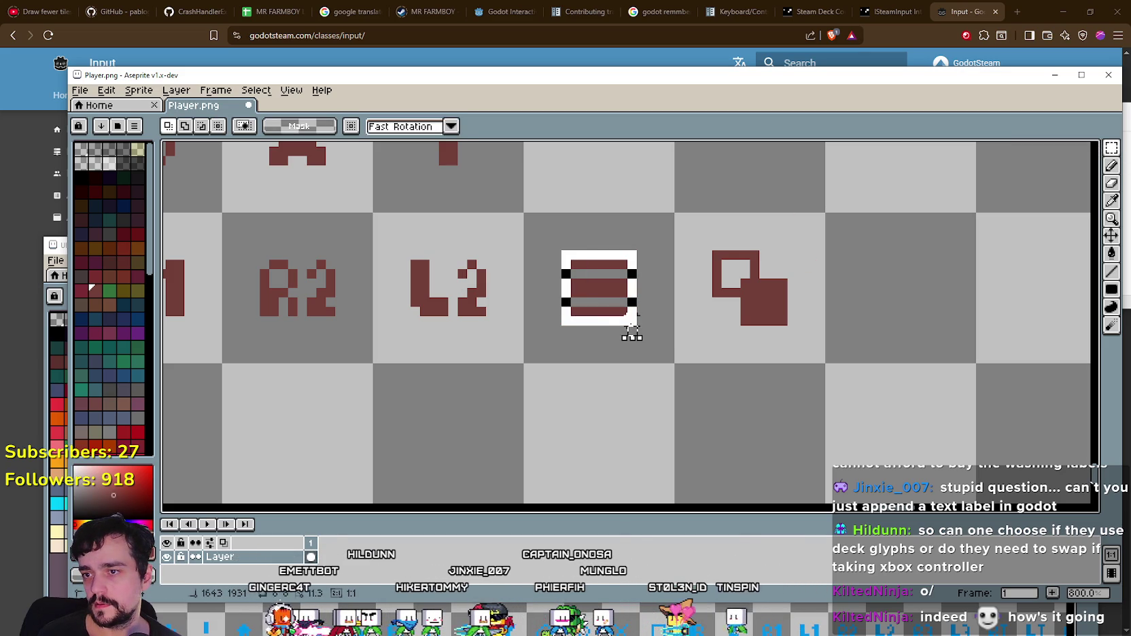
left_click(760, 369)
left_click_drag(708, 247, 788, 327)
key("ctrl+d")
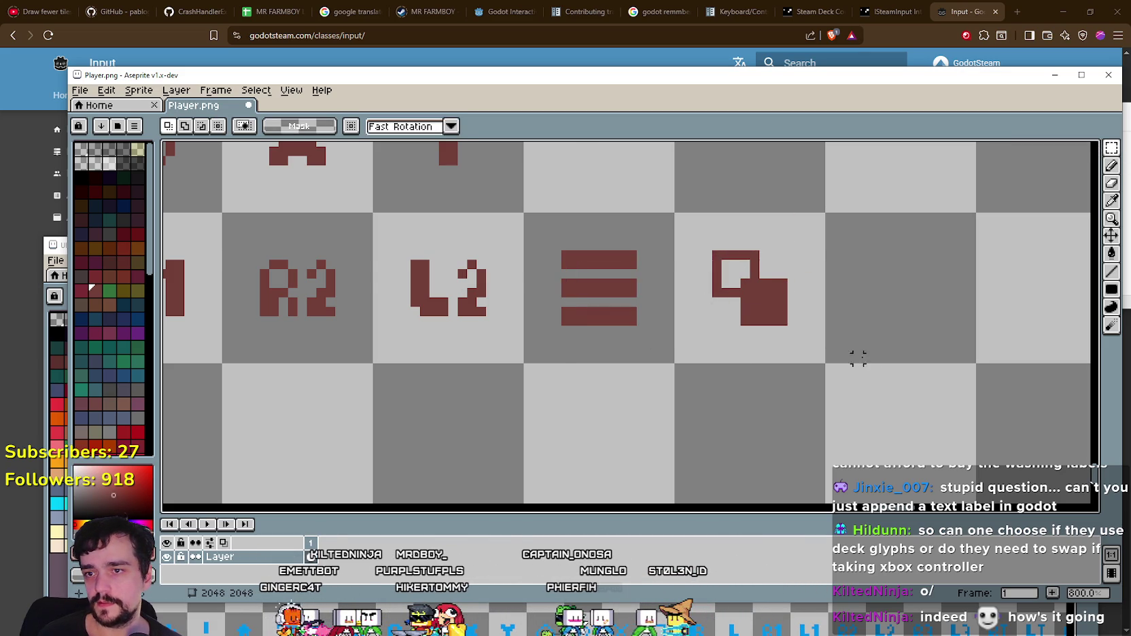
Step: Zoom out and pan across the sprite sheet to review the new glyphs
scroll(826, 380, "down", 4)
left_click_drag(749, 392, 620, 359)
scroll(623, 368, "up", 1)
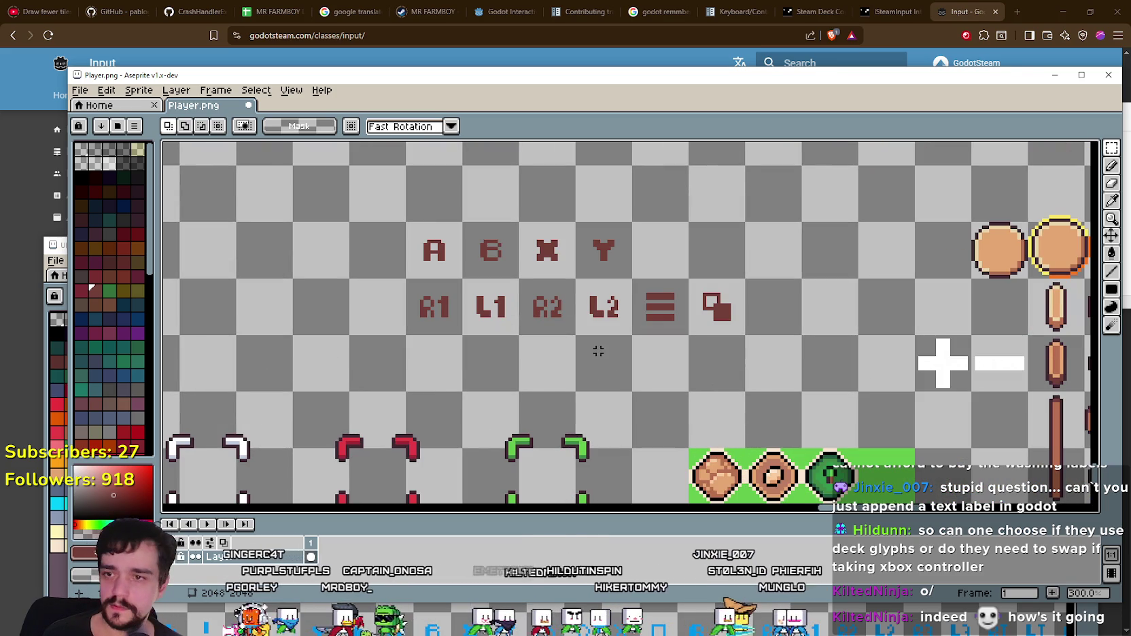
left_click_drag(594, 351, 634, 384)
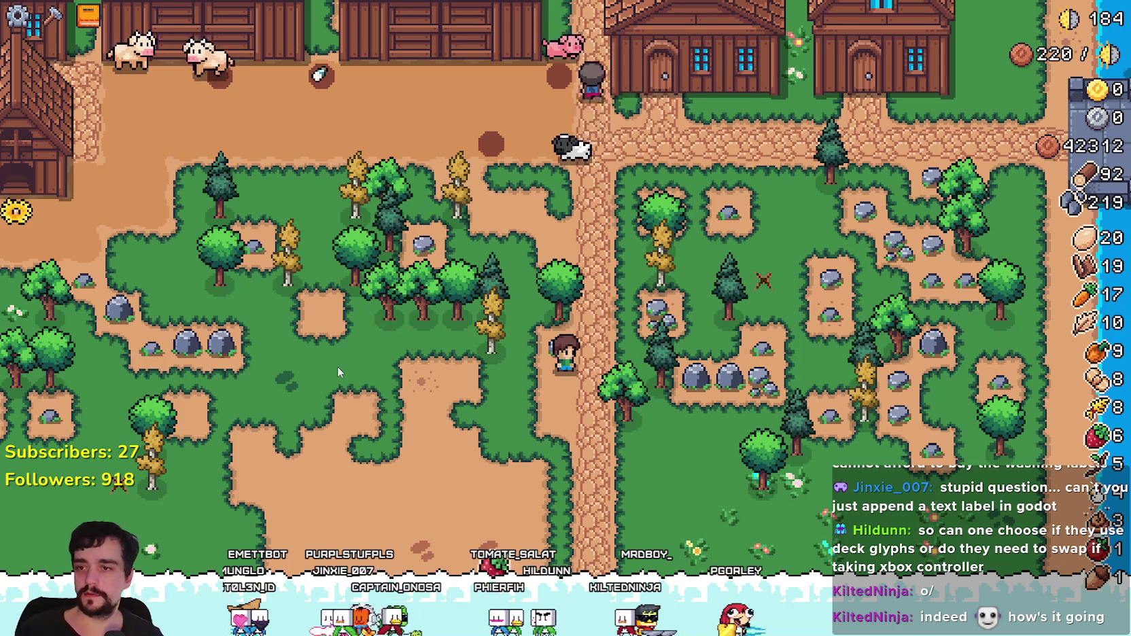
Step: Walk the farmer up past a tree toward the houses and back down
key("w")
key("d")
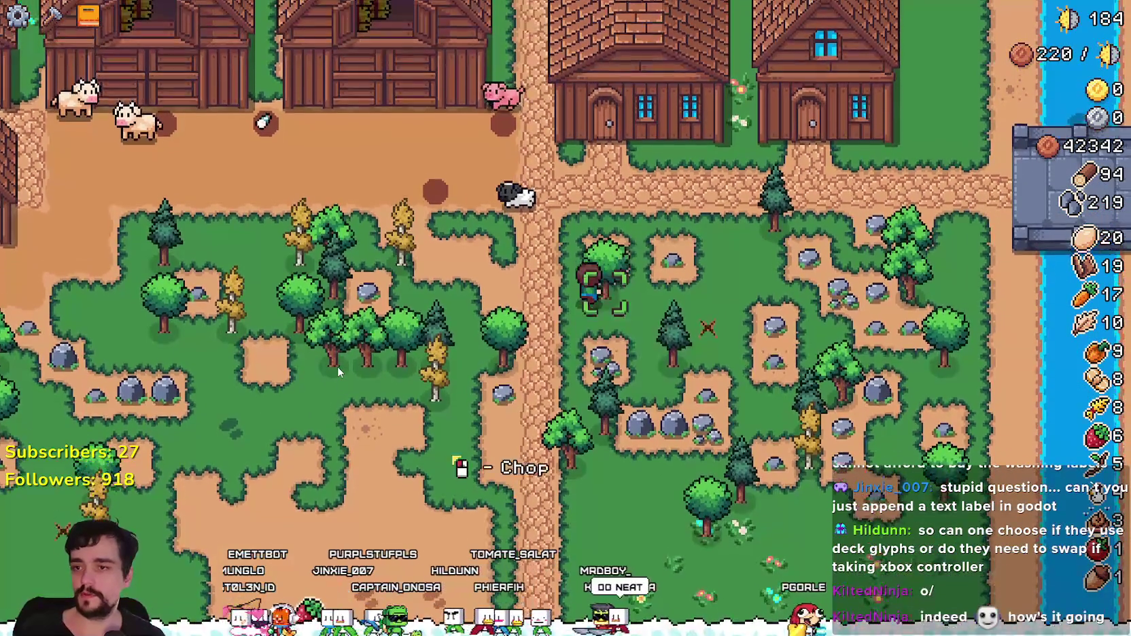
key("w")
key("d")
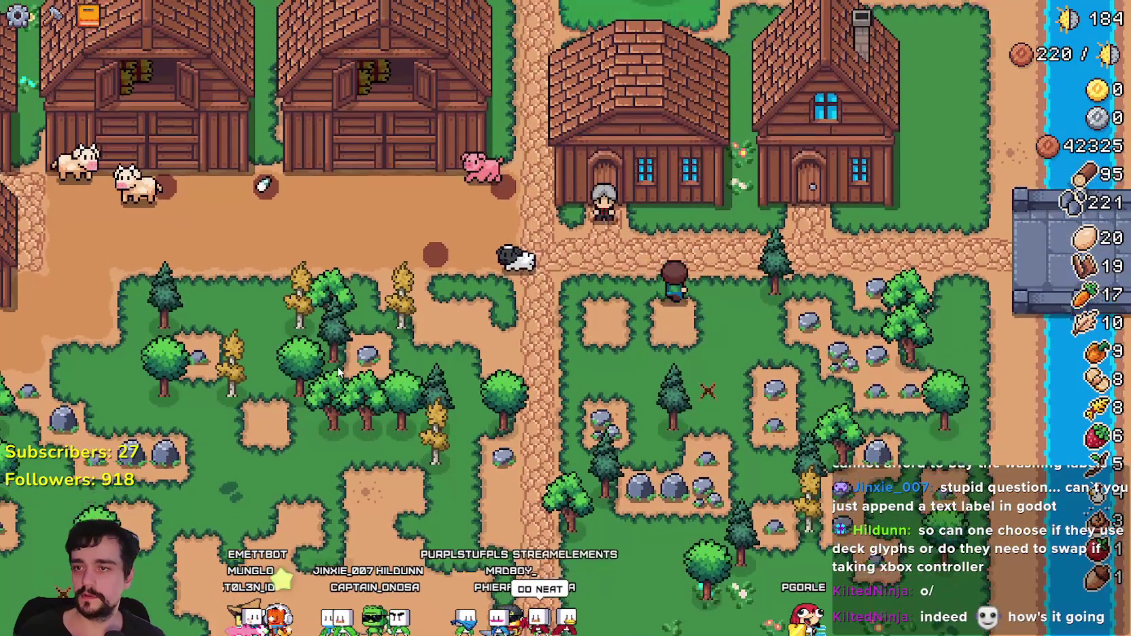
key("w")
key("a")
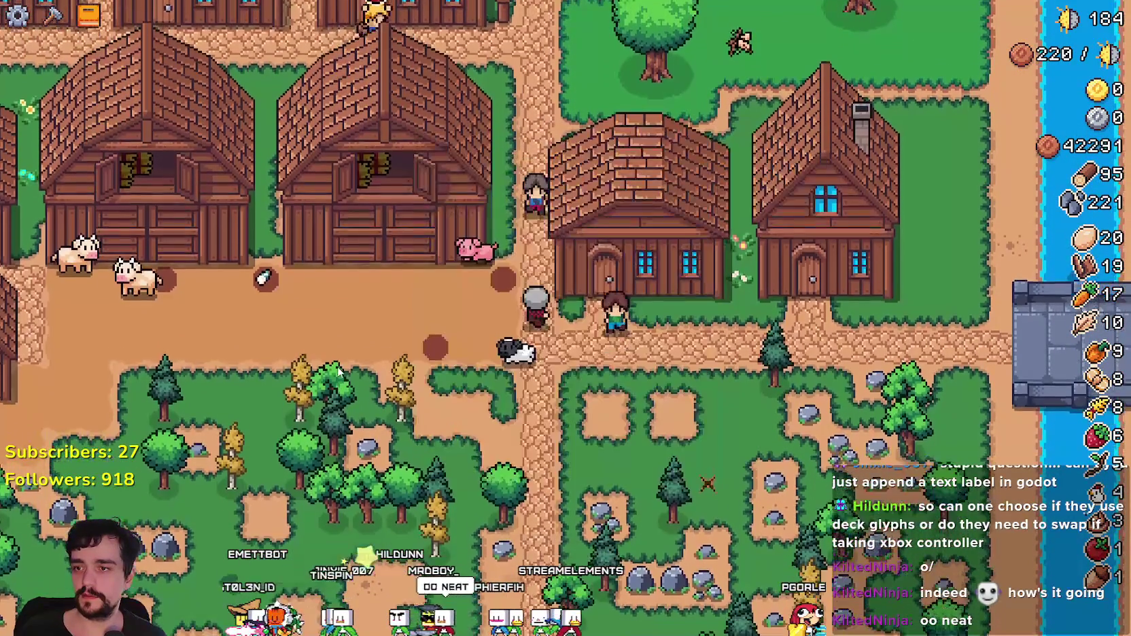
key("s")
Step: Pause the game to view the stats, browse the menu options, then resume
key("Escape")
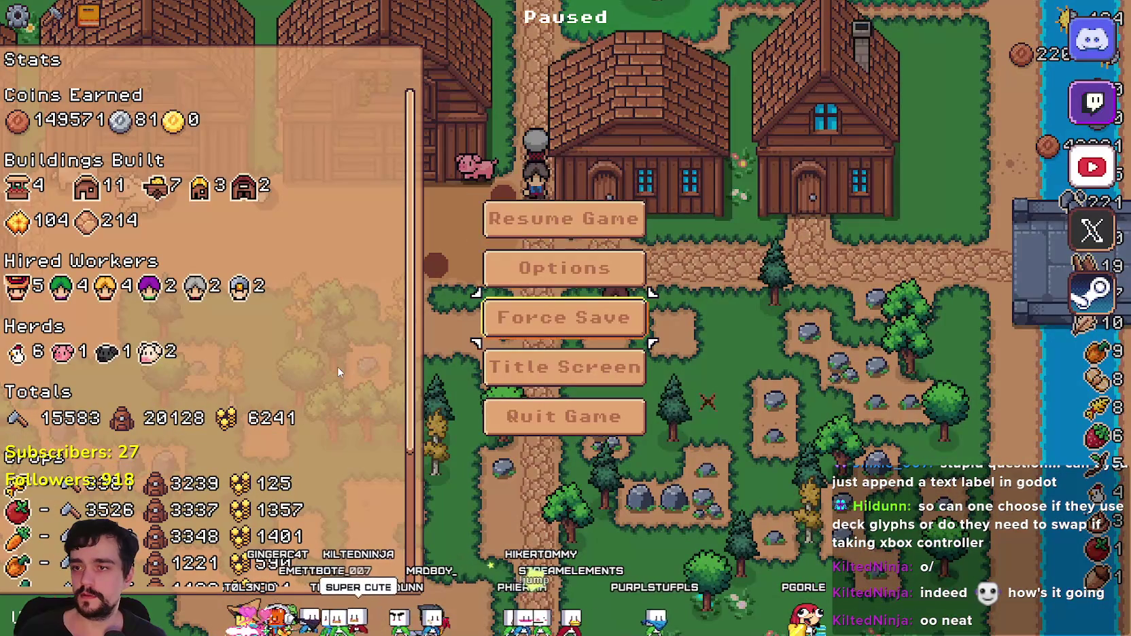
key("Up")
key("Up")
key("Down")
key("Down")
key("Down")
key("Down")
key("Up")
key("Up")
key("Up")
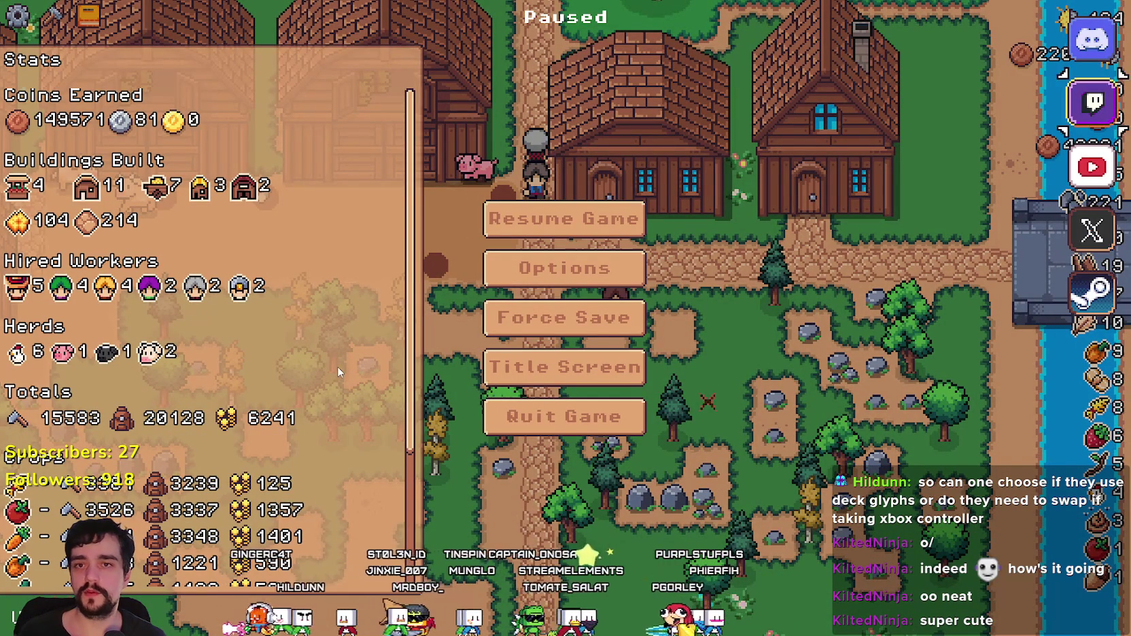
key("Up")
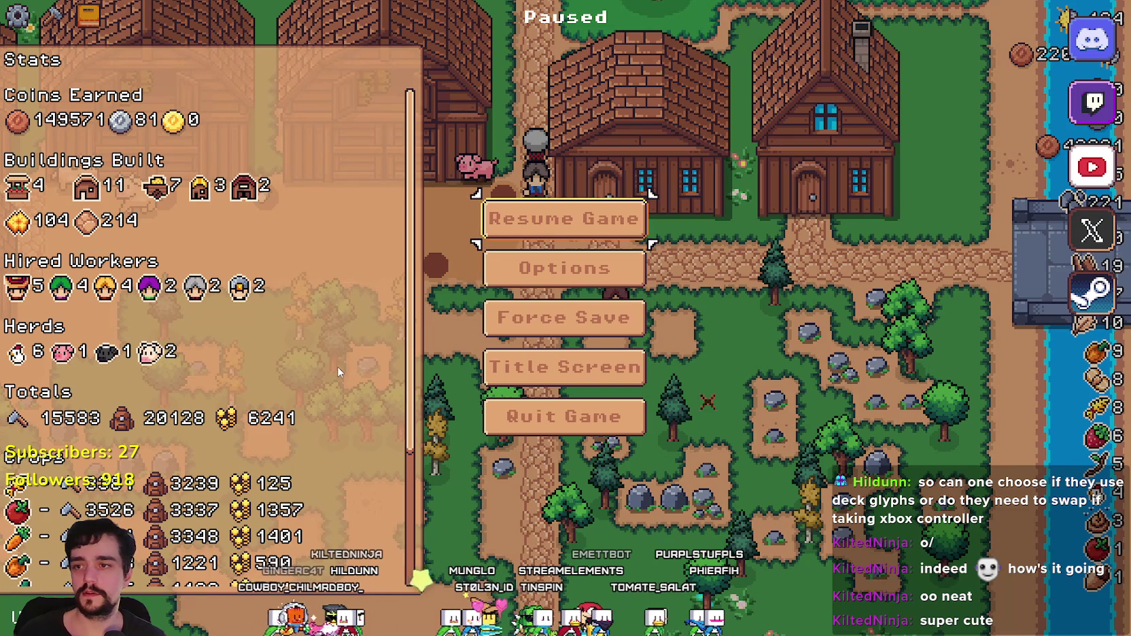
key("Escape")
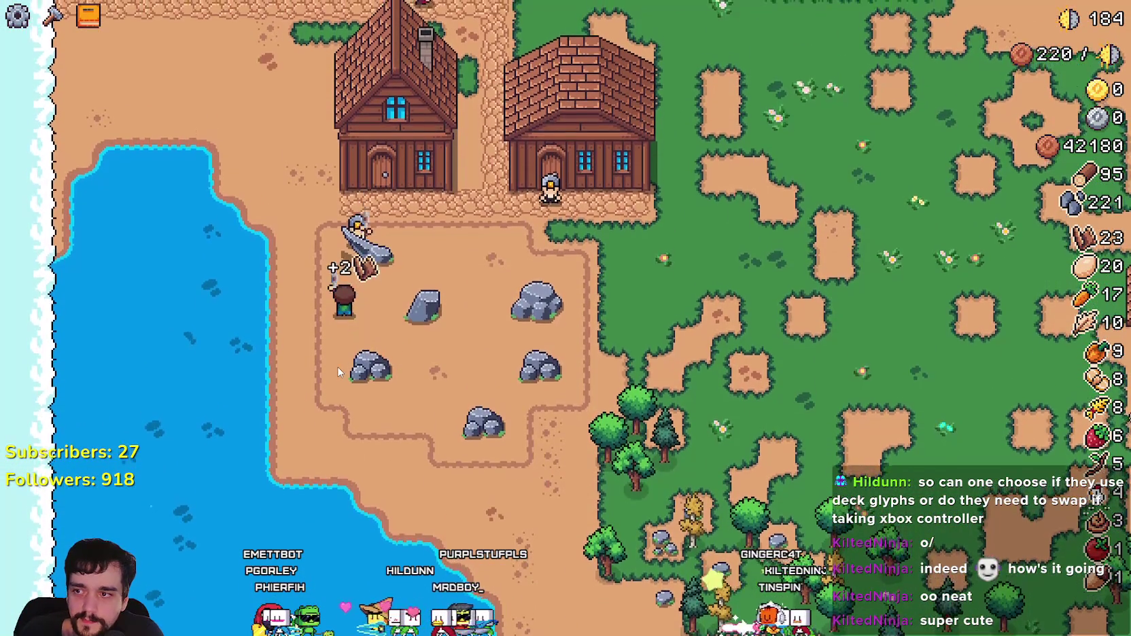
Step: Walk the farmer from the rock north past the market stalls and between the fences
key("d")
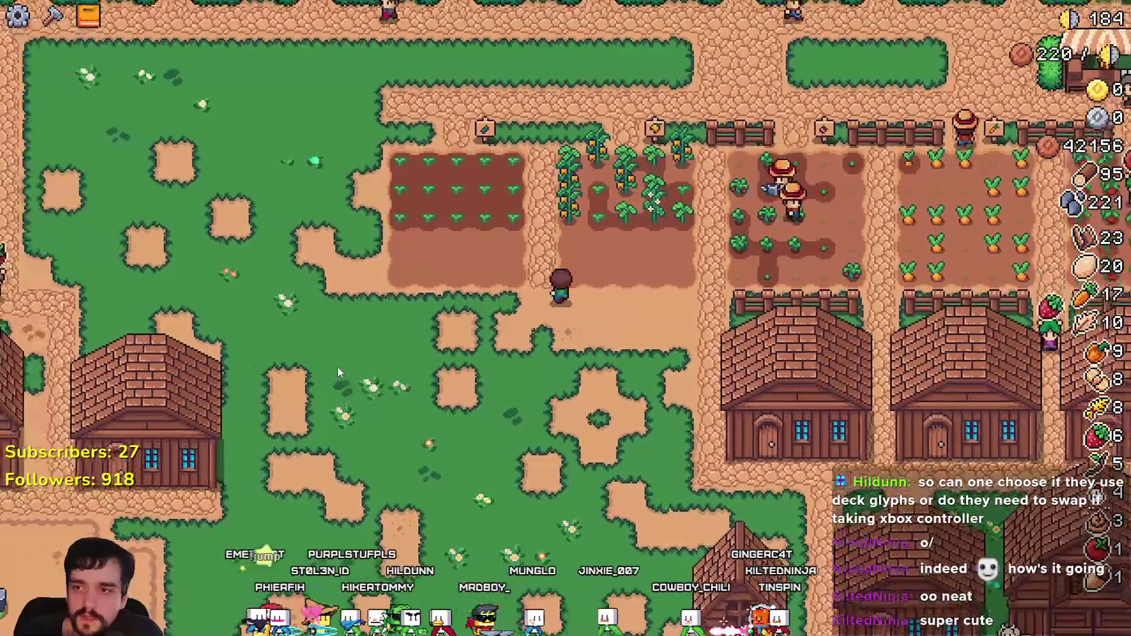
key("w")
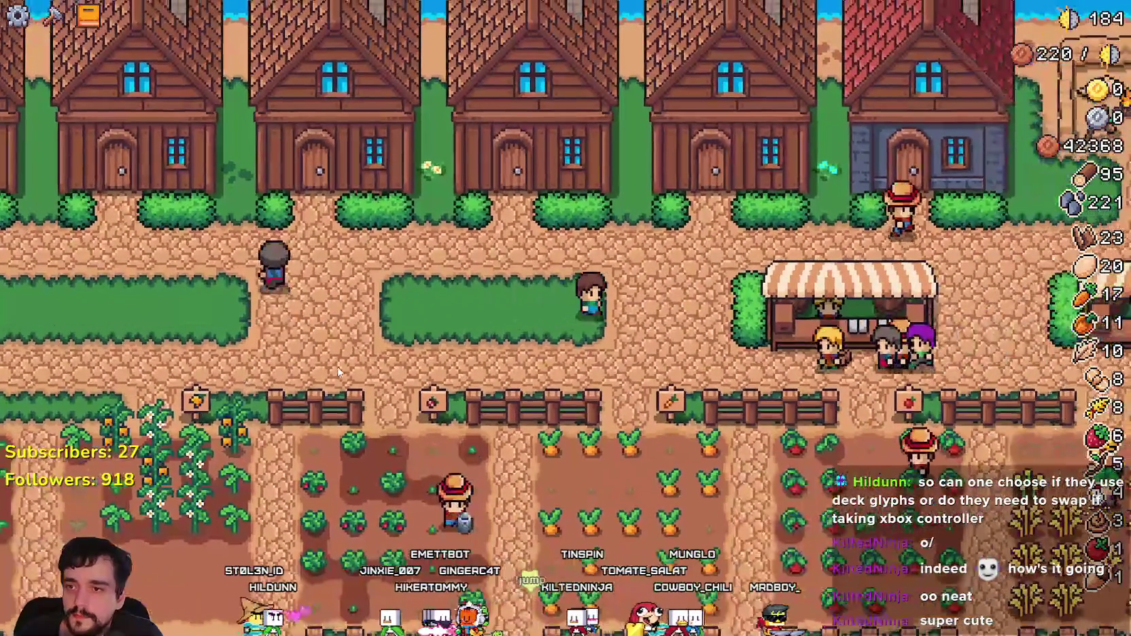
key("d")
key("s")
key("d")
key("w")
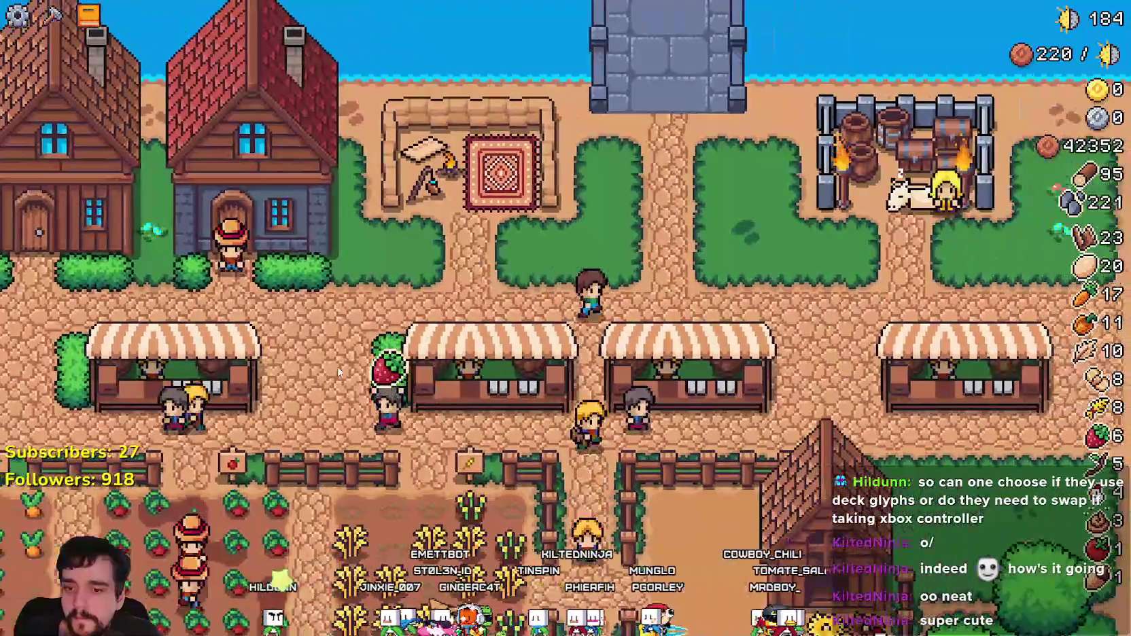
key("d")
key("s")
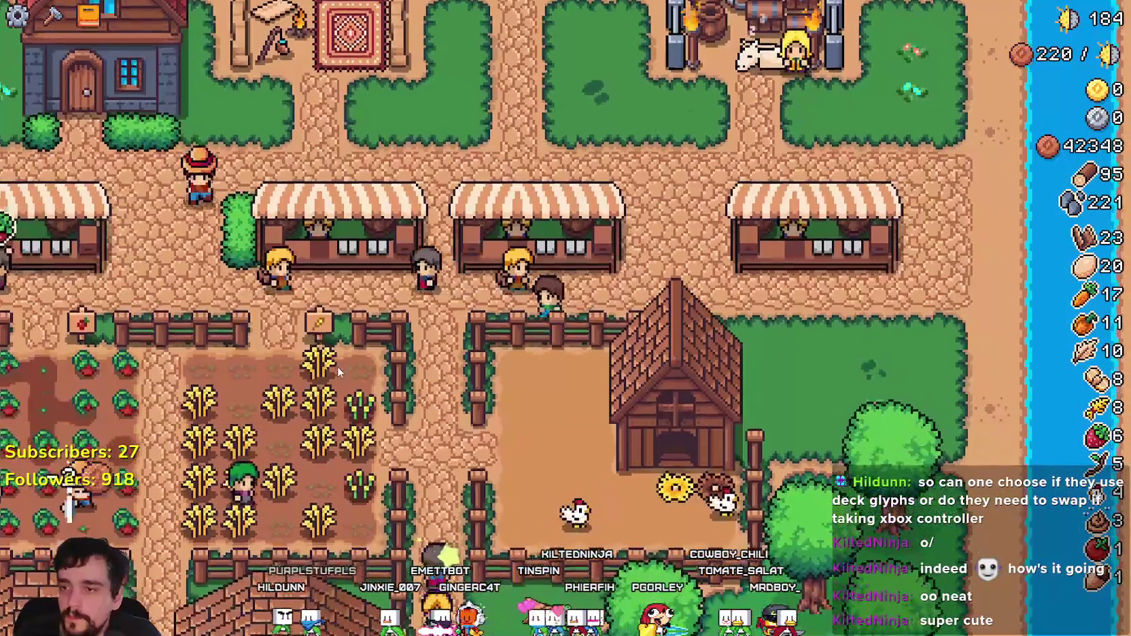
key("s")
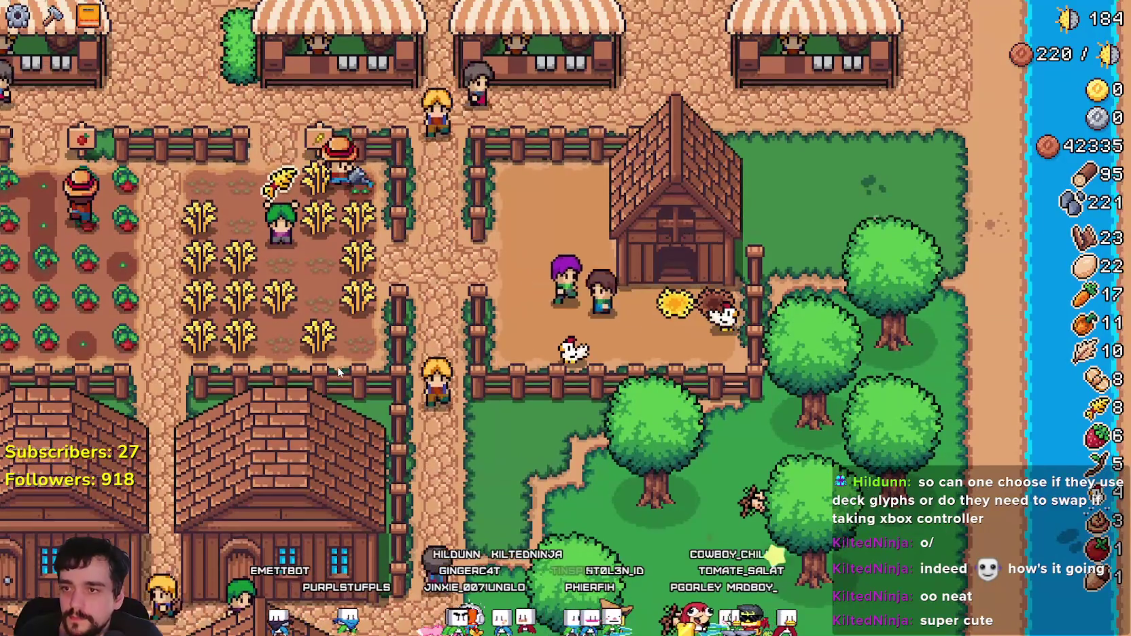
Step: Follow the dirt trail, then head left along the village path past the houses
key("w")
key("a")
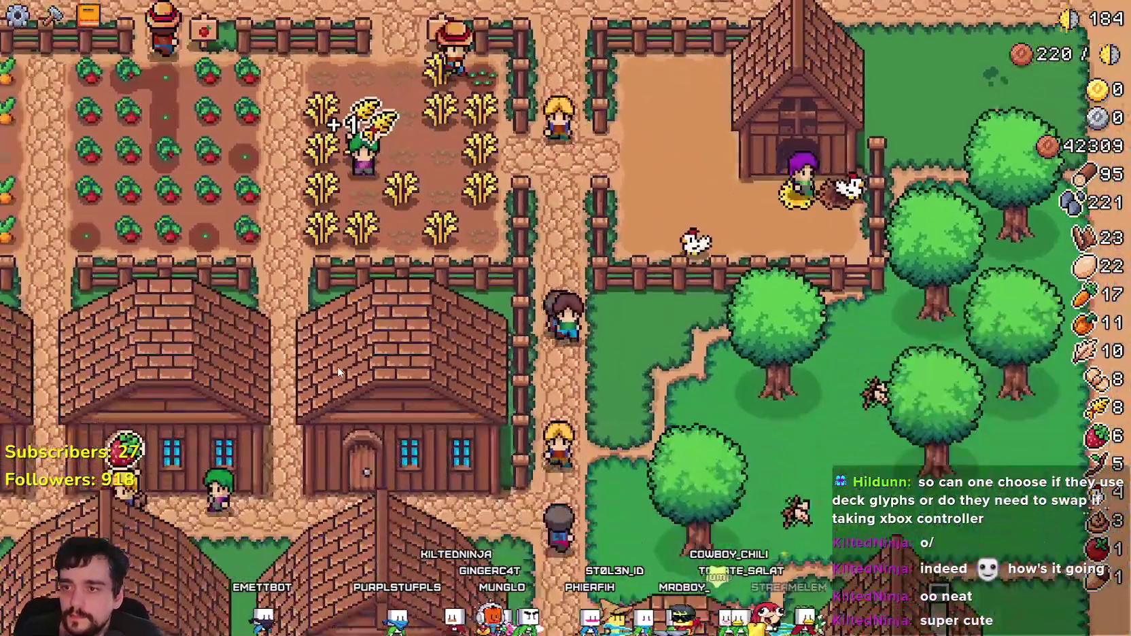
key("d")
key("s")
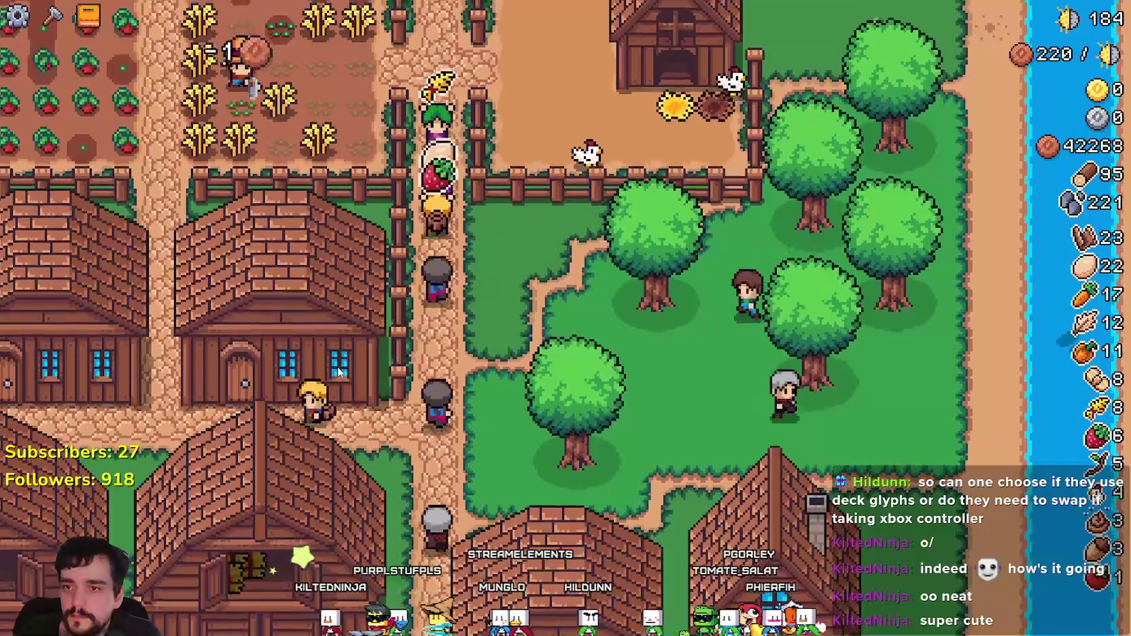
key("a")
key("s")
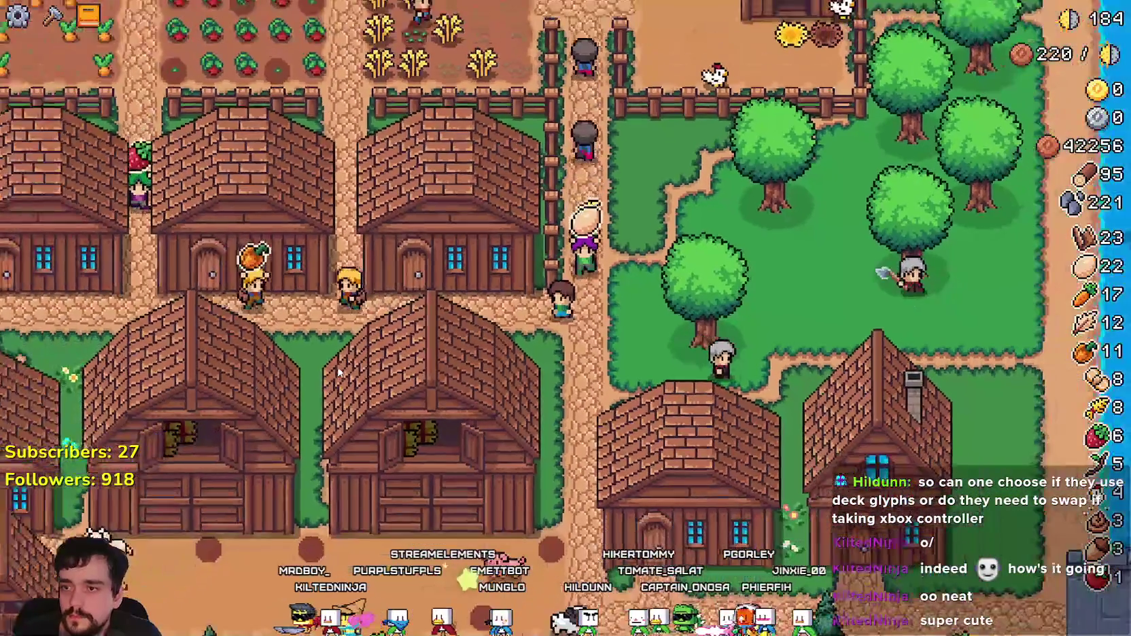
key("a")
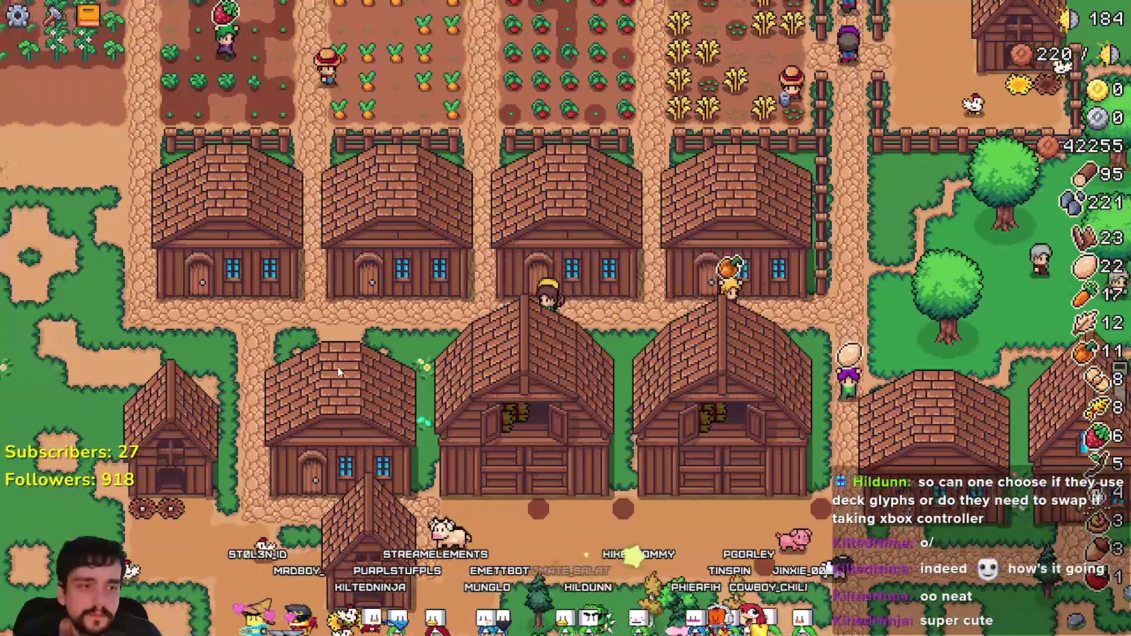
key("a")
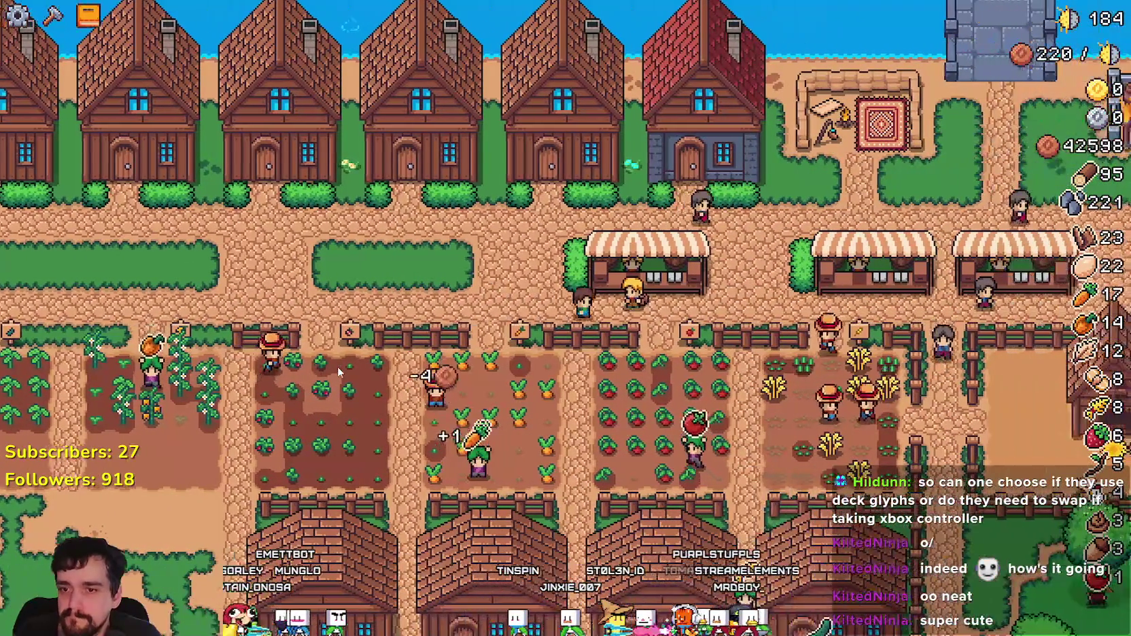
Step: Walk through the wheat field to the market stall and open the Market panel
key("d")
key("s")
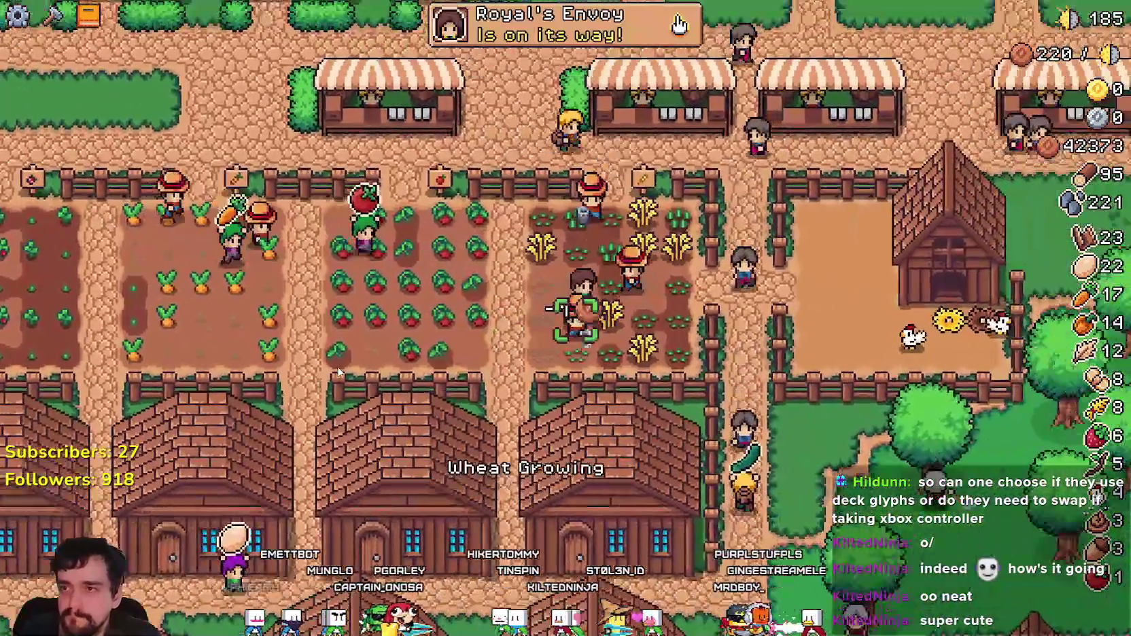
key("w")
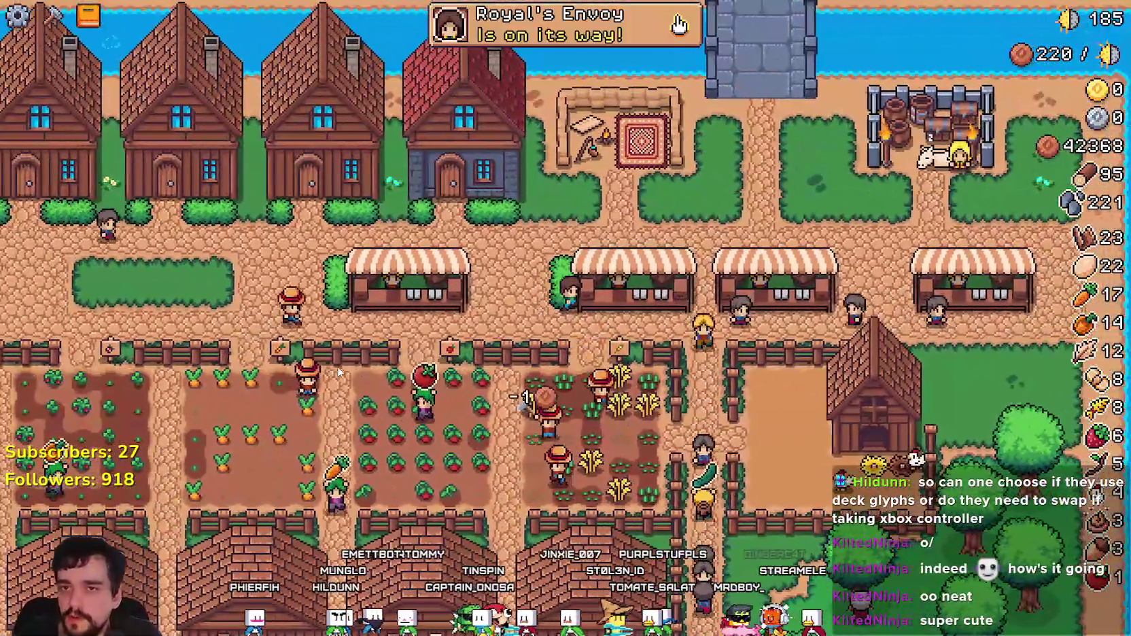
key("d")
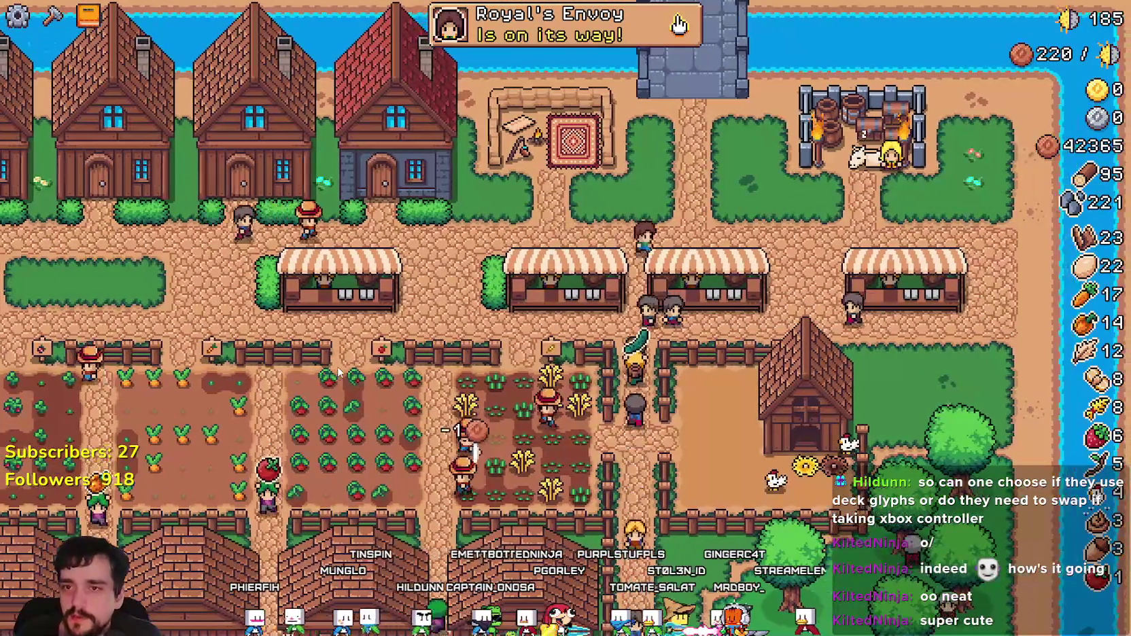
scroll(338, 372, "up", 1)
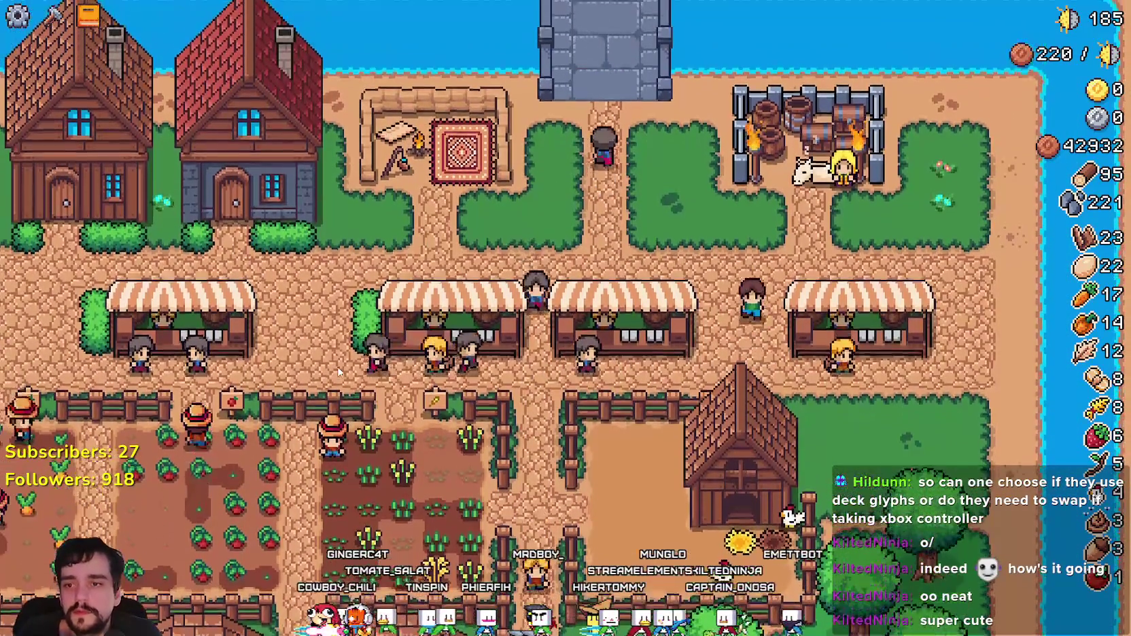
key("e")
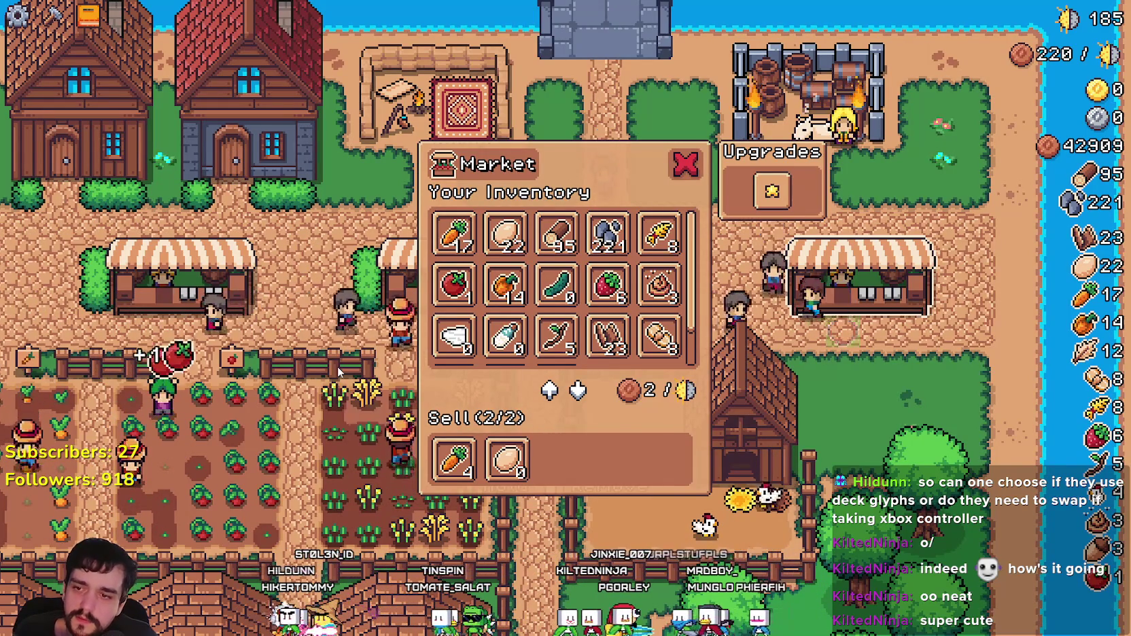
Step: Close the Market window with its carrot and egg sell slots
key("Escape")
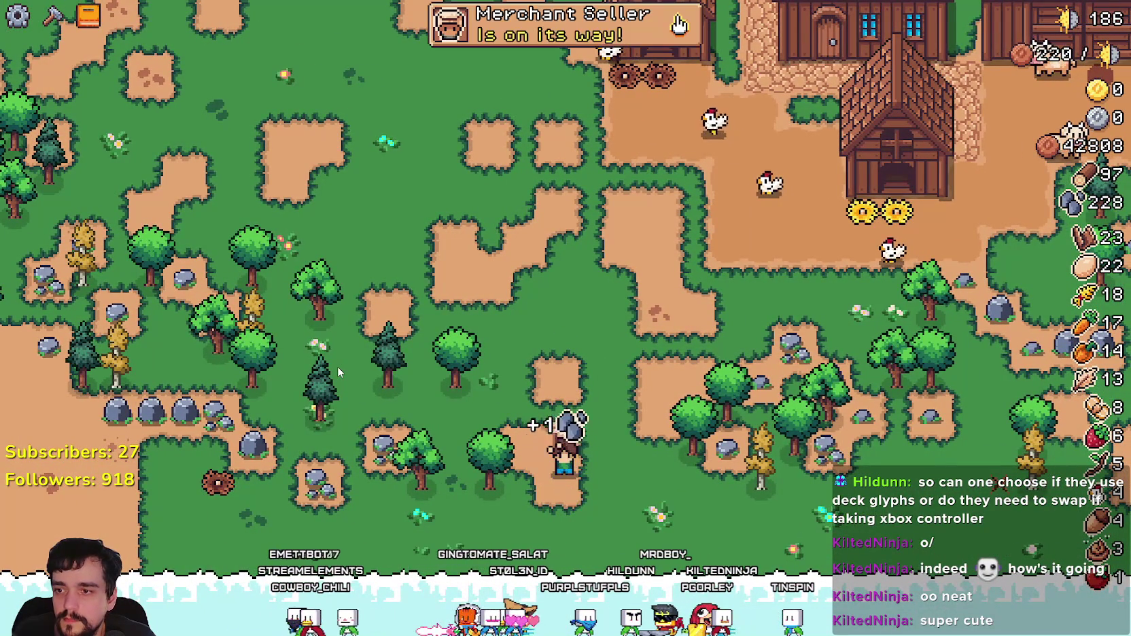
Step: Walk right and up into the woods, past the rocks
key("d")
key("w")
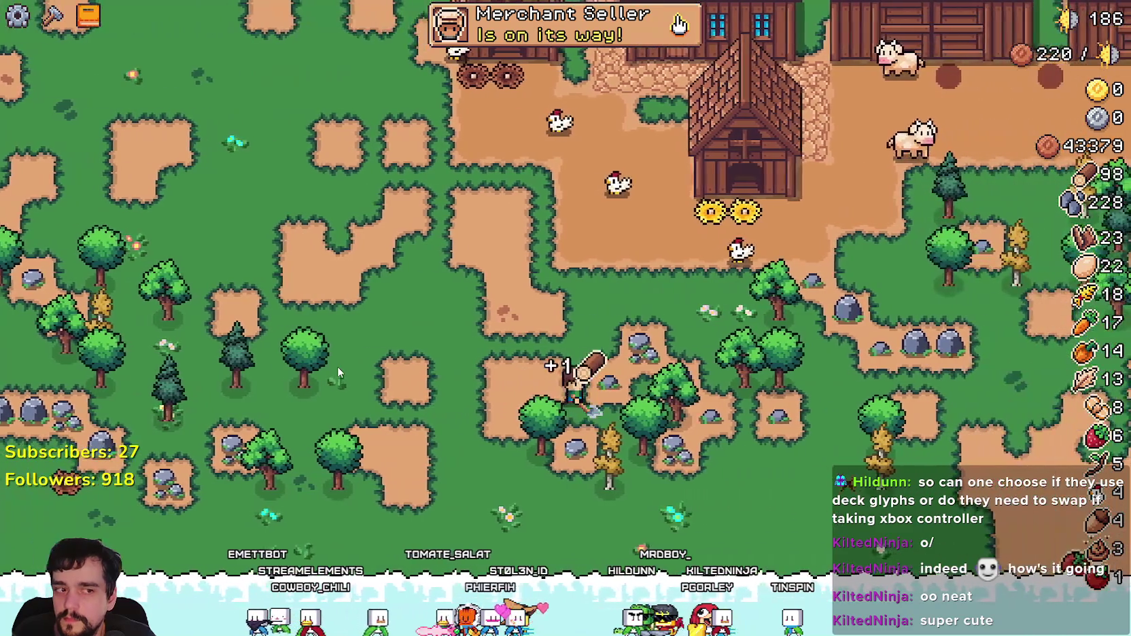
key("d")
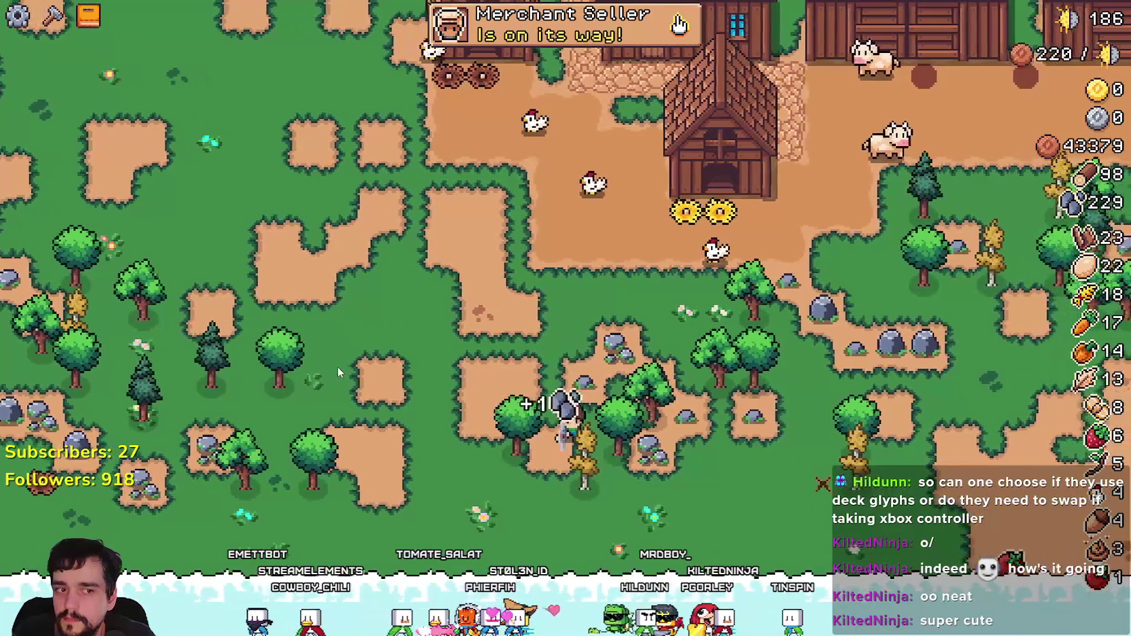
key("w")
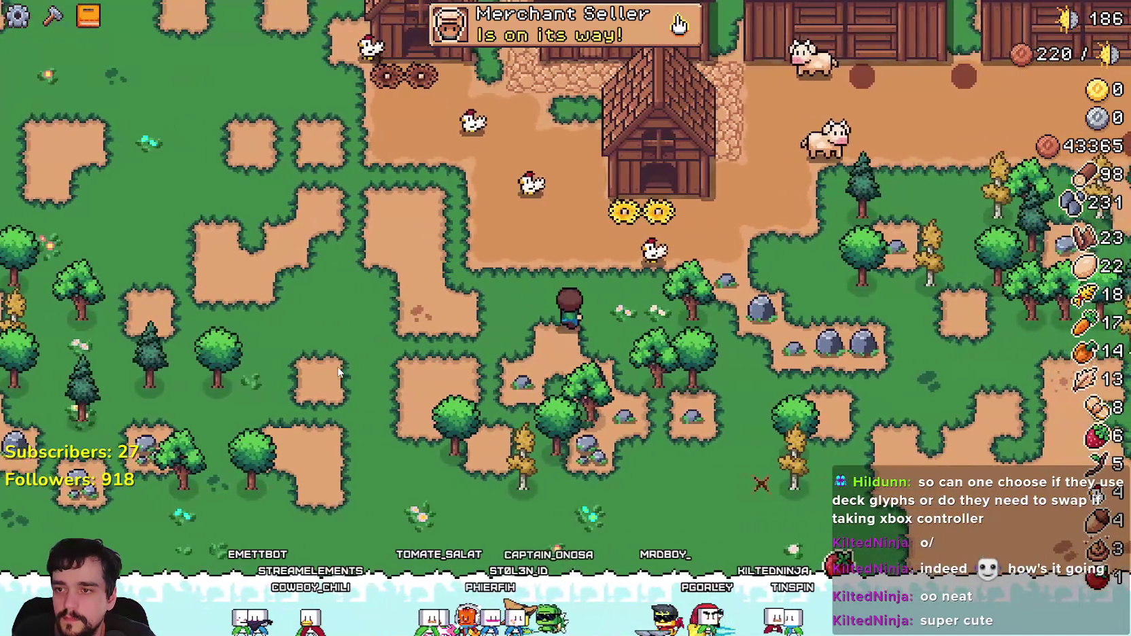
key("d")
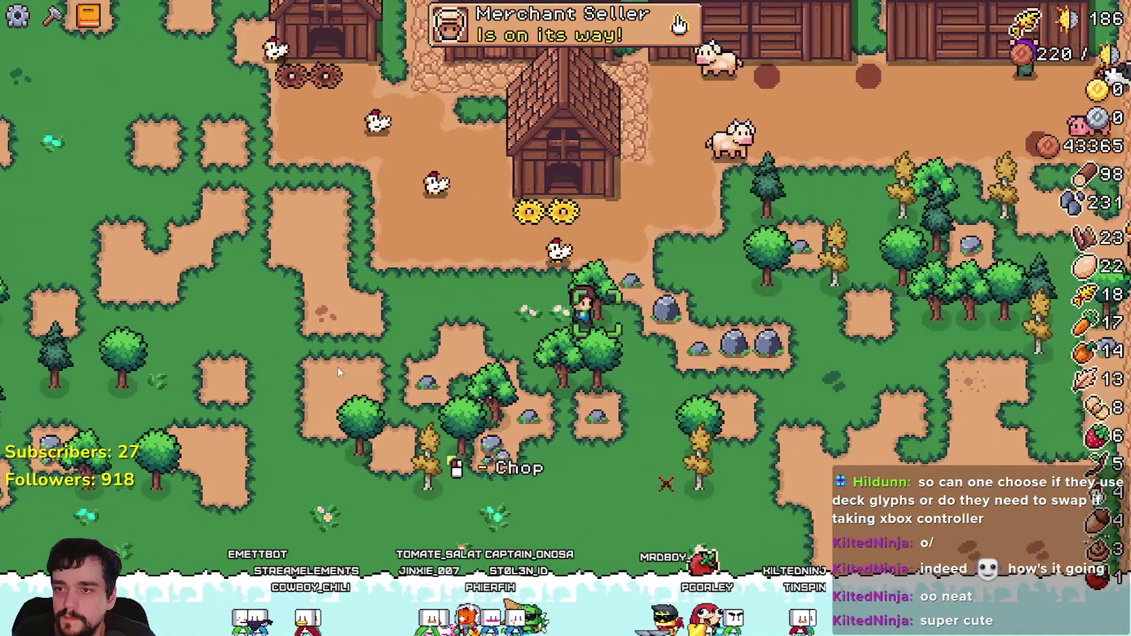
key("w")
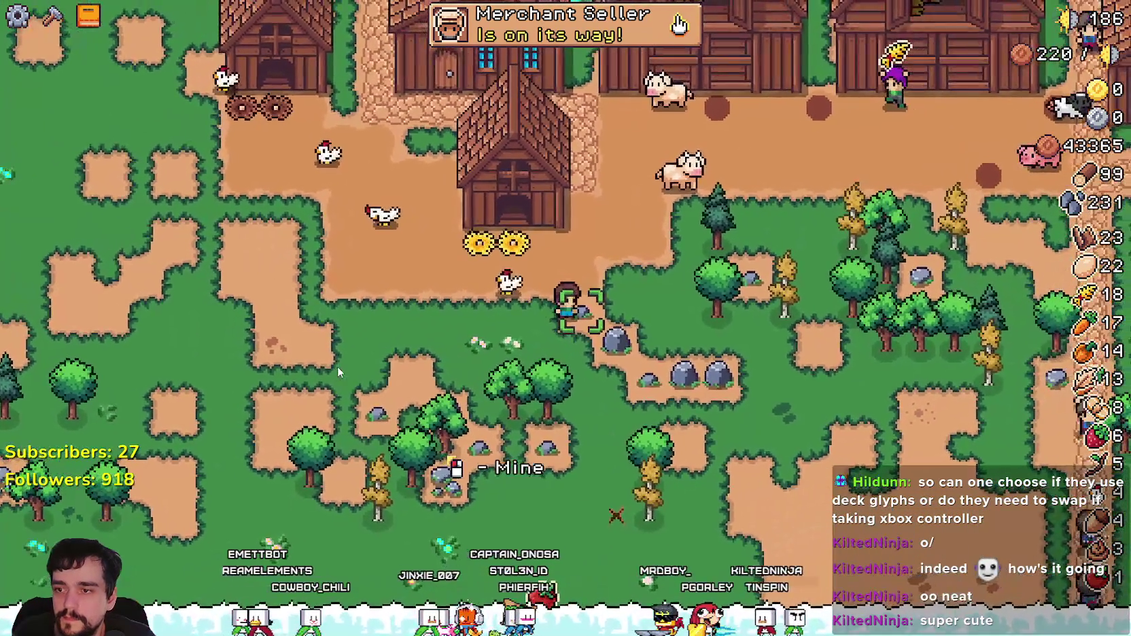
key("d")
key("s")
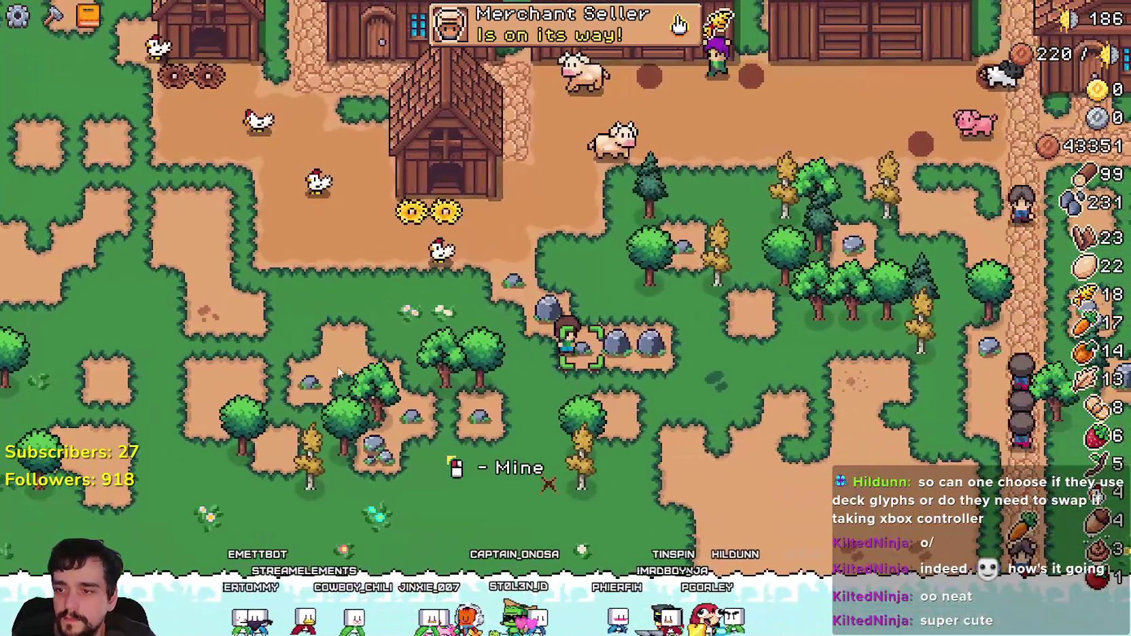
key("d")
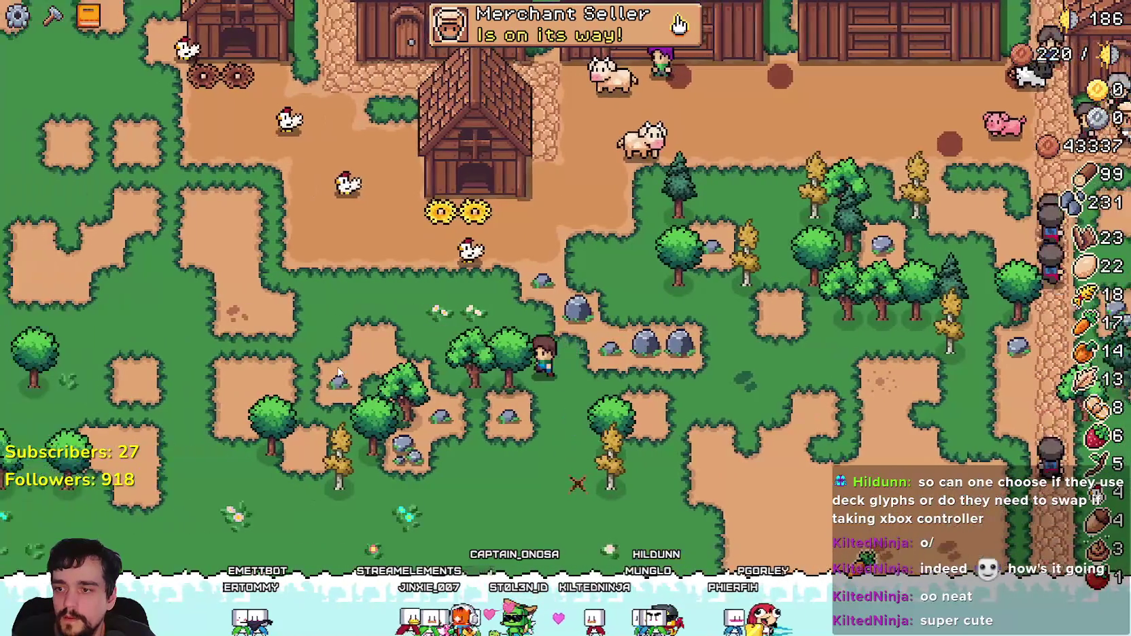
Step: Chop a tree and a pine tree for wood, then head up the path to another tree
key("d")
key("w")
left_click(338, 367)
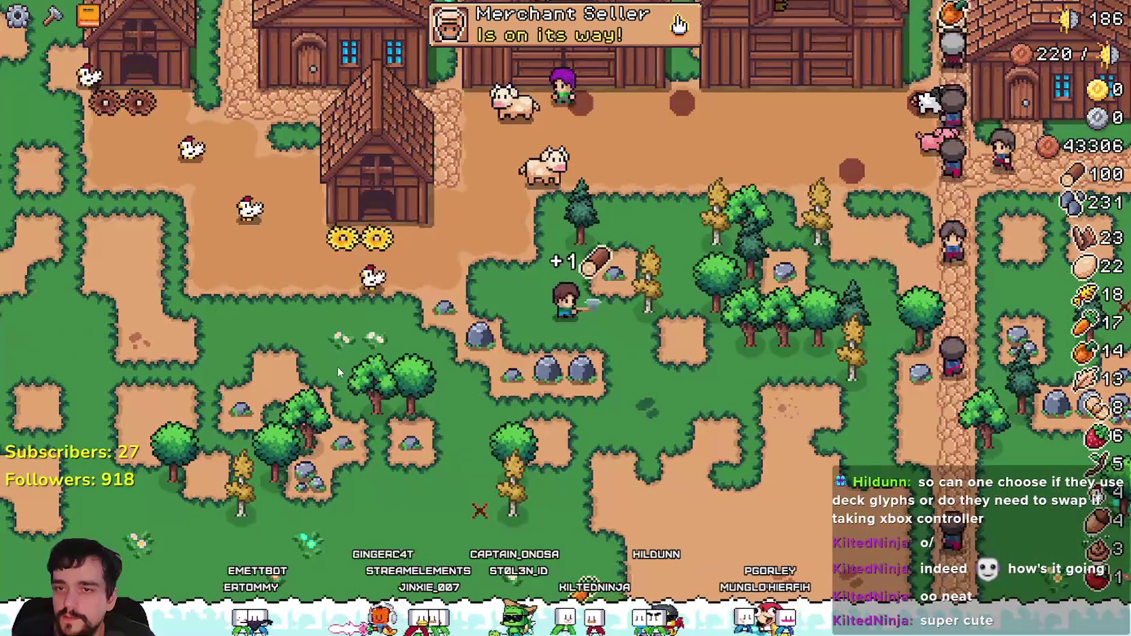
key("d")
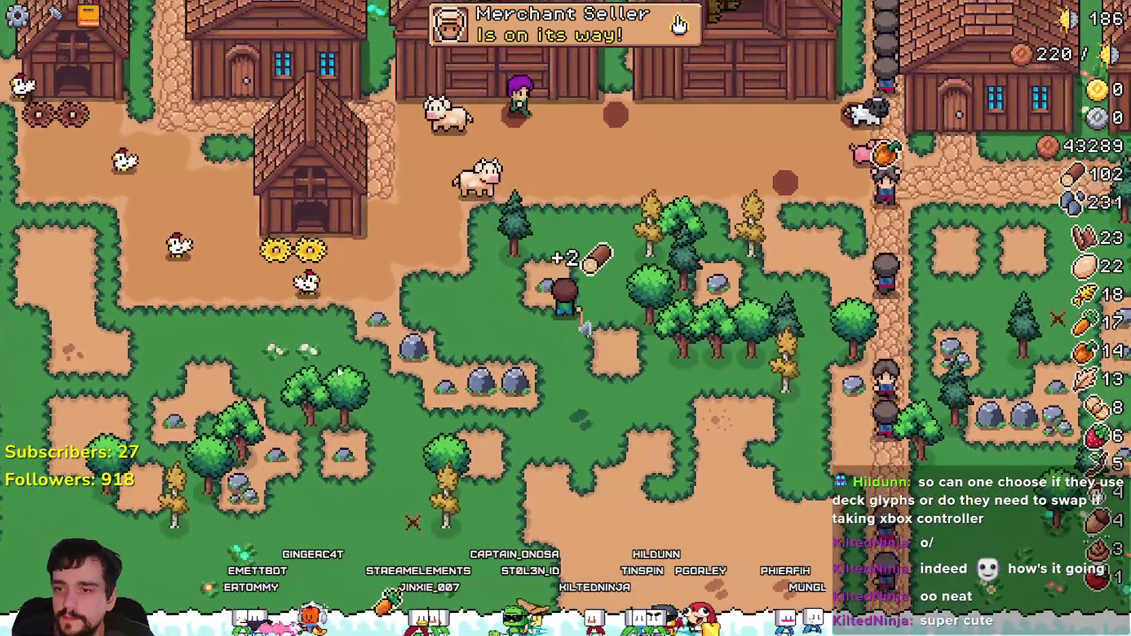
key("w")
key("a")
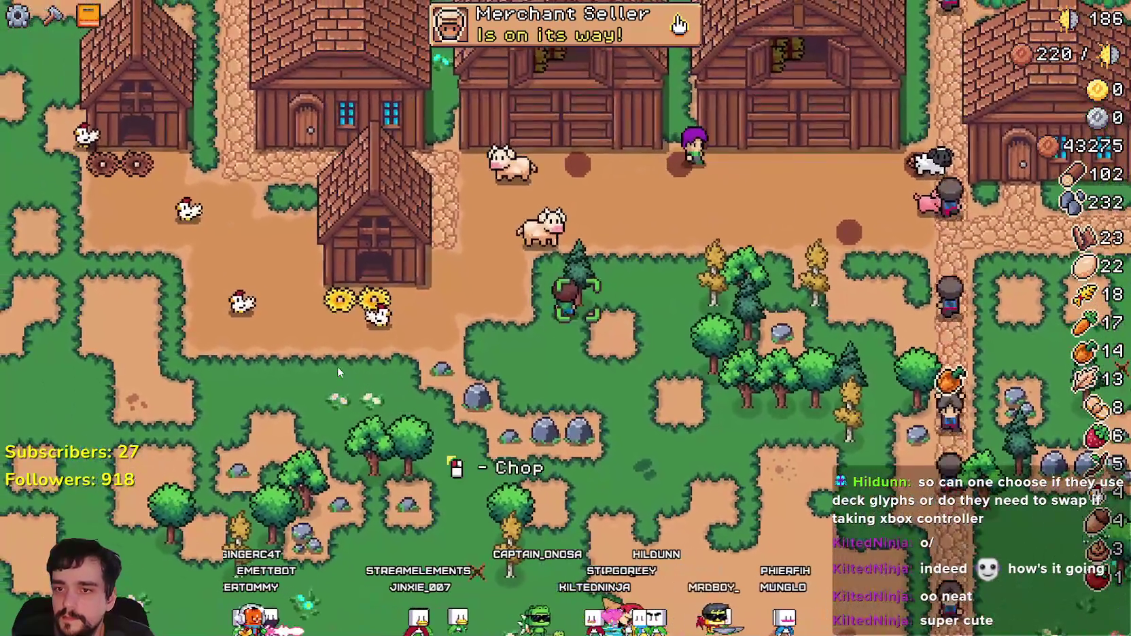
left_click(338, 367)
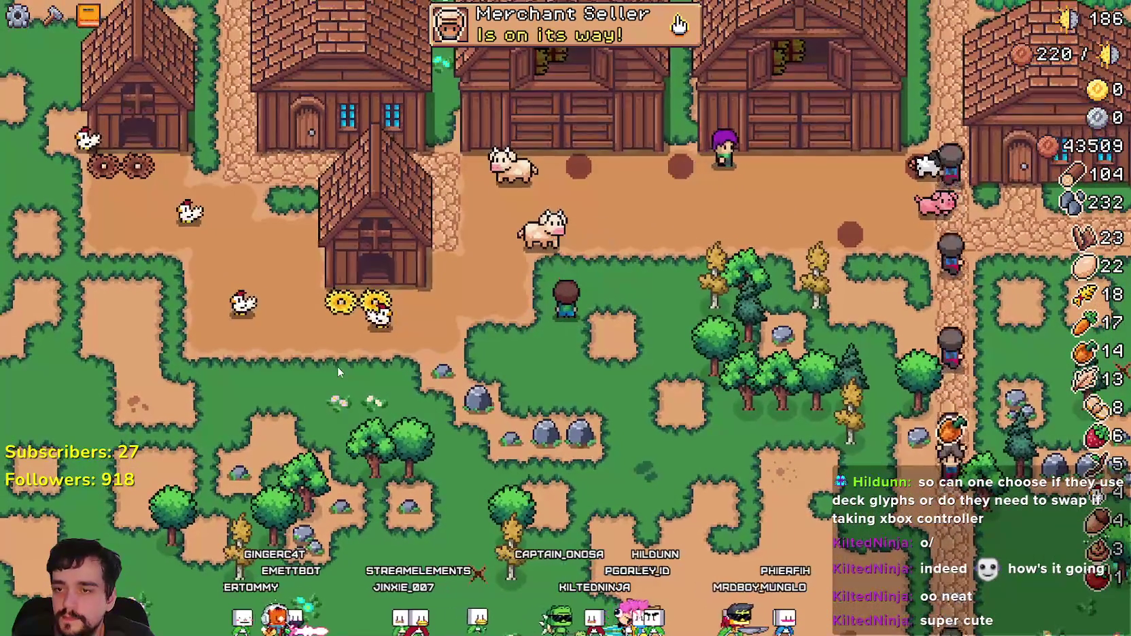
key("d")
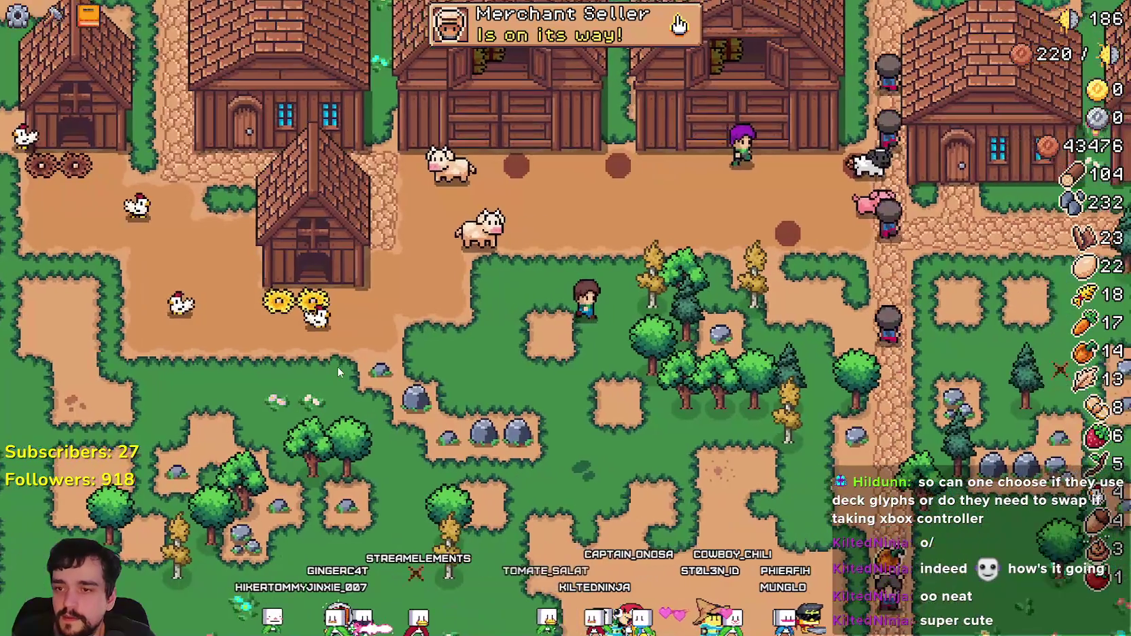
key("s")
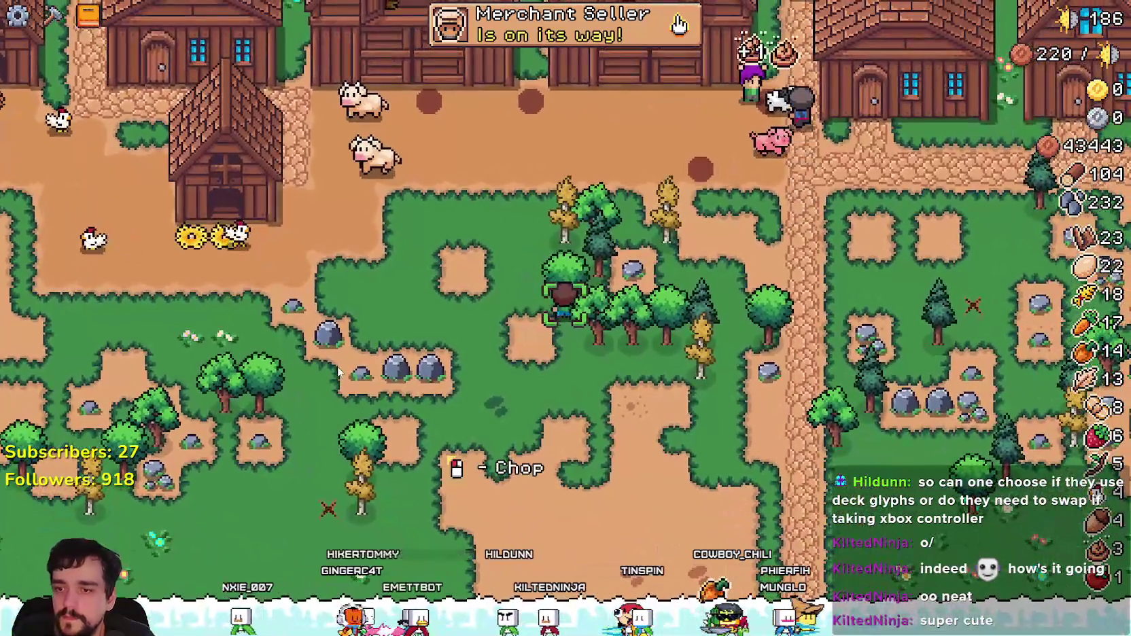
key("d")
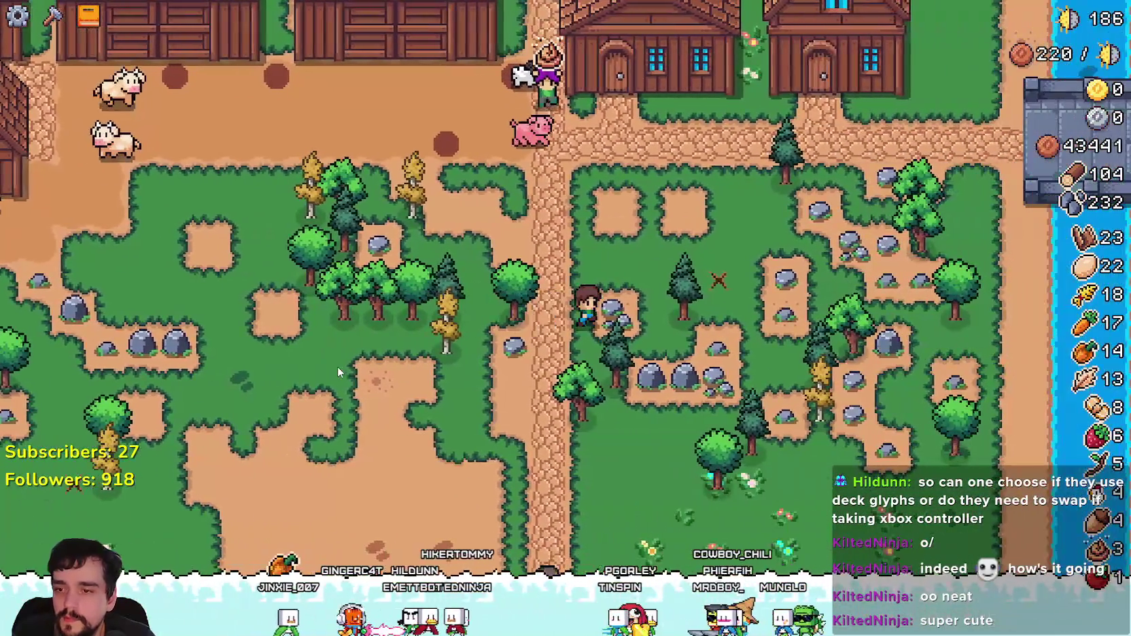
key("w")
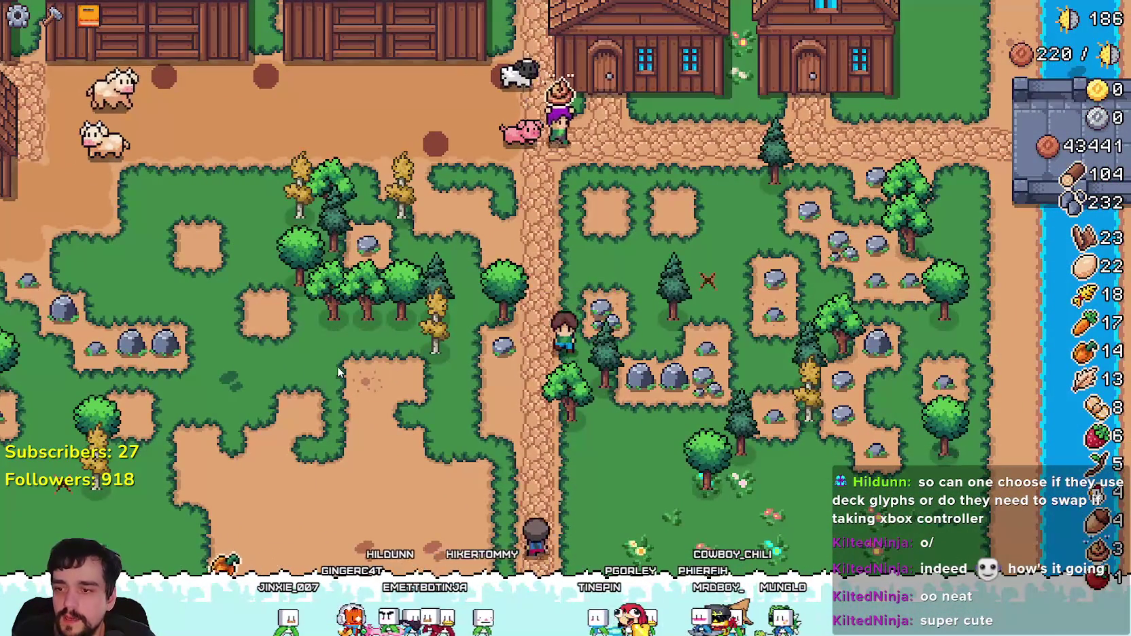
key("w")
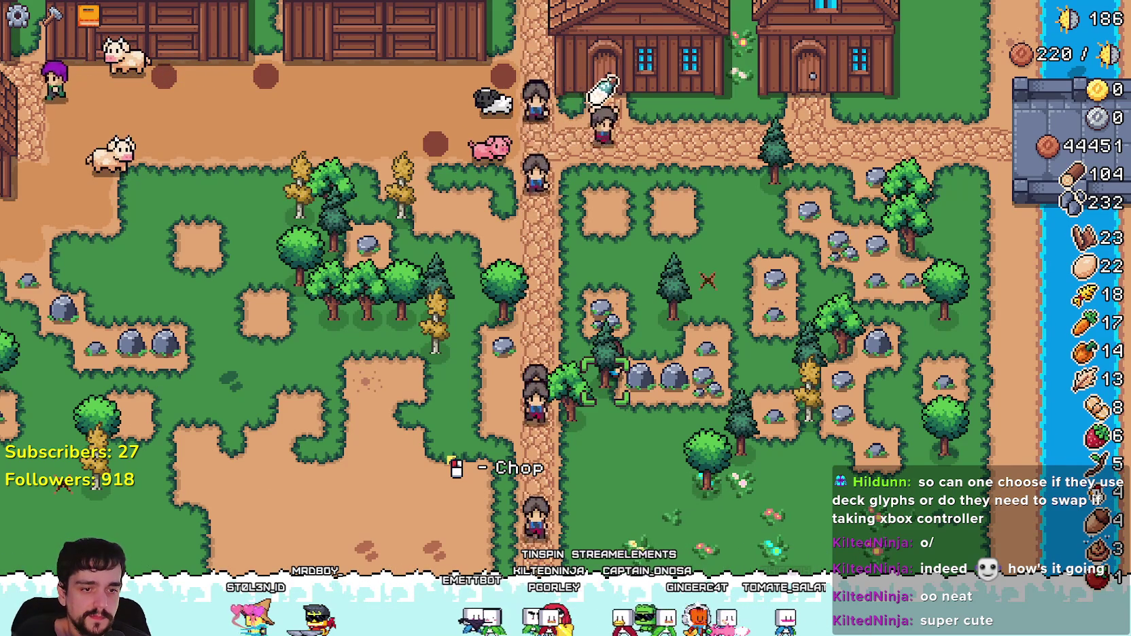
Step: Switch to Aseprite and pan around Player.png to find the orange circle icons
key("alt+Tab")
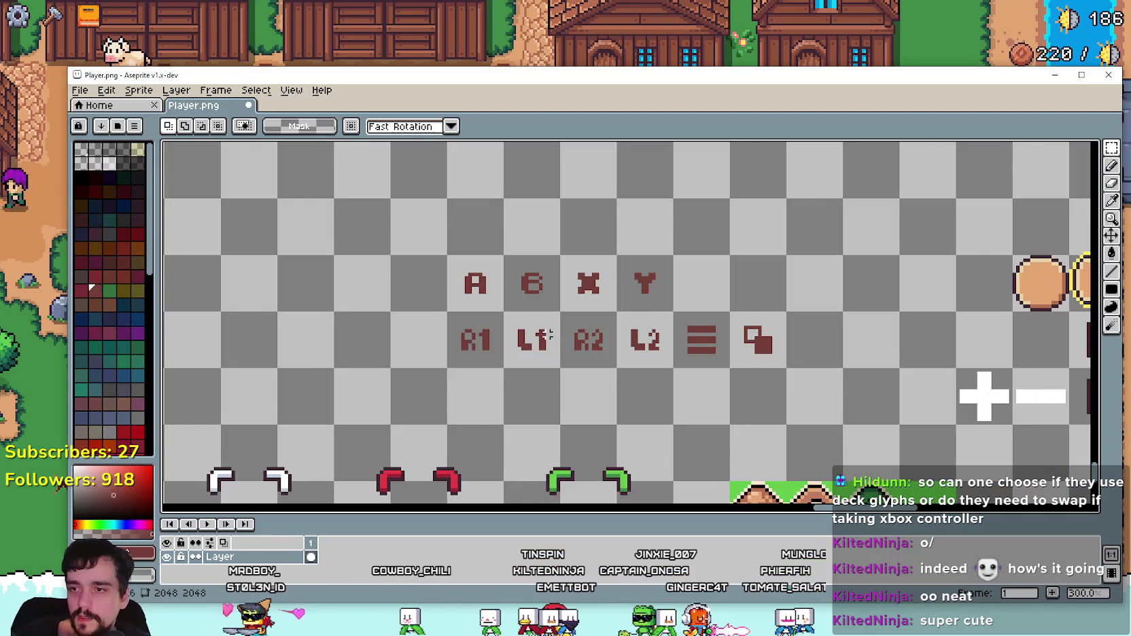
scroll(540, 327, "down", 2)
scroll(691, 374, "up", 2)
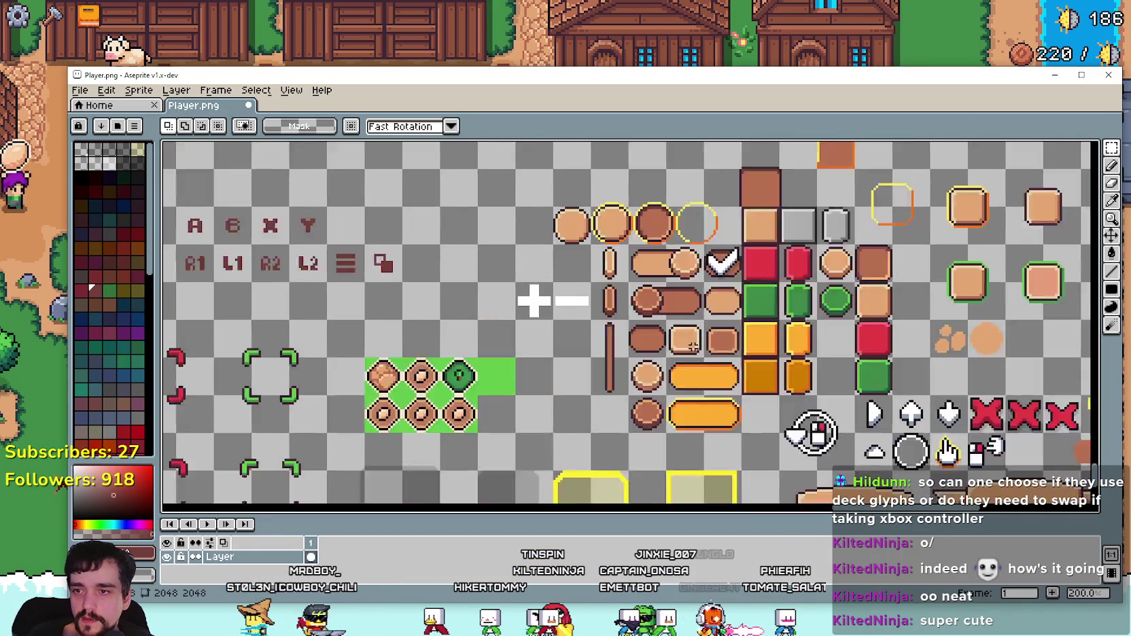
scroll(690, 374, "down", 1)
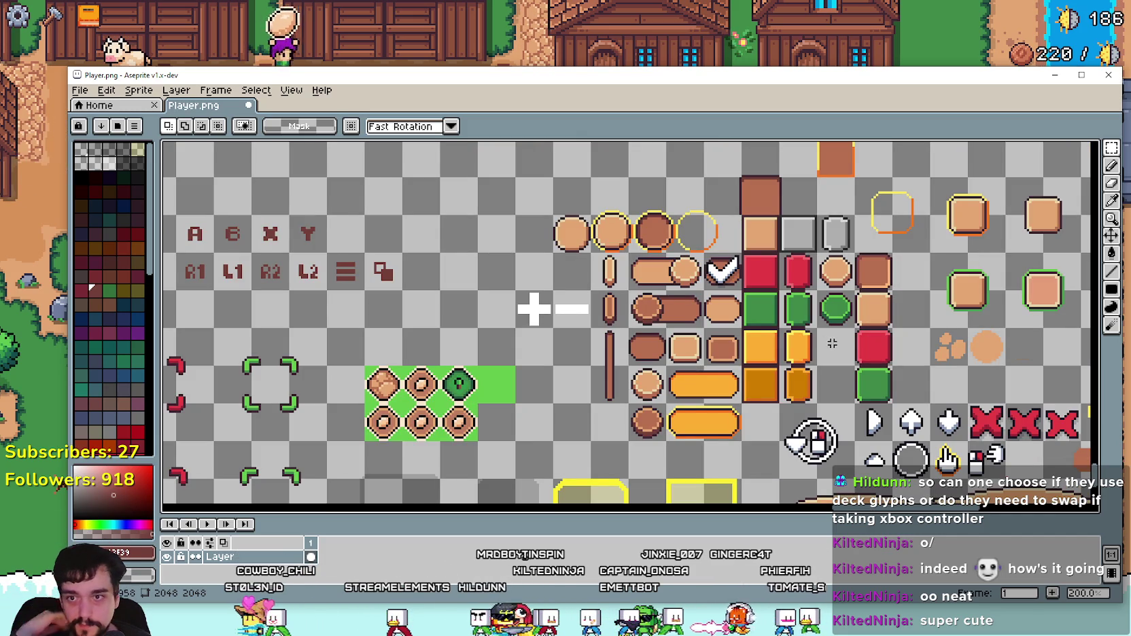
mouse_move(862, 293)
left_mouse_down()
mouse_move(476, 358)
mouse_move(441, 264)
left_mouse_up()
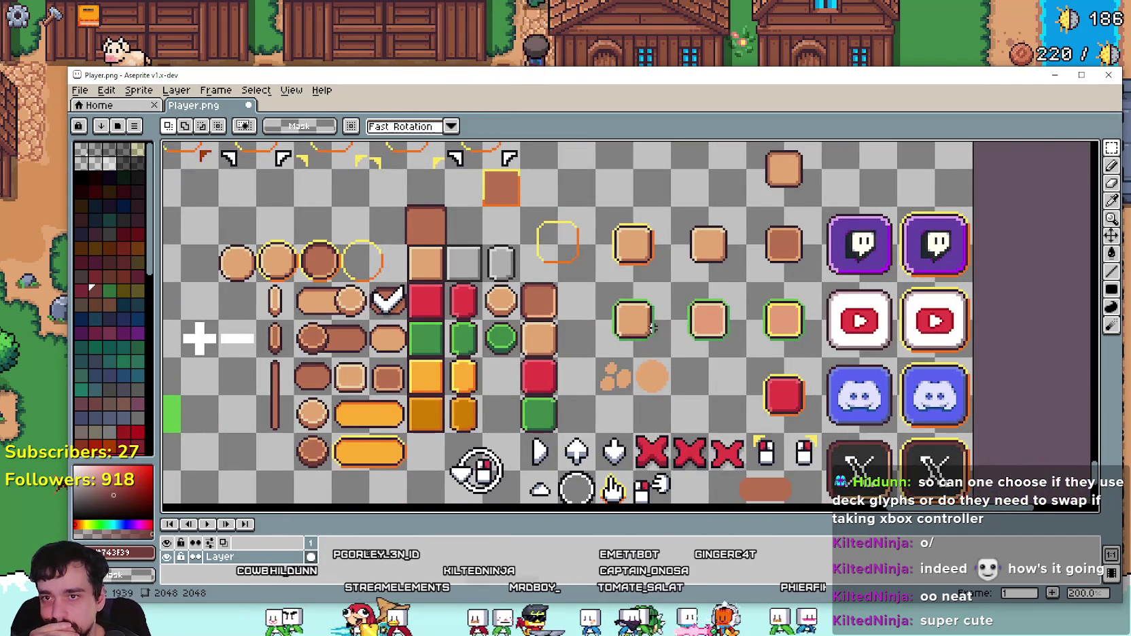
left_click_drag(653, 327, 835, 297)
scroll(509, 216, "up", 1)
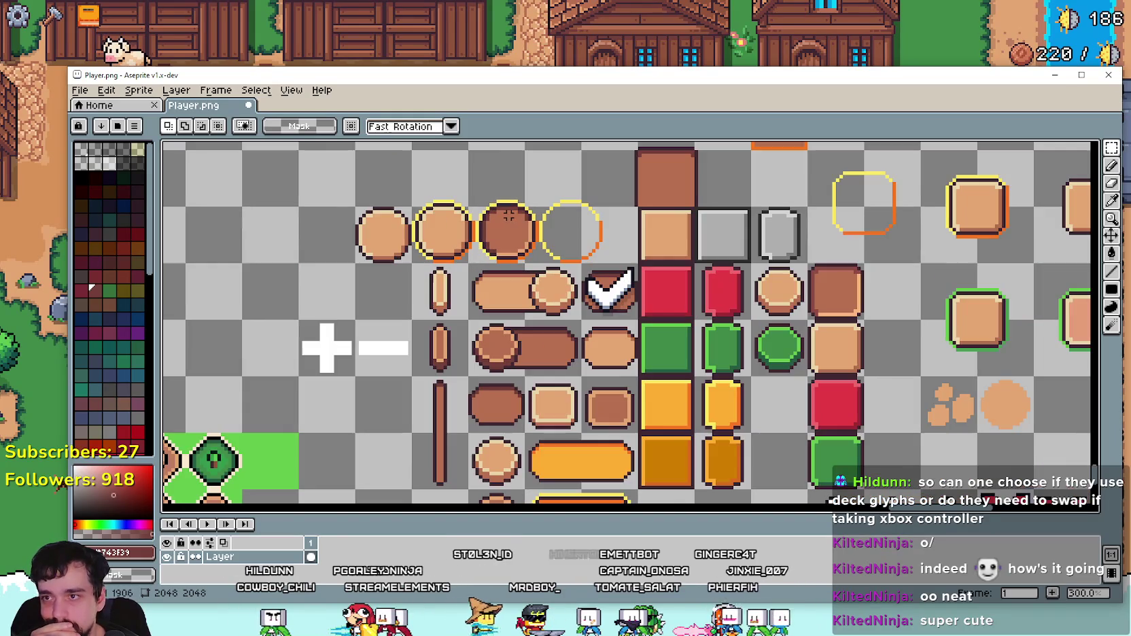
left_click_drag(498, 290, 722, 318)
mouse_move(630, 300)
left_mouse_down()
mouse_move(643, 301)
mouse_move(662, 245)
mouse_move(773, 285)
left_mouse_up()
scroll(746, 286, "up", 1)
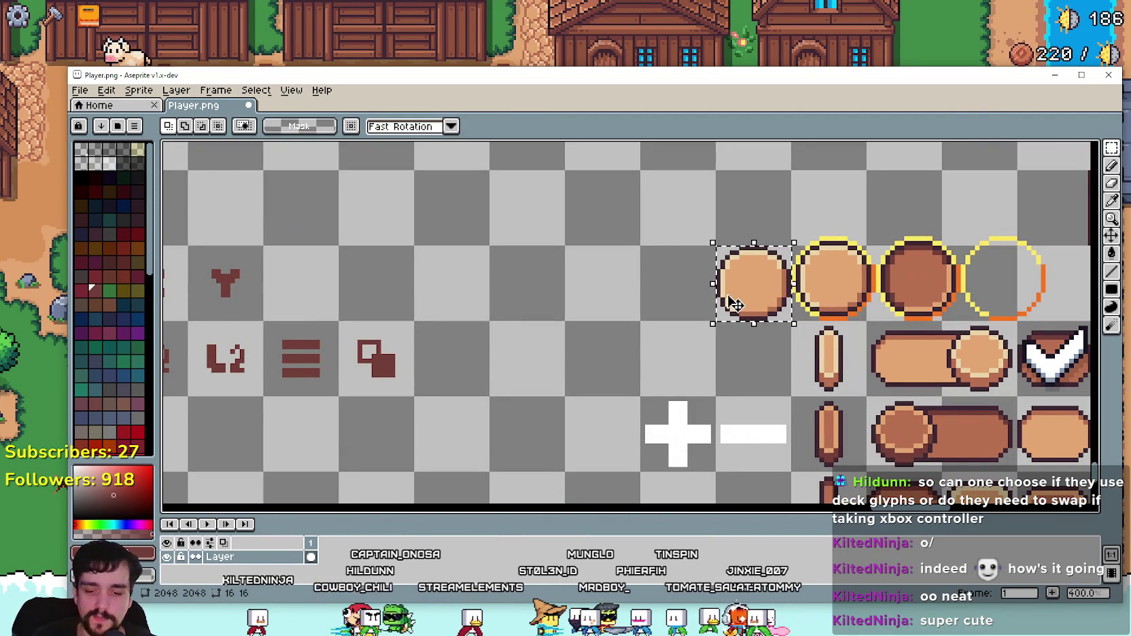
Step: Paste a copy of the orange circle to the left of the A glyph
scroll(693, 285, "left", 10)
key("ctrl+v")
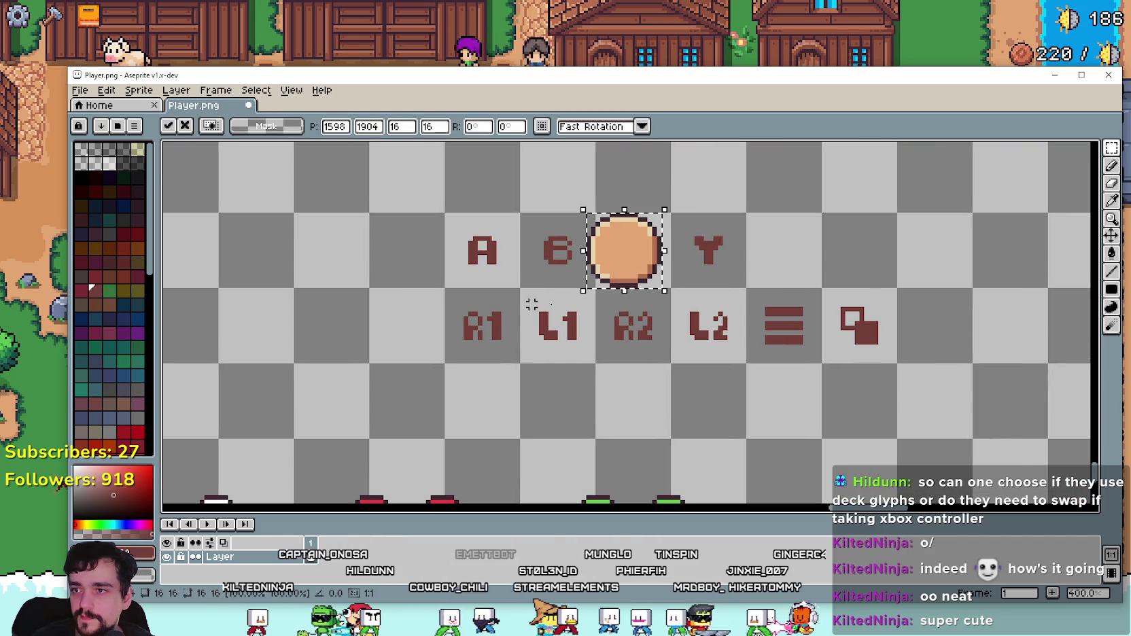
left_click_drag(624, 266, 409, 266)
left_click(404, 328)
Step: Try moving the A glyph onto the circle, then undo it and deselect
scroll(499, 262, "up", 1)
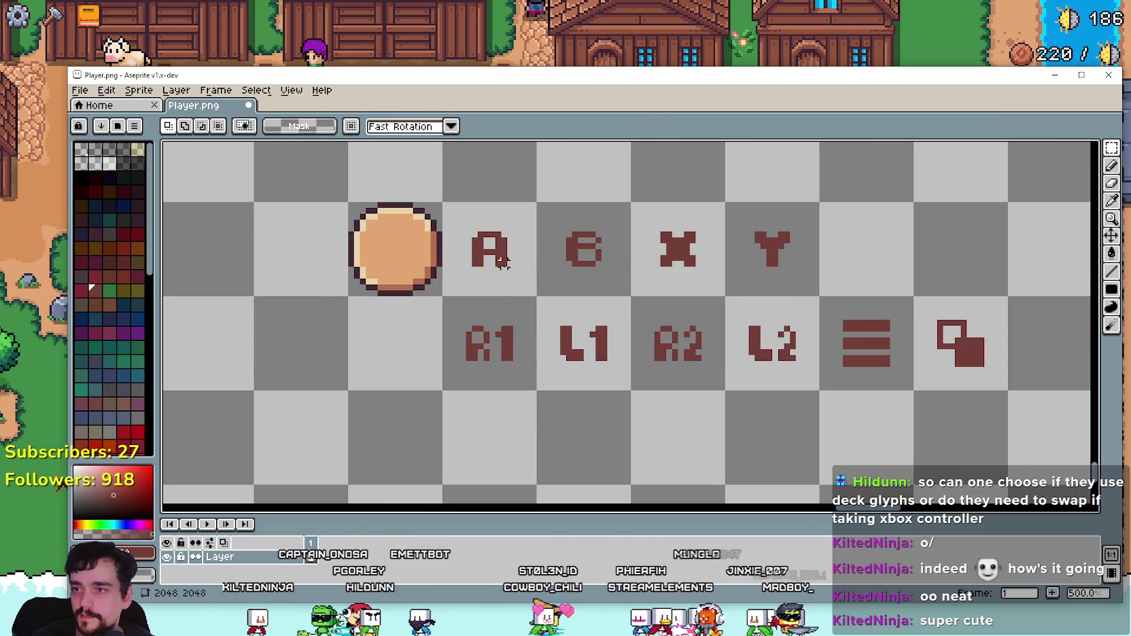
left_click_drag(506, 274, 408, 267)
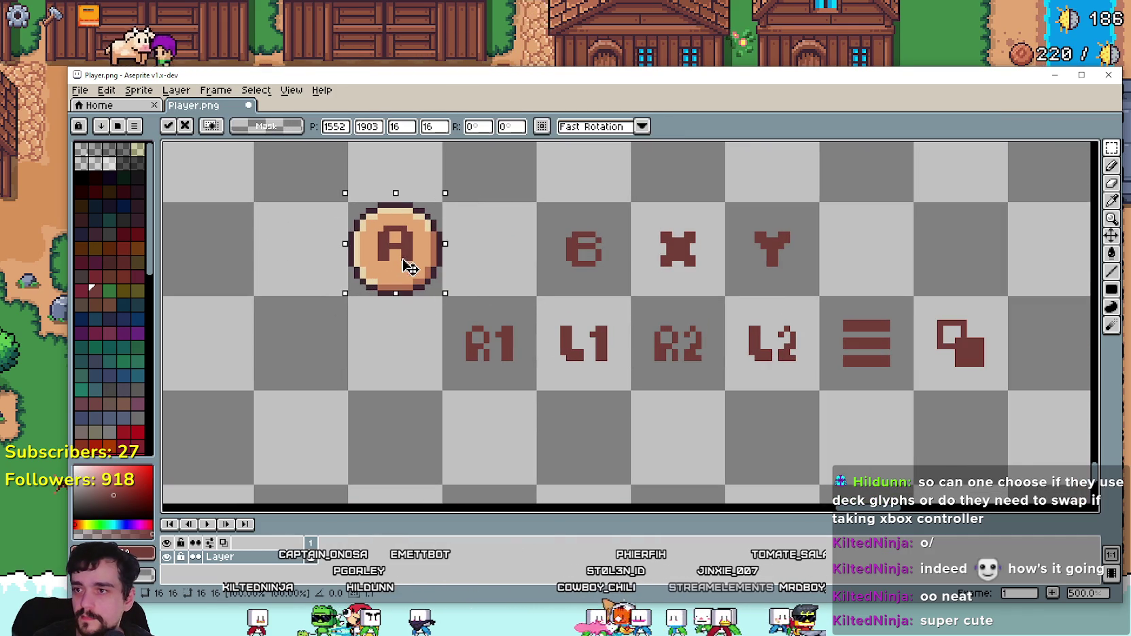
scroll(474, 292, "down", 2)
scroll(496, 297, "down", 1)
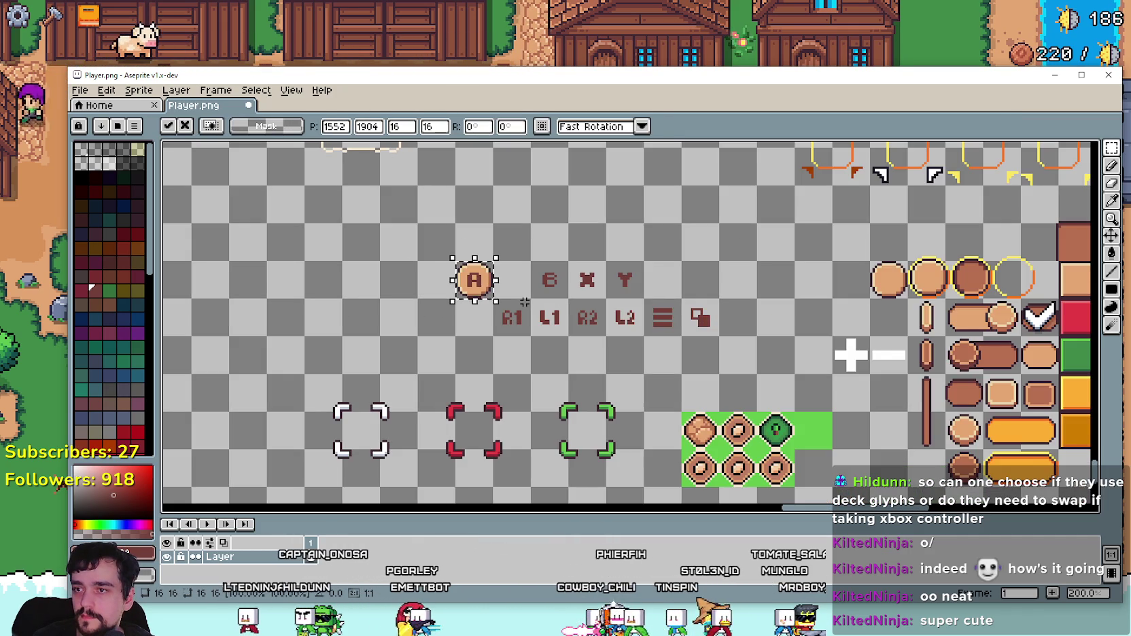
scroll(523, 302, "up", 1)
scroll(524, 302, "down", 2)
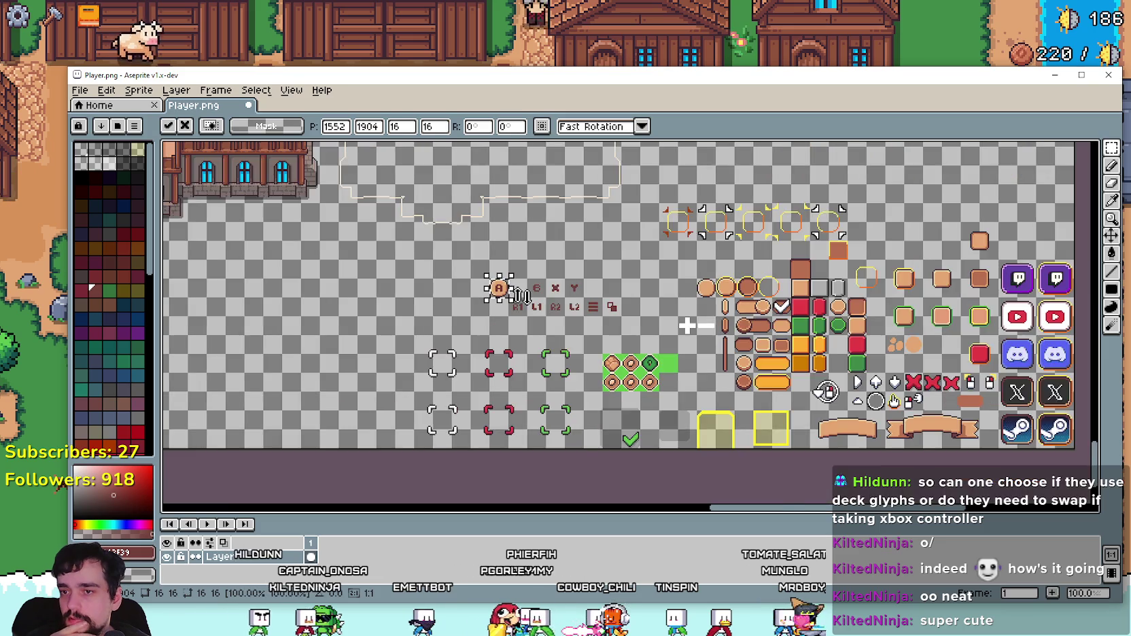
scroll(464, 278, "up", 3)
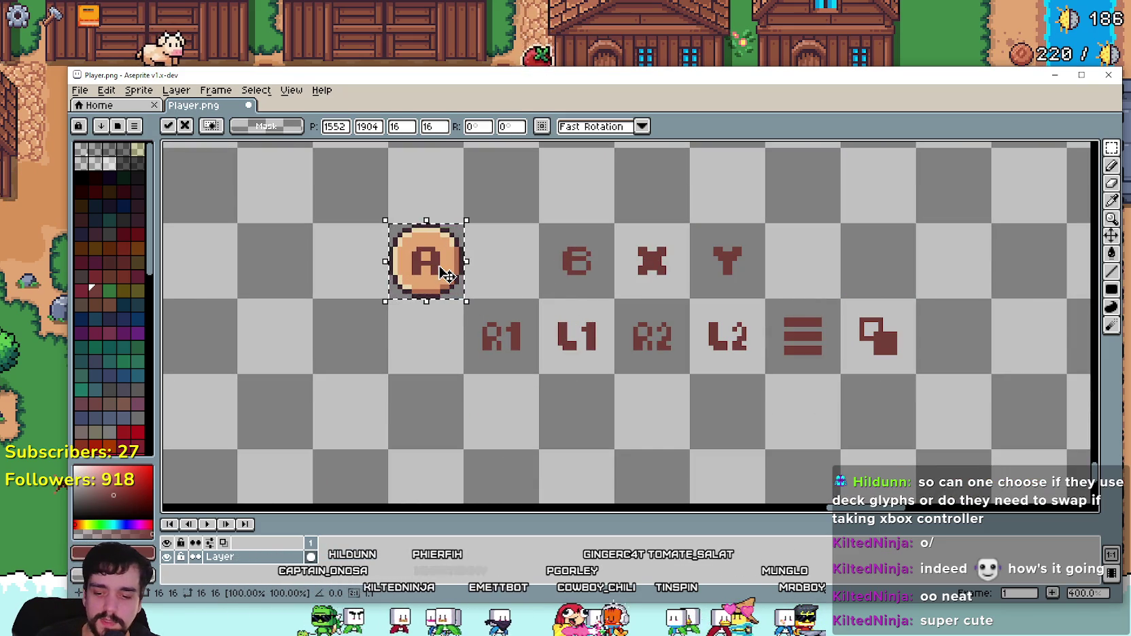
key("ctrl+z")
key("ctrl+d")
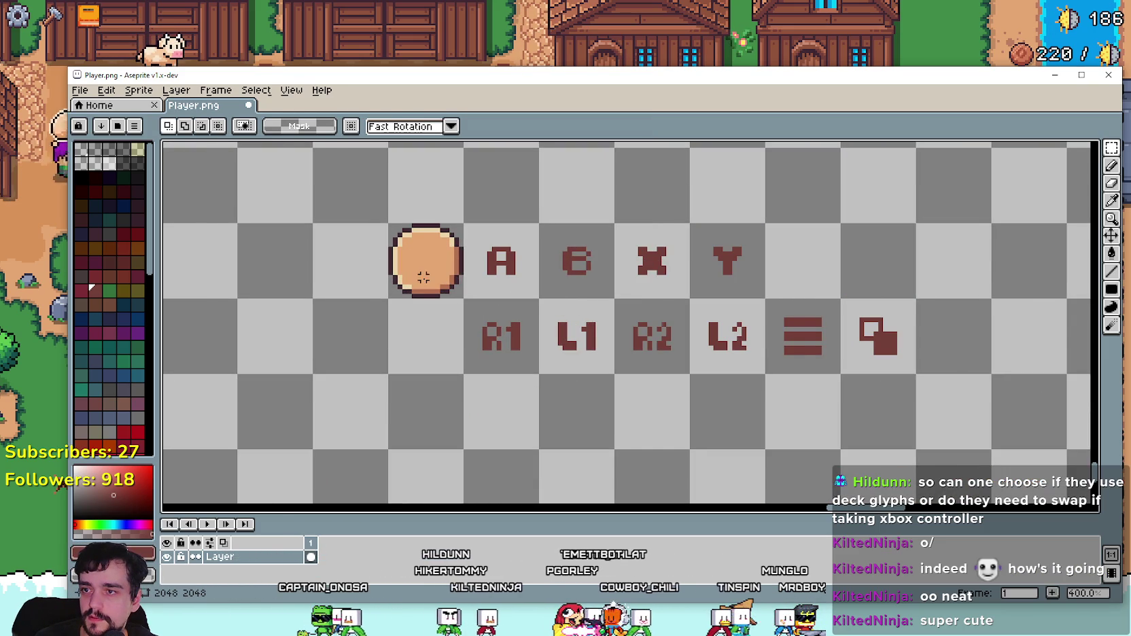
Step: Pan over the other button sprites and back to the glyph grid, choosing the Eyedropper
scroll(423, 275, "up", 2)
scroll(423, 276, "down", 4)
scroll(727, 318, "up", 2)
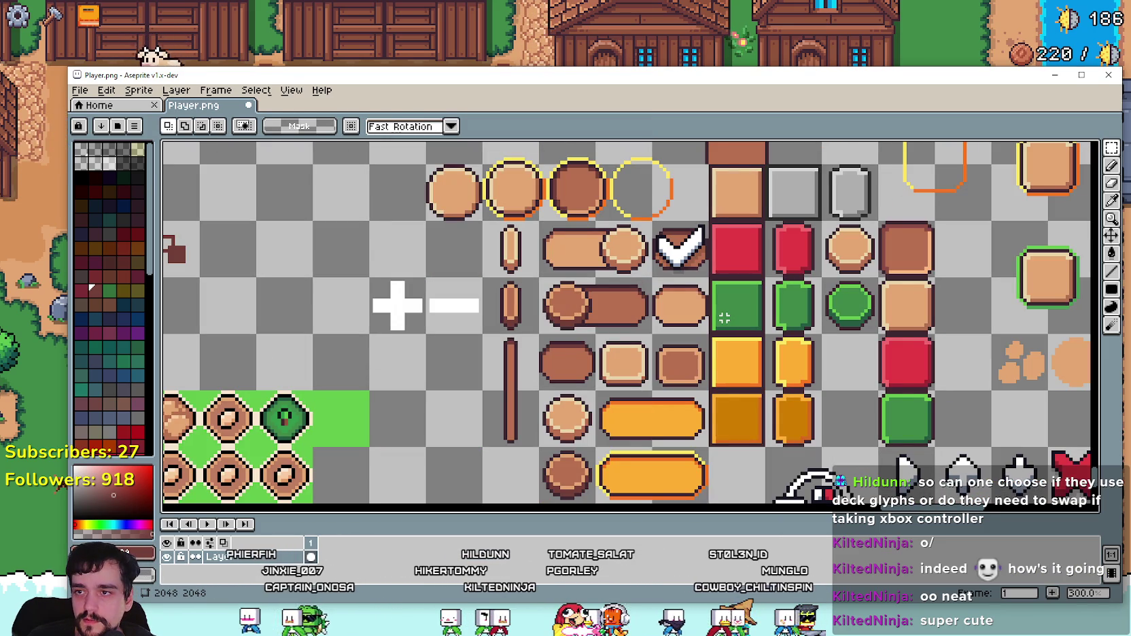
mouse_move(577, 301)
left_mouse_down()
mouse_move(558, 331)
mouse_move(512, 250)
mouse_move(523, 336)
mouse_move(791, 384)
mouse_move(929, 374)
mouse_move(982, 353)
mouse_move(927, 346)
left_mouse_up()
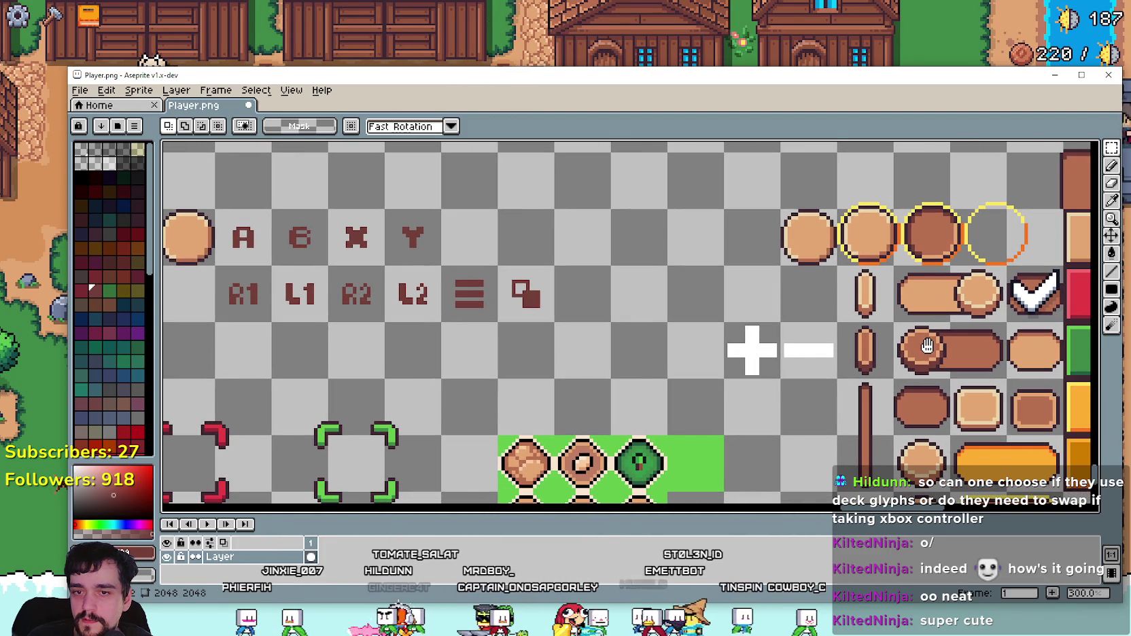
left_click_drag(632, 345, 691, 333)
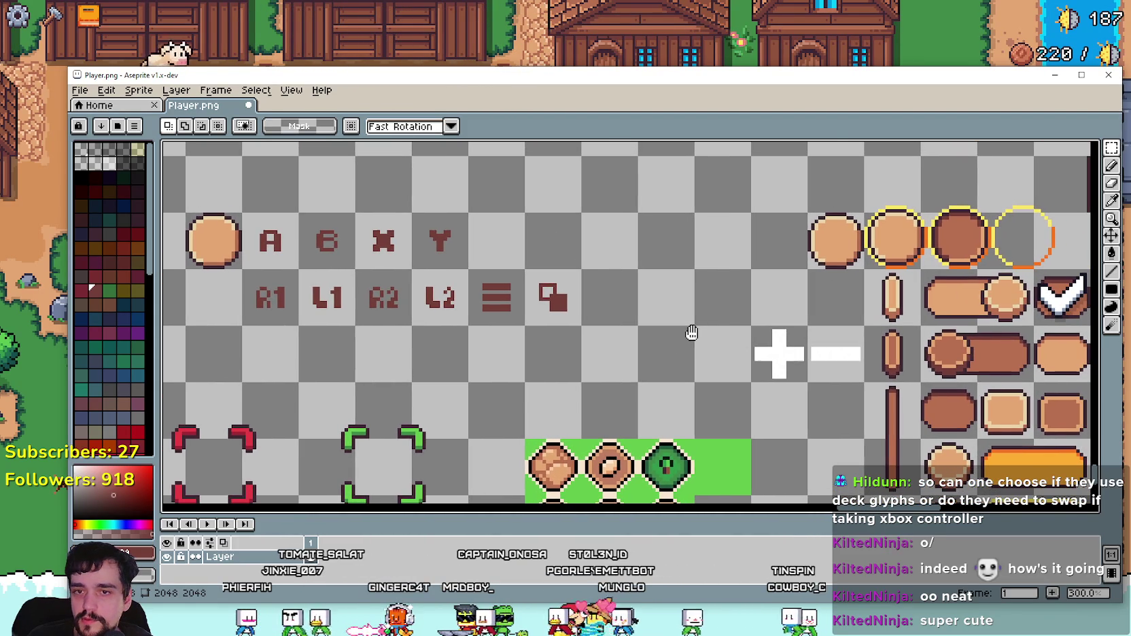
left_click(1110, 204)
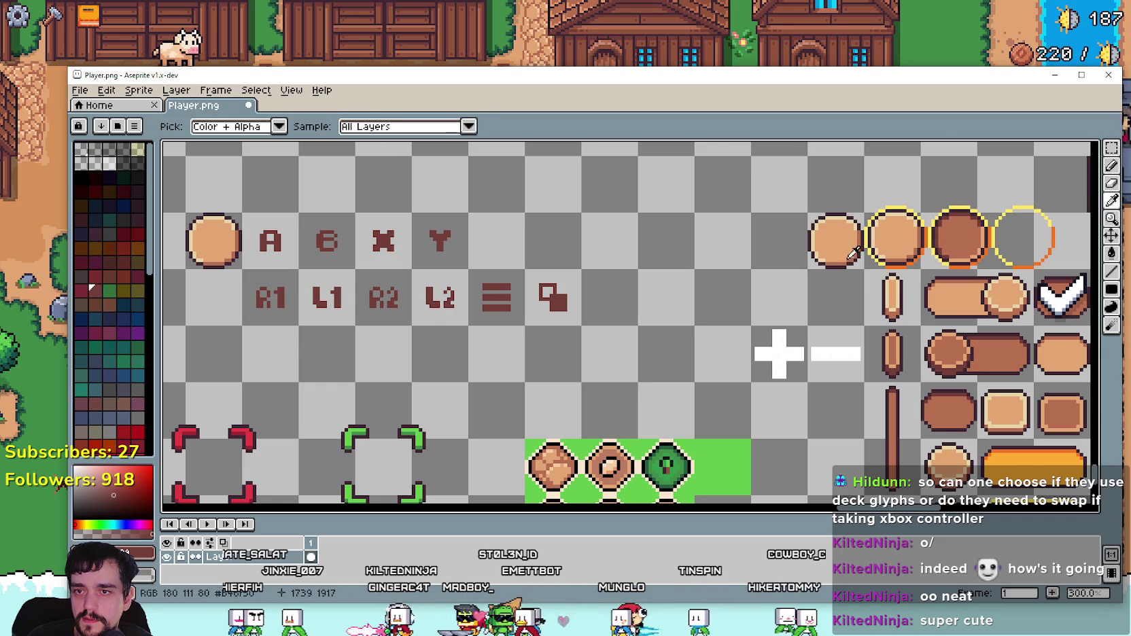
Step: Select the circle tile and recolour its orange shading cream using a non-contiguous paint bucket fill
scroll(853, 254, "up", 1)
scroll(810, 227, "down", 1)
scroll(373, 256, "up", 2)
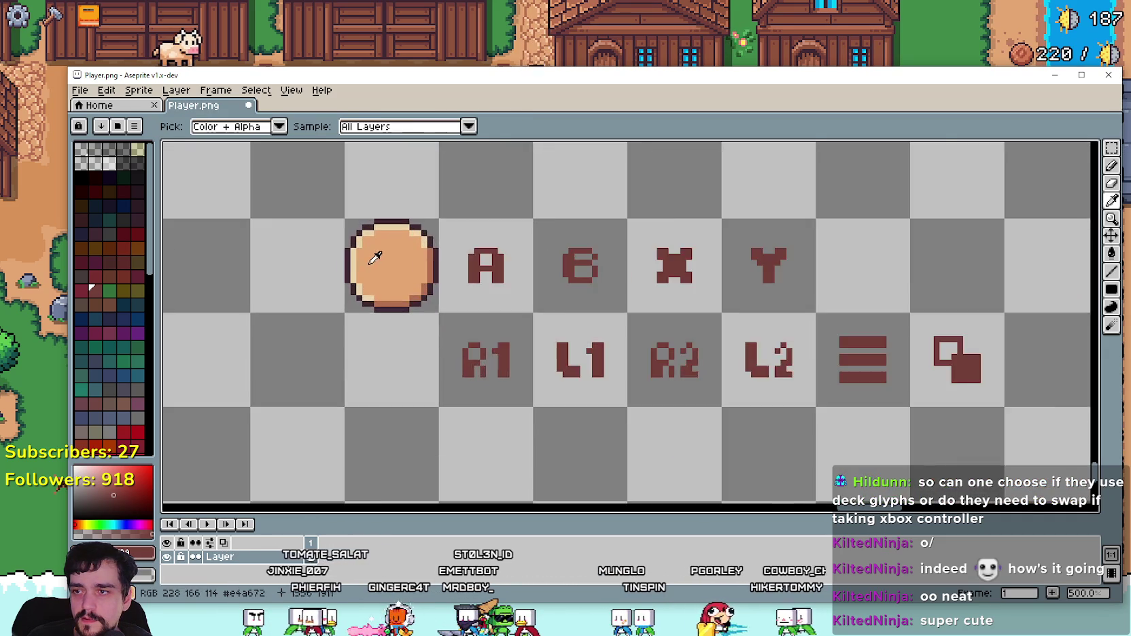
scroll(422, 241, "up", 2)
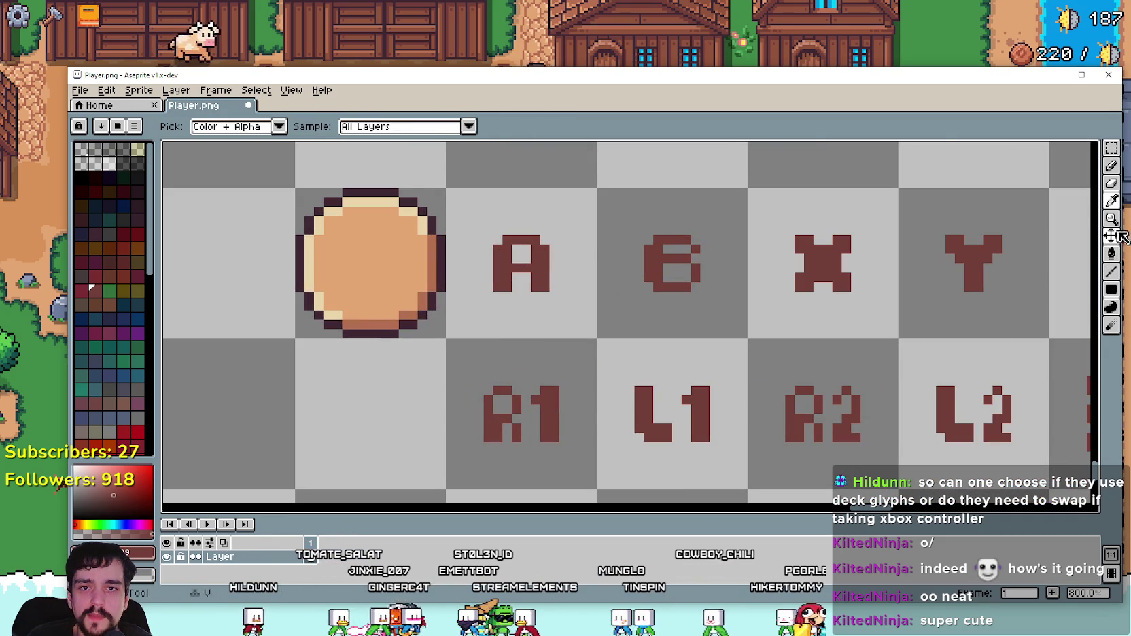
left_click(1111, 148)
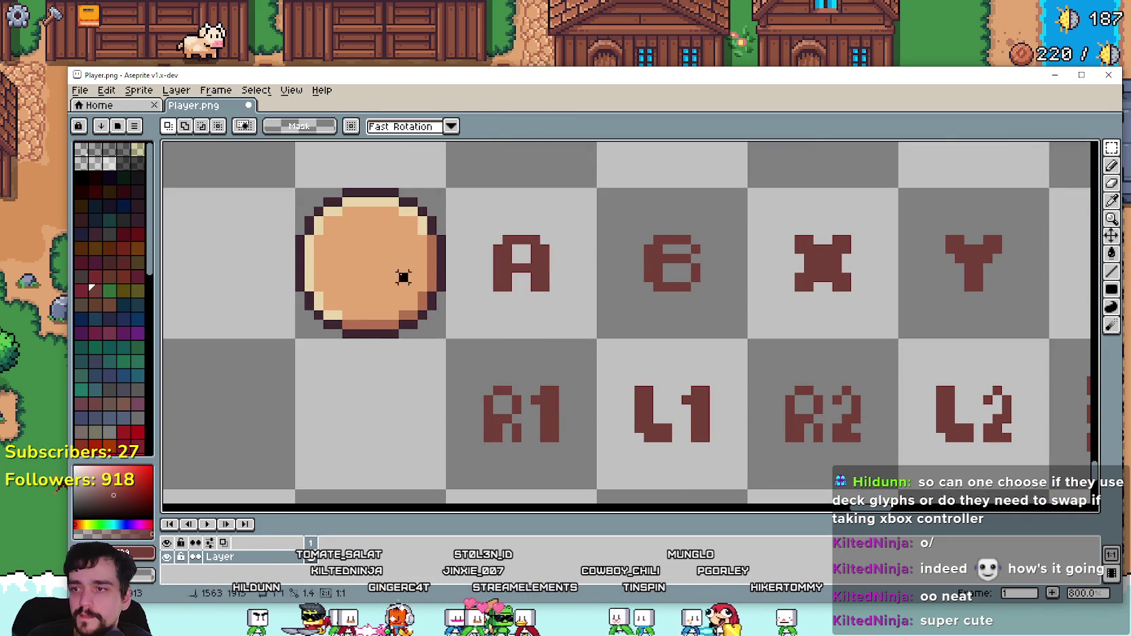
left_click_drag(403, 277, 408, 280)
left_click(1111, 165)
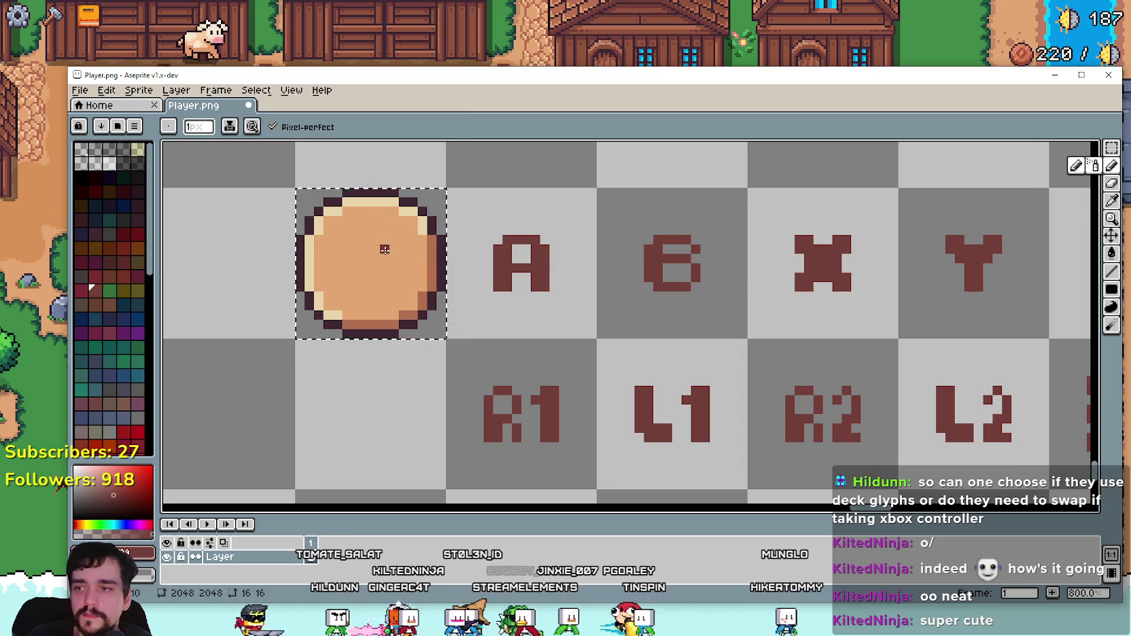
scroll(404, 211, "up", 2)
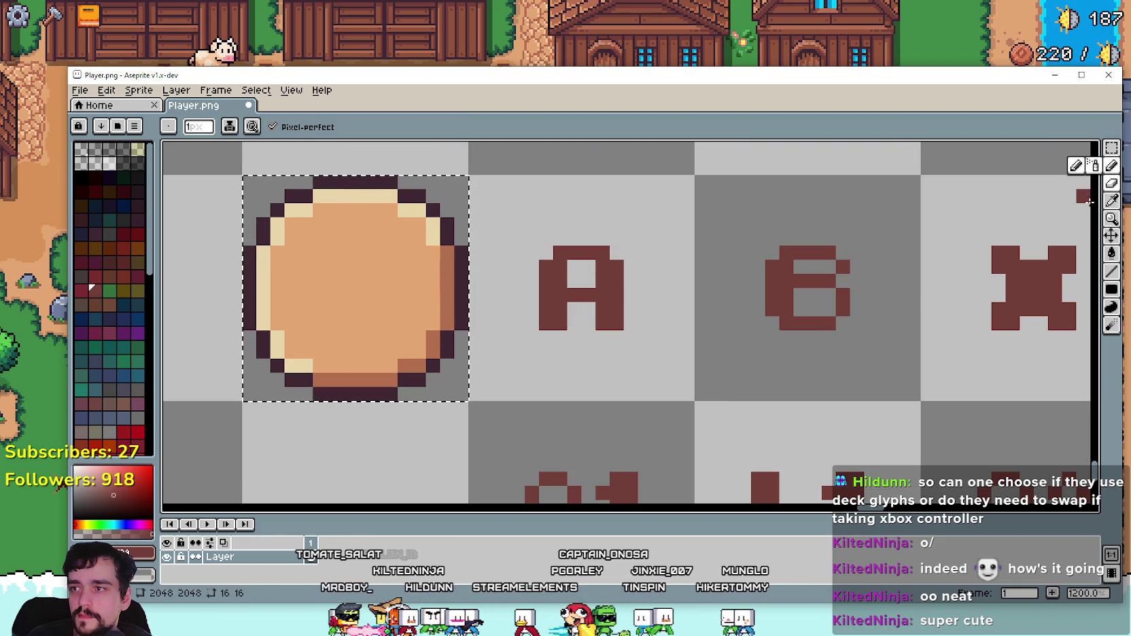
left_click(1113, 205)
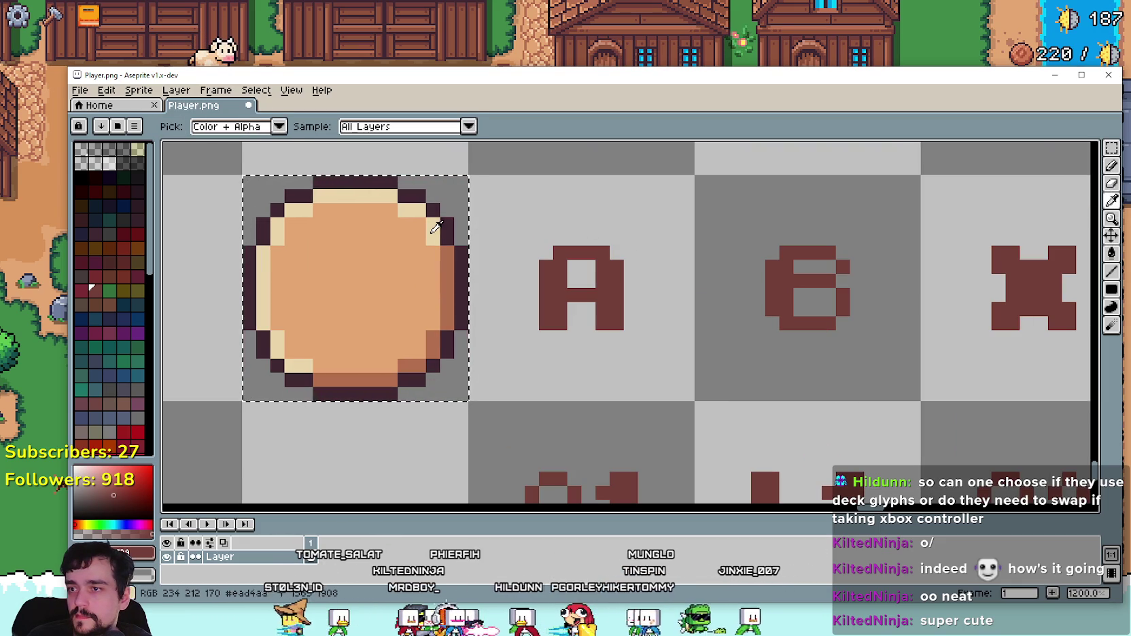
left_click(435, 231)
left_click(1111, 254)
left_click(274, 126)
left_click(422, 367)
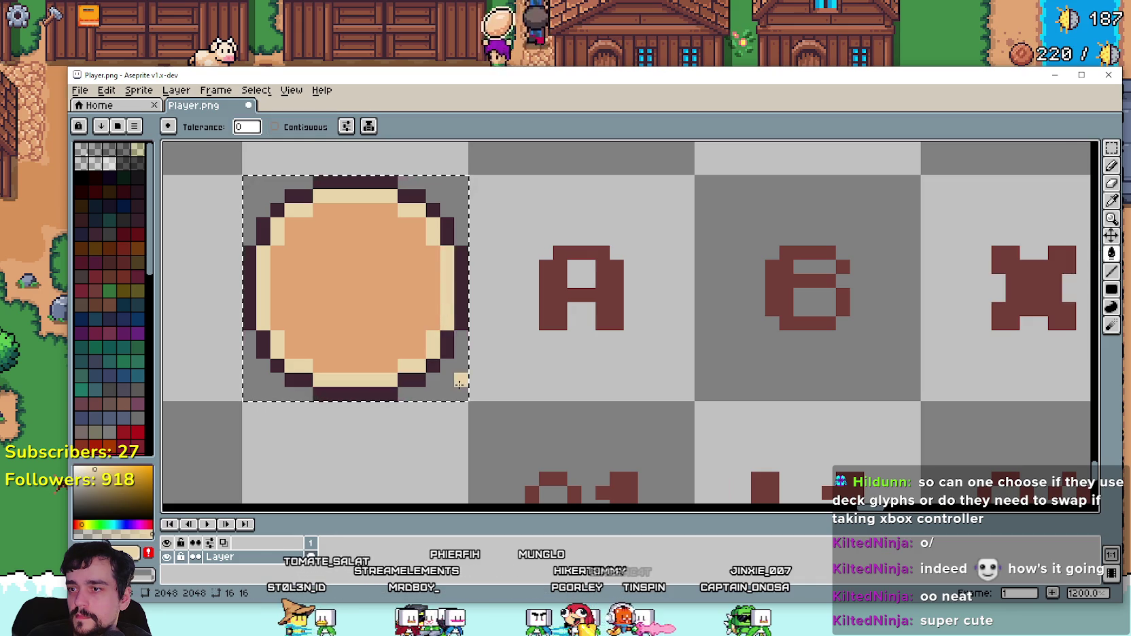
Step: Move the cream-rimmed circle into the cell above the A glyph
scroll(459, 383, "down", 4)
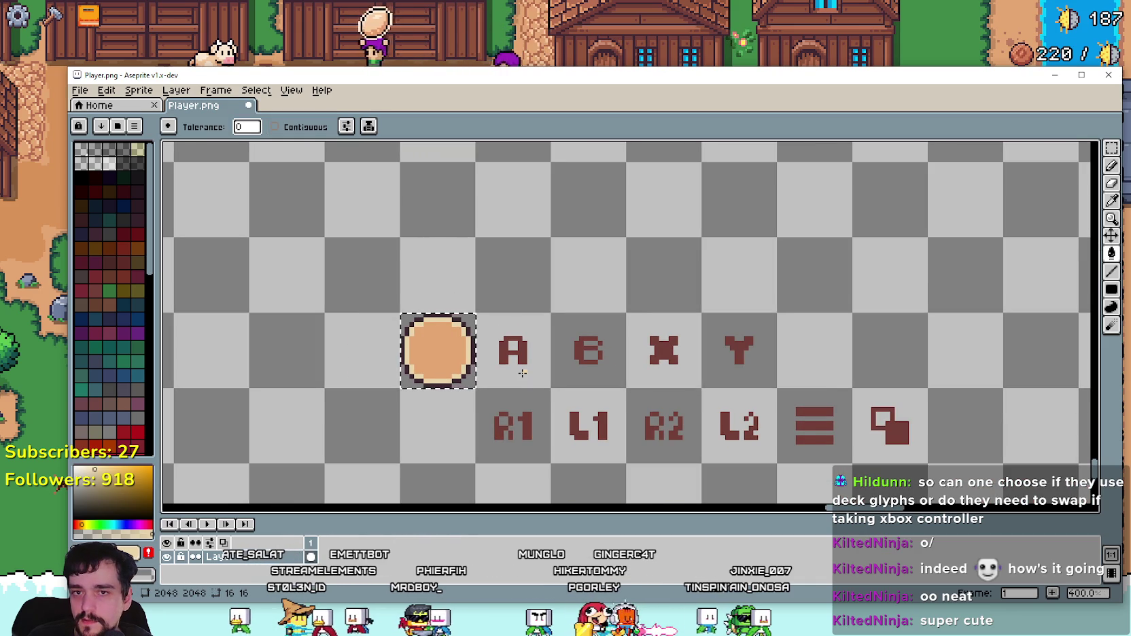
scroll(522, 373, "up", 1)
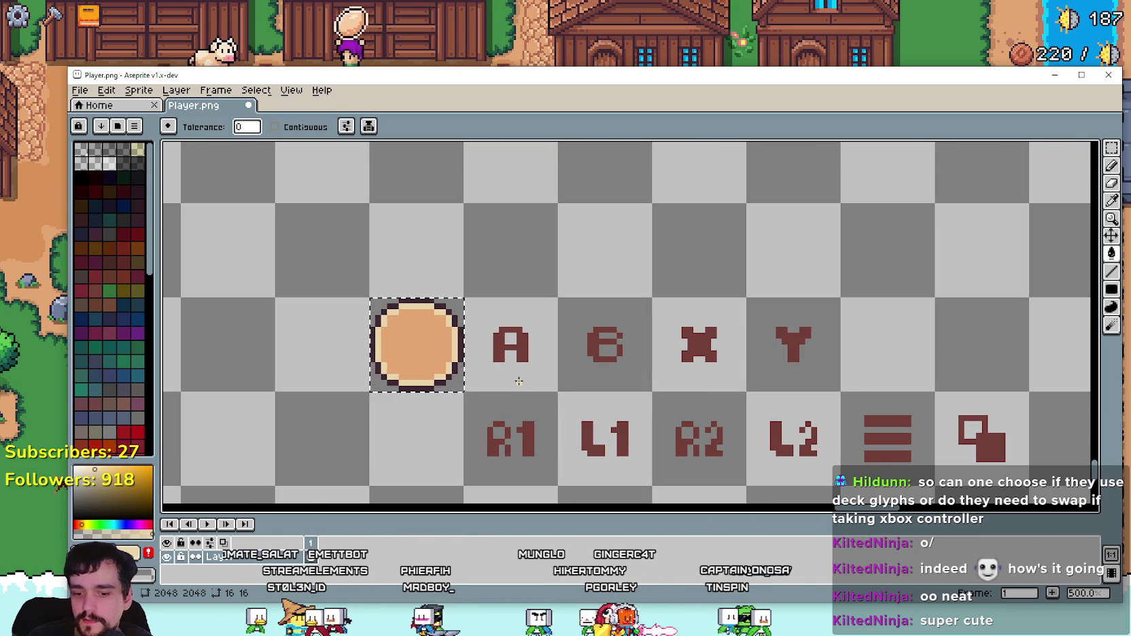
left_click(1111, 155)
scroll(483, 352, "down", 1)
mouse_move(487, 357)
left_mouse_down()
mouse_move(411, 340)
mouse_move(517, 294)
mouse_move(491, 282)
mouse_move(612, 367)
mouse_move(435, 356)
mouse_move(474, 273)
mouse_move(485, 306)
mouse_move(541, 338)
mouse_move(541, 306)
mouse_move(585, 312)
mouse_move(597, 297)
mouse_move(662, 347)
mouse_move(653, 316)
mouse_move(672, 353)
mouse_move(726, 307)
mouse_move(791, 312)
left_mouse_up()
Step: Duplicate the six-circle row one cell higher and copy the A, B, X, Y glyphs onto the top circles
scroll(412, 341, "down", 1)
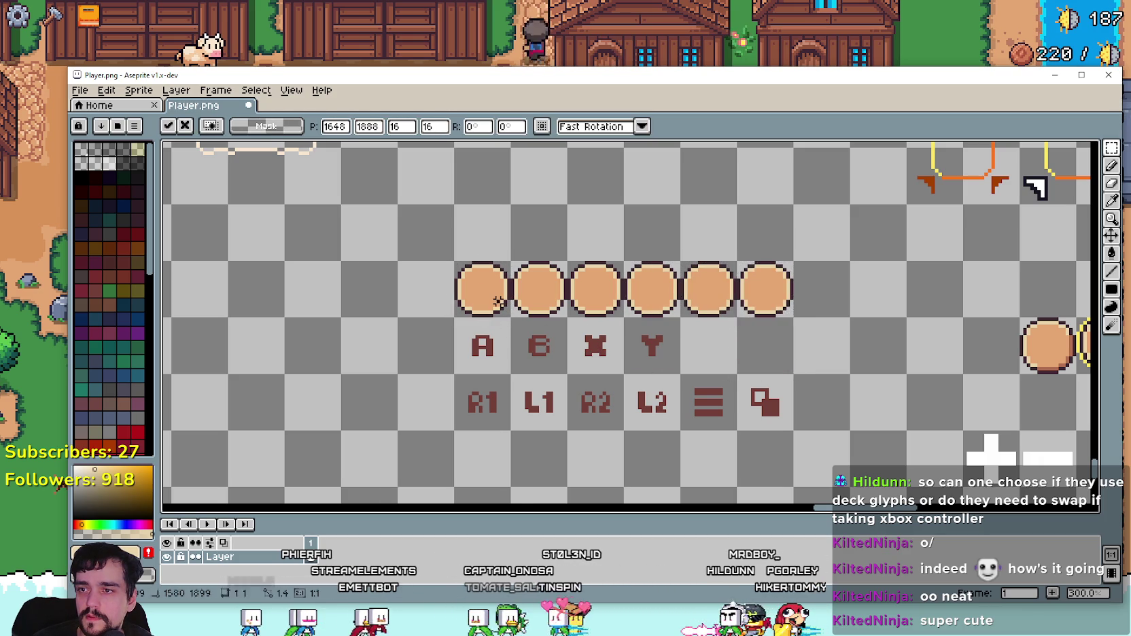
left_click_drag(455, 263, 791, 316)
left_click_drag(680, 306, 681, 262)
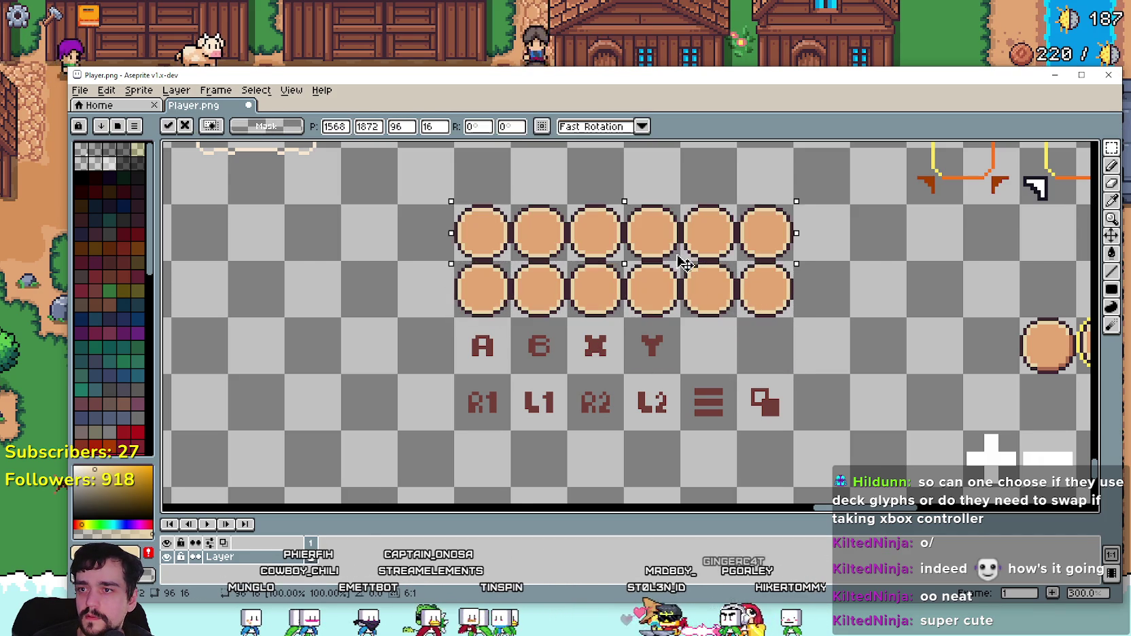
key("Return")
mouse_move(454, 316)
left_mouse_down()
mouse_move(619, 373)
mouse_move(682, 374)
left_mouse_up()
mouse_move(632, 343)
left_mouse_down()
mouse_move(620, 341)
mouse_move(606, 286)
mouse_move(607, 233)
left_mouse_up()
key("Return")
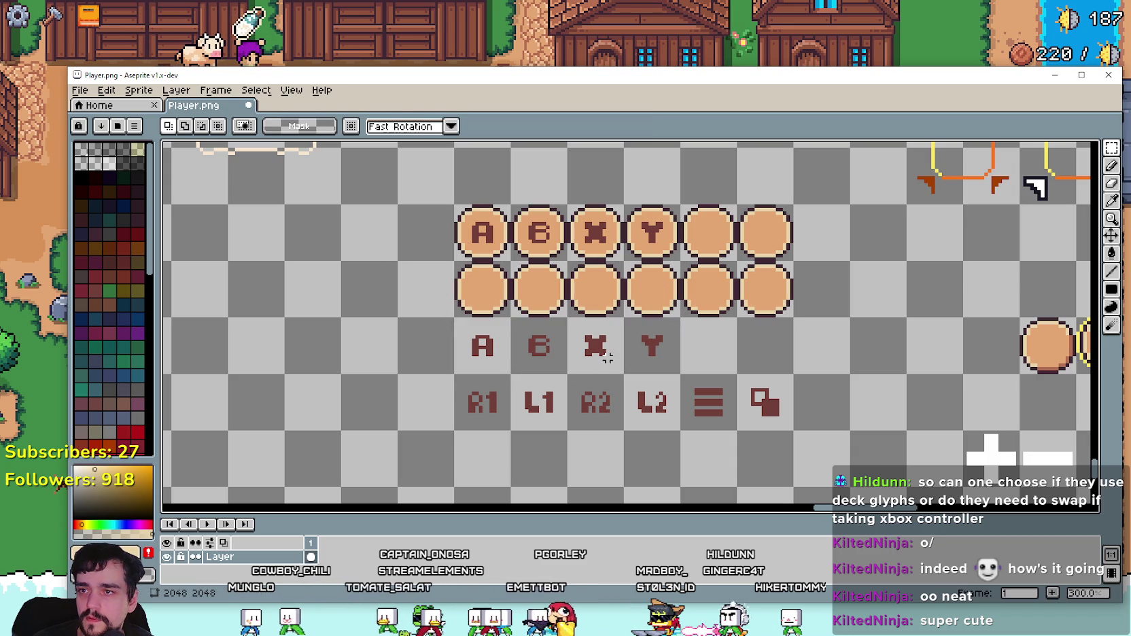
Step: Copy the R1, L1, R2, L2, menu and box glyphs onto the second circle row and save Player.png
left_click_drag(530, 402, 795, 431)
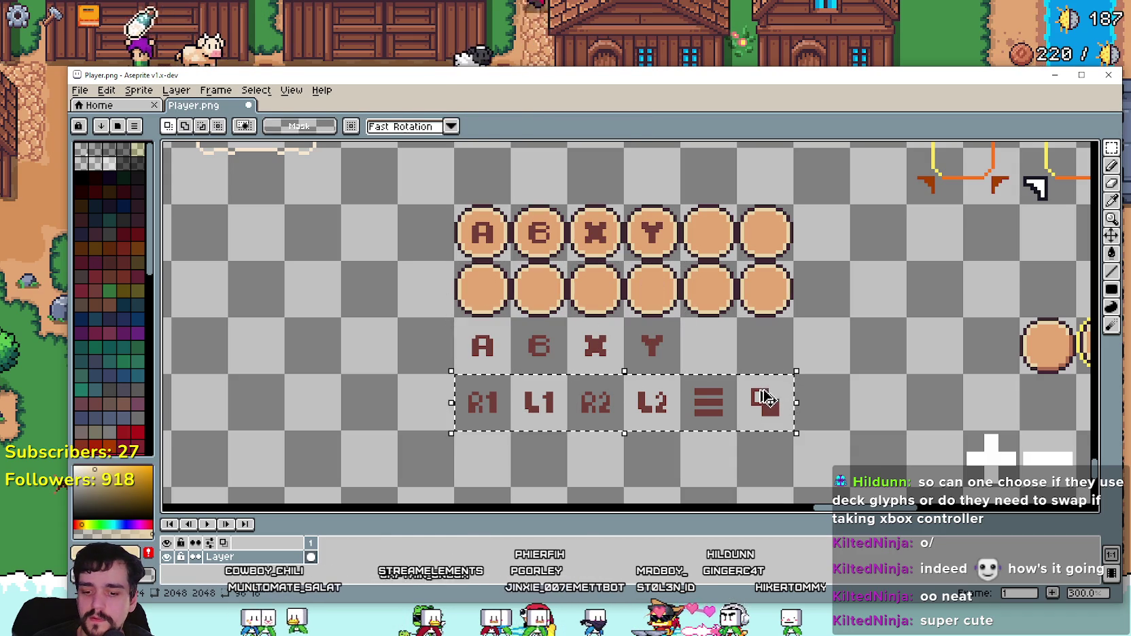
left_click(706, 401)
left_click_drag(707, 401, 707, 288)
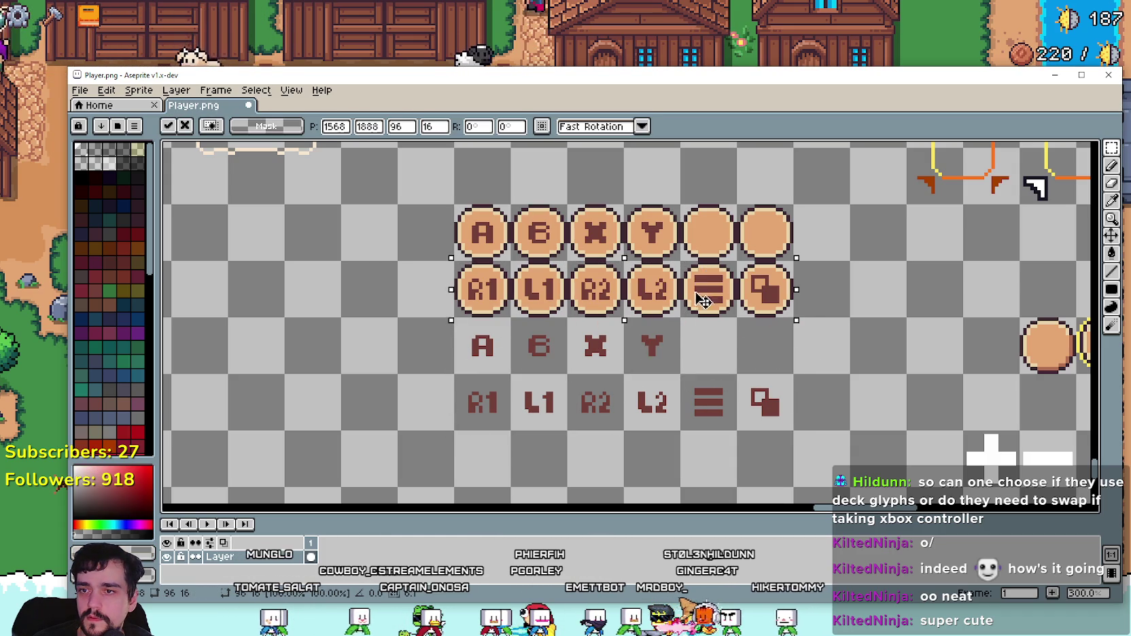
key("Return")
scroll(692, 390, "down", 3)
scroll(693, 378, "up", 2)
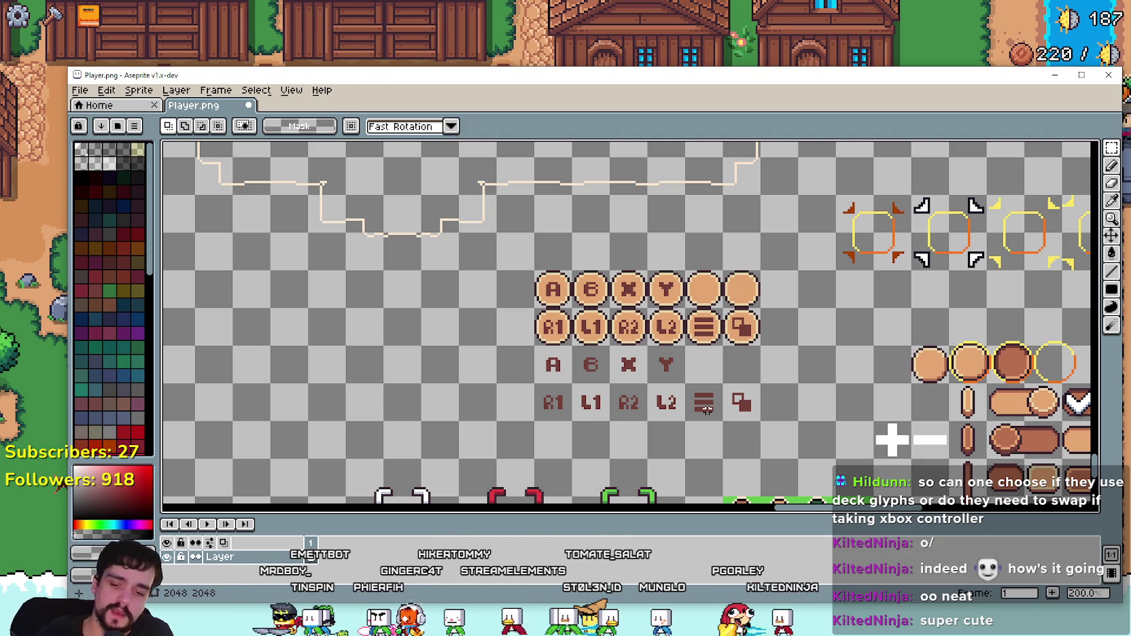
key("ctrl+s")
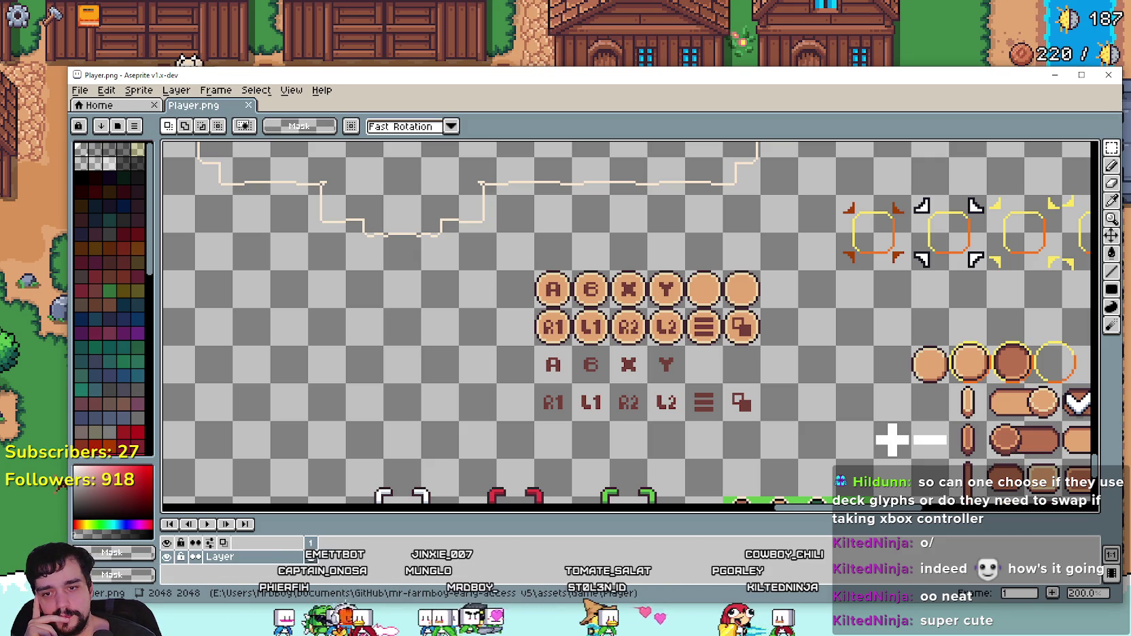
key("alt+Tab")
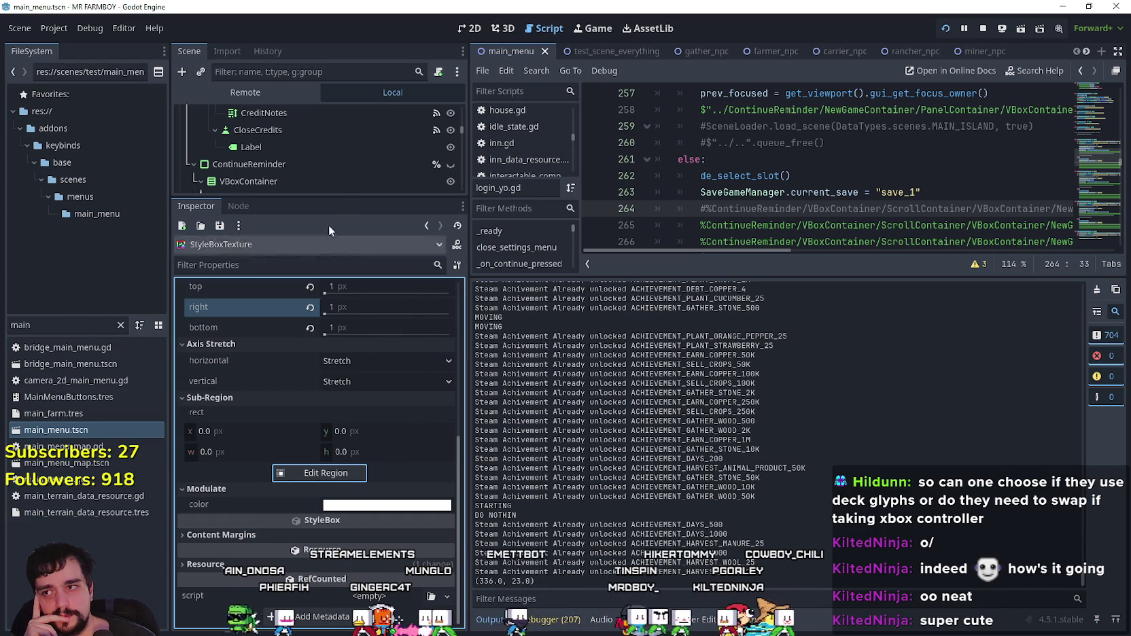
Step: Filter the FileSystem by 'test', open test_scene_everything.tscn, and select the left_mouse node under grid_tooltip
mouse_move(333, 196)
left_mouse_down()
mouse_move(320, 340)
mouse_move(314, 325)
left_mouse_up()
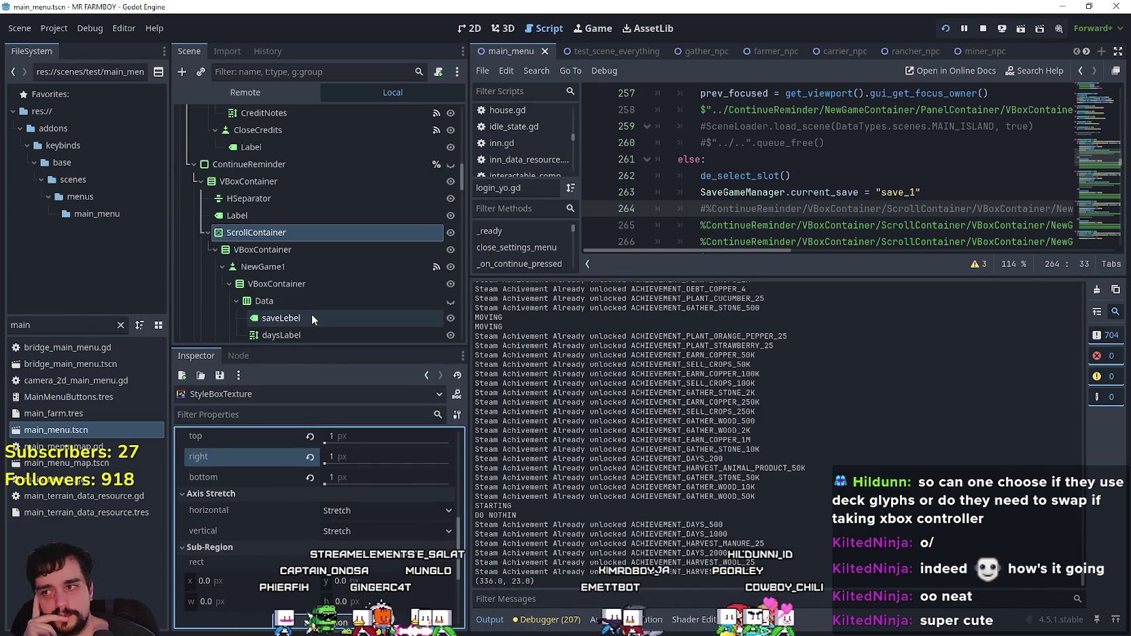
scroll(312, 314, "down", 2)
scroll(312, 310, "down", 5)
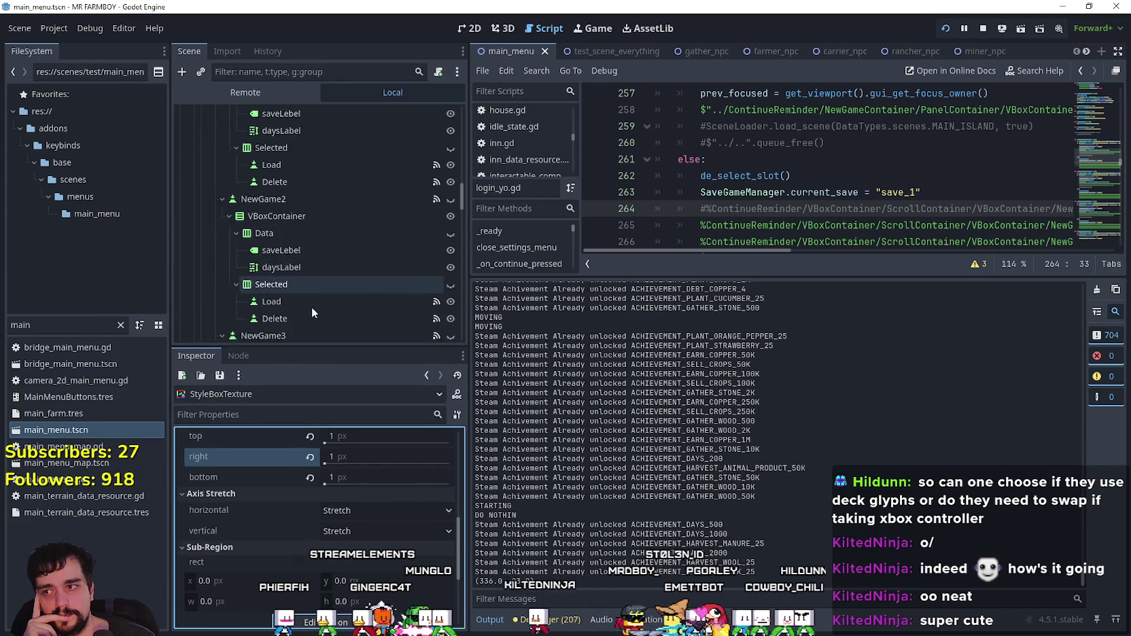
scroll(311, 307, "down", 5)
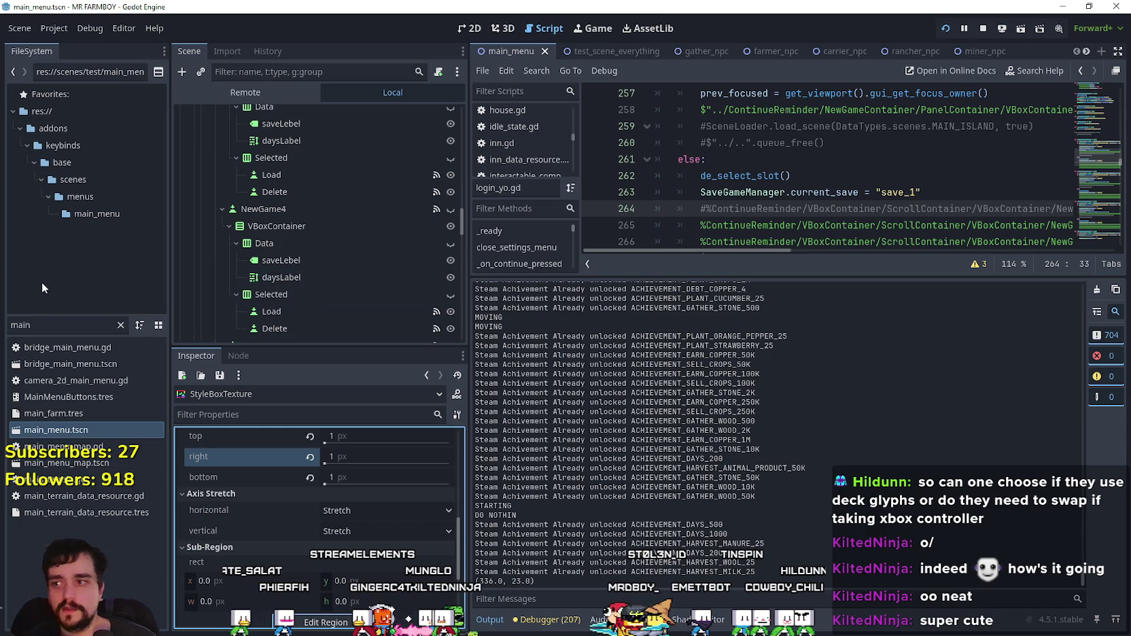
double_click(42, 324)
type("test")
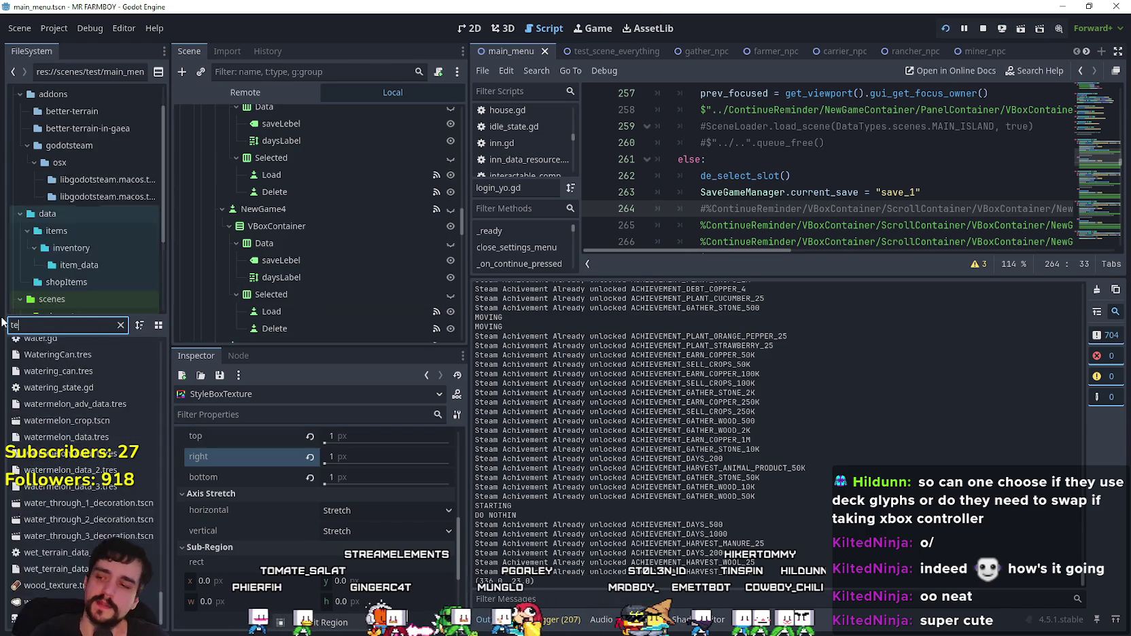
double_click(102, 364)
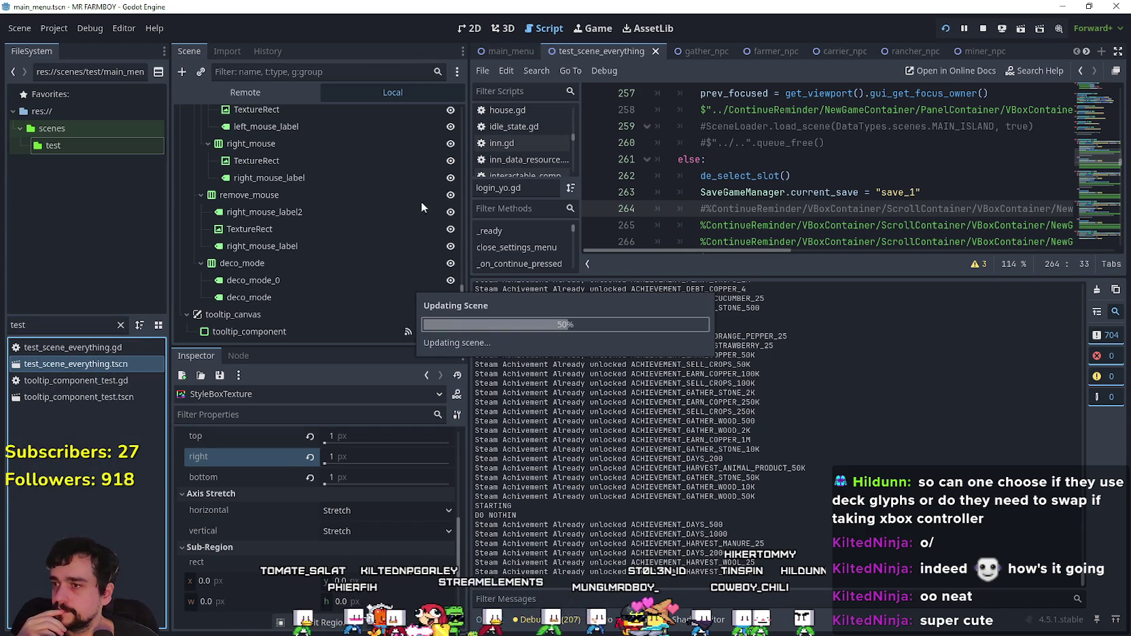
left_click_drag(462, 129, 467, 315)
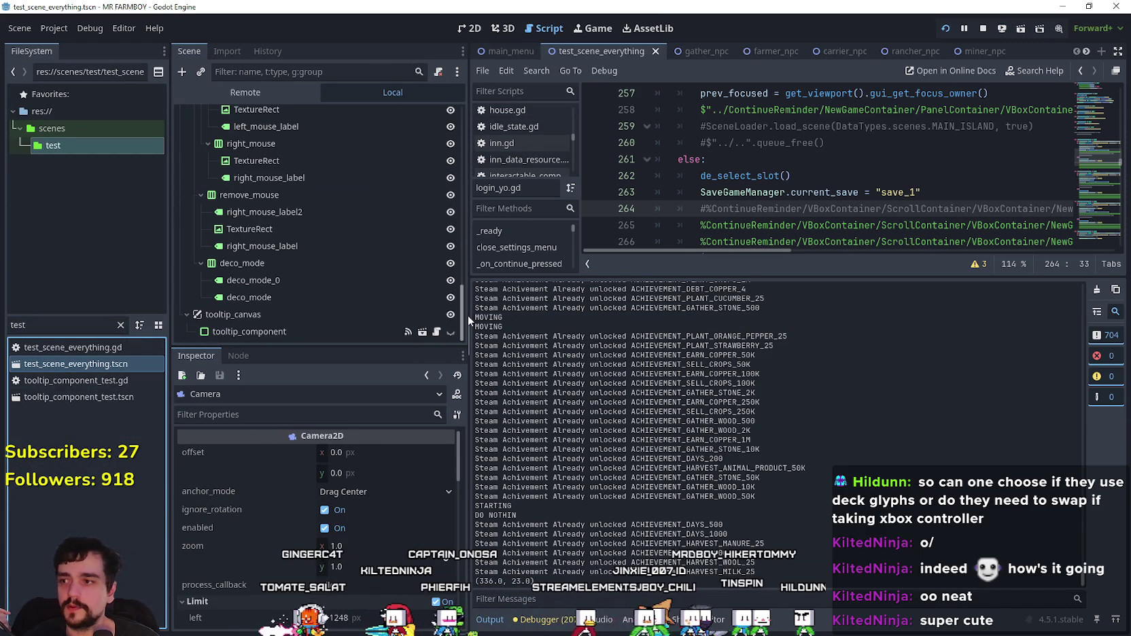
scroll(300, 300, "up", 3)
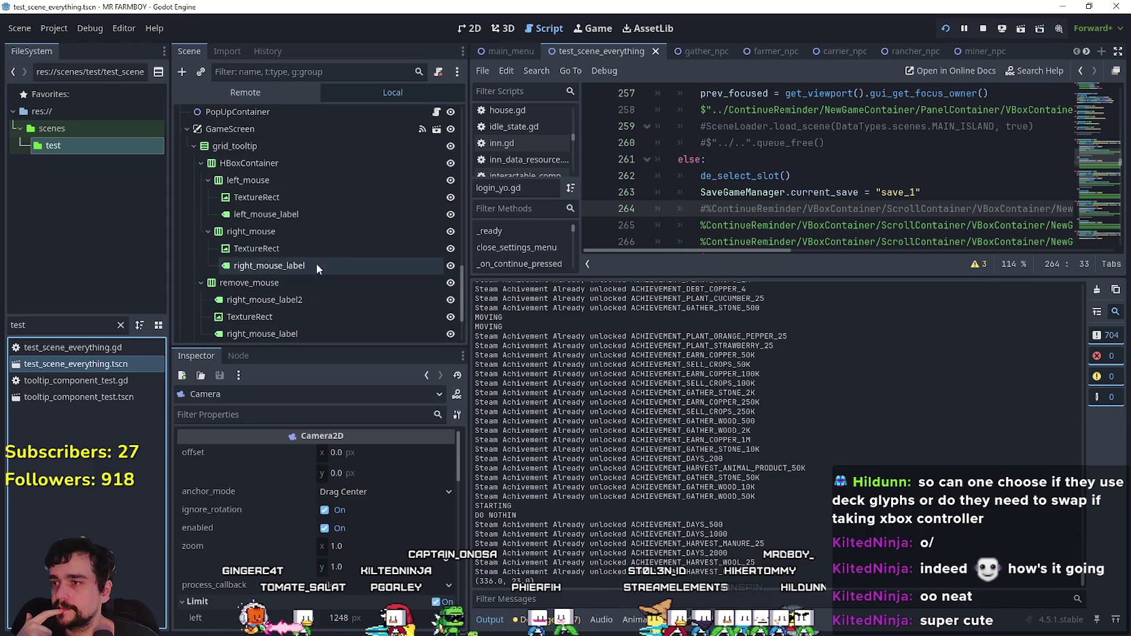
left_click(272, 182)
Step: With grid snap, set left_mouse's atlas region to the 16×16 A glyph at 1568, 1872
left_click(278, 197)
left_click(379, 440)
scroll(356, 532, "down", 3)
left_click(339, 567)
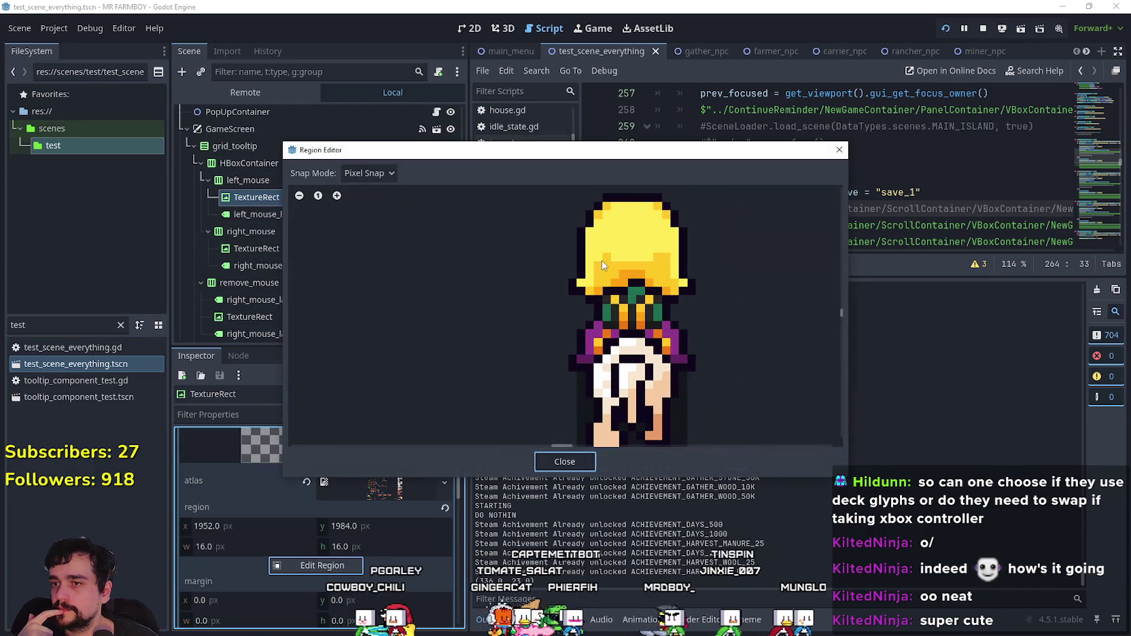
left_click(374, 225)
scroll(703, 366, "down", 4)
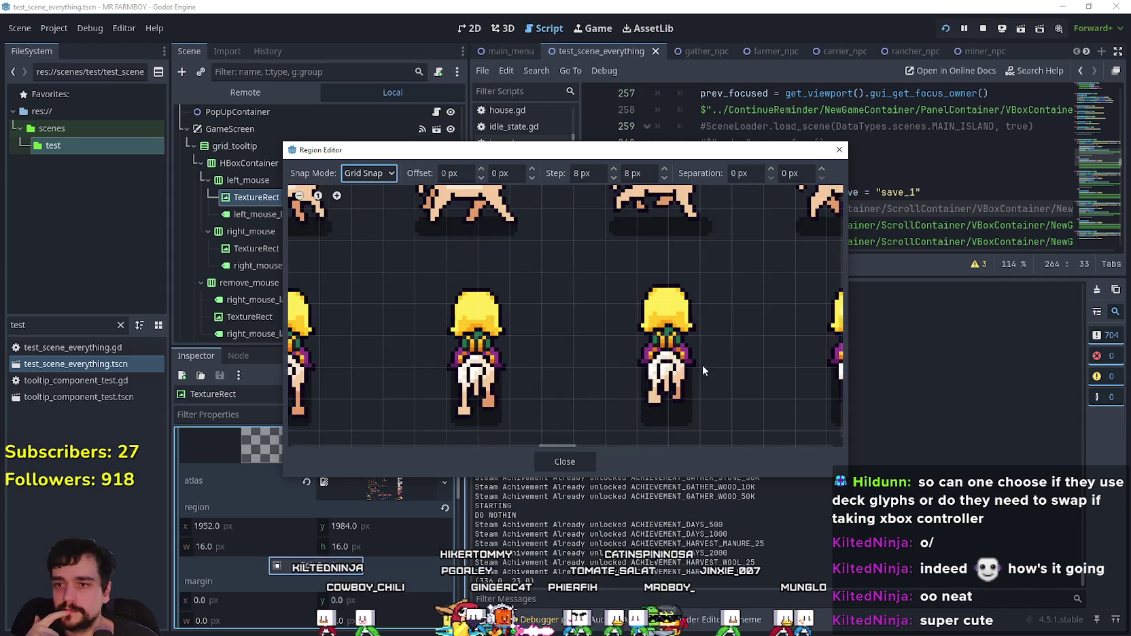
scroll(705, 359, "down", 5)
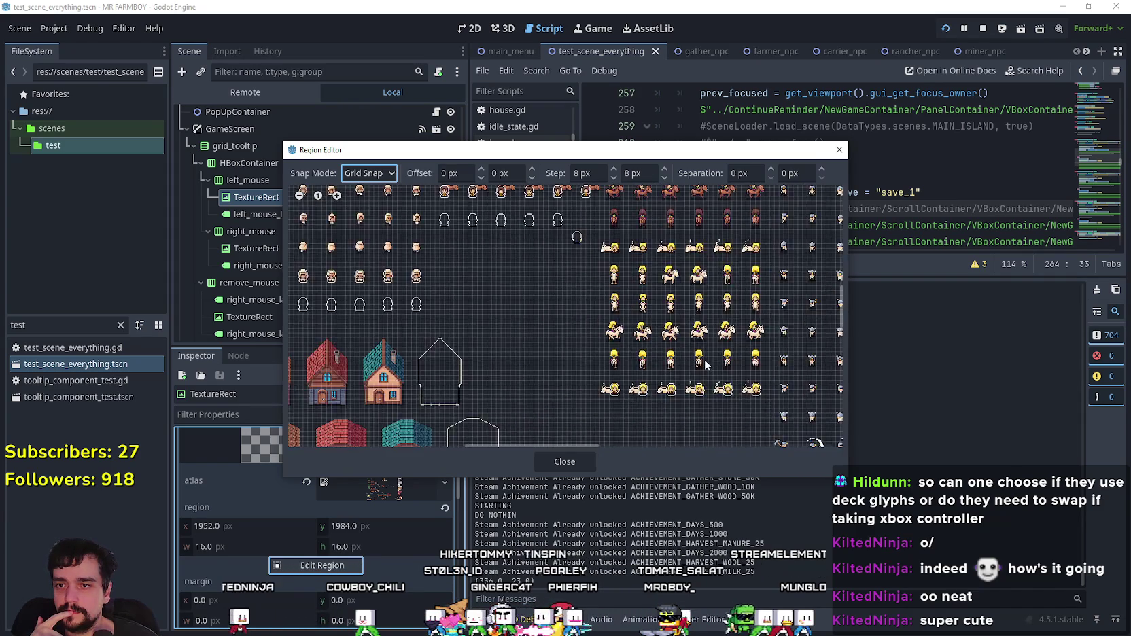
scroll(590, 292, "up", 6)
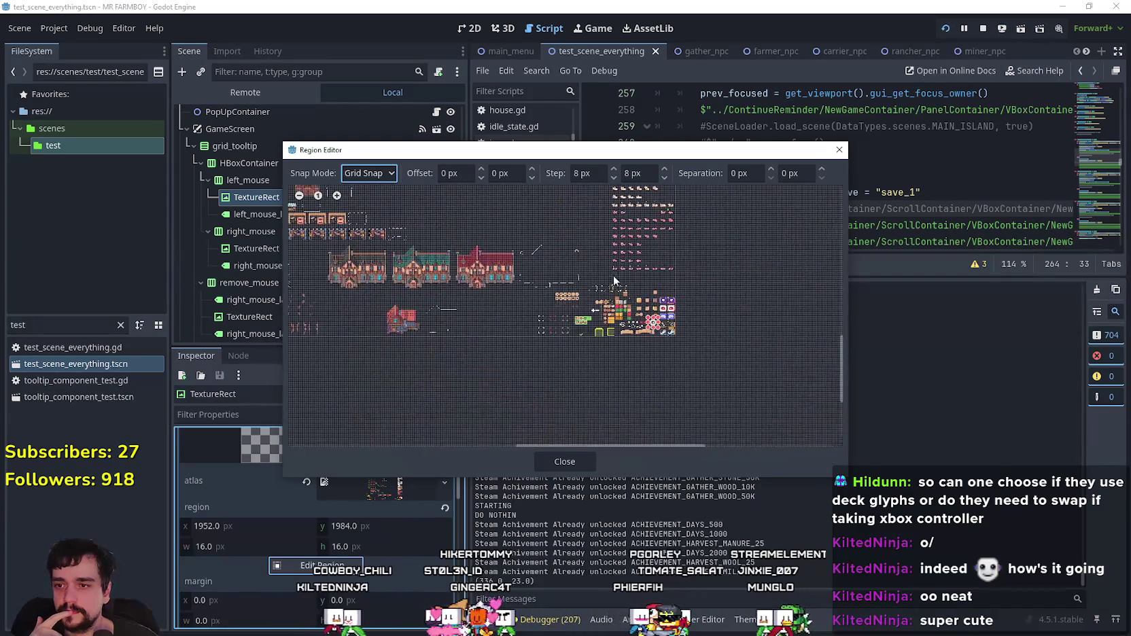
scroll(585, 305, "up", 8)
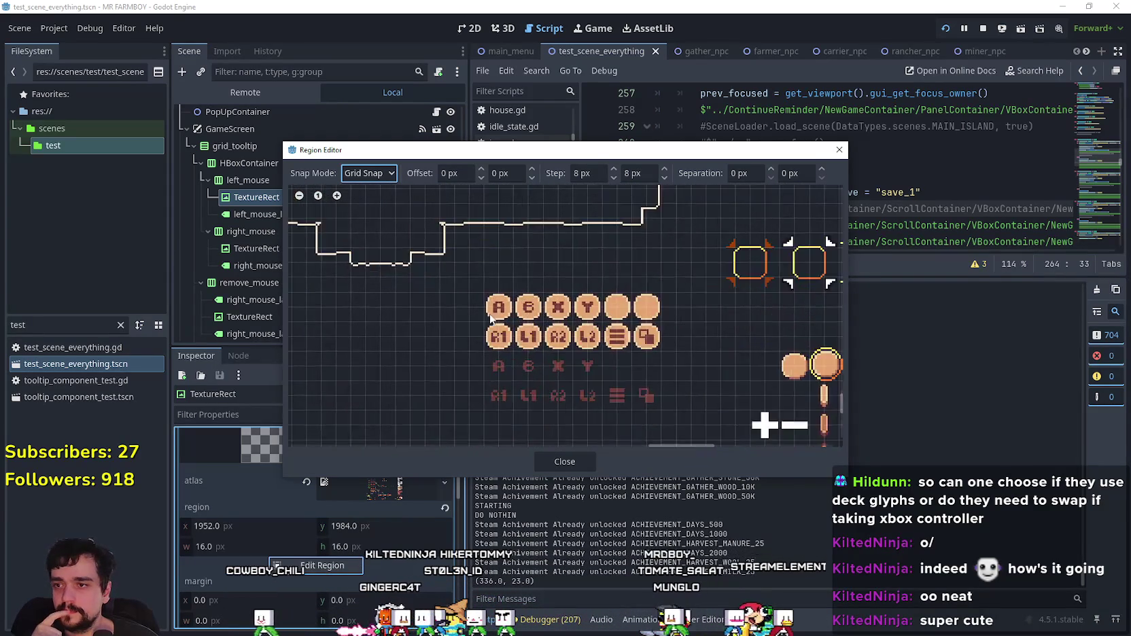
left_click_drag(488, 288, 513, 311)
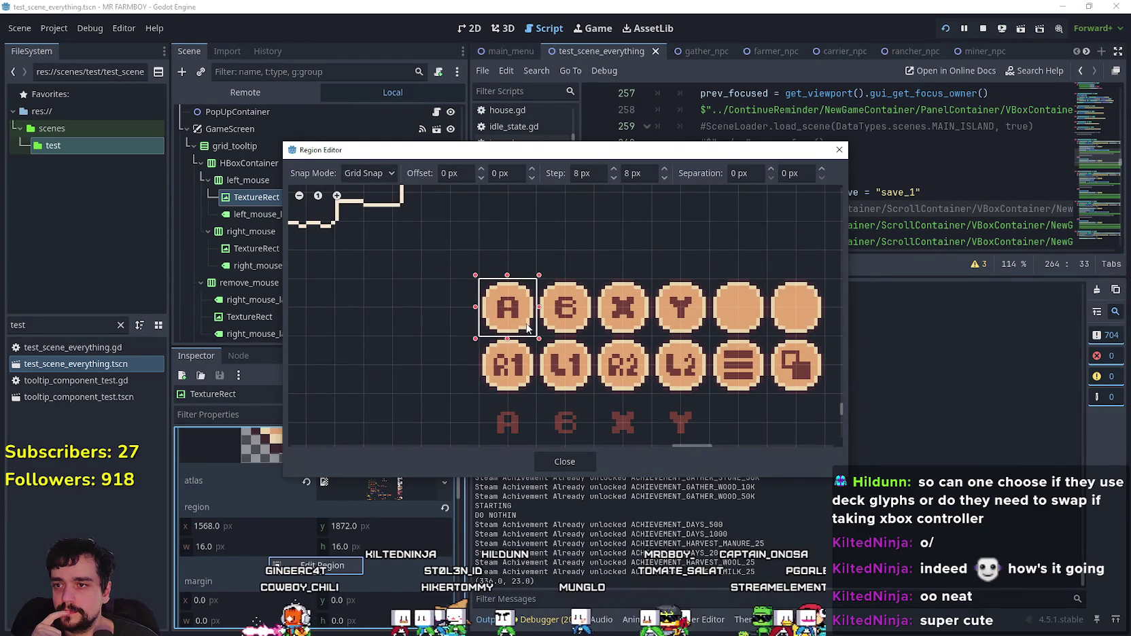
left_click(563, 462)
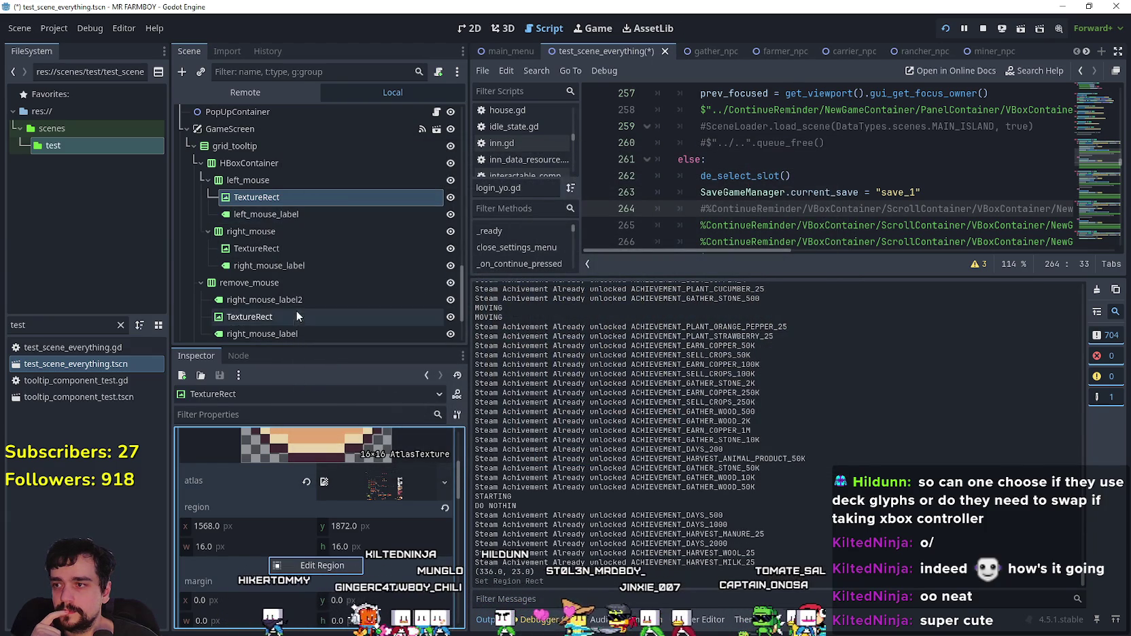
Step: Set right_mouse's TextureRect atlas region to the 16×16 B button glyph
left_click(275, 249)
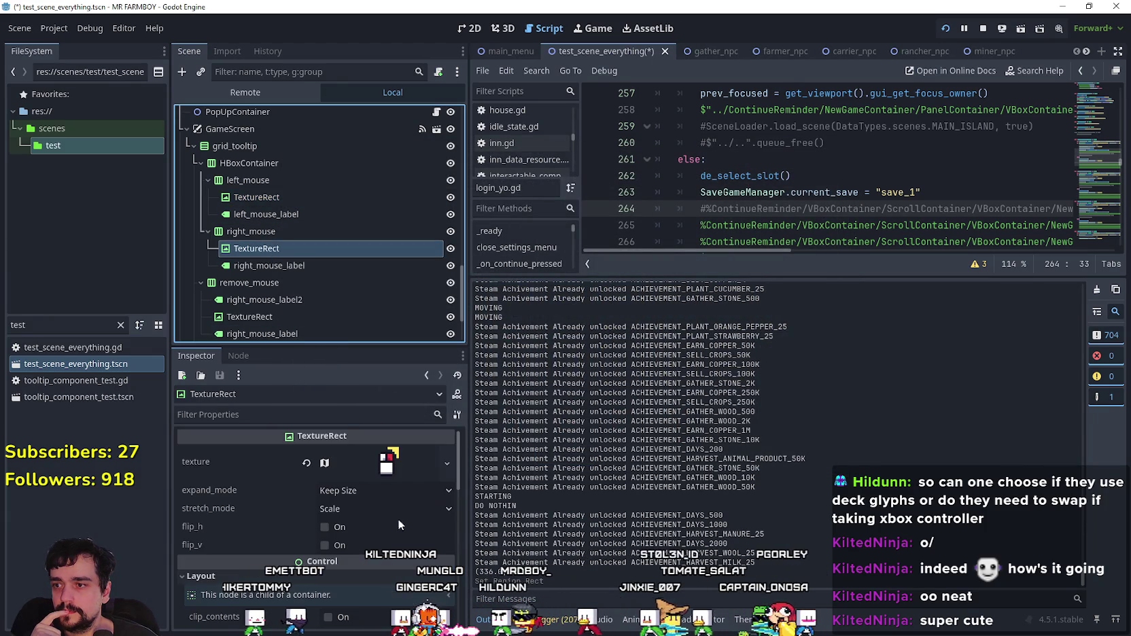
left_click(380, 473)
left_click(322, 614)
scroll(578, 328, "down", 4)
scroll(577, 328, "down", 6)
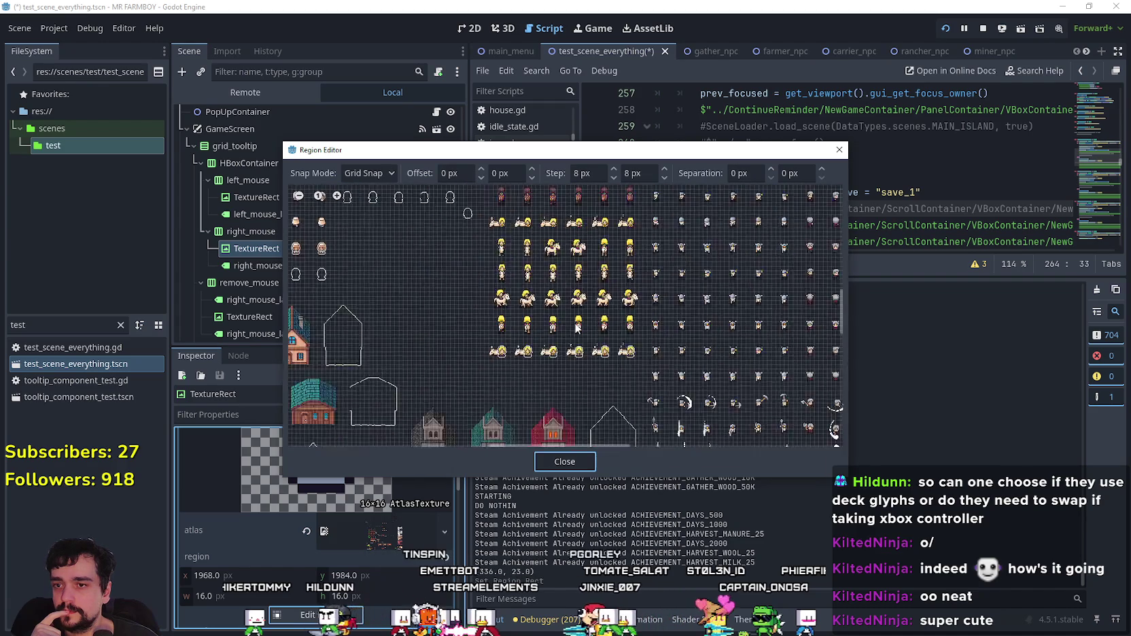
scroll(464, 335, "up", 8)
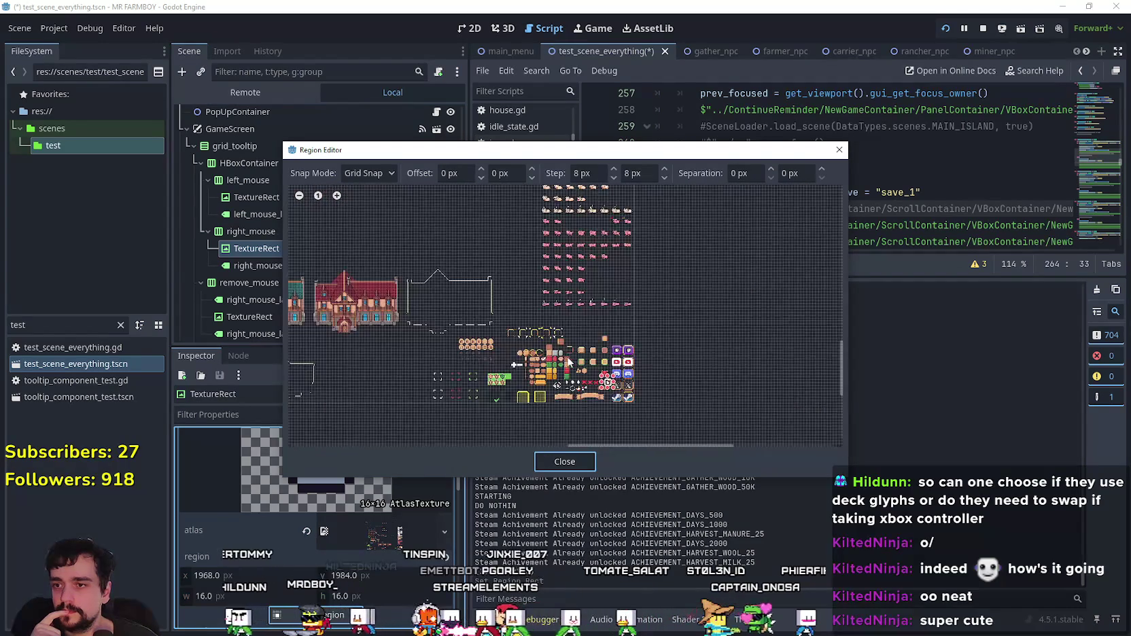
scroll(465, 335, "up", 5)
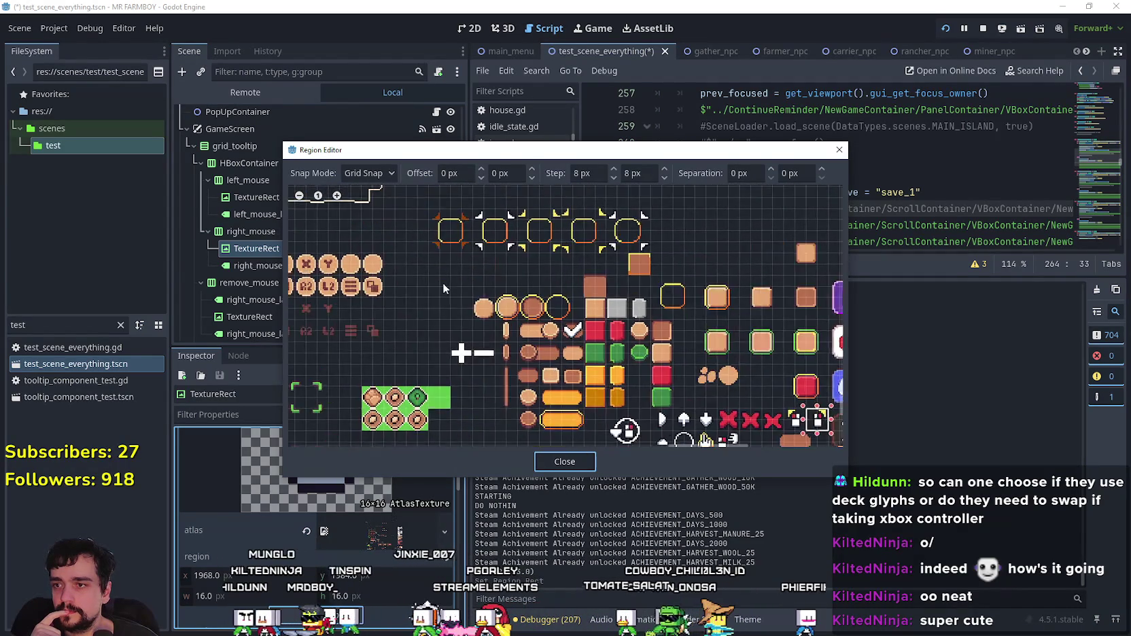
left_click_drag(464, 322, 435, 295)
left_click(564, 461)
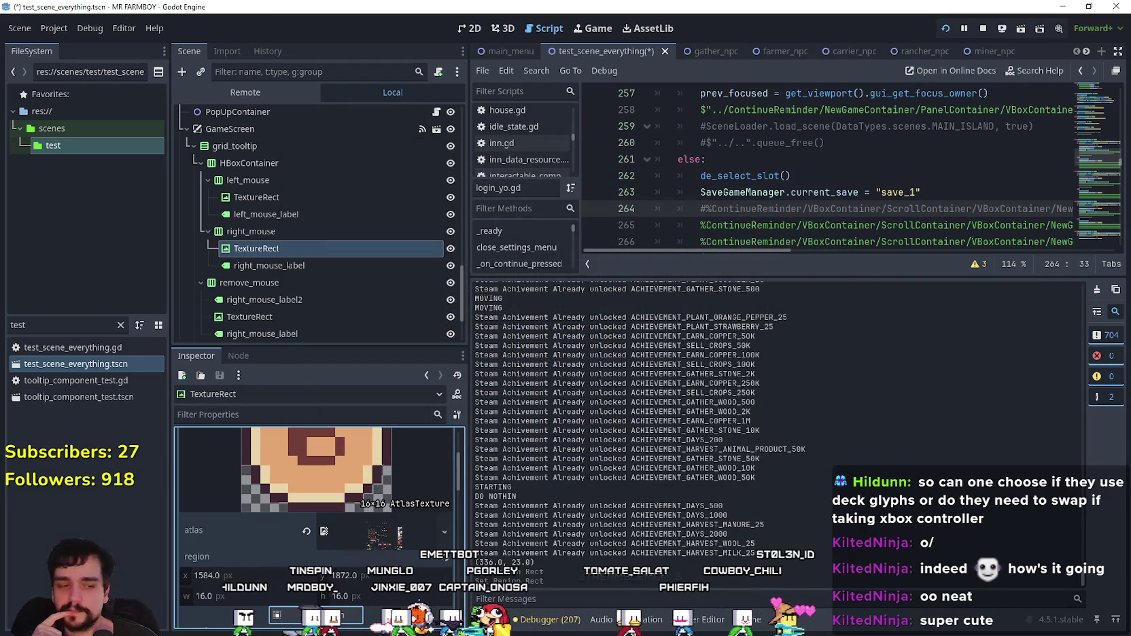
key("alt+Tab")
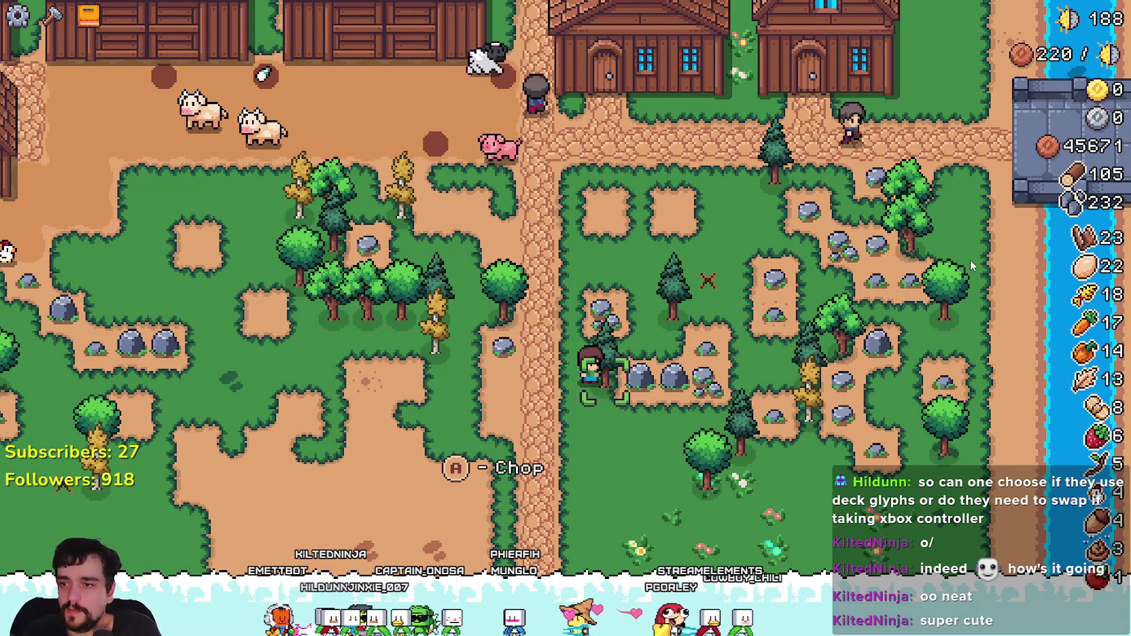
Step: Walk the farmer to the middle house's door to view its A and B prompts
key("a")
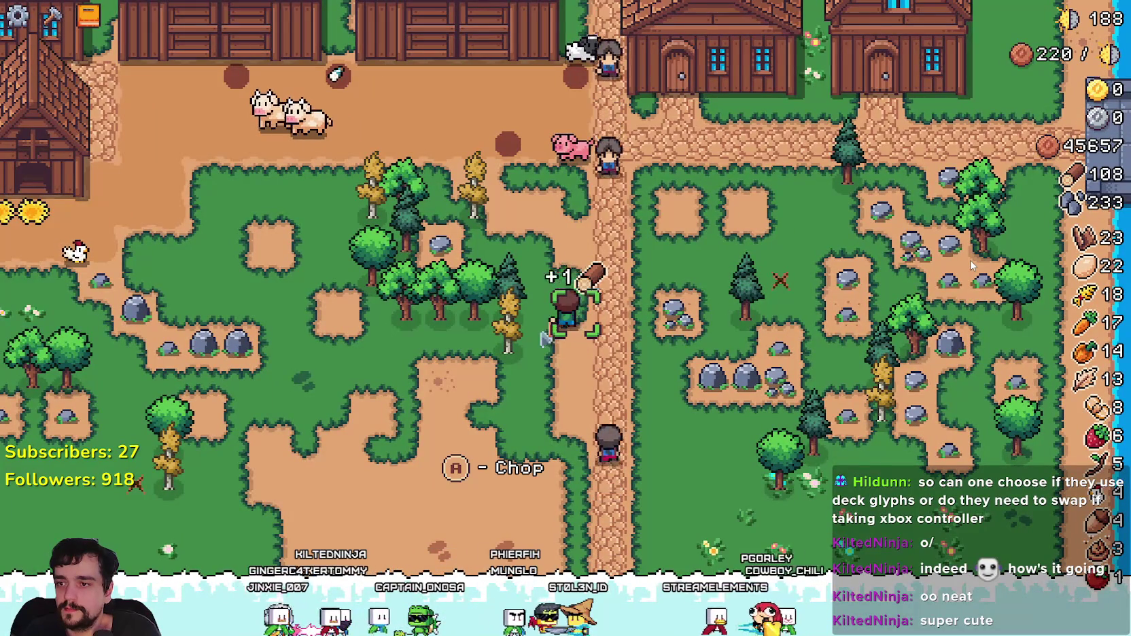
key("w")
key("d")
key("w")
key("a")
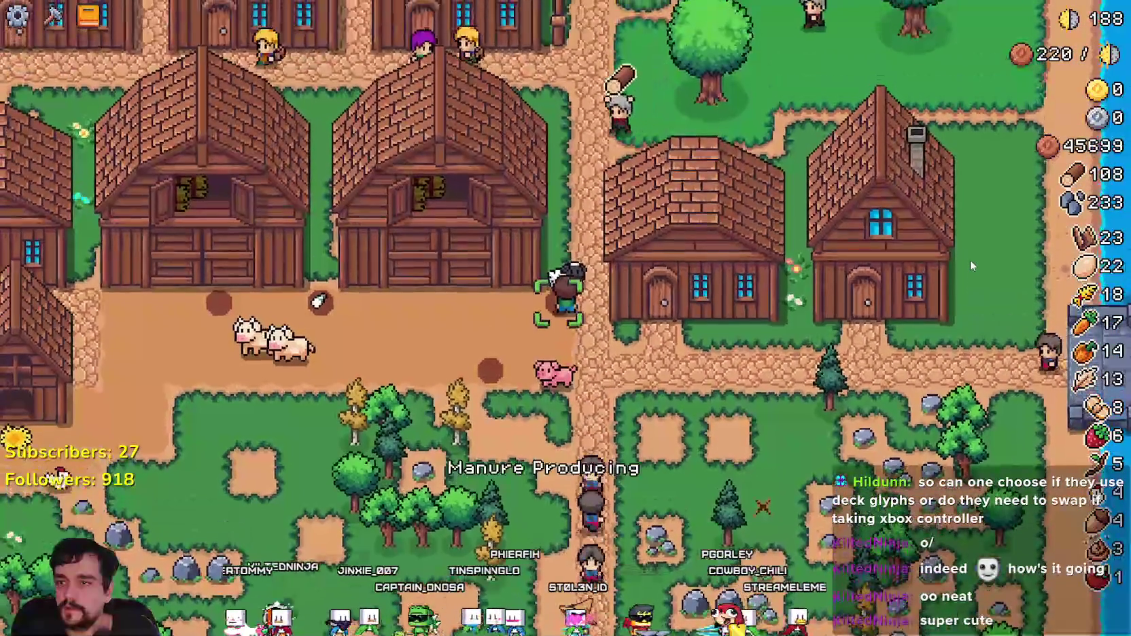
key("s")
key("d")
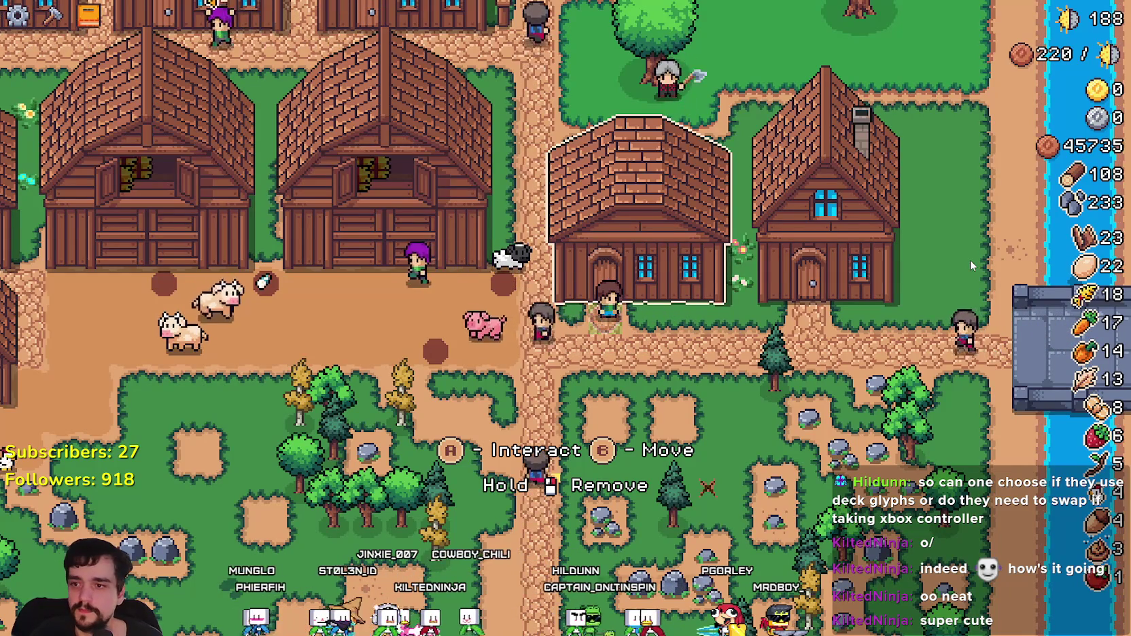
key("alt+Tab")
scroll(250, 311, "down", 3)
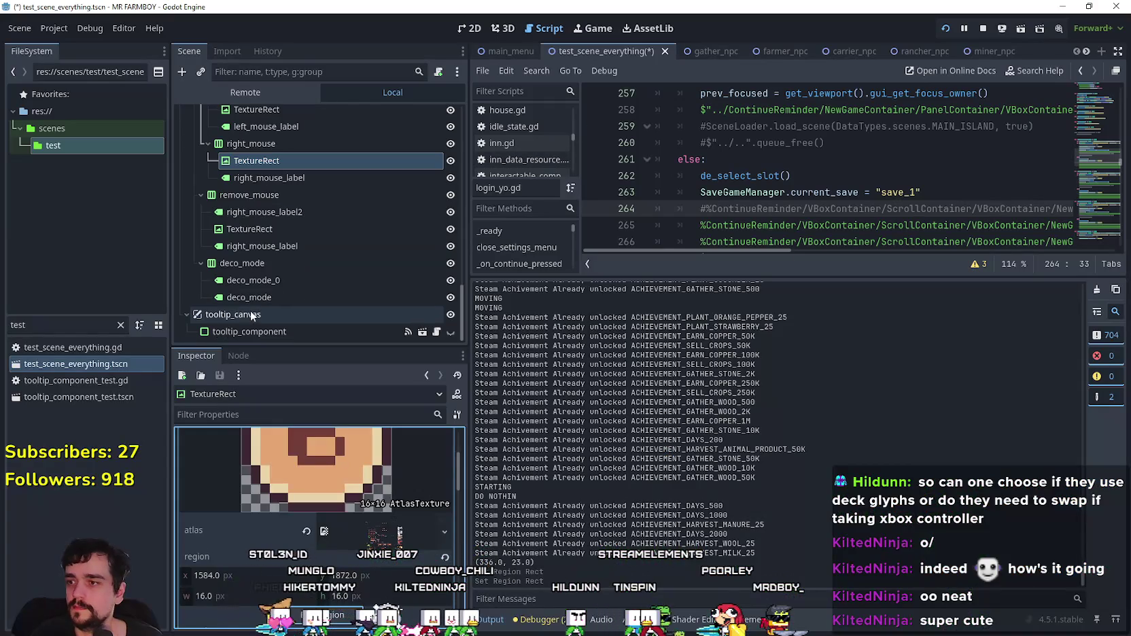
Step: Set remove_mouse's TextureRect atlas region to the 16×16 B glyph at 1584, 1872
left_click(288, 249)
key("Up")
left_click(380, 463)
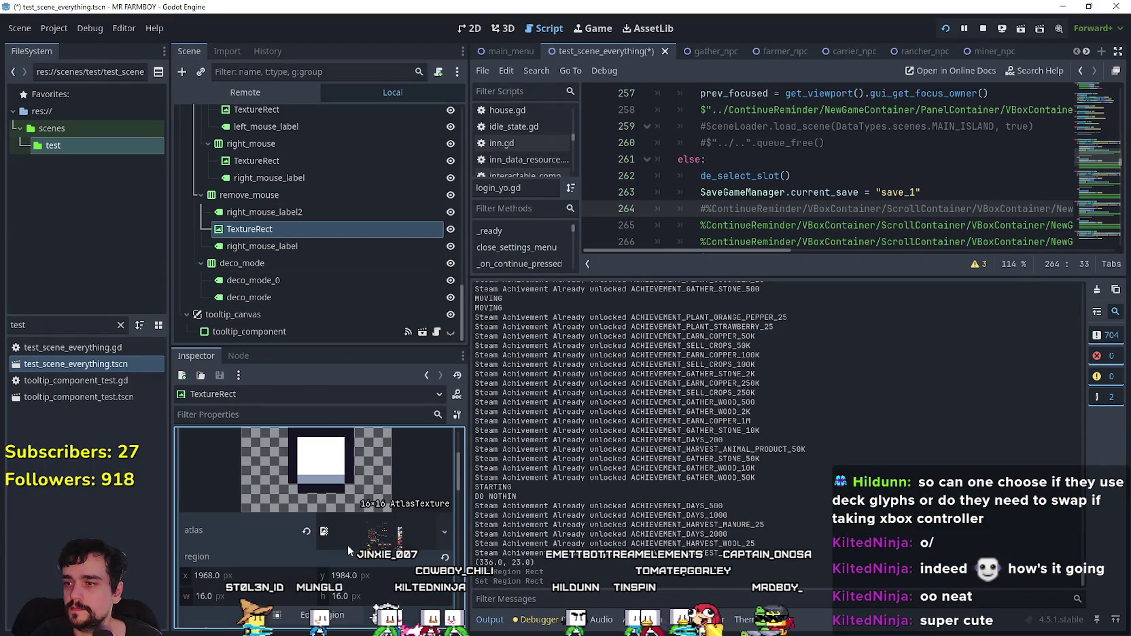
left_click(338, 611)
scroll(521, 315, "down", 4)
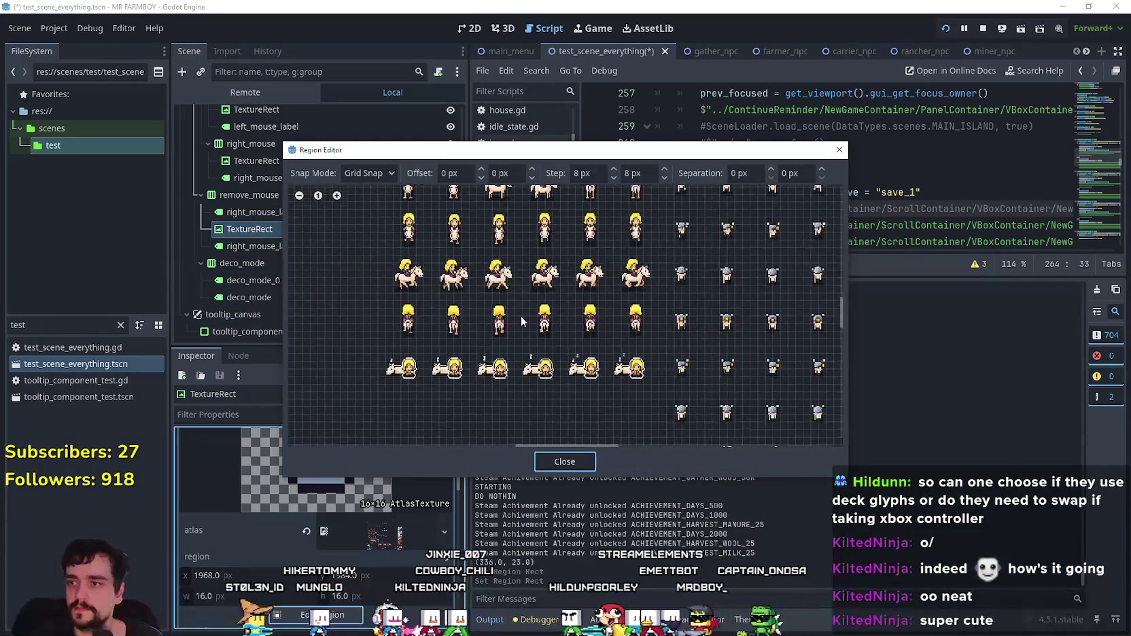
scroll(521, 316, "down", 5)
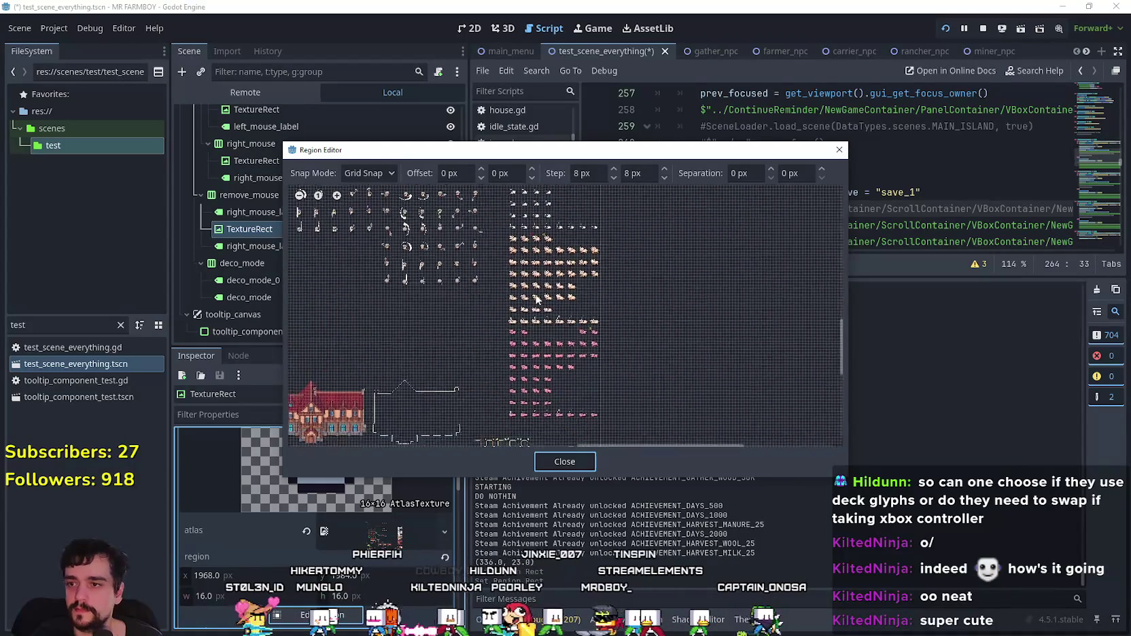
scroll(532, 418, "up", 5)
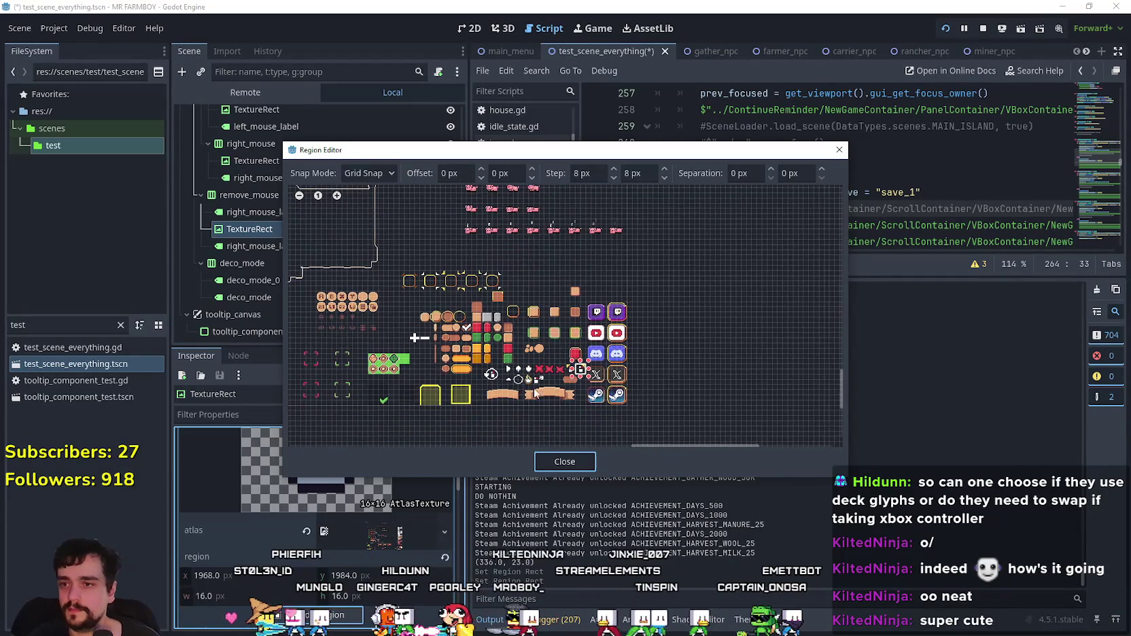
scroll(410, 358, "up", 6)
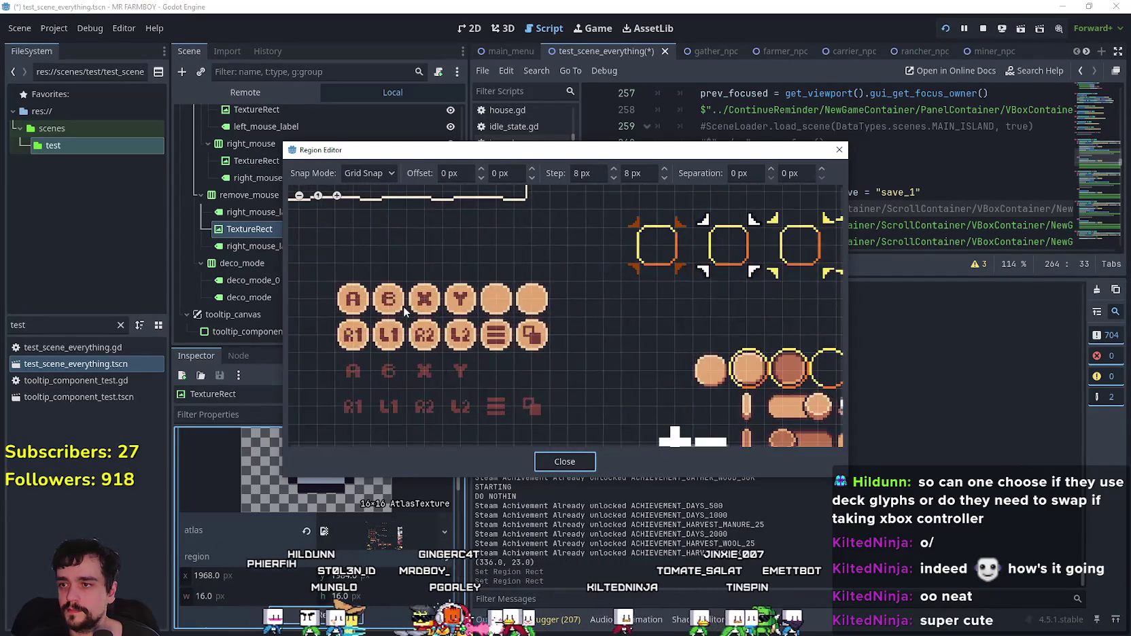
scroll(454, 336, "up", 3)
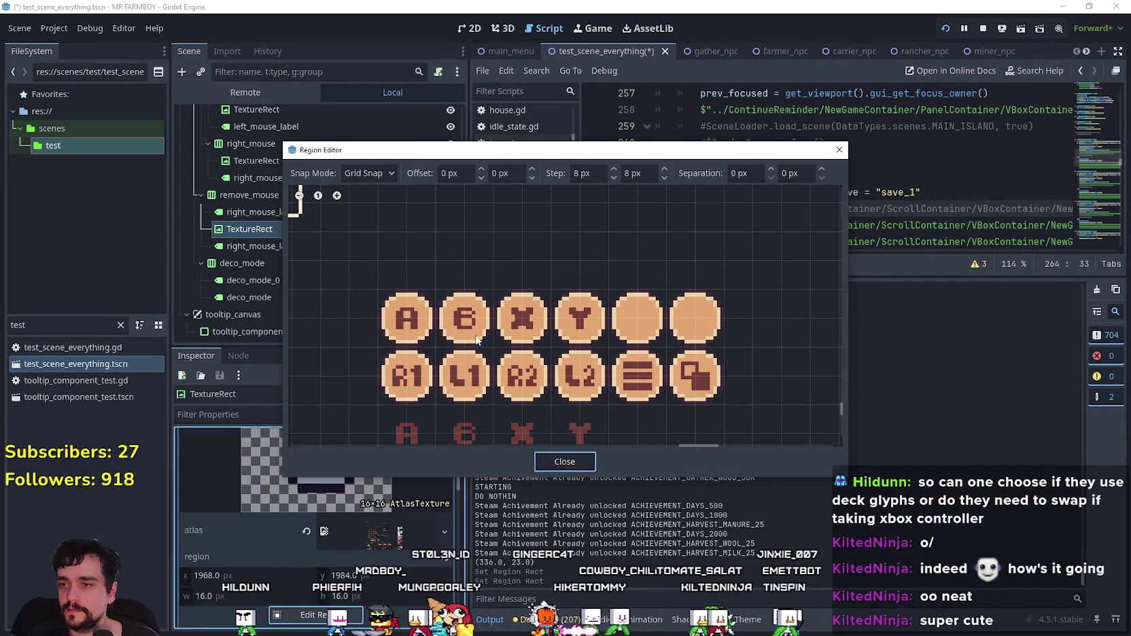
left_click_drag(486, 336, 439, 301)
left_click(576, 462)
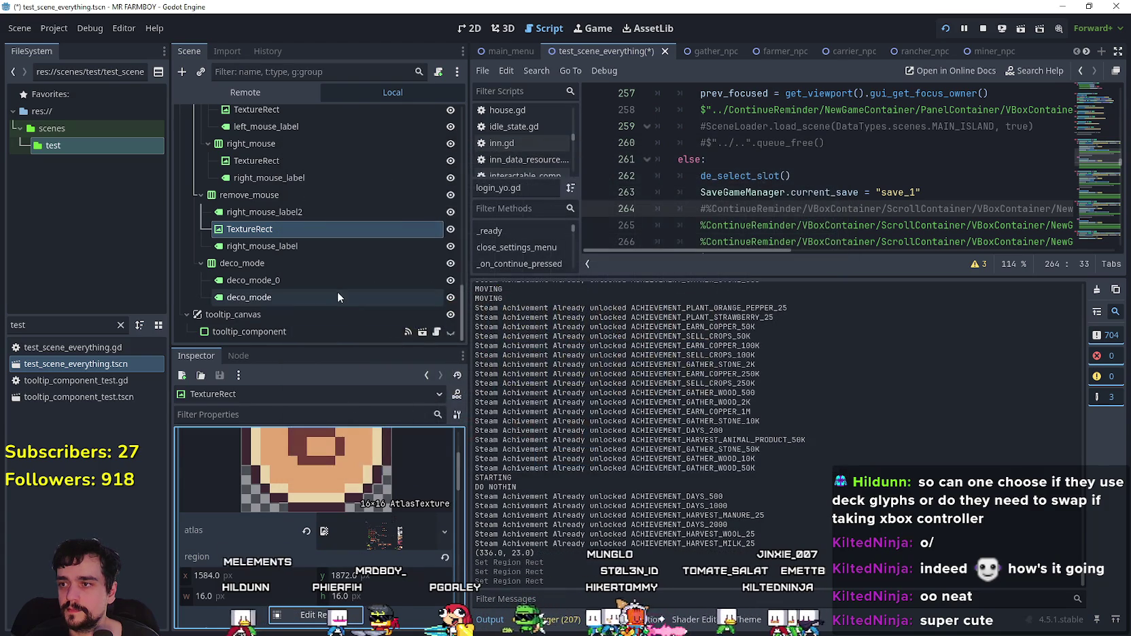
Step: Inspect the deco_mode container and its deco_mode and deco_mode_0 labels
left_click(313, 274)
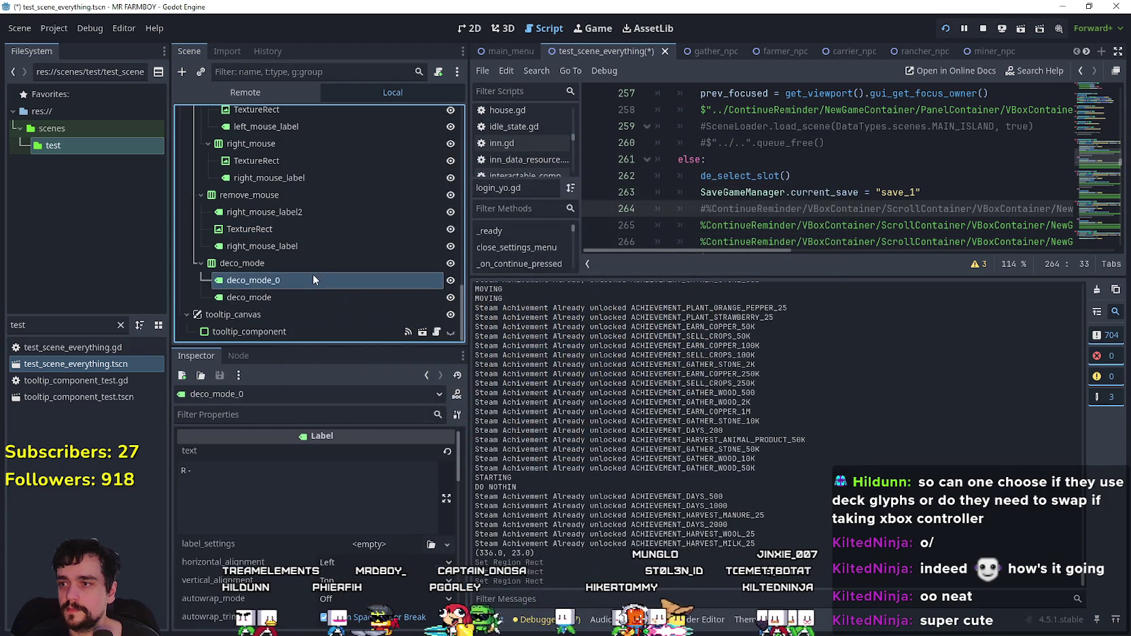
left_click(279, 301)
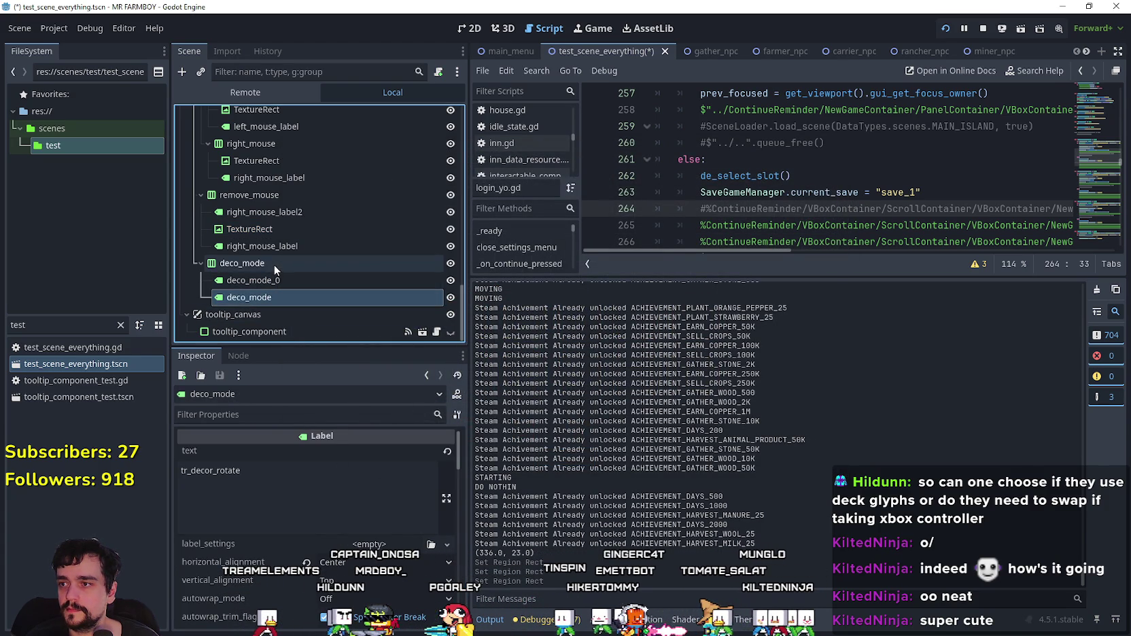
left_click(274, 264)
left_click(276, 283)
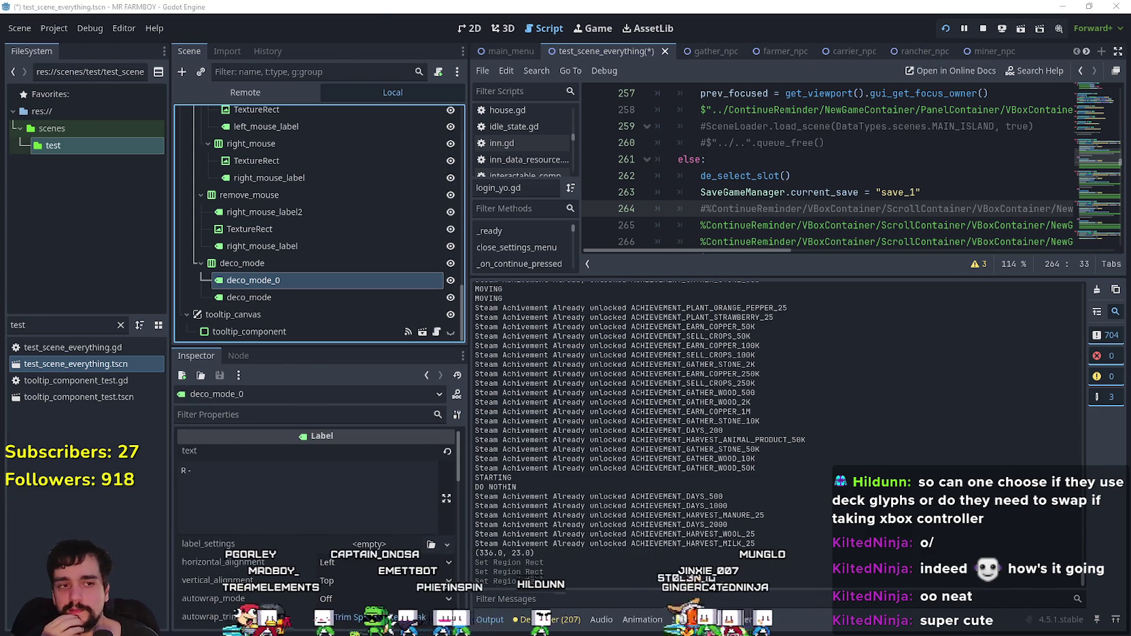
Step: In the game, mine a rock, chop a pine tree, then walk north to the market stall
key("alt+Tab")
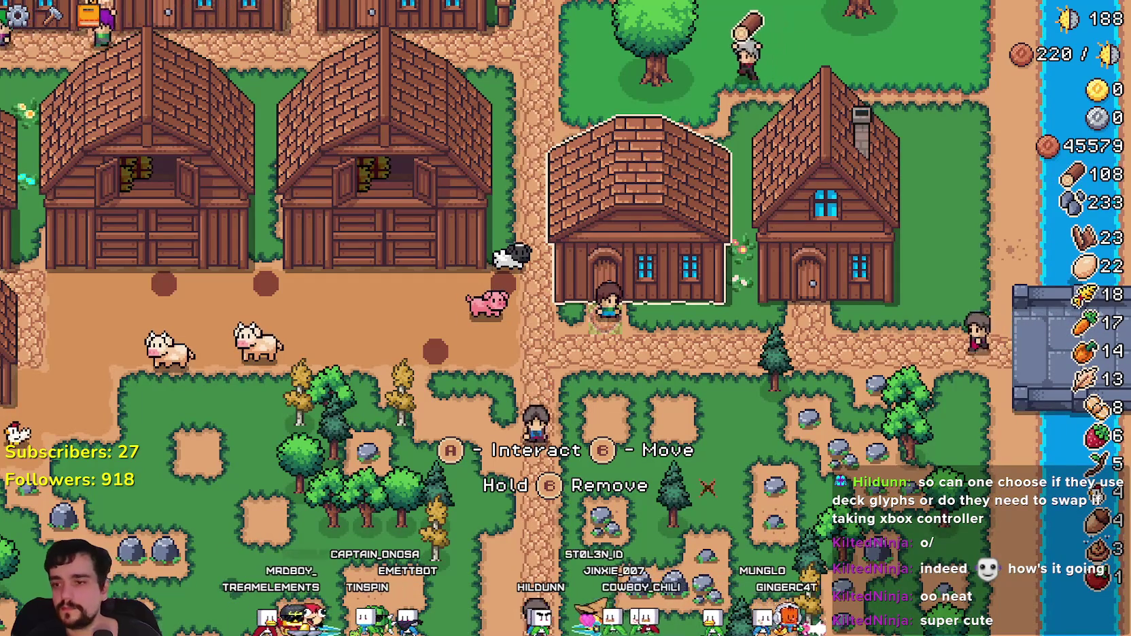
key("s")
key("s")
key("space")
key("d")
key("w")
key("d")
key("w")
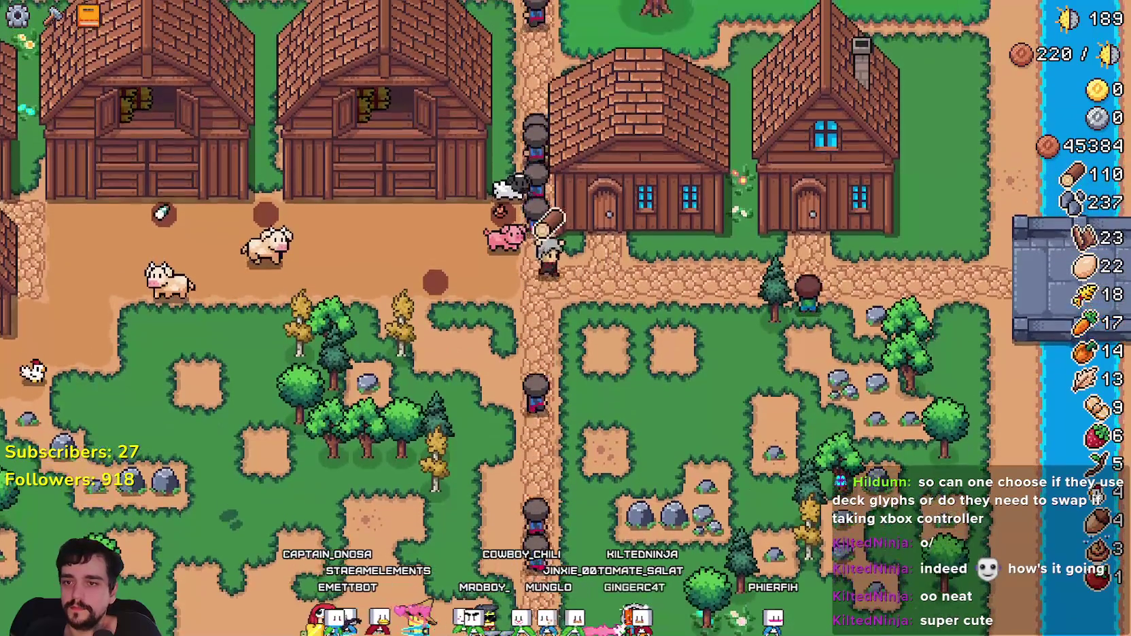
key("space")
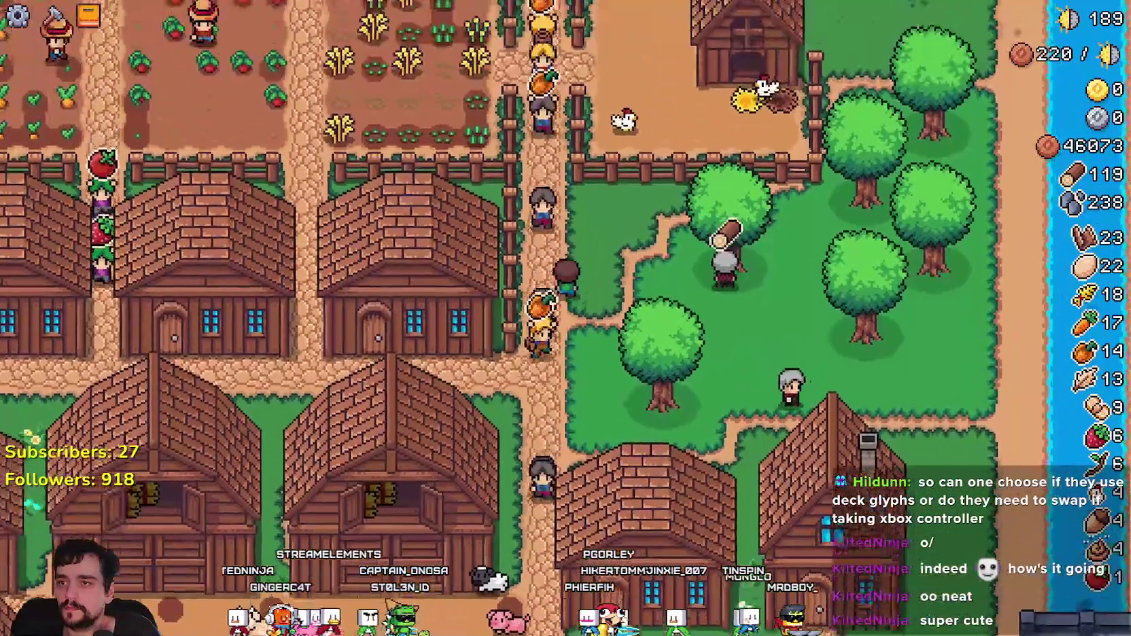
key("w")
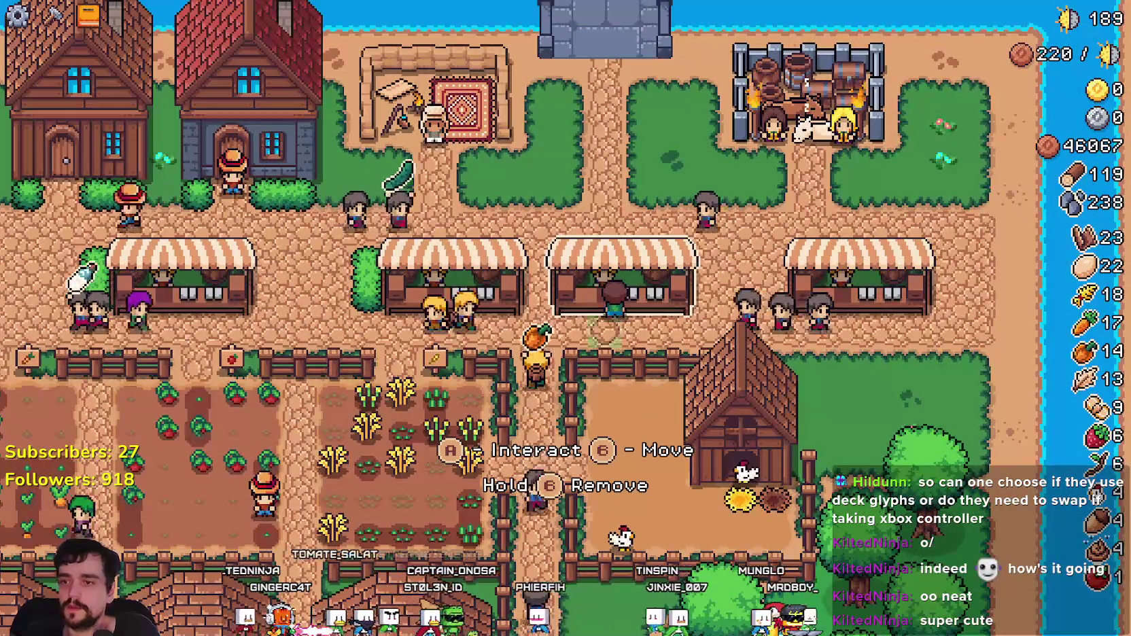
key("w")
key("w")
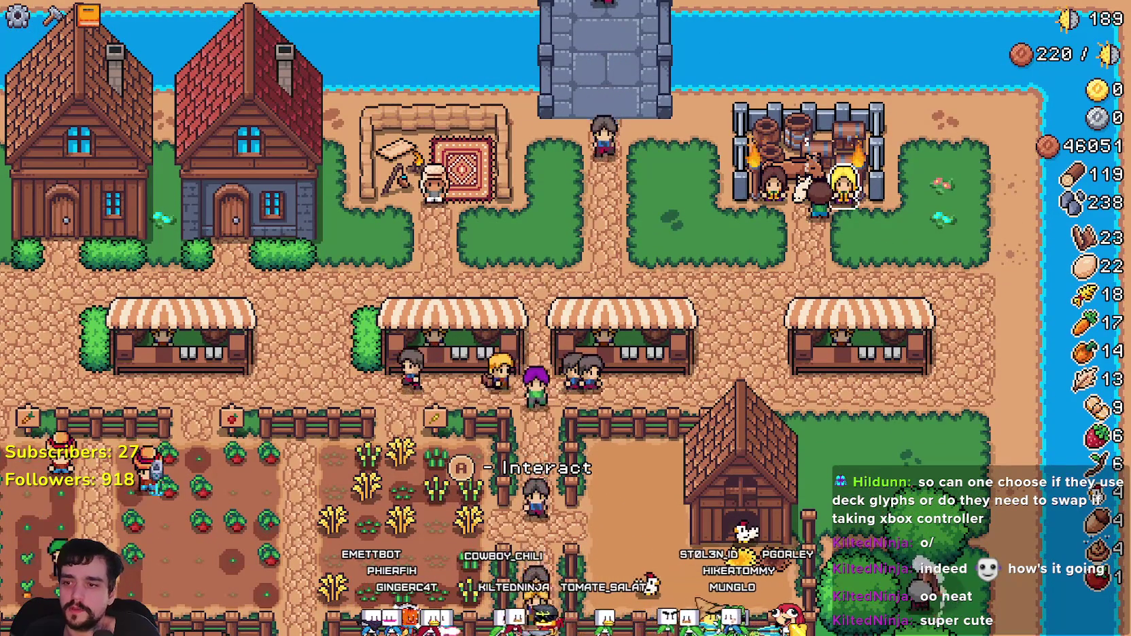
Step: View and close the Royal's Envoy task, then walk past the fields to the westernmost house door
key("e")
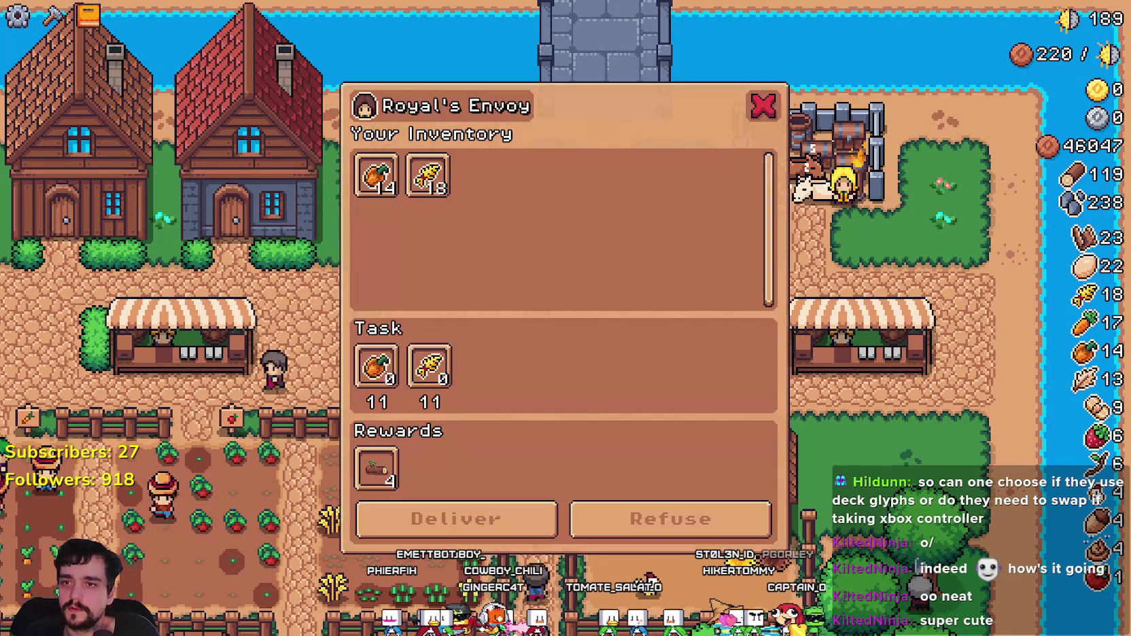
key("Escape")
key("w")
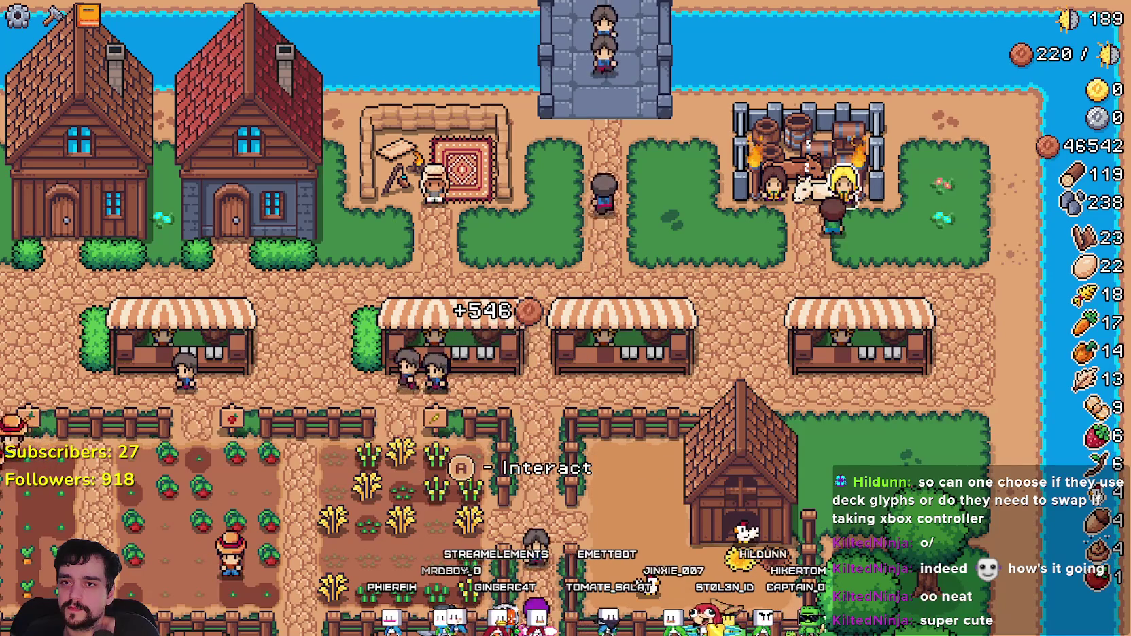
key("s")
key("w")
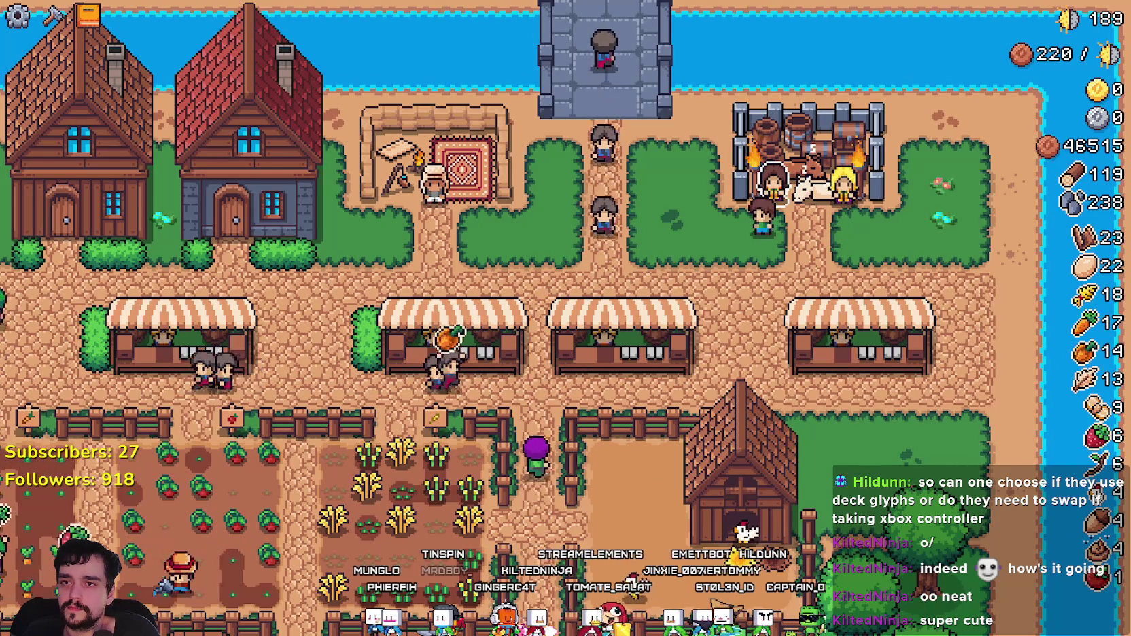
key("s")
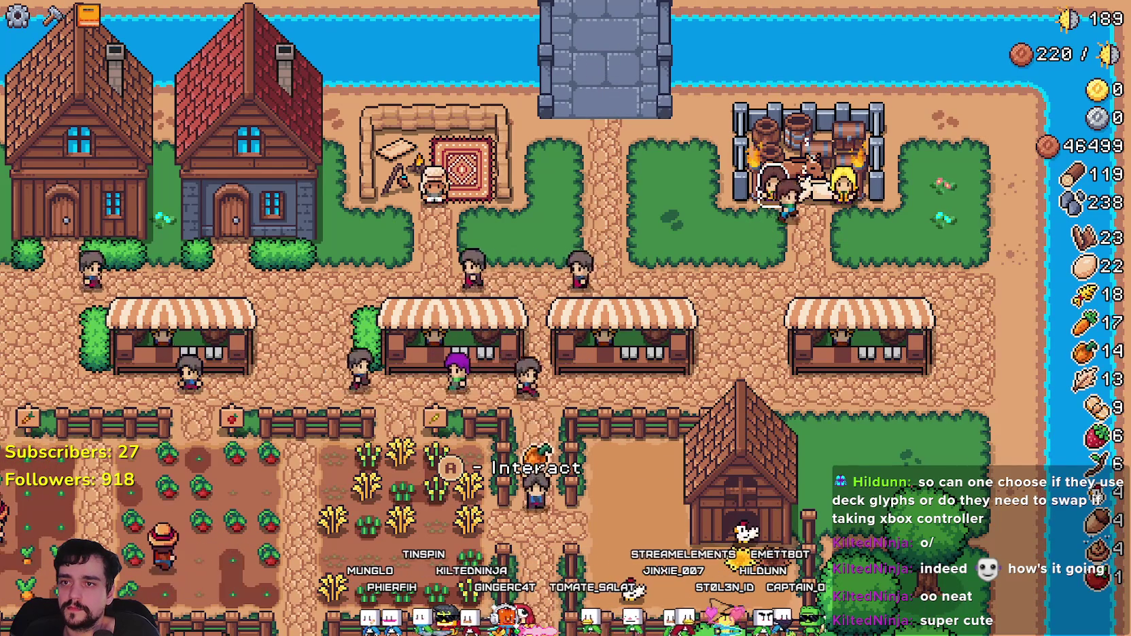
key("a")
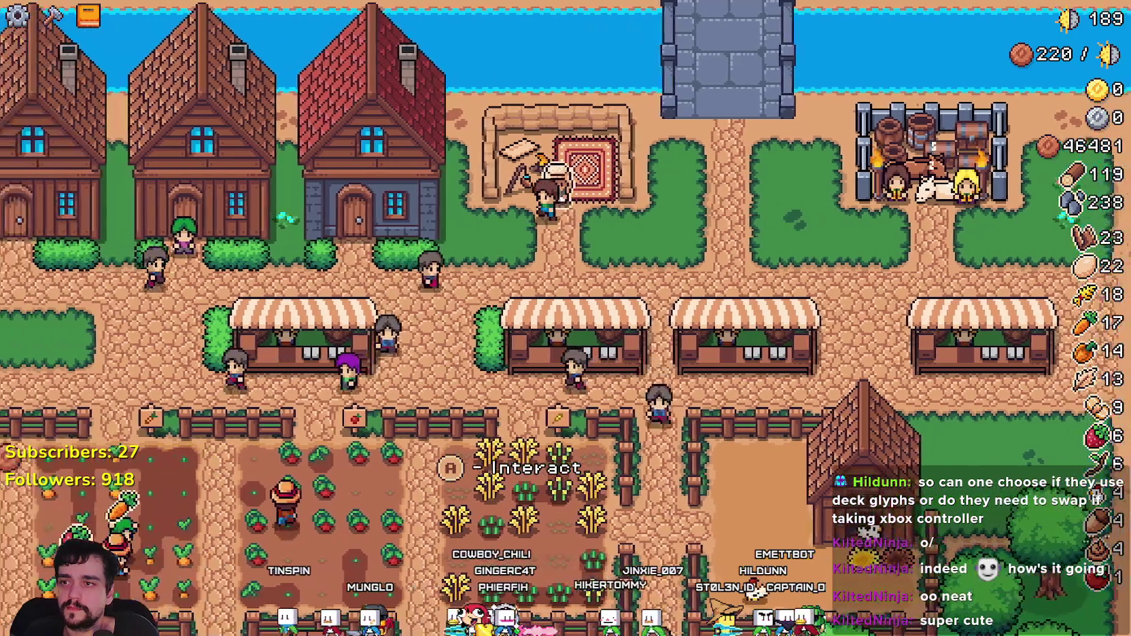
key("a")
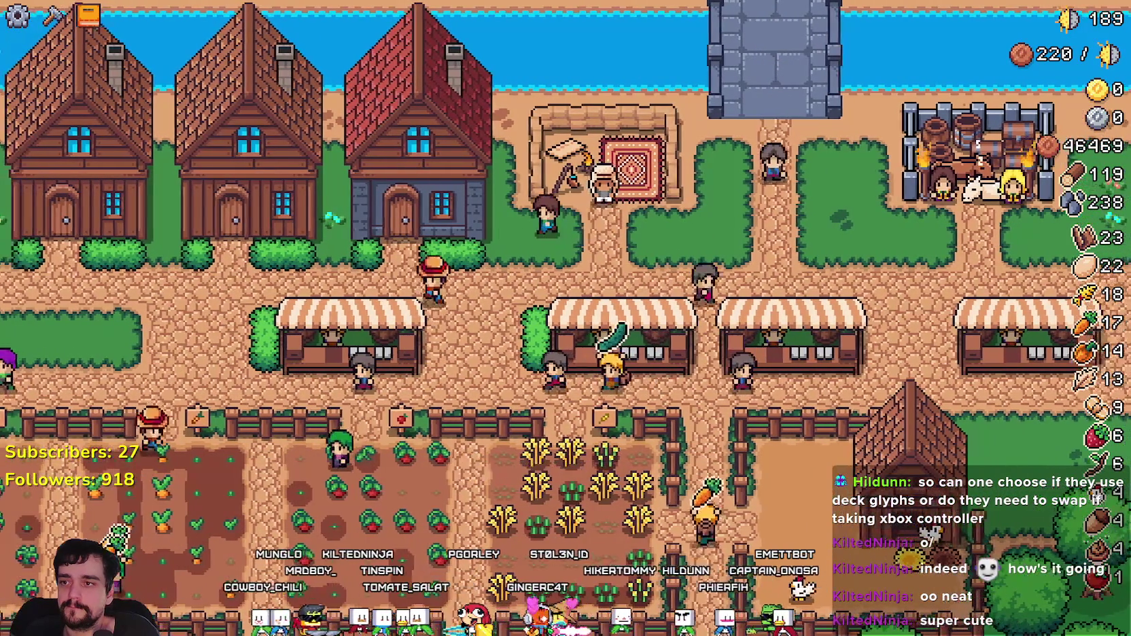
key("w")
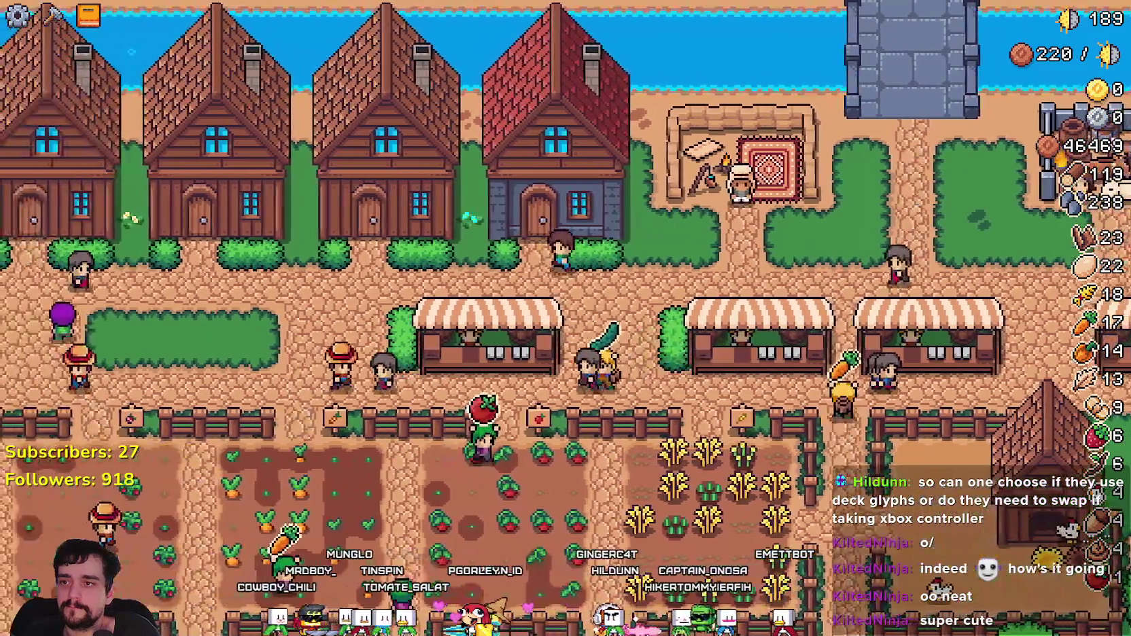
key("w")
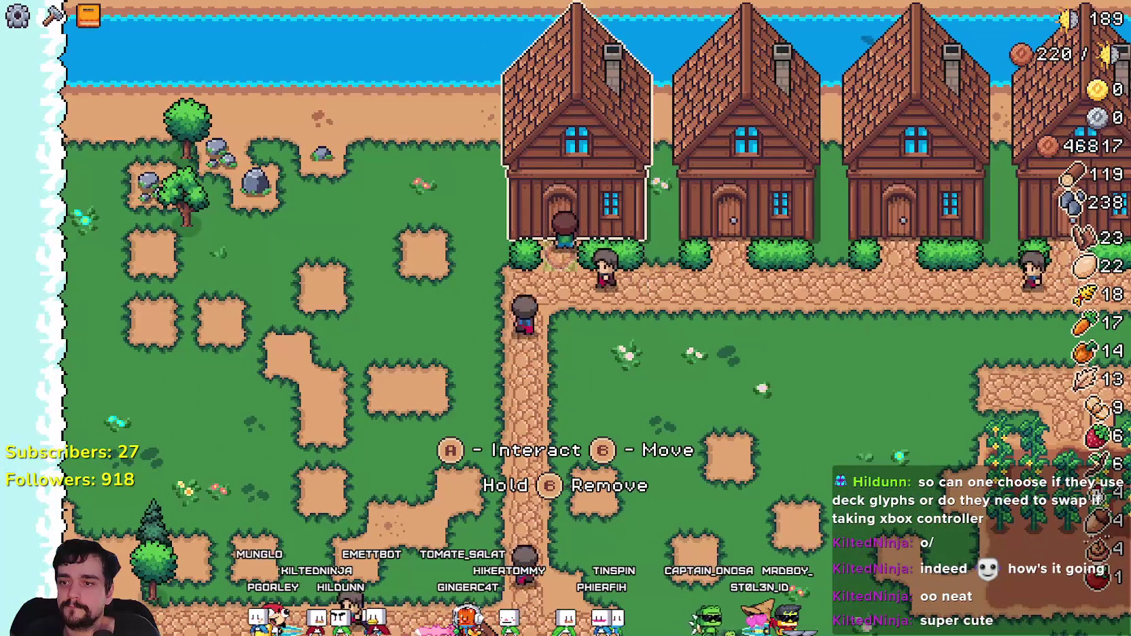
Step: Walk south to the rock quarry and mine several rocks
key("s")
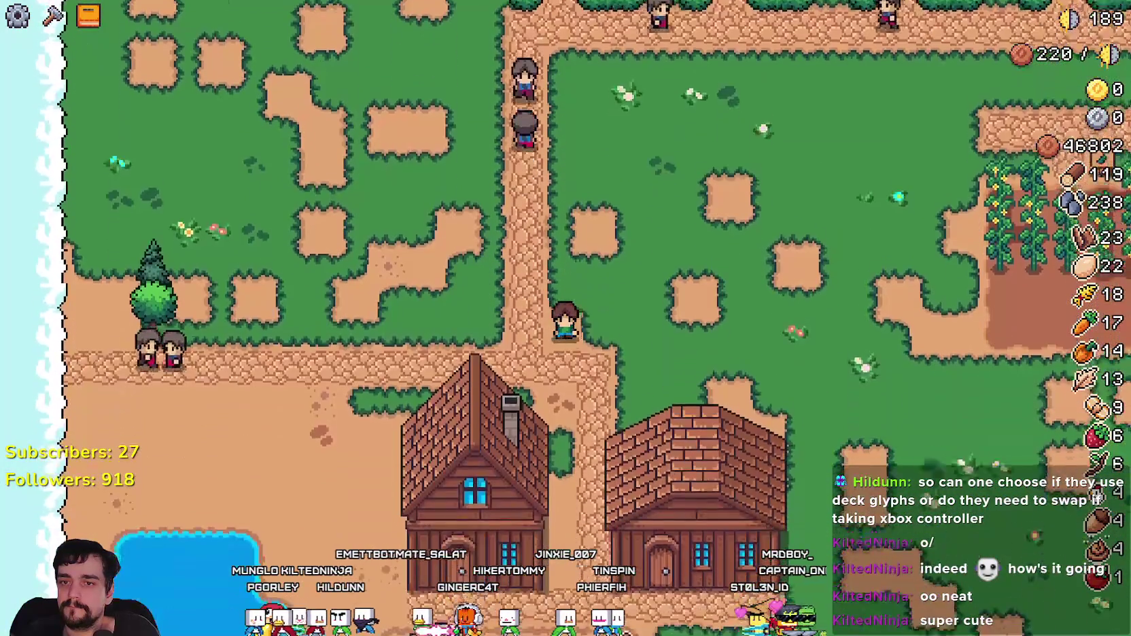
key("s")
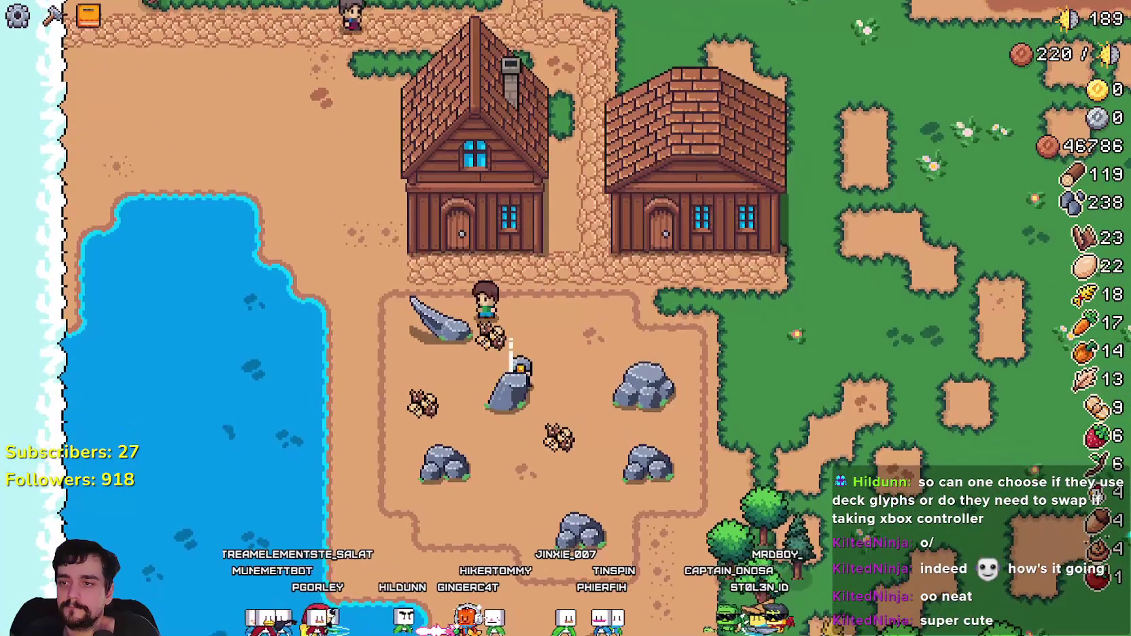
key("s")
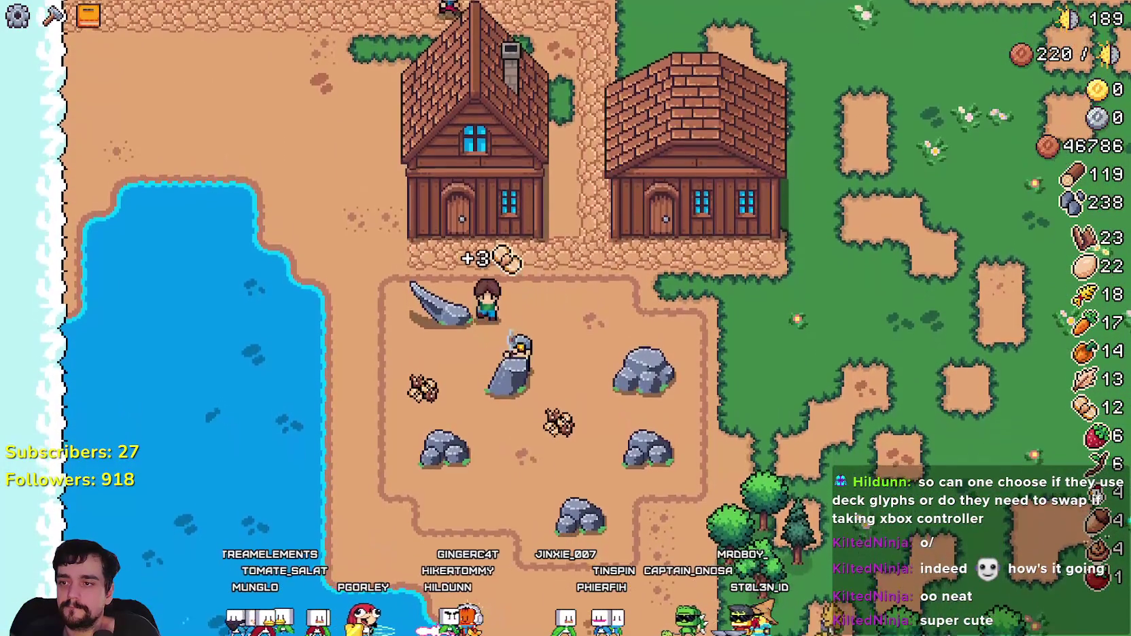
key("s")
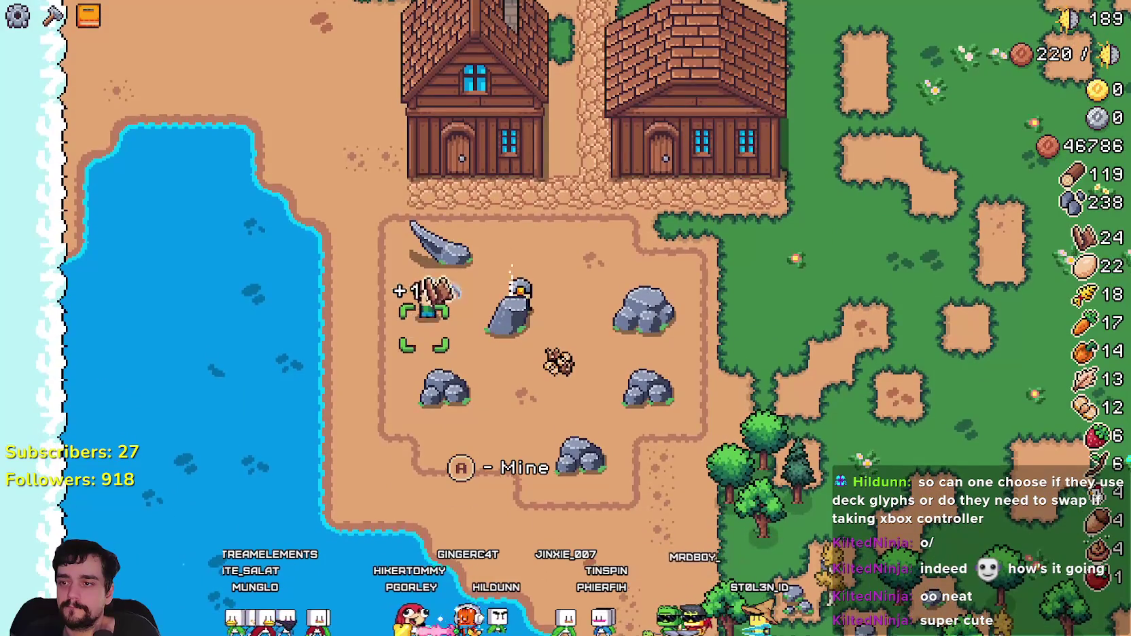
key("d")
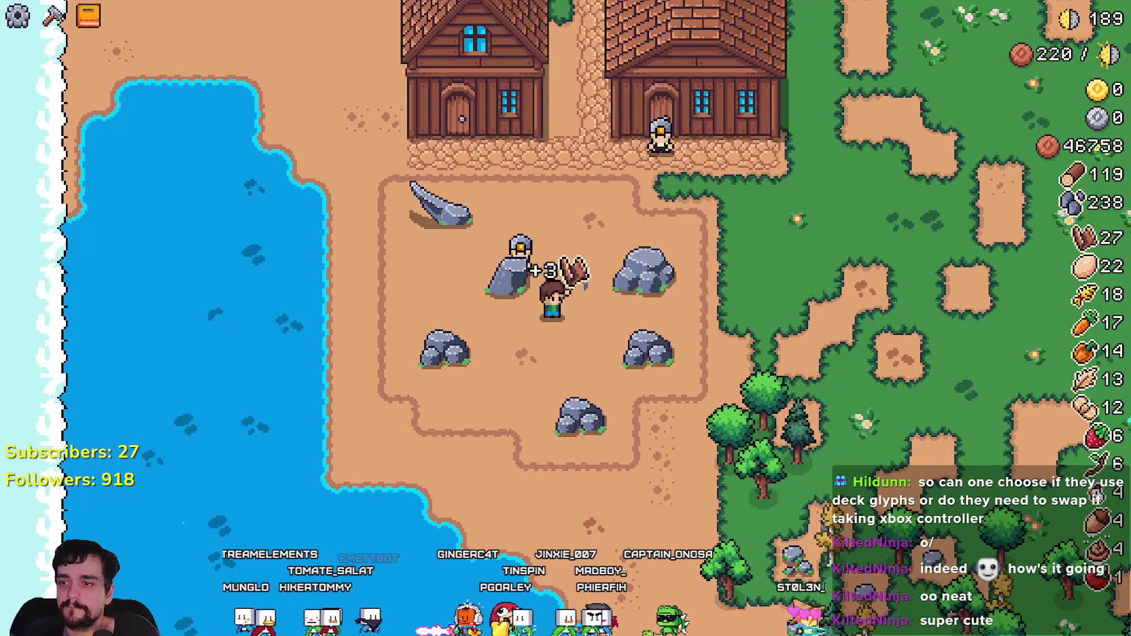
key("s")
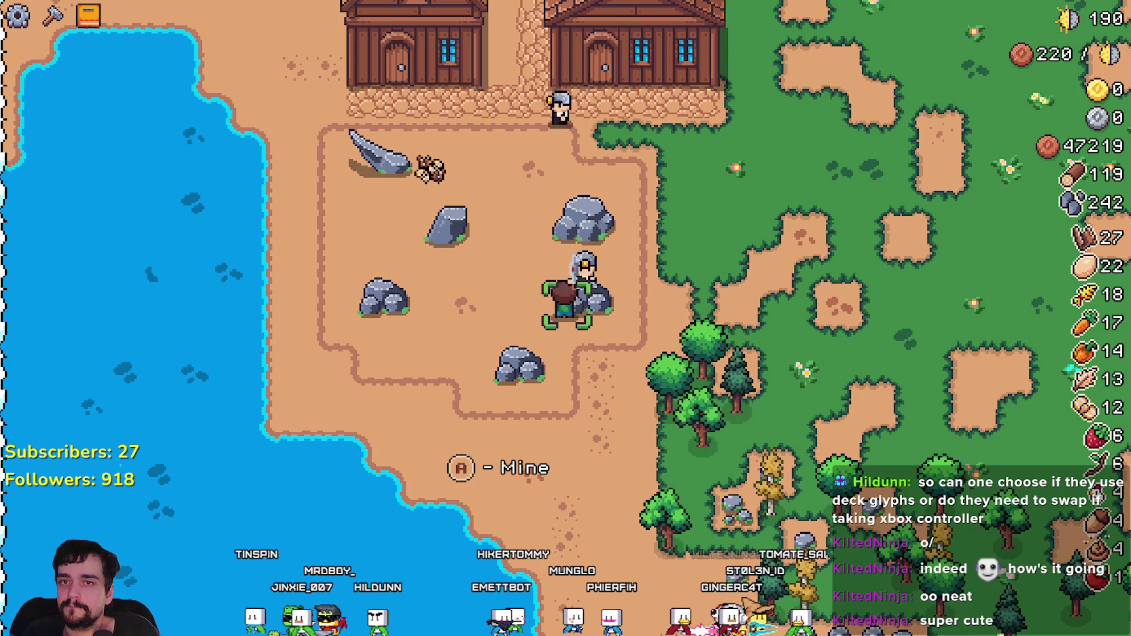
key("Up")
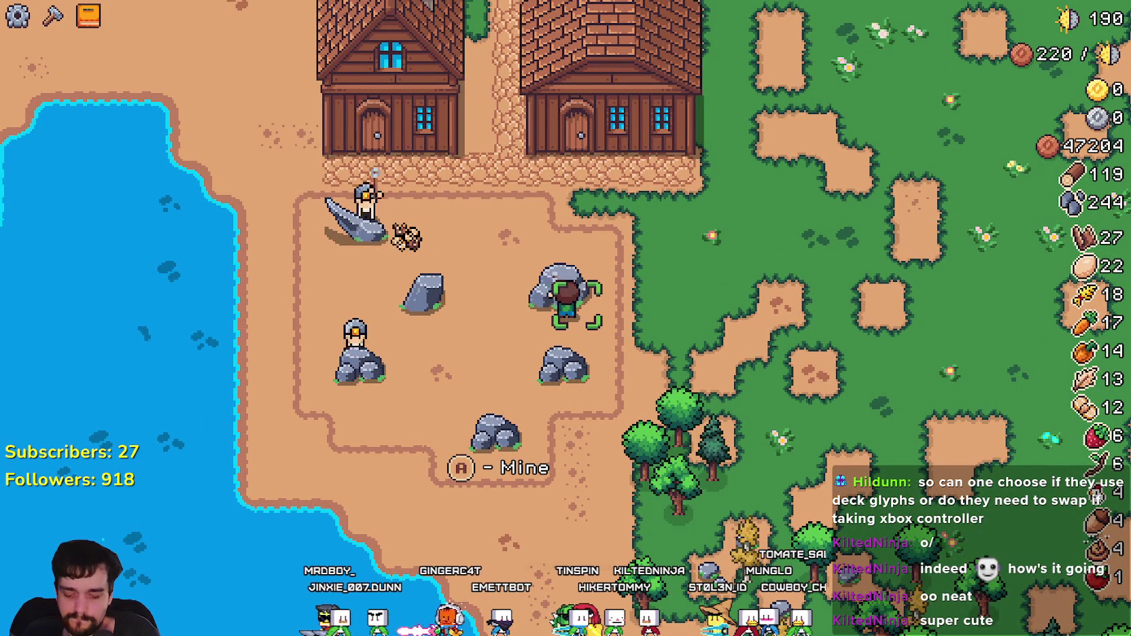
Step: Stop by the house door for its prompt, then head southeast to the chicken coop
key("d")
key("w")
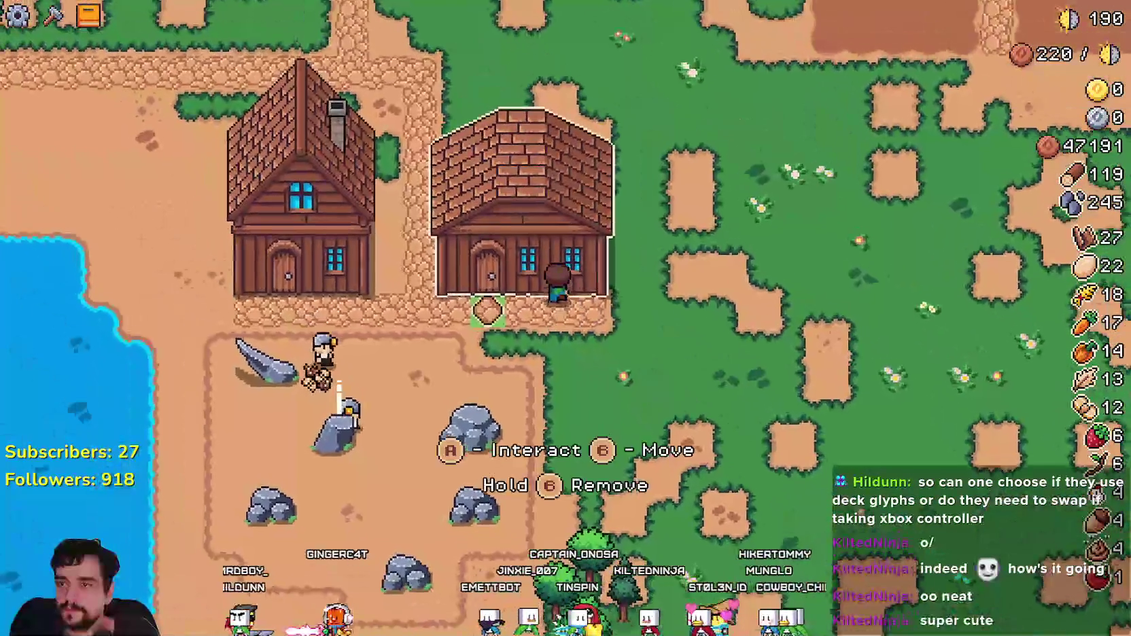
key("d")
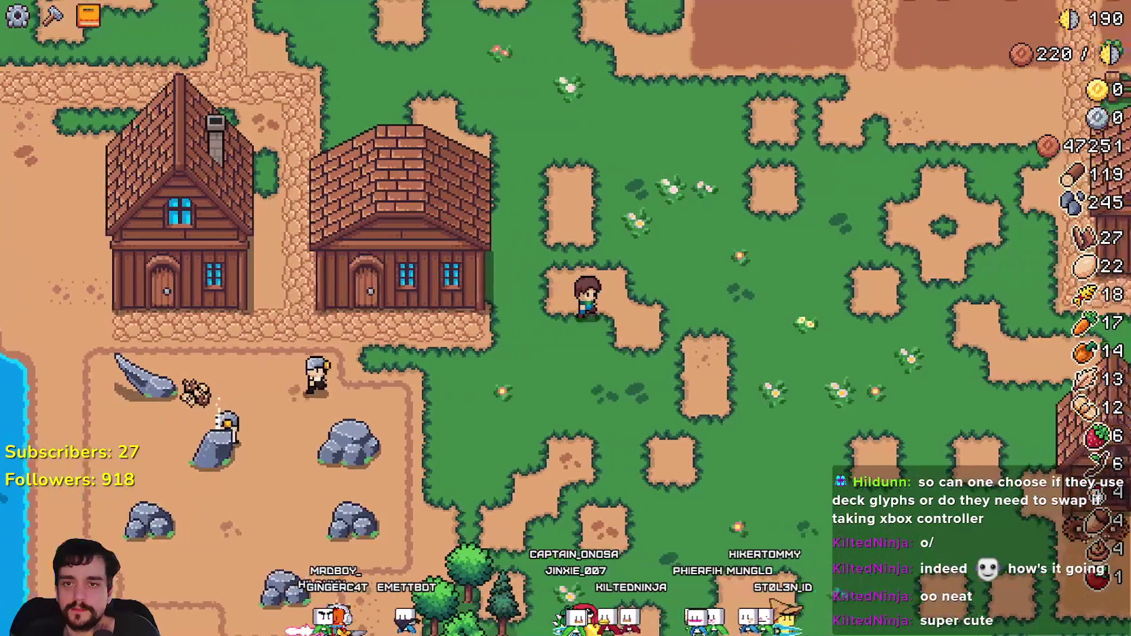
key("a")
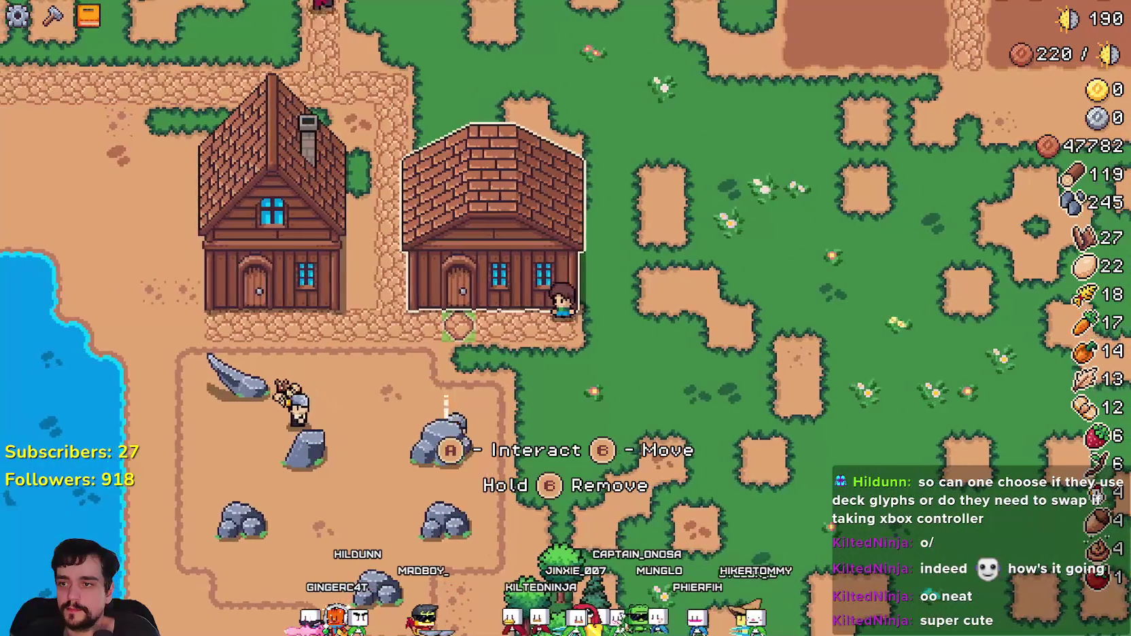
key("d")
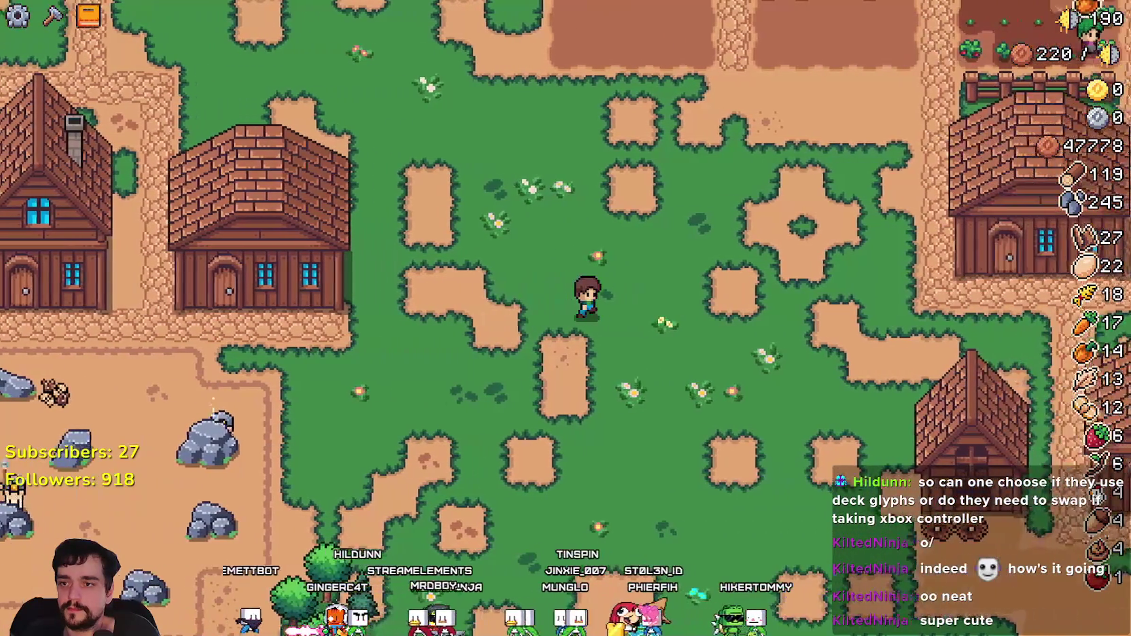
key("d")
key("s")
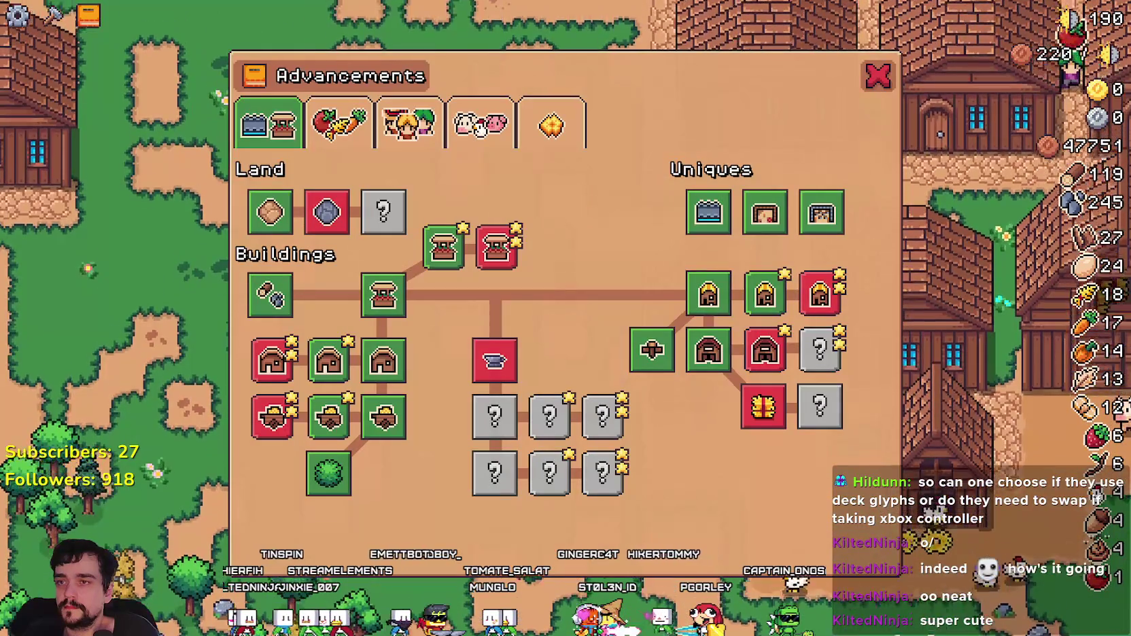
Step: Switch between the Advancements and Crafting windows in Mr Farmboy, close them, and return to Godot
key("Escape")
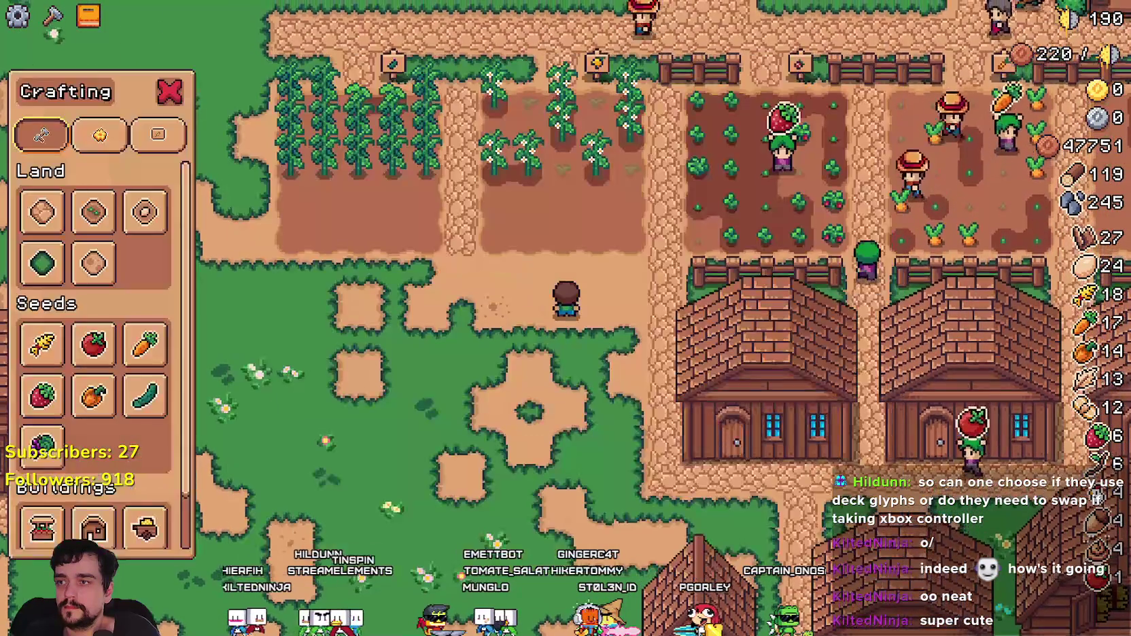
key("w")
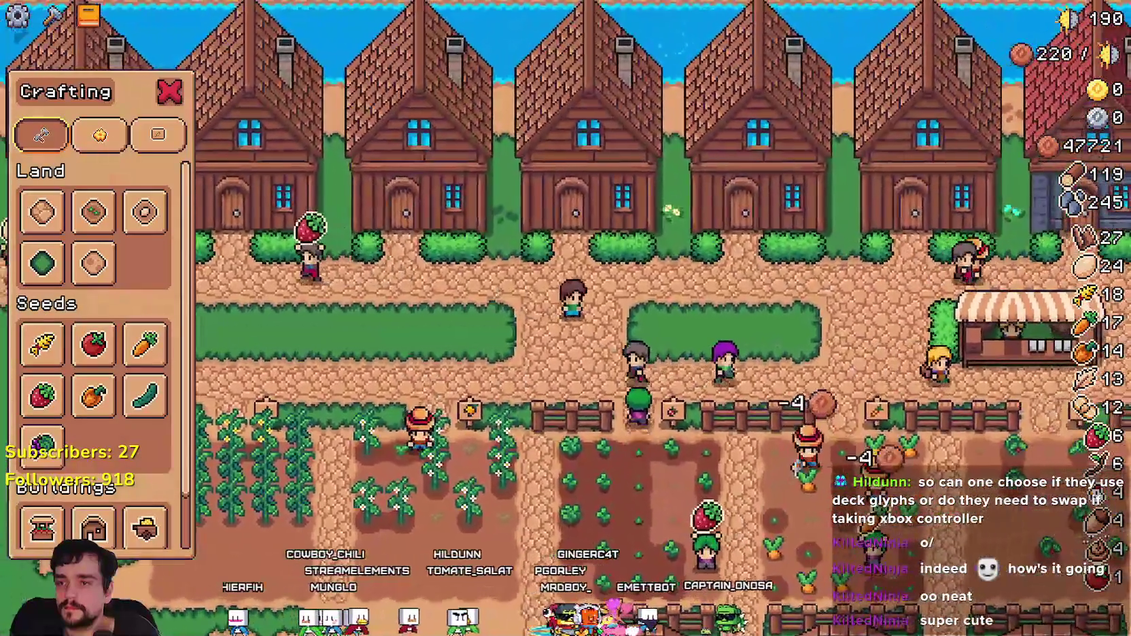
key("Tab")
key("Escape")
key("d")
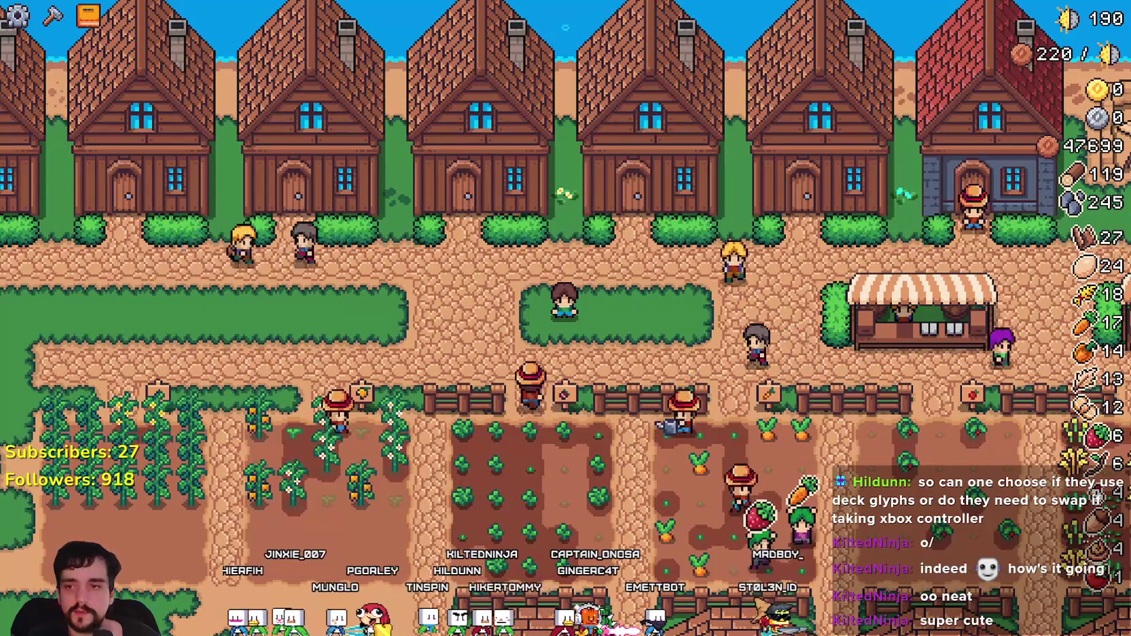
key("alt+Tab")
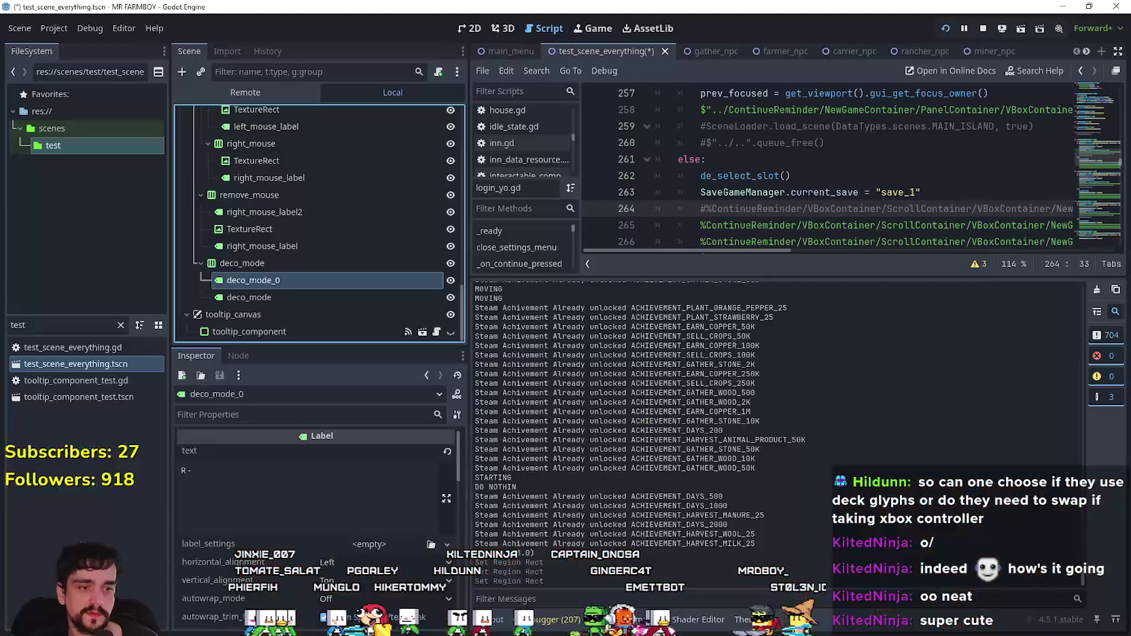
Step: Filter the FileSystem dock for 'advancem' and open AdvancementSystem.tscn
left_click_drag(19, 325, 3, 320)
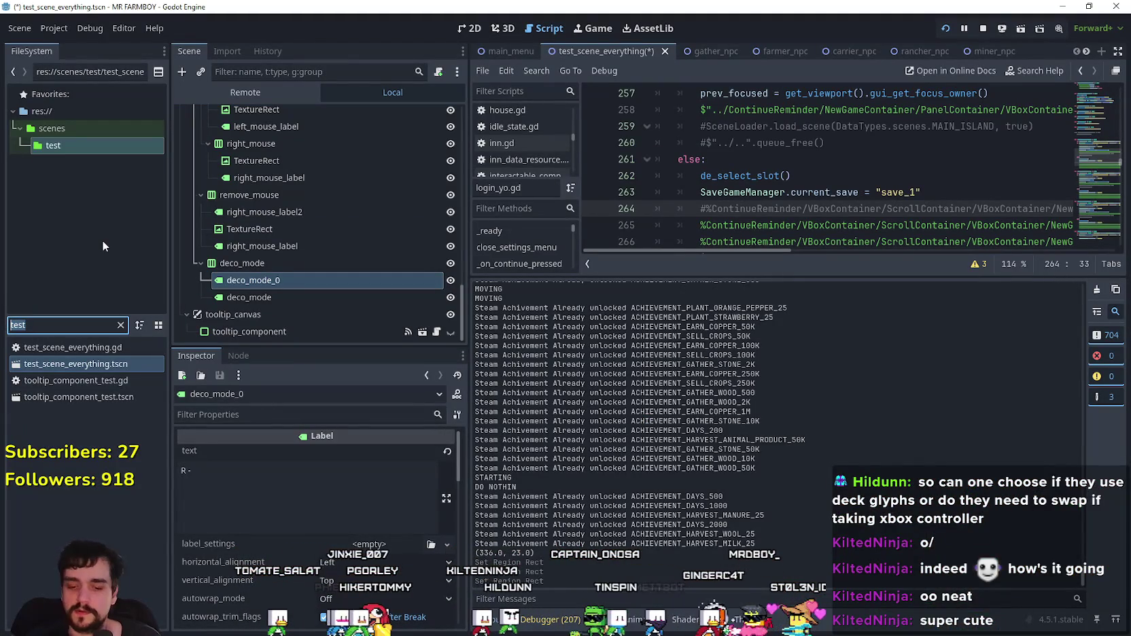
type("advancem")
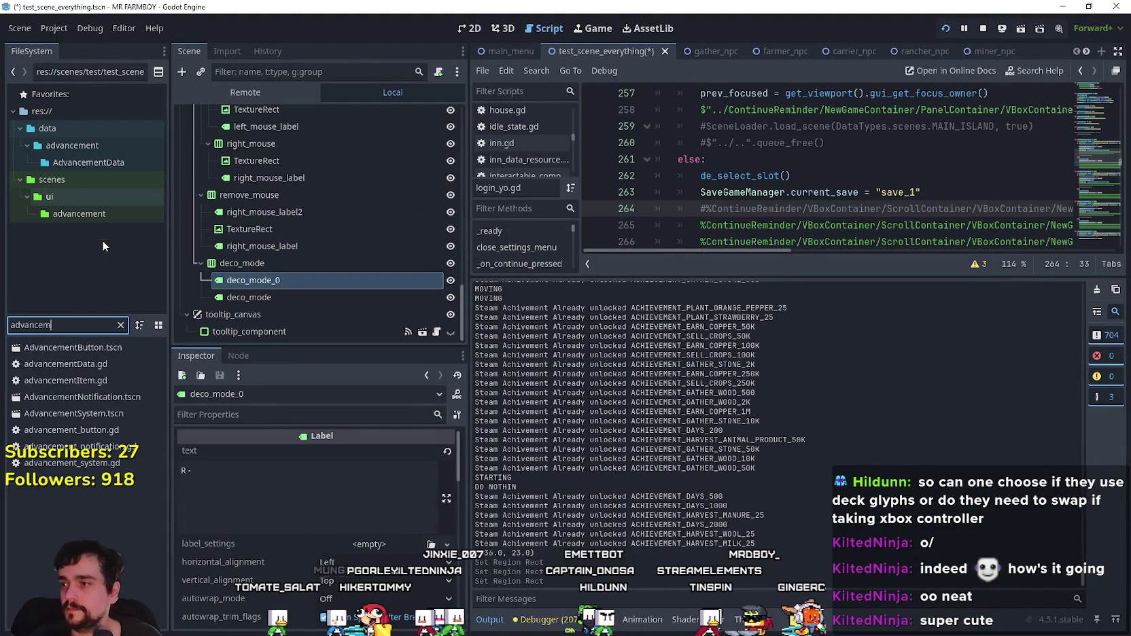
double_click(70, 413)
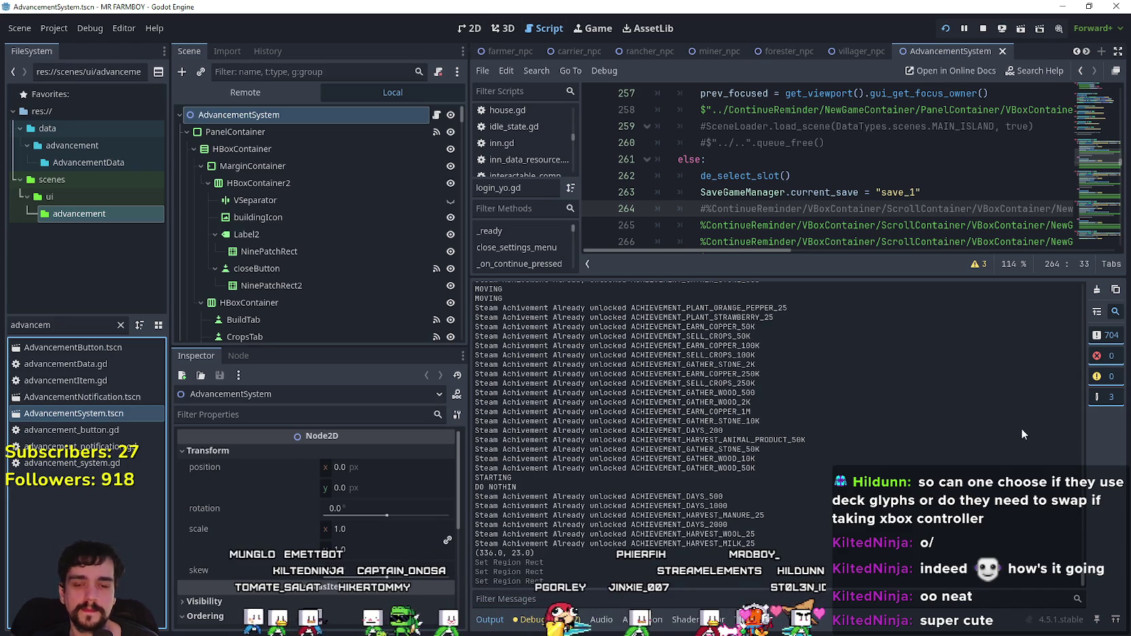
Step: Open advancement_system.gd and scroll to the _input handler's show() line
scroll(310, 208, "down", 3)
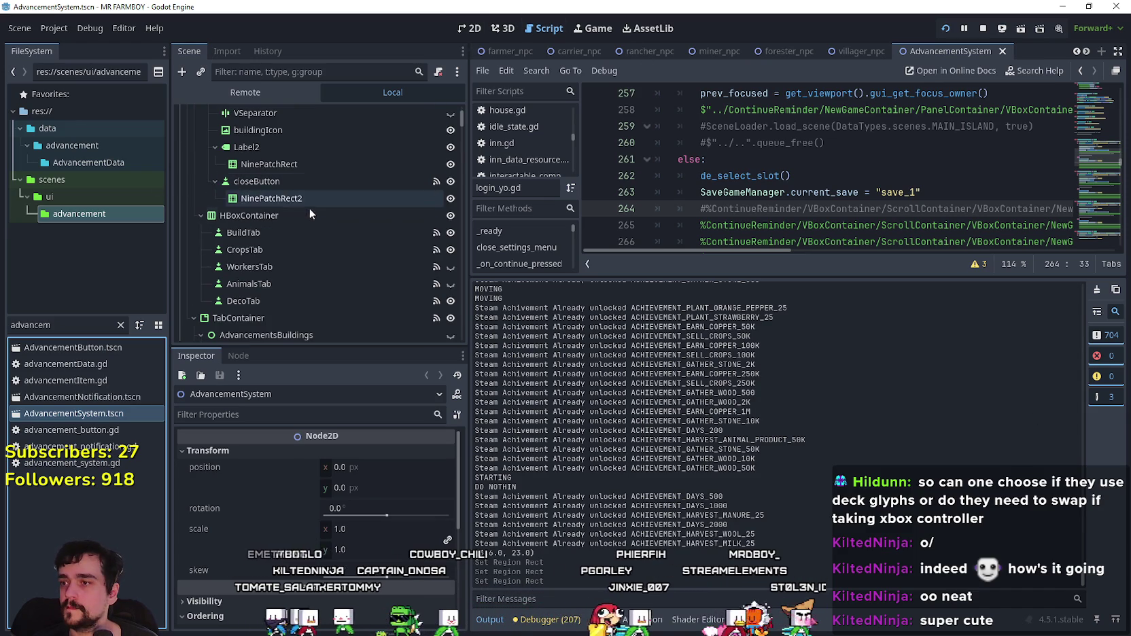
left_click(469, 28)
scroll(378, 183, "up", 3)
left_click(436, 117)
left_click(435, 117)
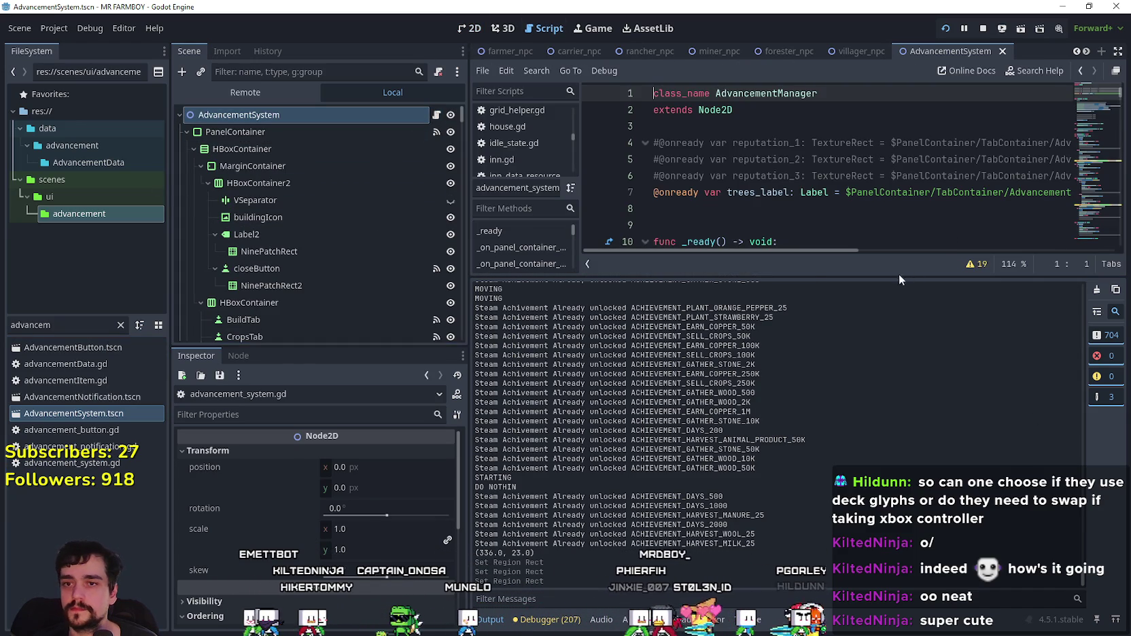
left_click_drag(899, 278, 748, 479)
scroll(340, 246, "down", 5)
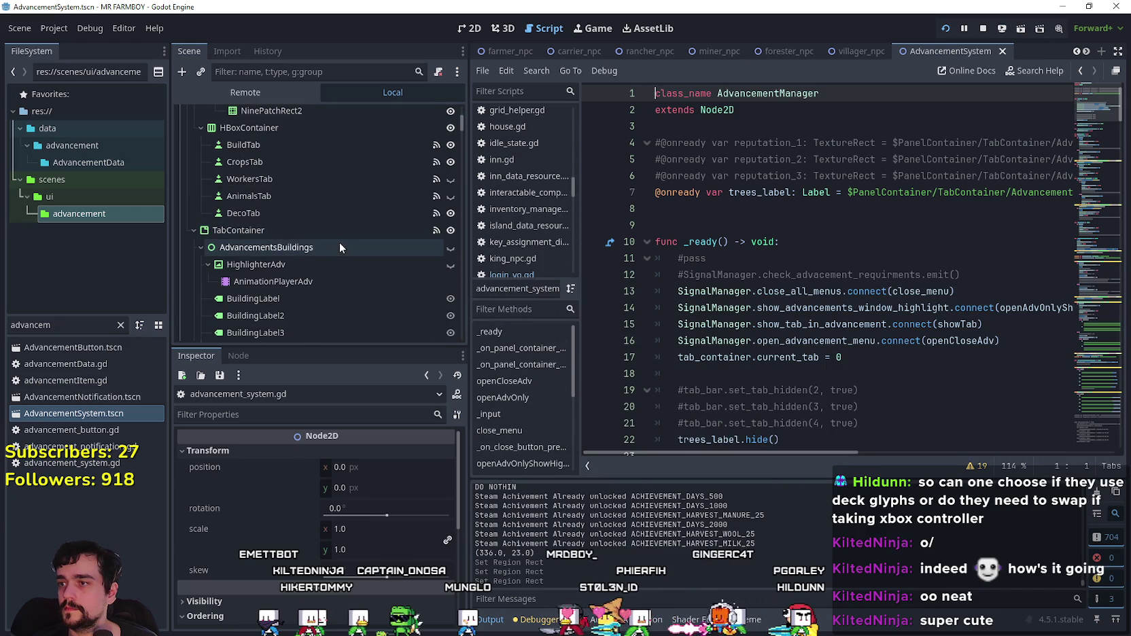
mouse_move(1081, 104)
left_mouse_down()
mouse_move(1125, 427)
mouse_move(1108, 386)
mouse_move(1085, 155)
mouse_move(1068, 172)
left_mouse_up()
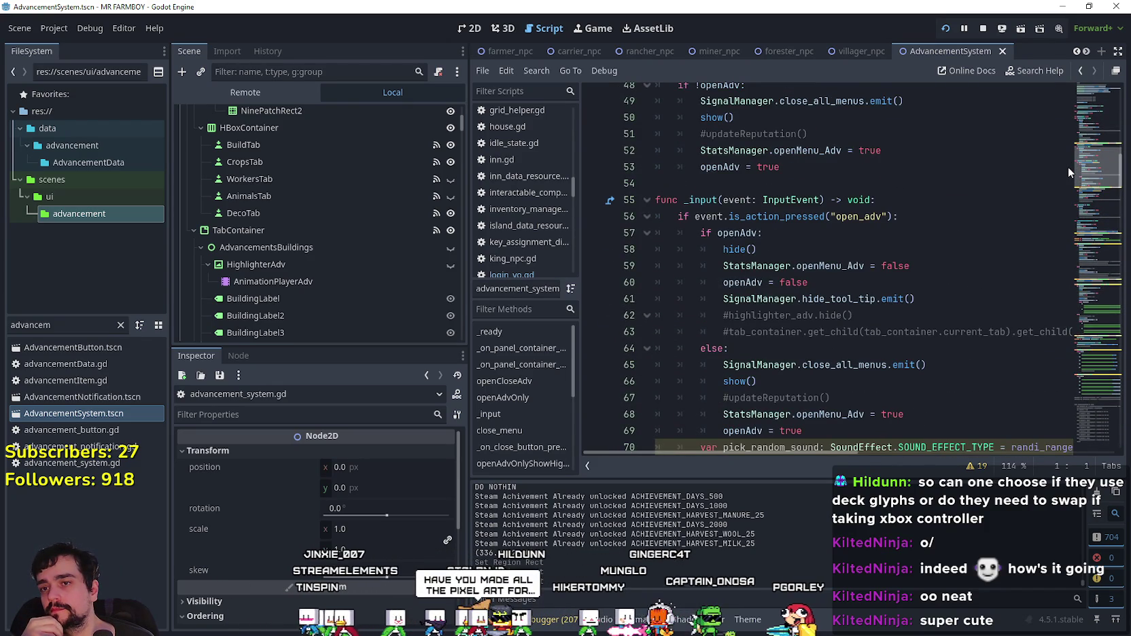
left_click_drag(1067, 166, 1058, 174)
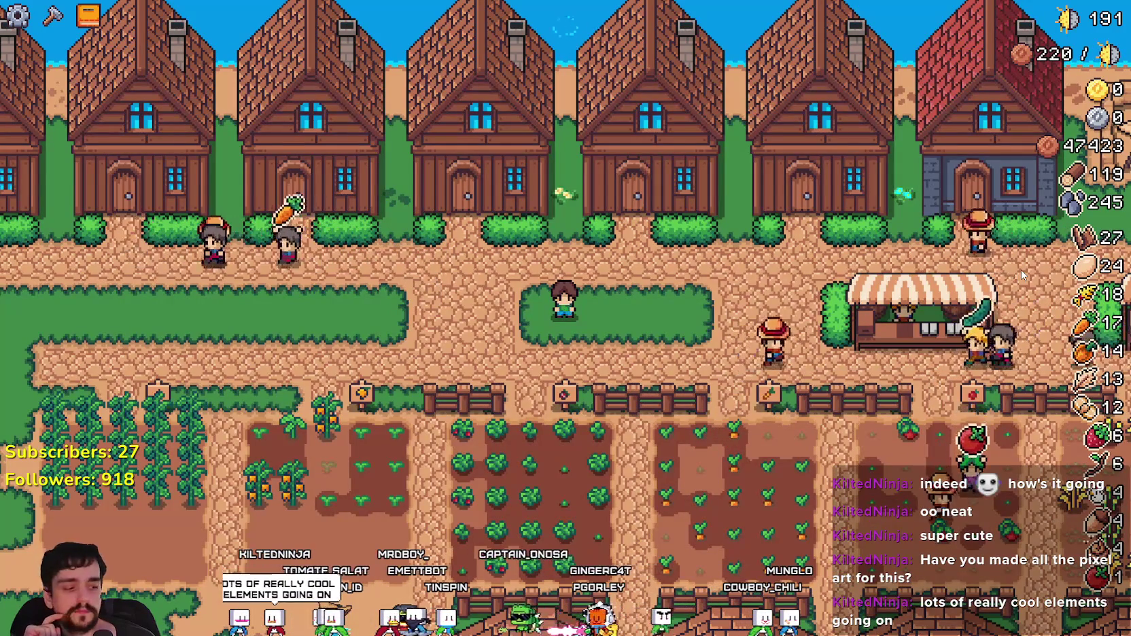
Step: Hit the show() breakpoint in game, then select the AdvancementsBuildings and BuildTab nodes
key("Tab")
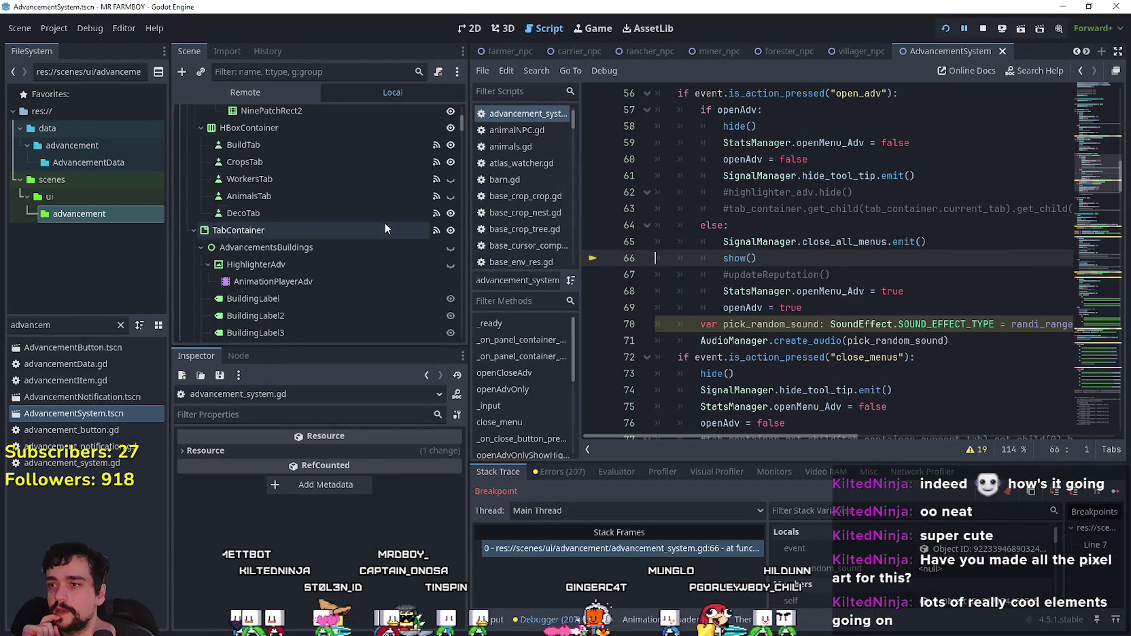
scroll(327, 261, "down", 3)
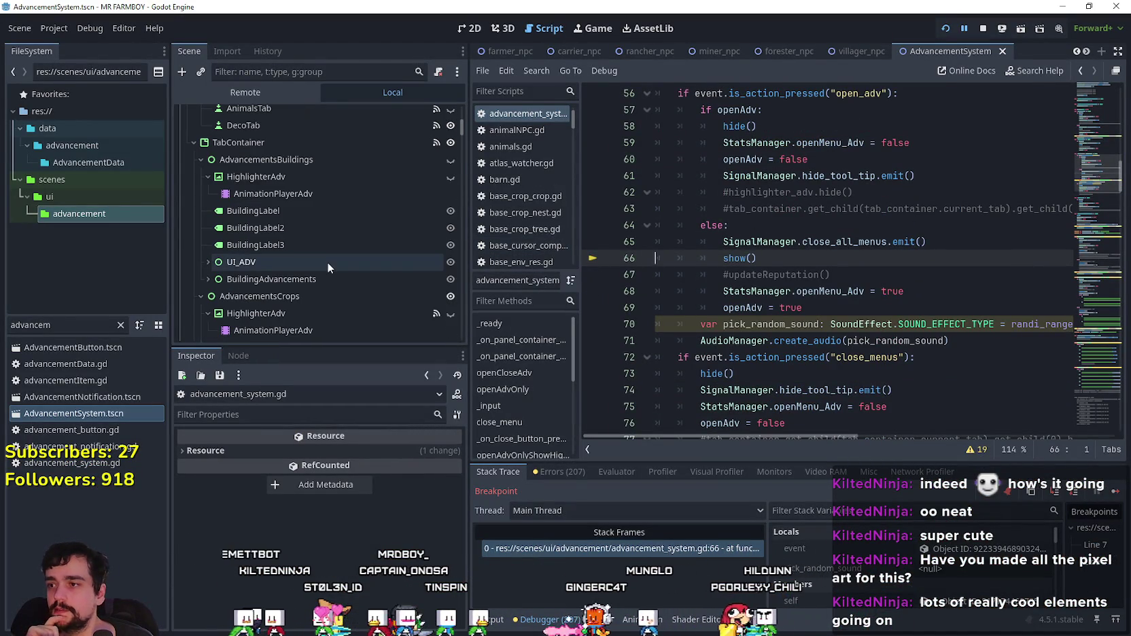
left_click(247, 162)
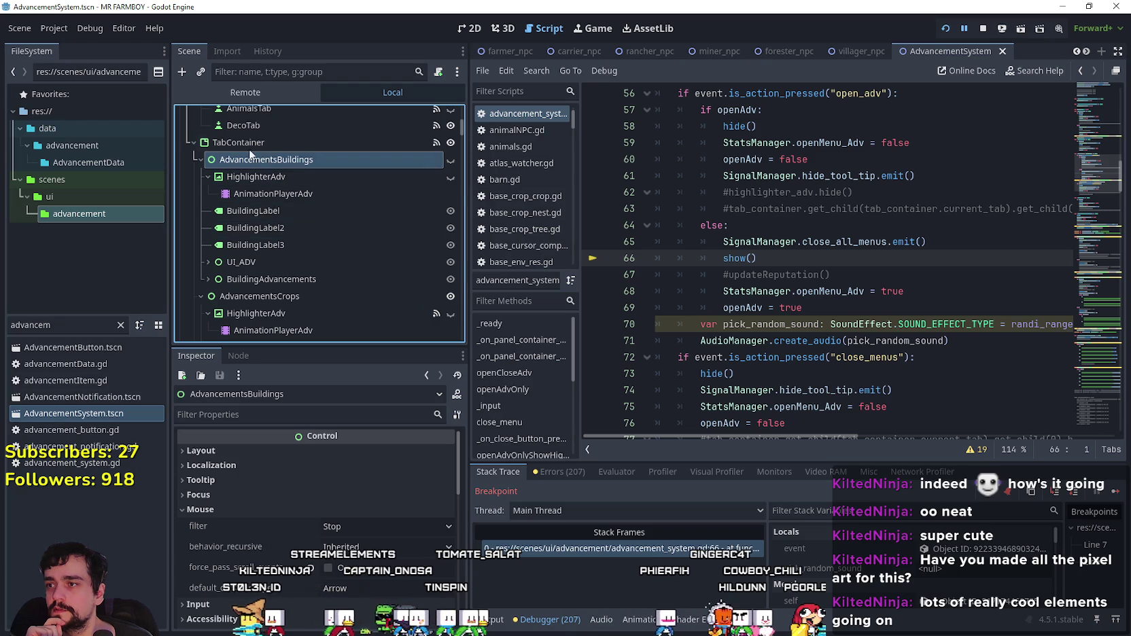
scroll(251, 285, "up", 5)
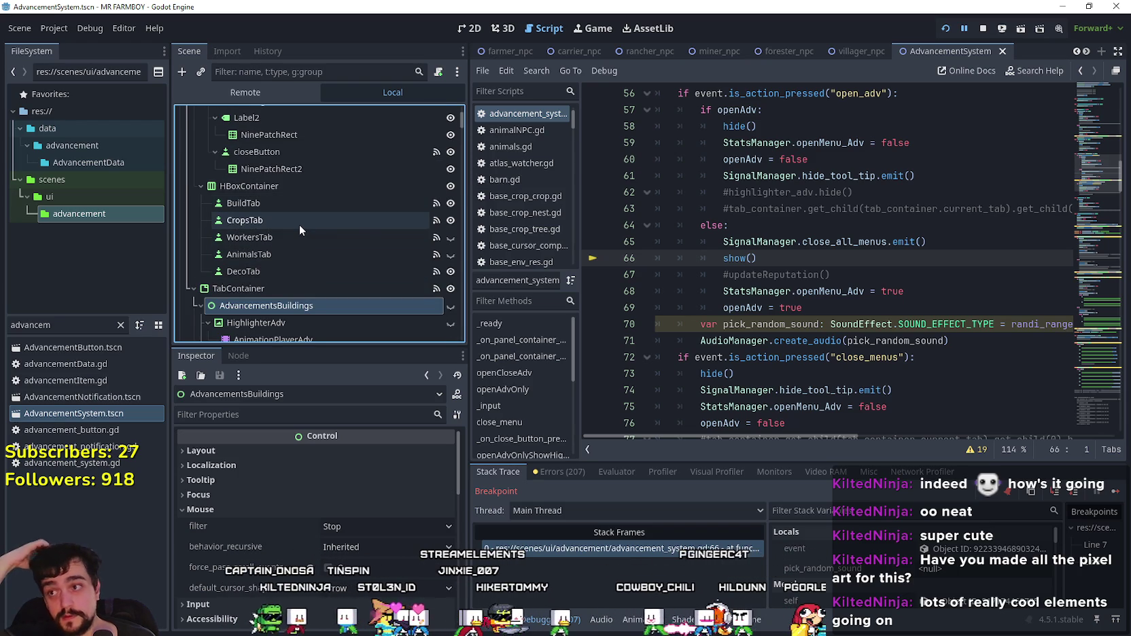
scroll(294, 221, "up", 3)
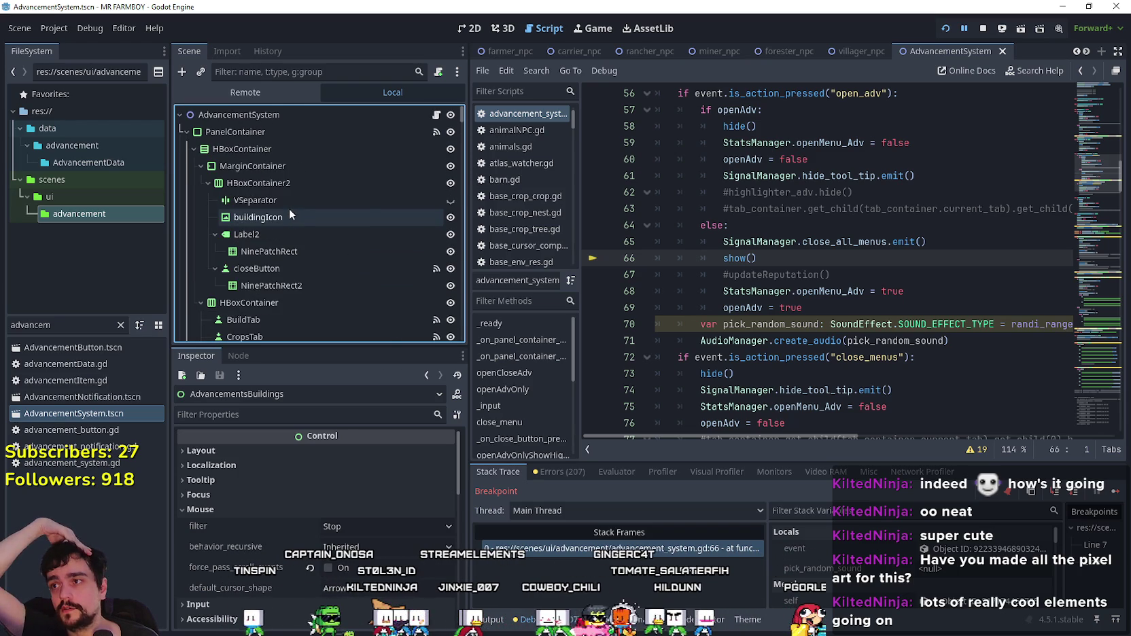
scroll(289, 208, "down", 3)
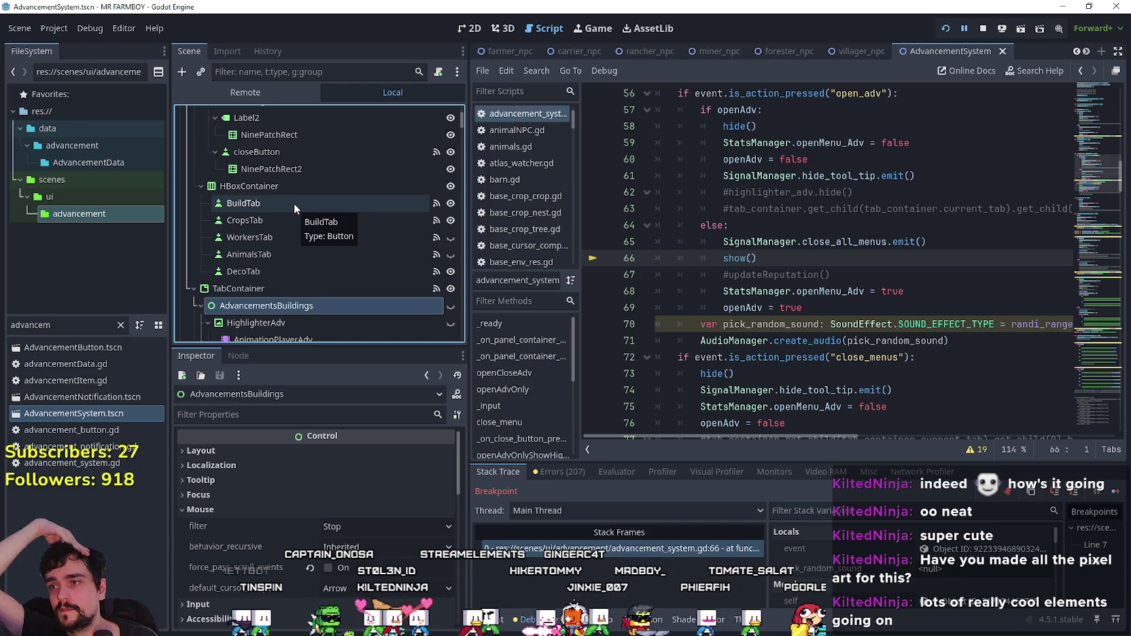
left_click(294, 203)
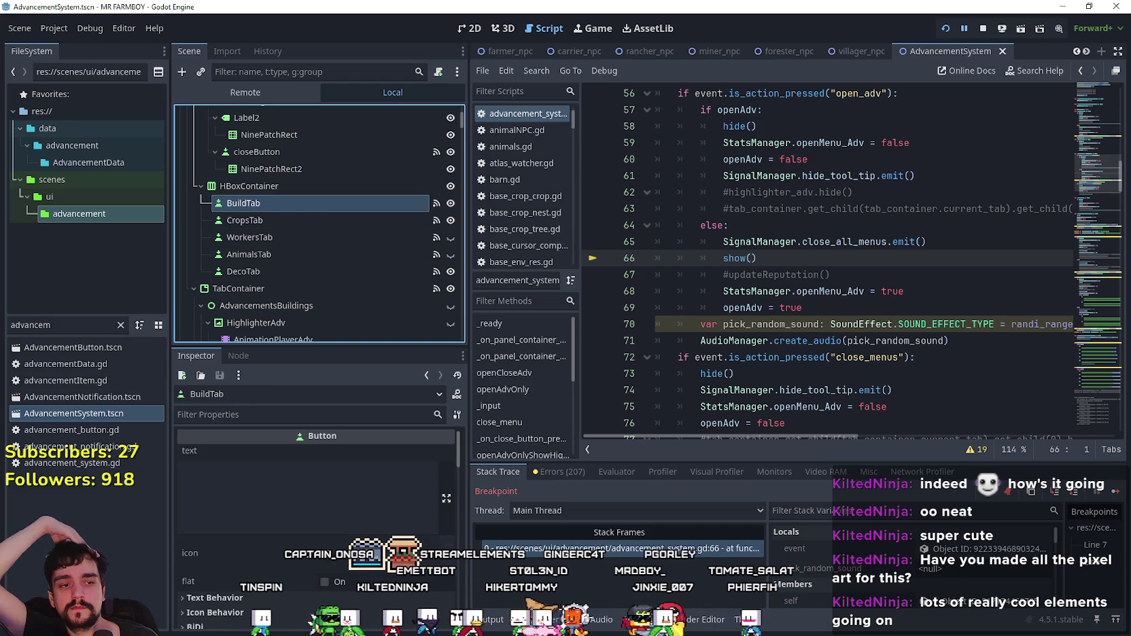
Step: Continue past the breakpoint twice so the Advancements window opens, then return to Godot
key("F12")
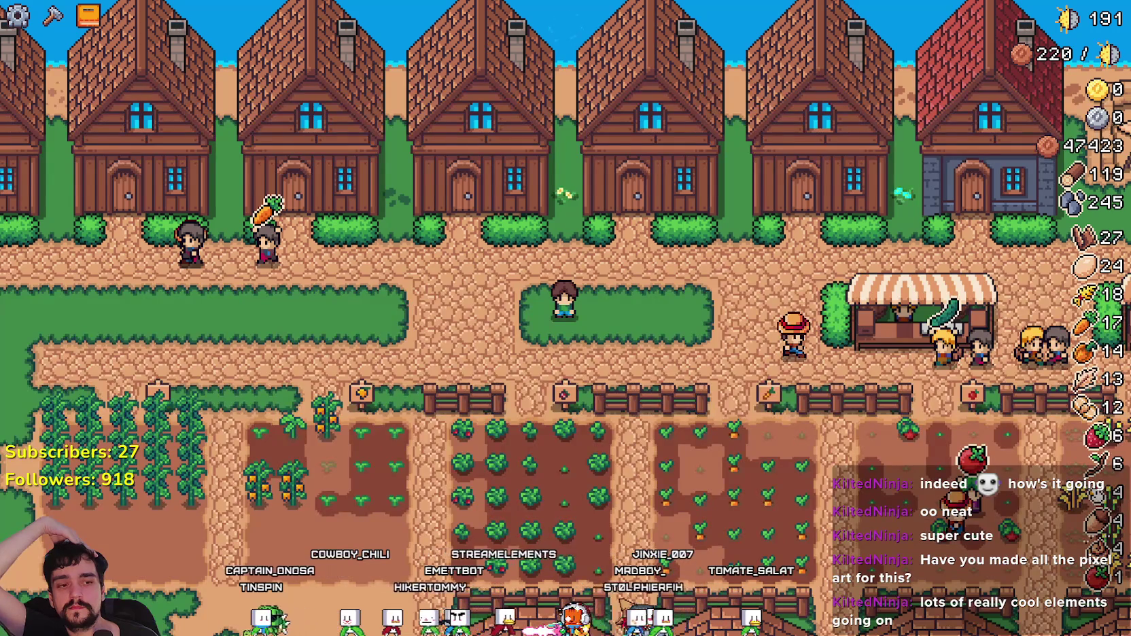
key("Tab")
key("F12")
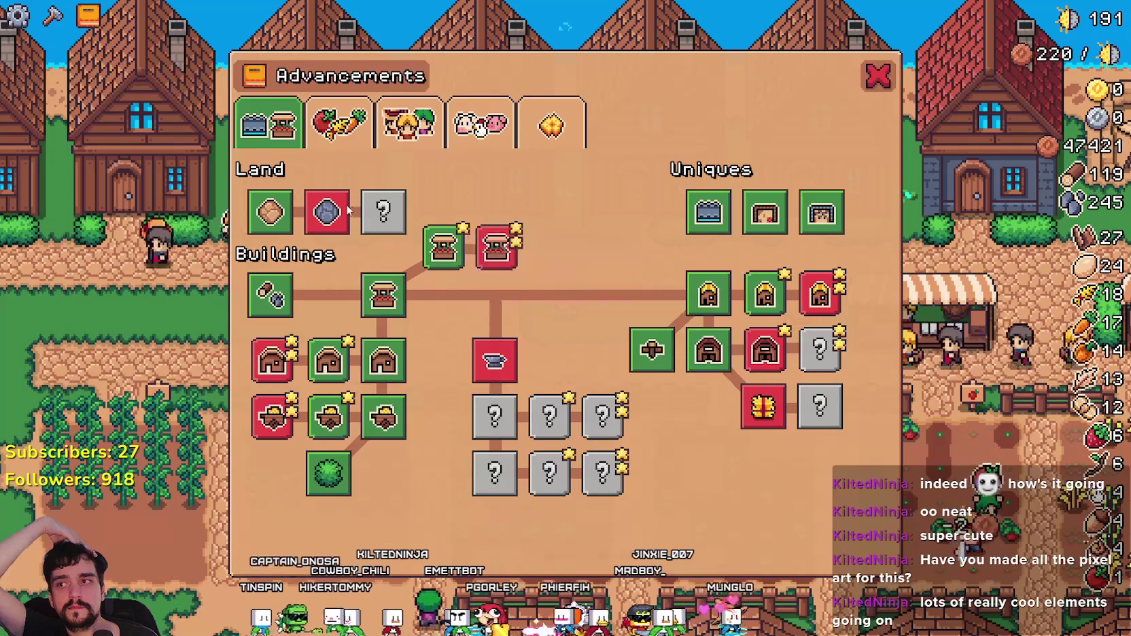
key("alt+Tab")
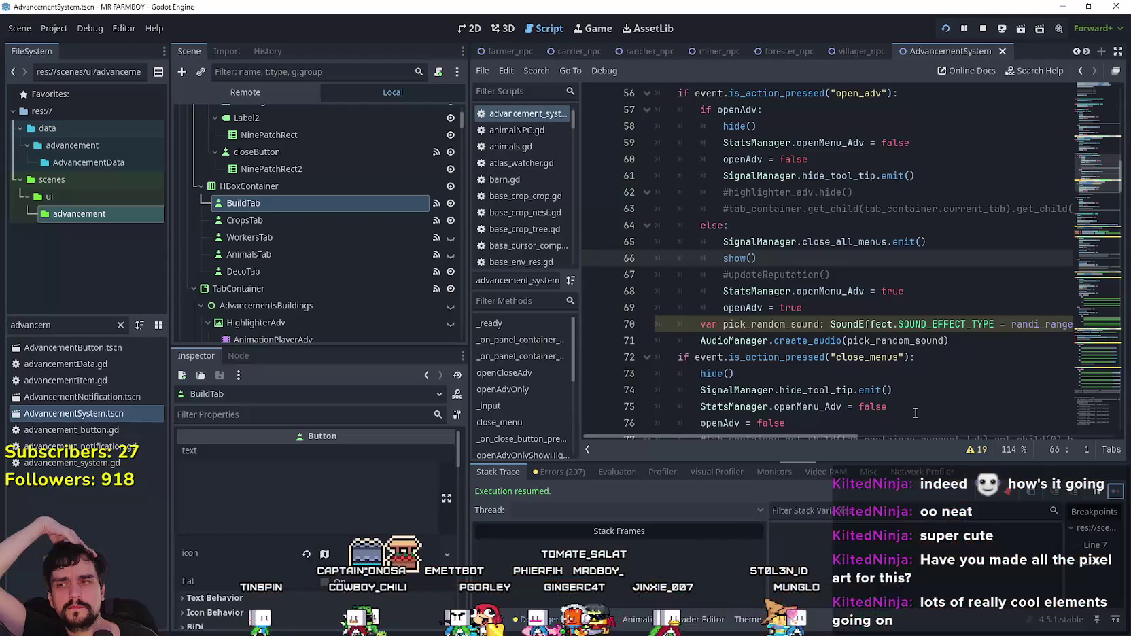
Step: Select the CropsTab, WorkersTab and AnimalsTab button nodes in turn
left_click(245, 220)
left_click(249, 237)
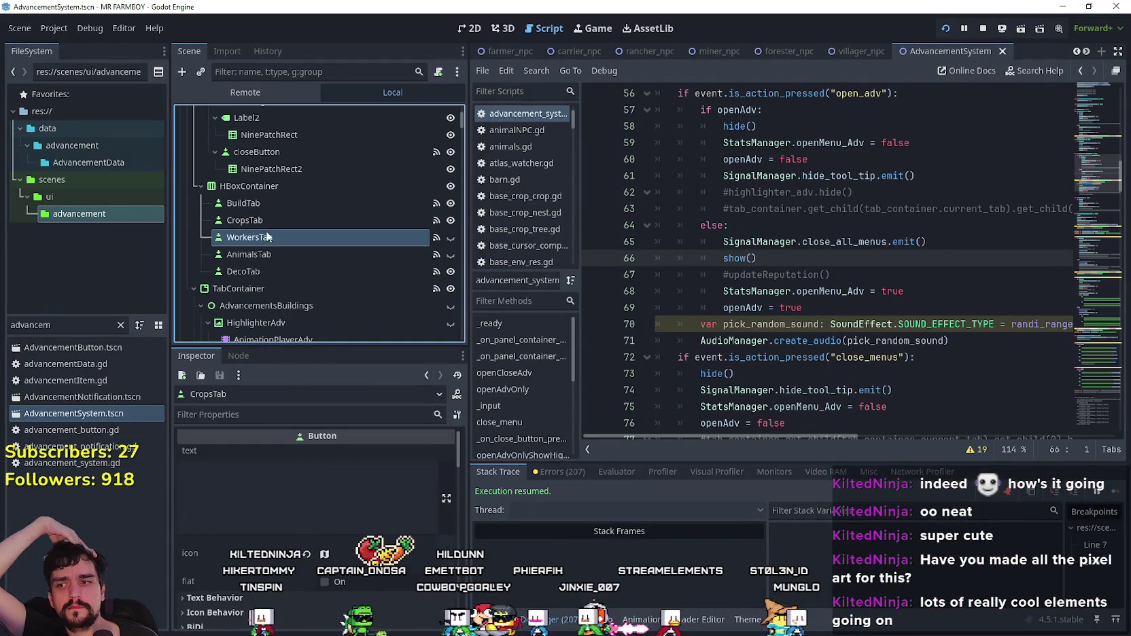
left_click(263, 255)
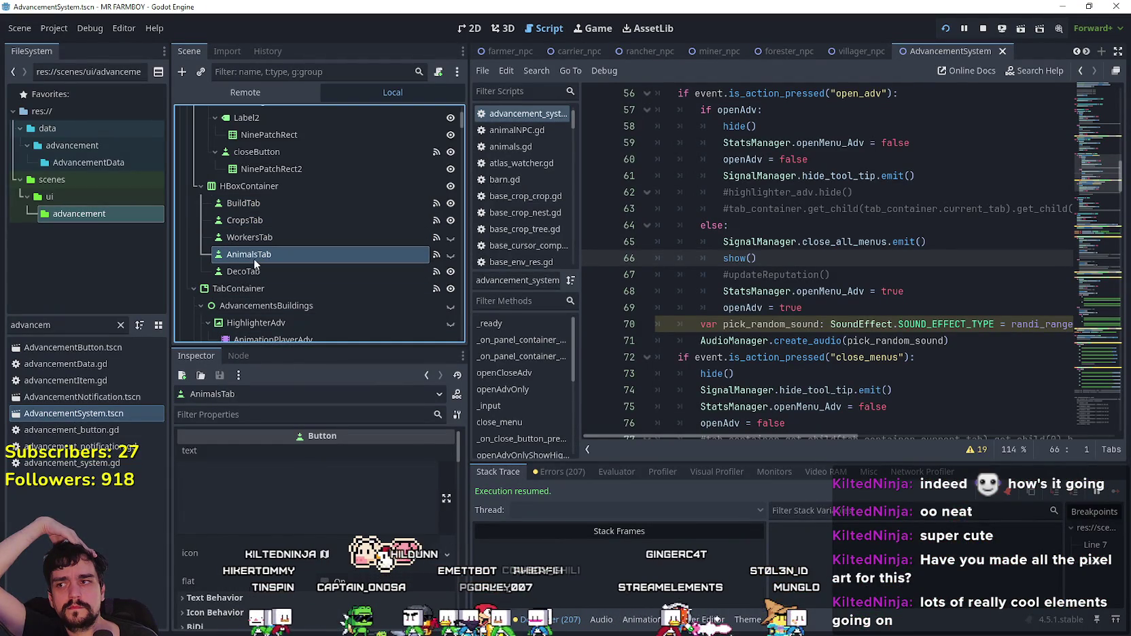
scroll(279, 510, "down", 3)
scroll(280, 504, "up", 3)
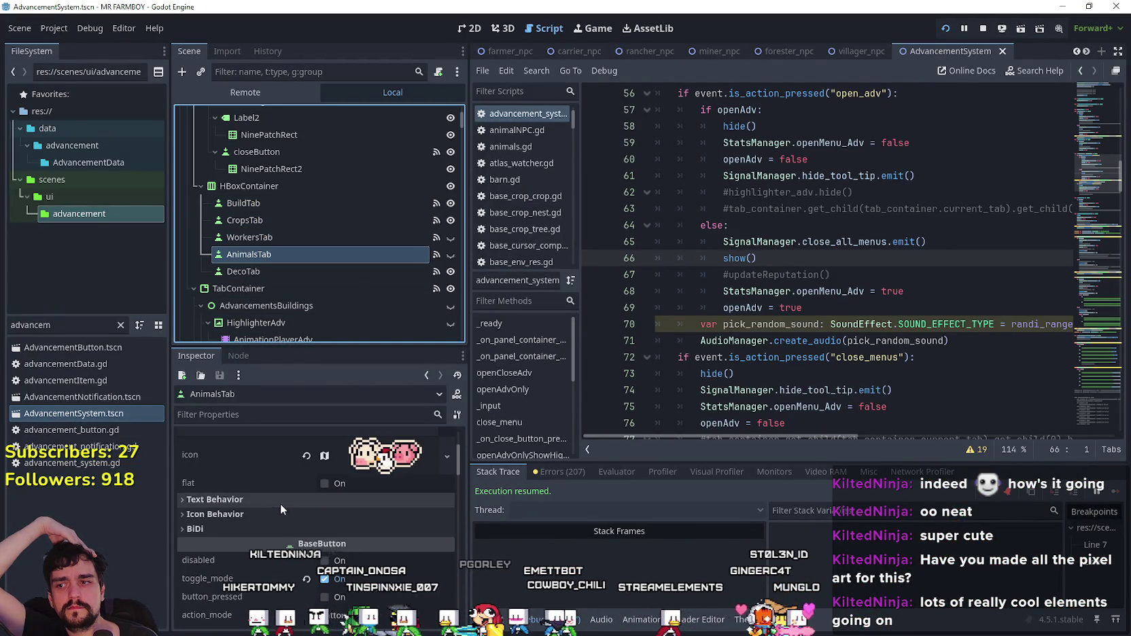
Step: In the 2D view, click through CropsTab, WorkersTab, AnimalsTab and DecoTab, ending on BuildTab
left_click(469, 28)
left_click(285, 216)
left_click(287, 202)
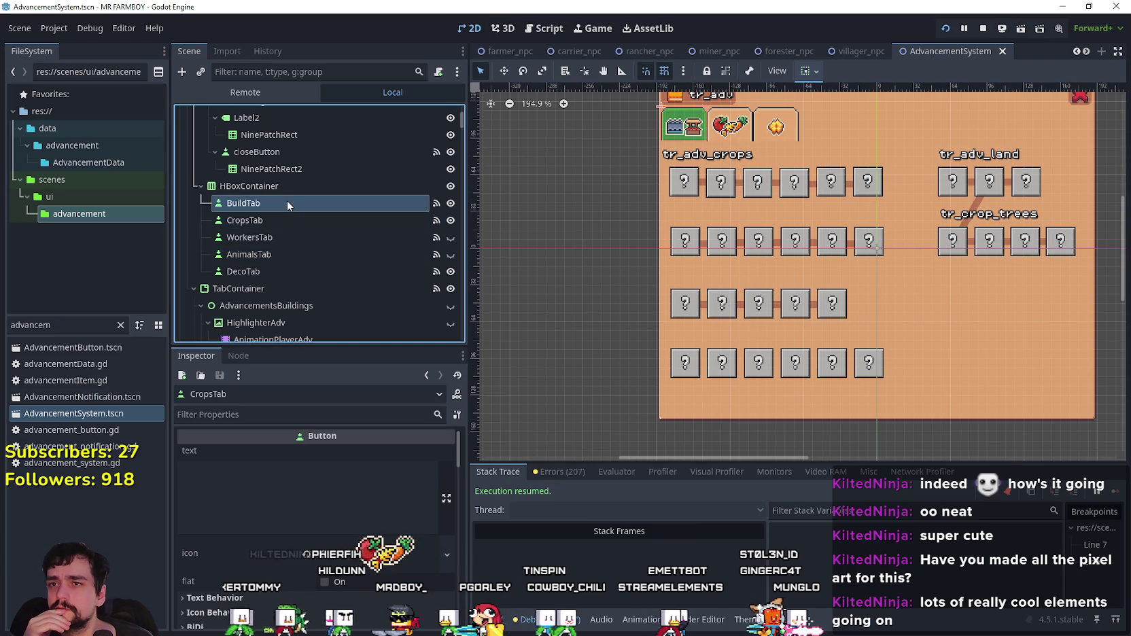
scroll(280, 221, "up", 1)
left_click(274, 250)
left_click(276, 266)
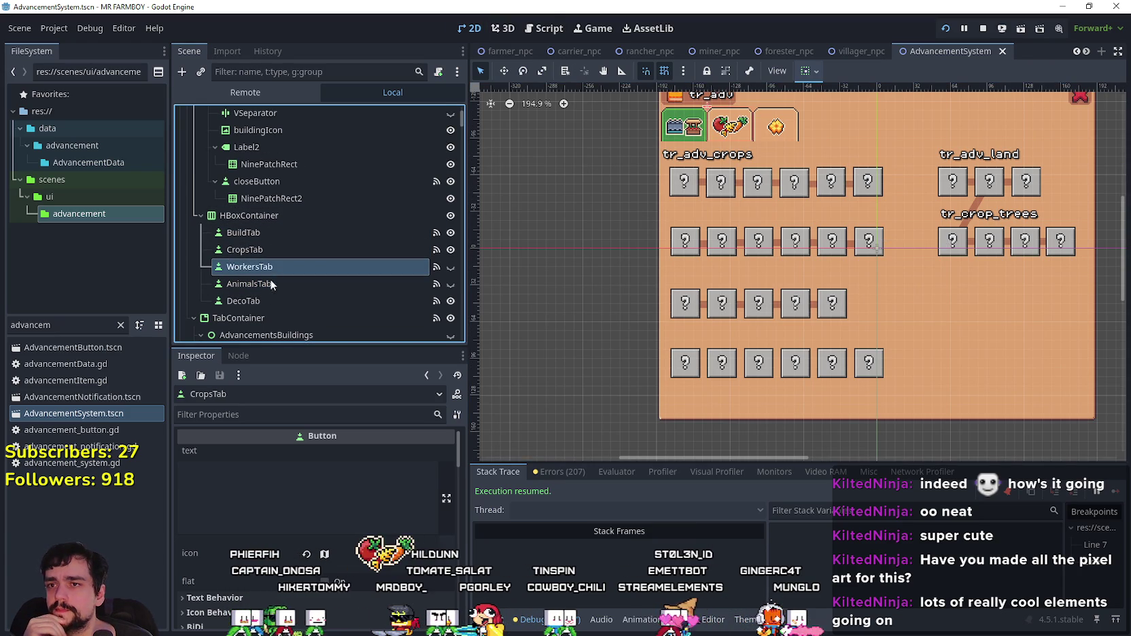
left_click(272, 285)
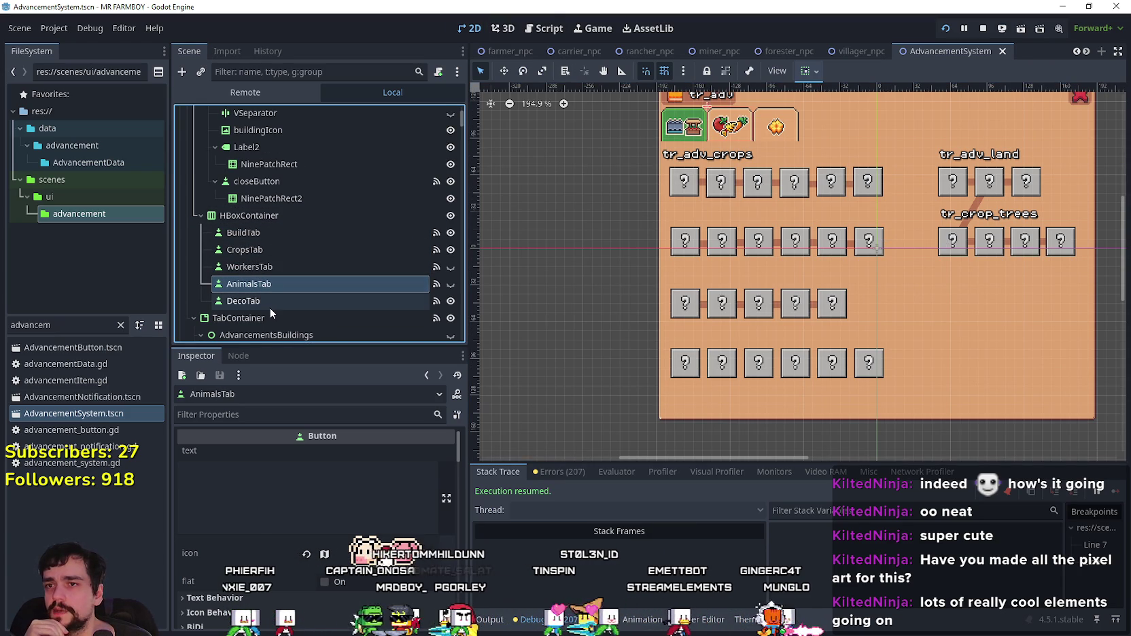
left_click(282, 268)
left_click(275, 299)
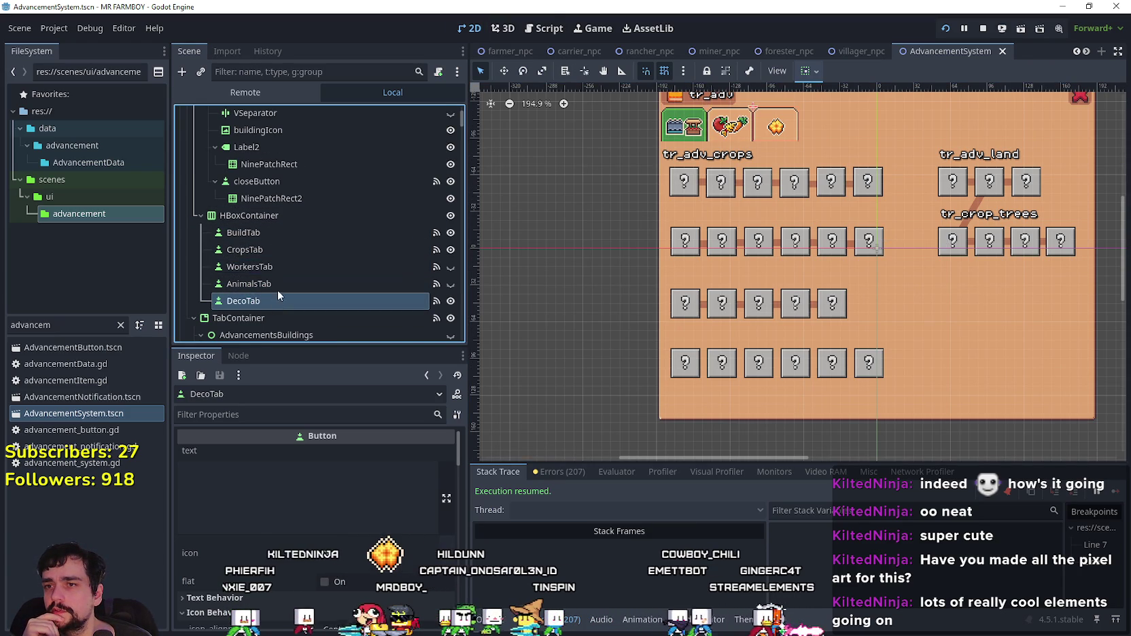
left_click(297, 234)
Step: Scroll BuildTab's Inspector down to its Theme property
scroll(327, 483, "down", 5)
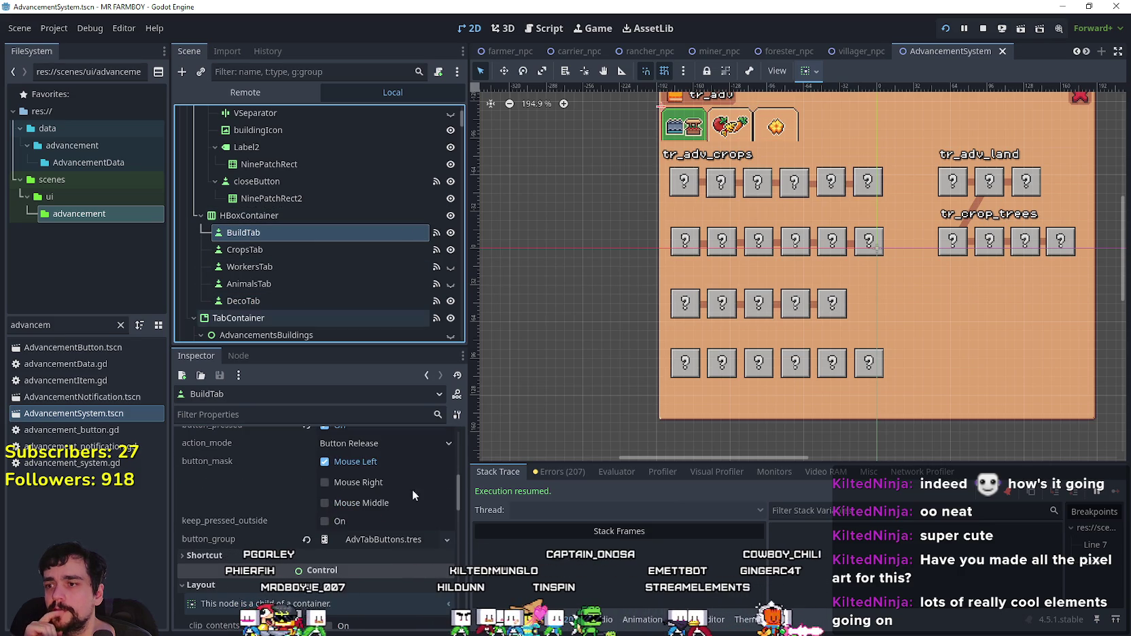
scroll(403, 503, "up", 2)
scroll(401, 524, "down", 3)
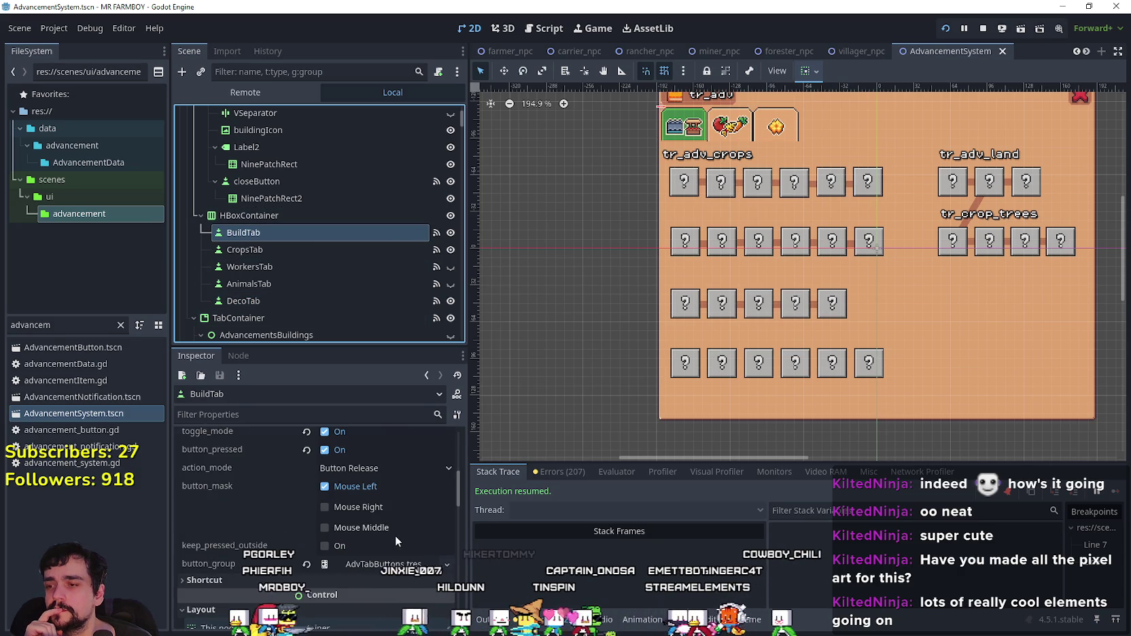
scroll(394, 534, "down", 2)
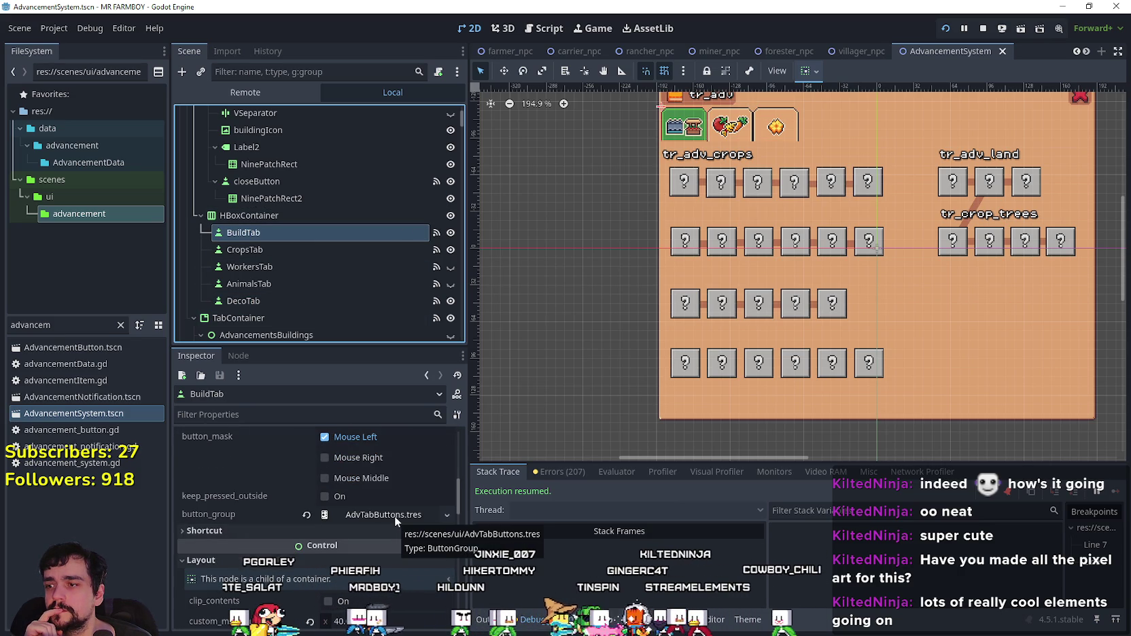
scroll(394, 515, "down", 10)
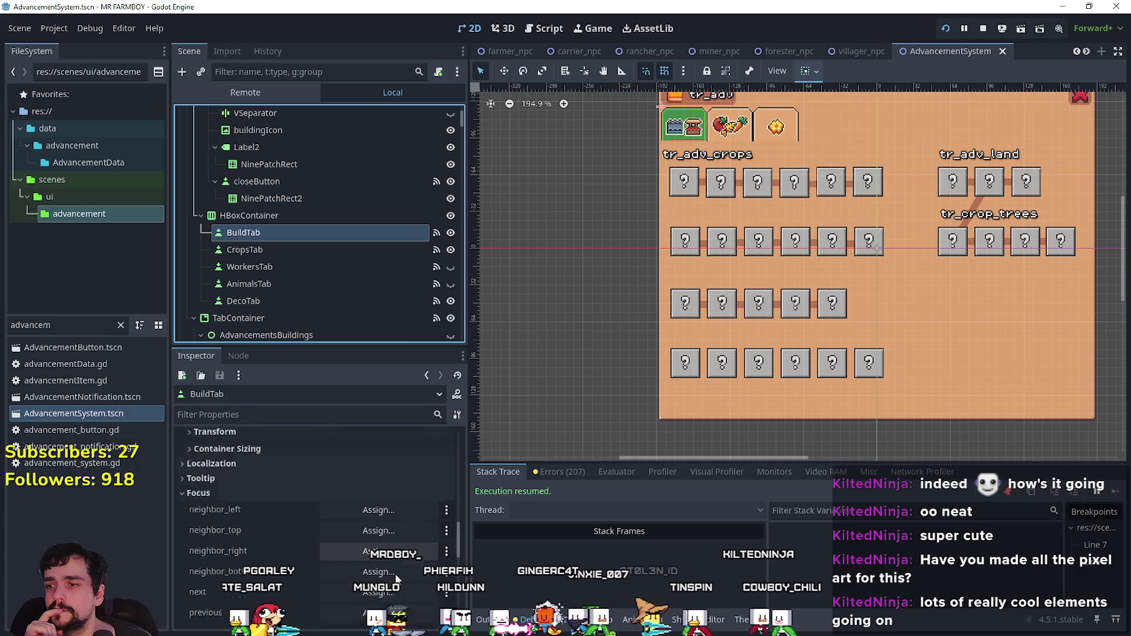
scroll(395, 571, "down", 3)
scroll(398, 544, "down", 3)
Step: Open game_ui_theme.tres at the AdvTabButtons type, inspect its StyleBoxEmpty focus style, and enlarge the panel
left_click(400, 516)
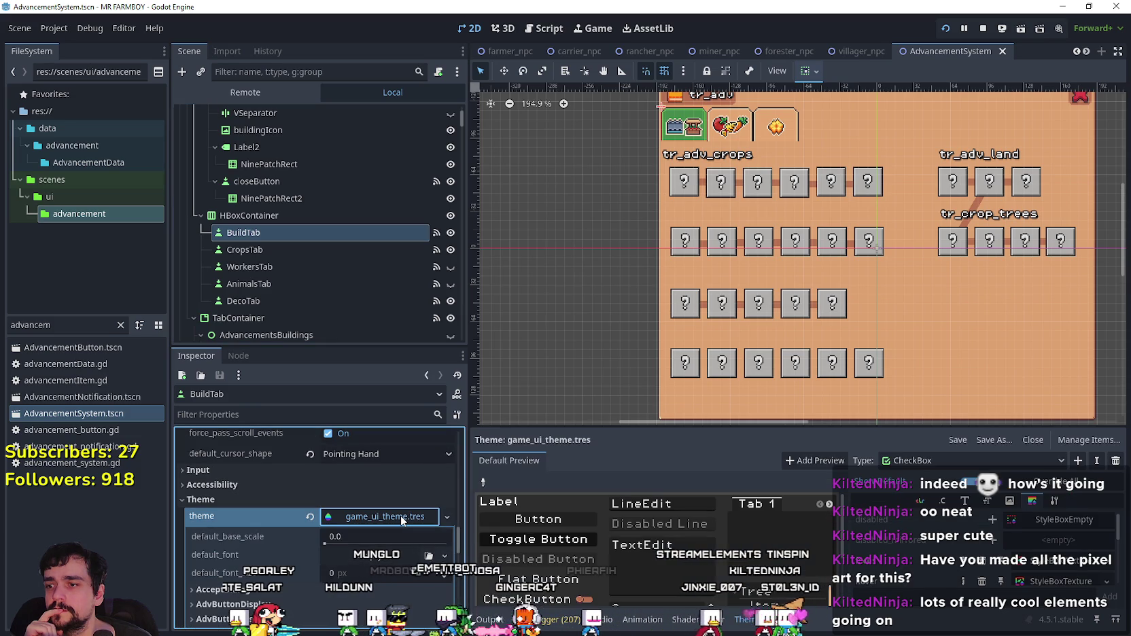
left_click(1010, 463)
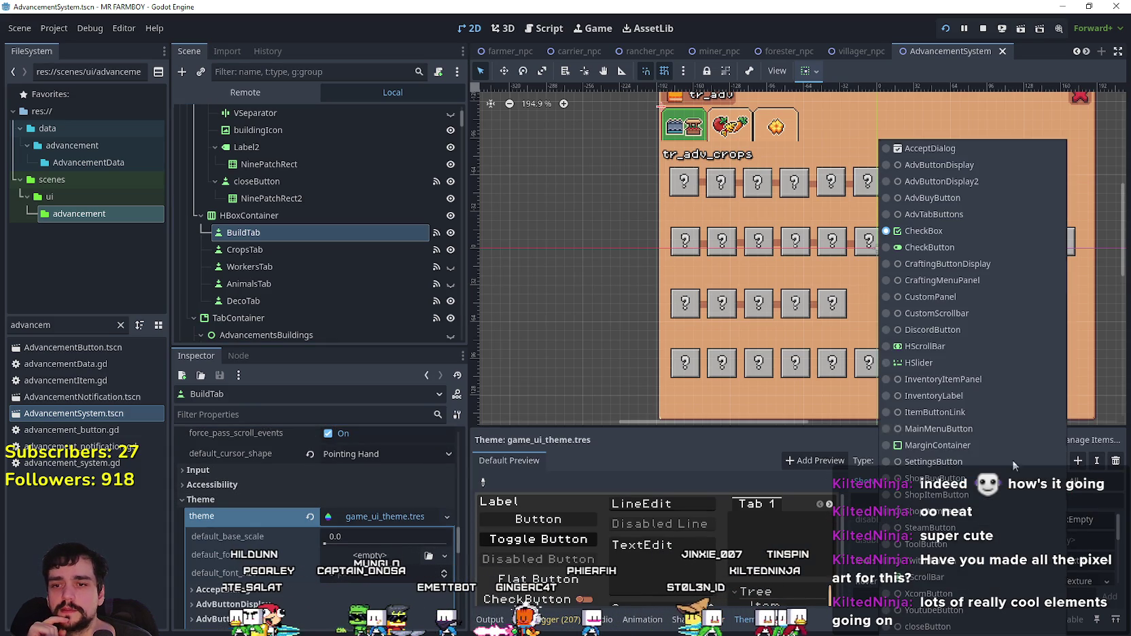
left_click(937, 214)
left_click(1047, 542)
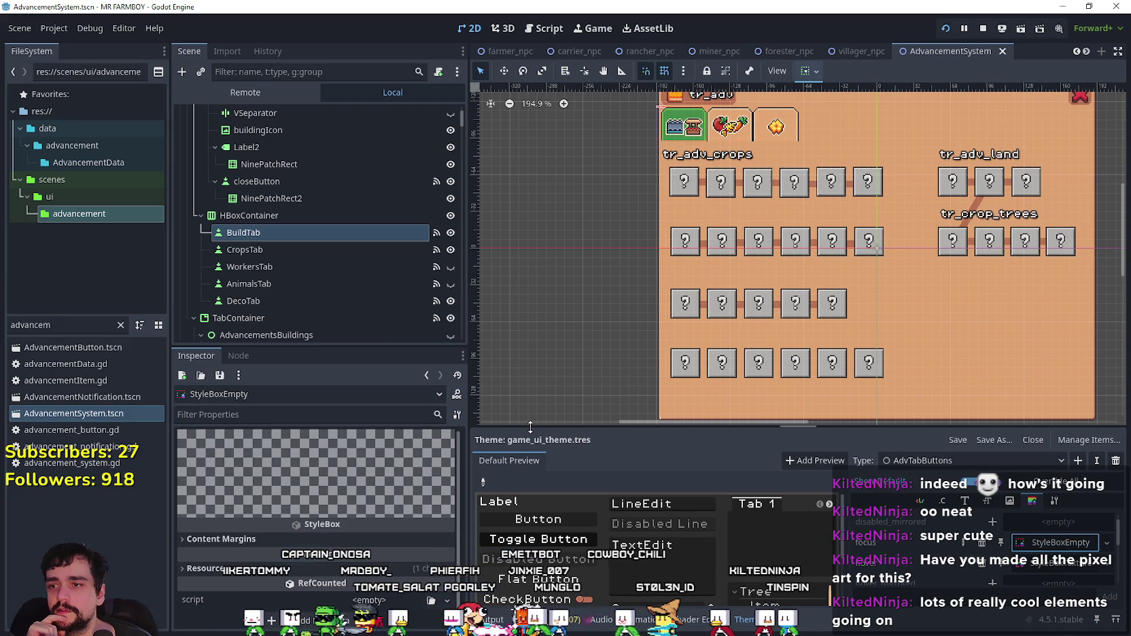
mouse_move(532, 427)
left_mouse_down()
mouse_move(538, 393)
mouse_move(645, 334)
left_mouse_up()
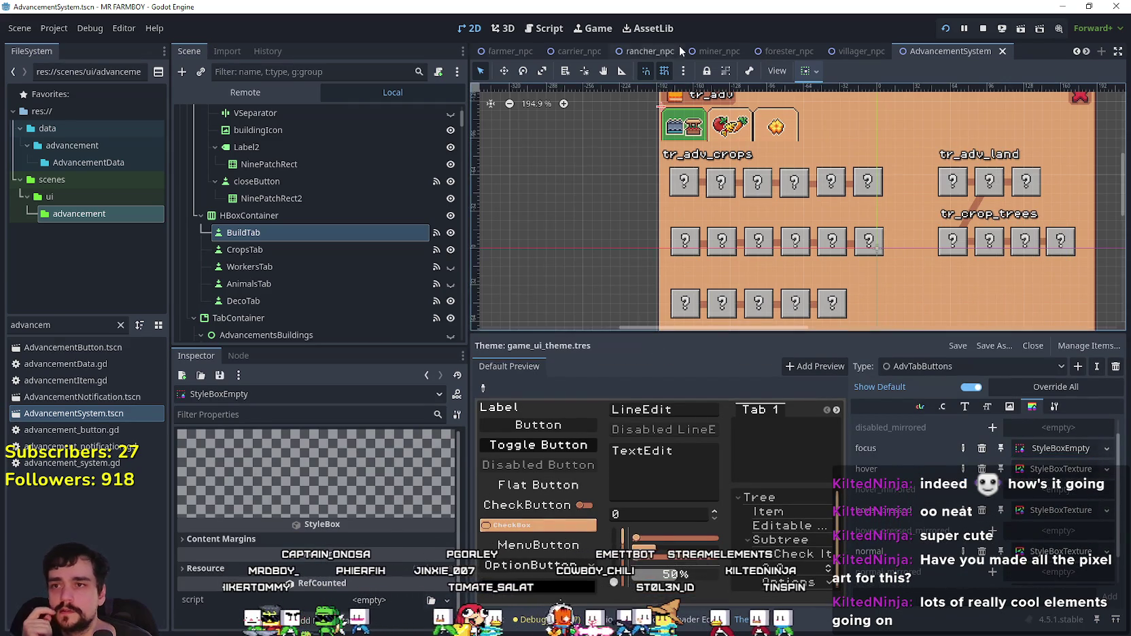
scroll(678, 47, "up", 3)
scroll(678, 136, "up", 6)
scroll(678, 135, "up", 6)
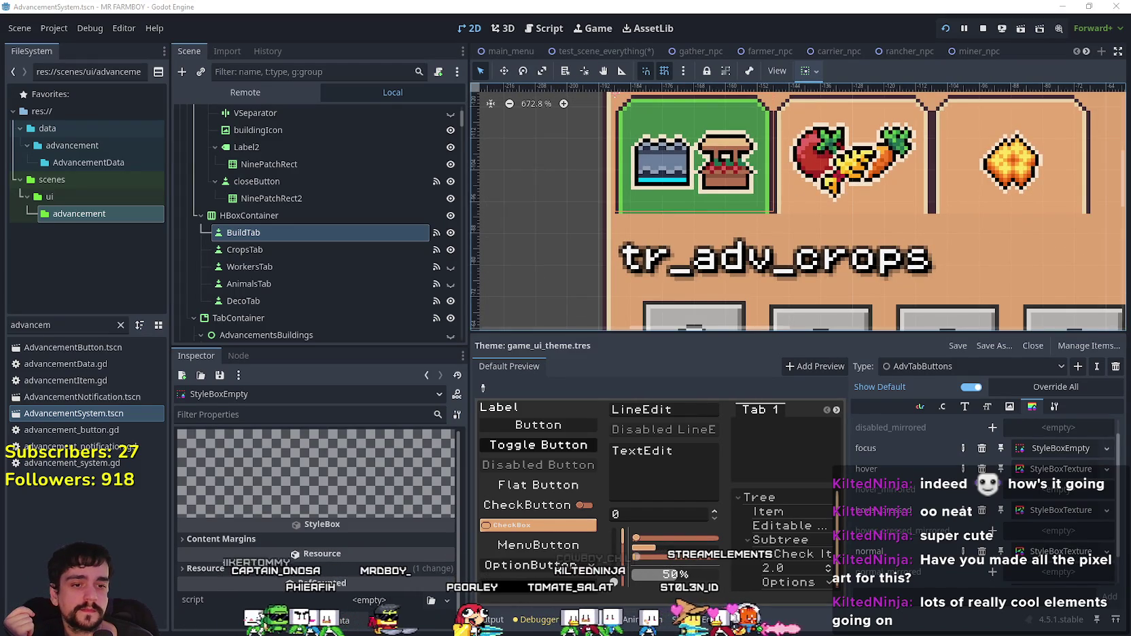
Step: Pan Aseprite's Player.png sprite sheet across the button tiles, arrows and social-media icons
key("alt+Tab")
scroll(631, 326, "down", 2)
scroll(630, 326, "up", 2)
mouse_move(716, 367)
left_mouse_down()
mouse_move(731, 401)
mouse_move(718, 206)
mouse_move(859, 227)
mouse_move(764, 269)
mouse_move(837, 407)
mouse_move(806, 416)
mouse_move(778, 463)
mouse_move(782, 485)
left_mouse_up()
mouse_move(641, 461)
left_mouse_down()
mouse_move(649, 414)
mouse_move(714, 297)
mouse_move(676, 393)
left_mouse_up()
mouse_move(878, 361)
left_mouse_down()
mouse_move(821, 364)
mouse_move(794, 305)
mouse_move(818, 398)
left_mouse_up()
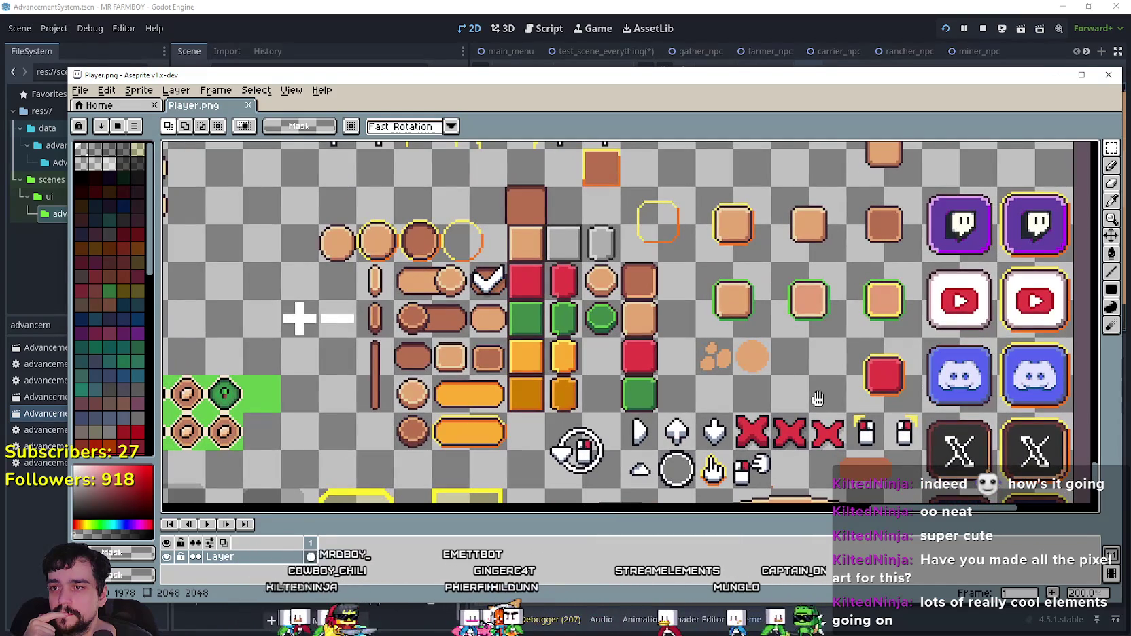
Step: Back in Godot, select the hover StyleBoxTexture and expand its AtlasTexture
key("alt+Tab")
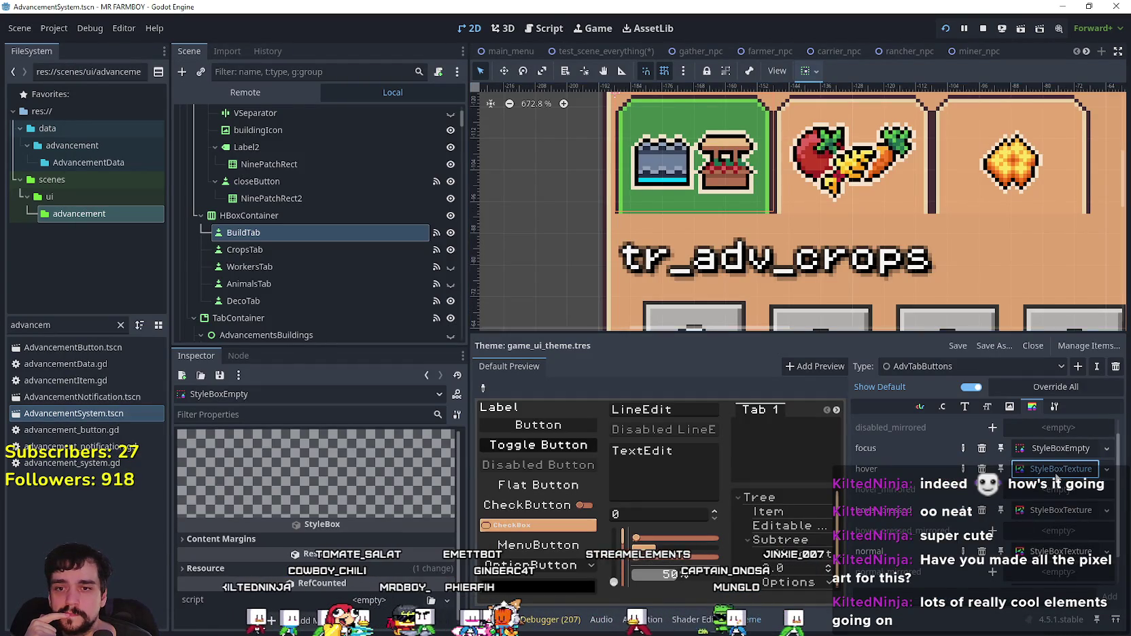
left_click(1055, 475)
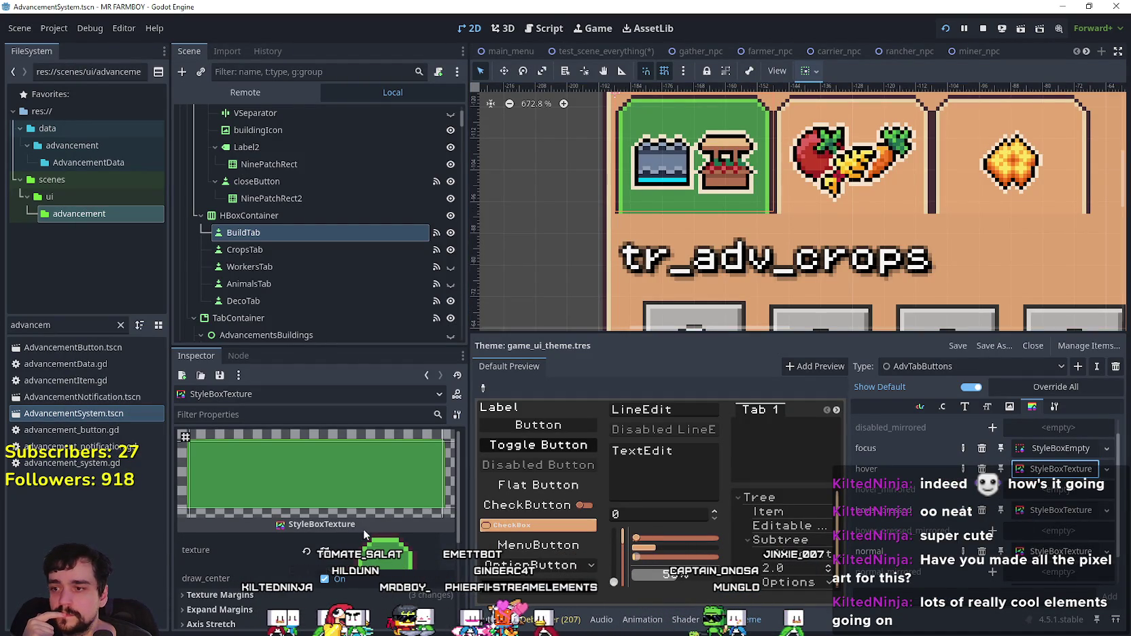
left_click(373, 559)
scroll(373, 500, "down", 3)
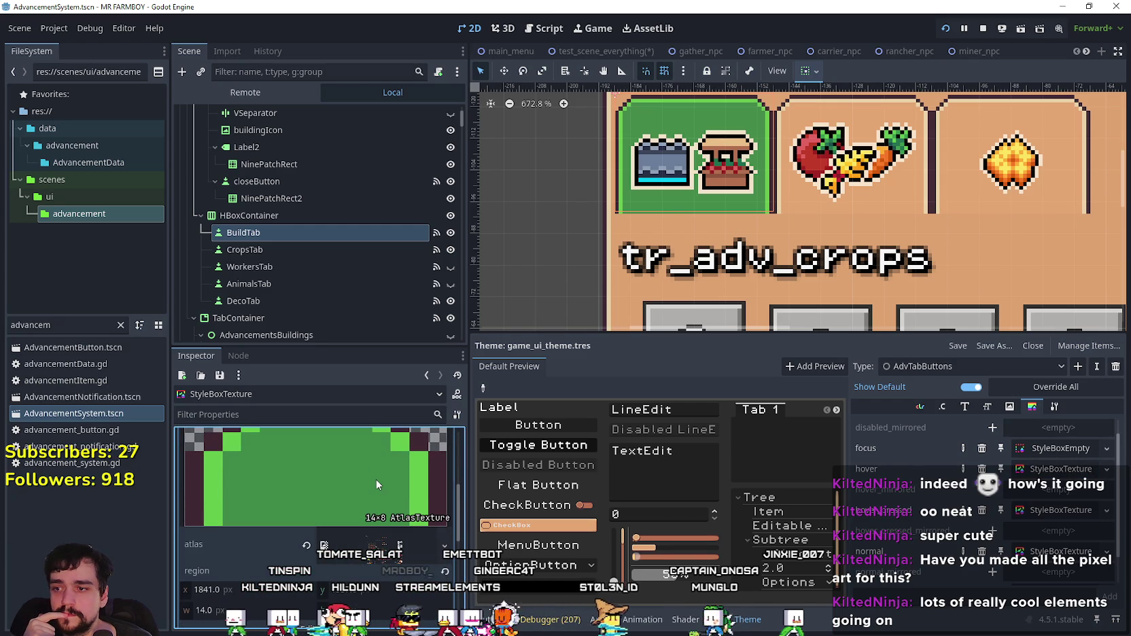
scroll(373, 563, "down", 1)
scroll(319, 530, "down", 3)
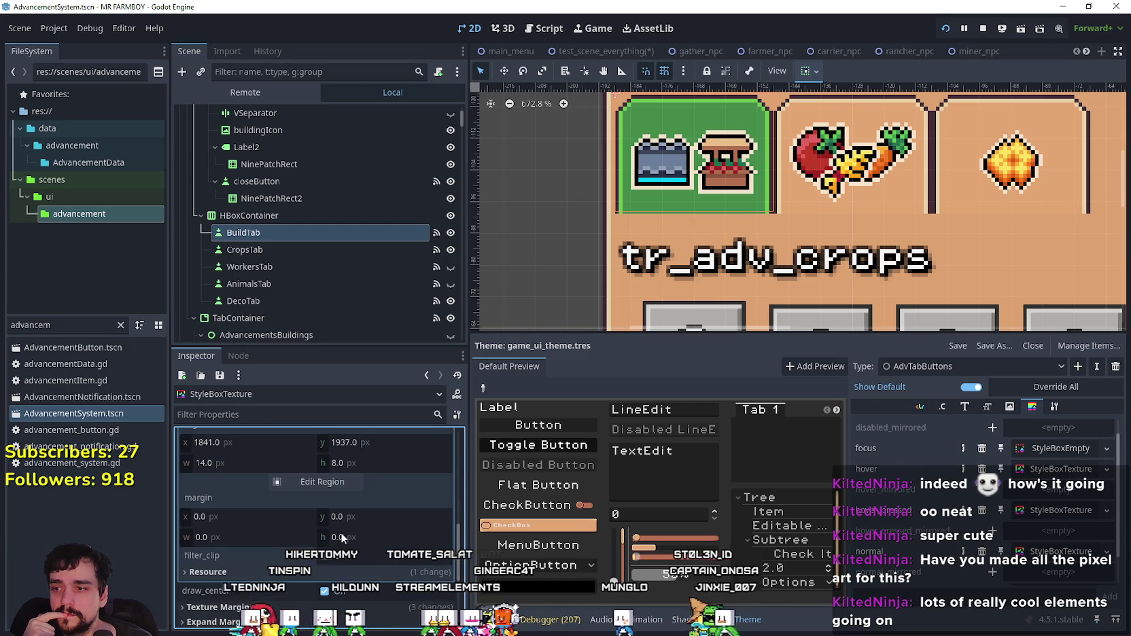
Step: Open the atlas texture's Region Editor and zoom to its green button tile
left_click(319, 481)
scroll(637, 303, "down", 8)
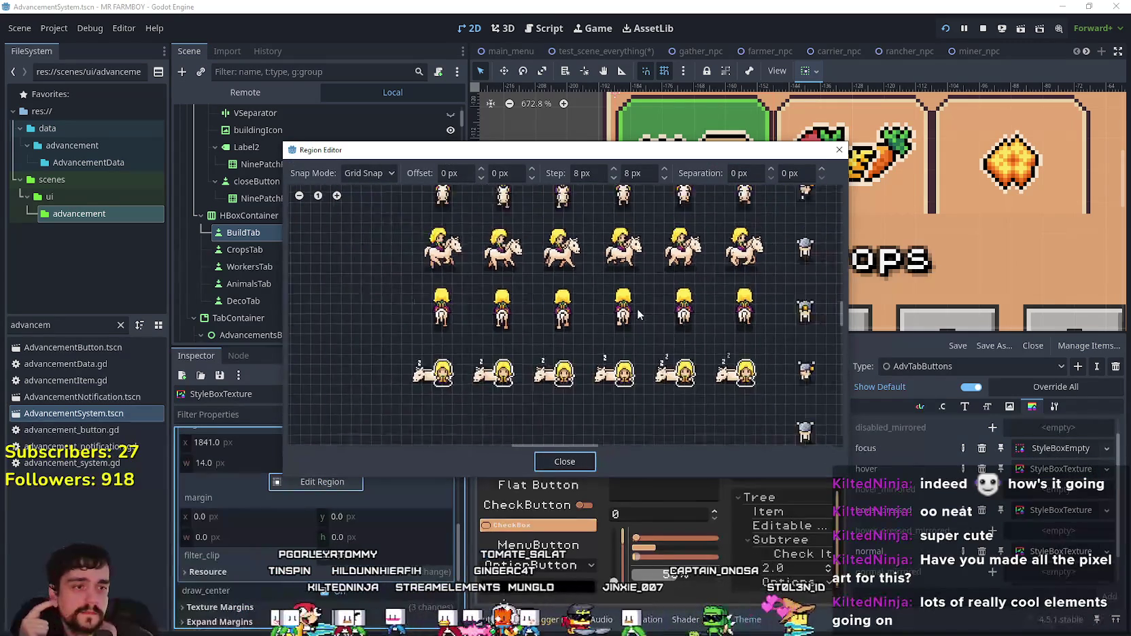
scroll(638, 313, "down", 3)
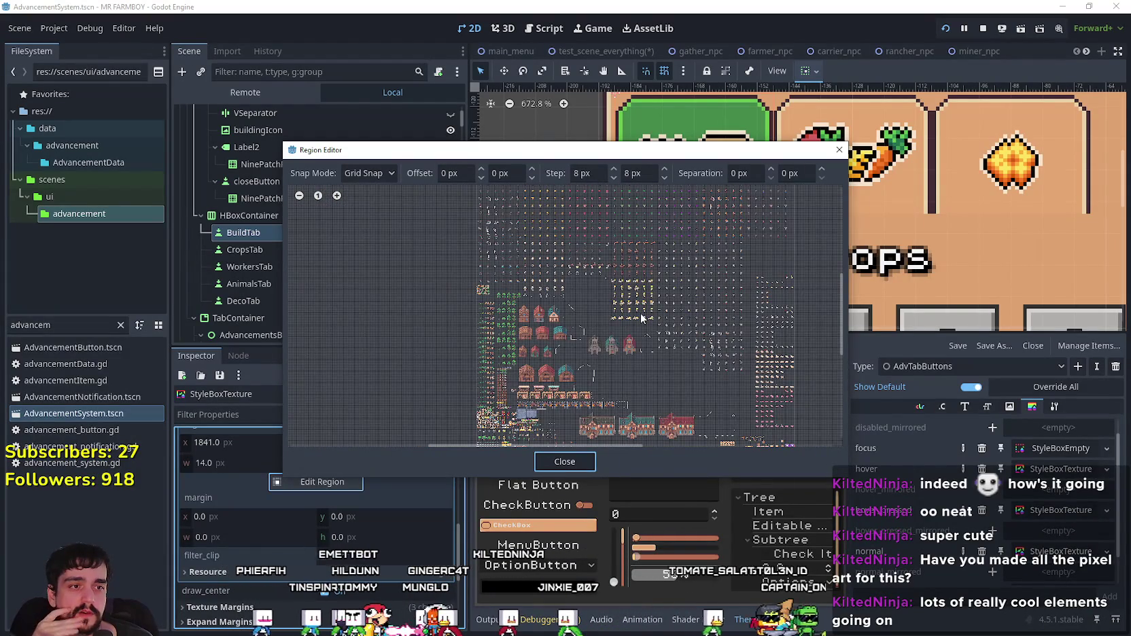
scroll(640, 313, "down", 2)
scroll(701, 408, "up", 10)
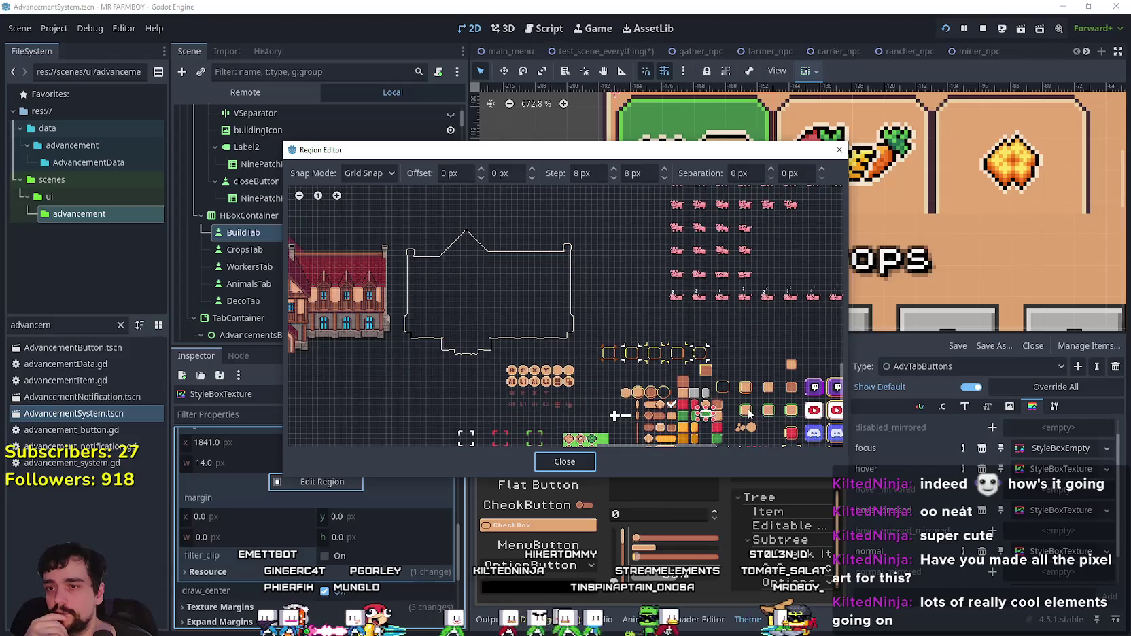
scroll(712, 420, "up", 5)
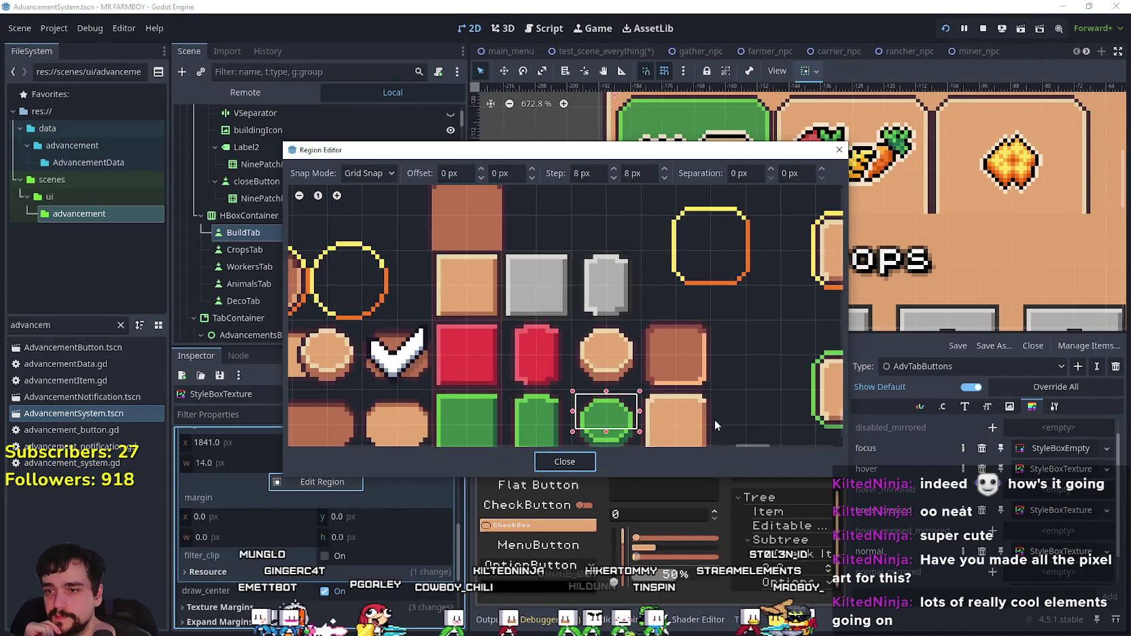
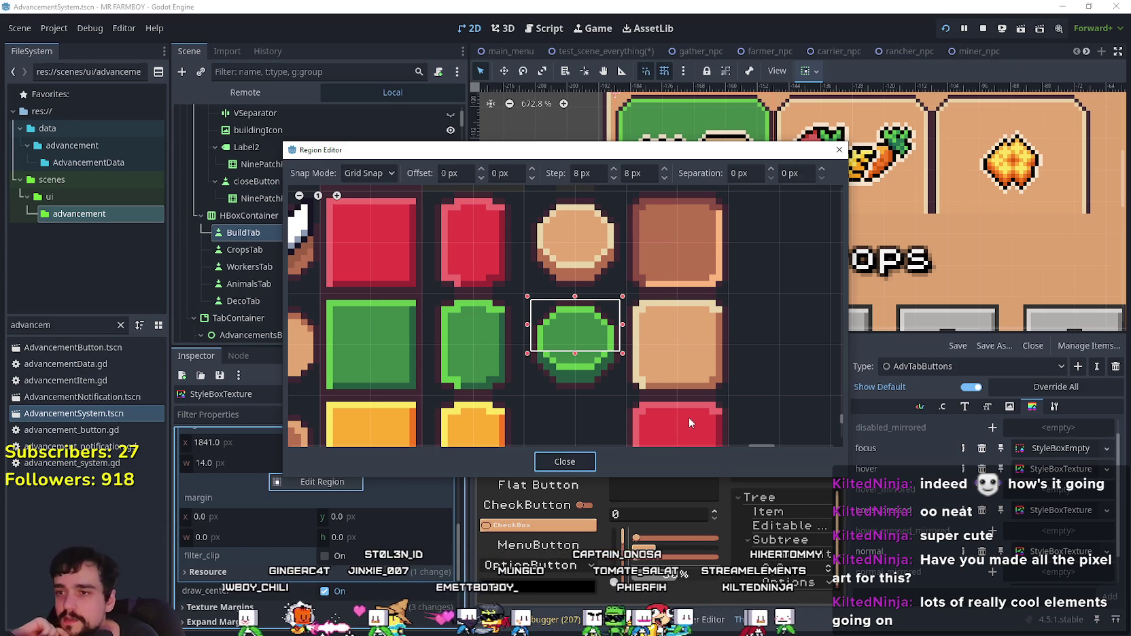
Step: Confirm the StyleBoxTexture region frames the green round button, then bring up Player.png in Aseprite
scroll(599, 365, "up", 1)
scroll(565, 365, "up", 2)
scroll(630, 302, "down", 2)
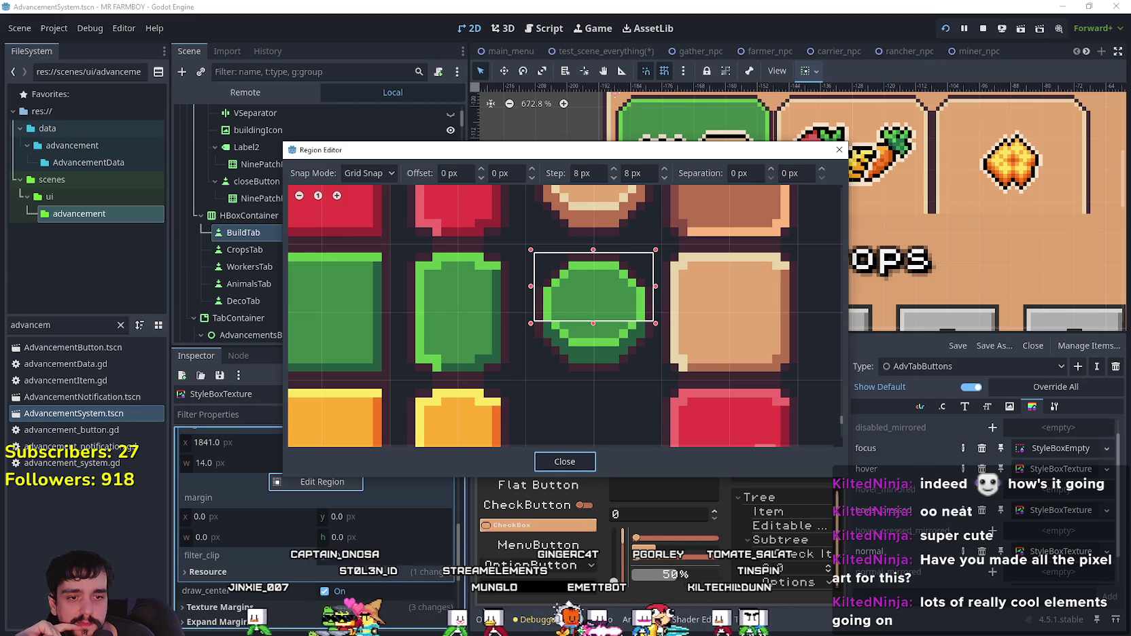
key("alt+Tab")
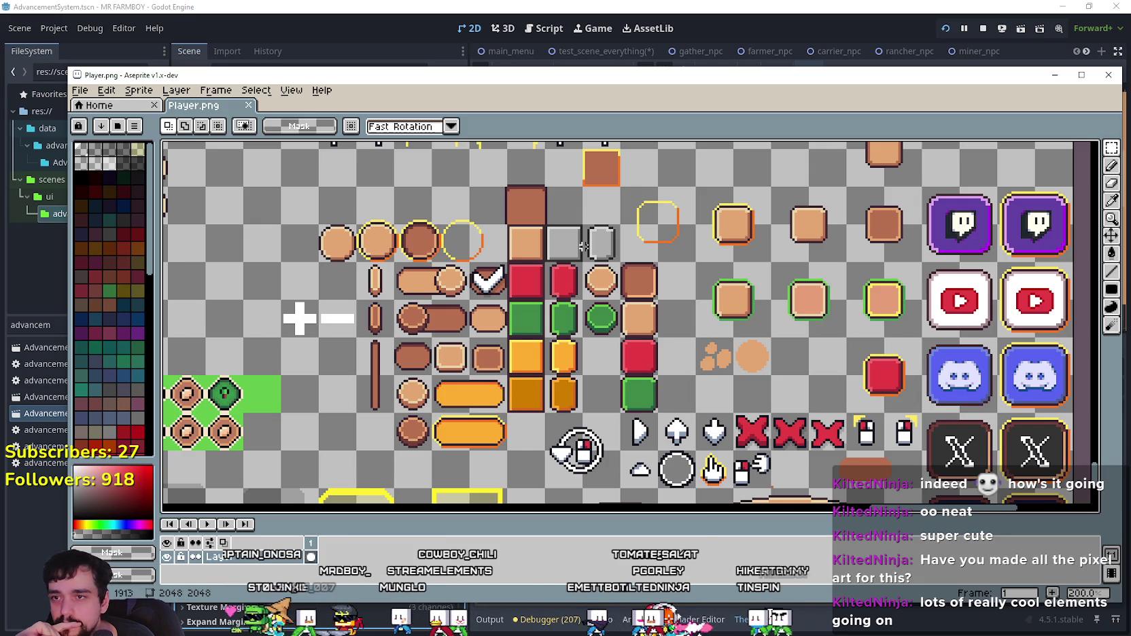
Step: Select the top half of the tan circle sprite, comparing against the button region in Godot
scroll(583, 246, "up", 3)
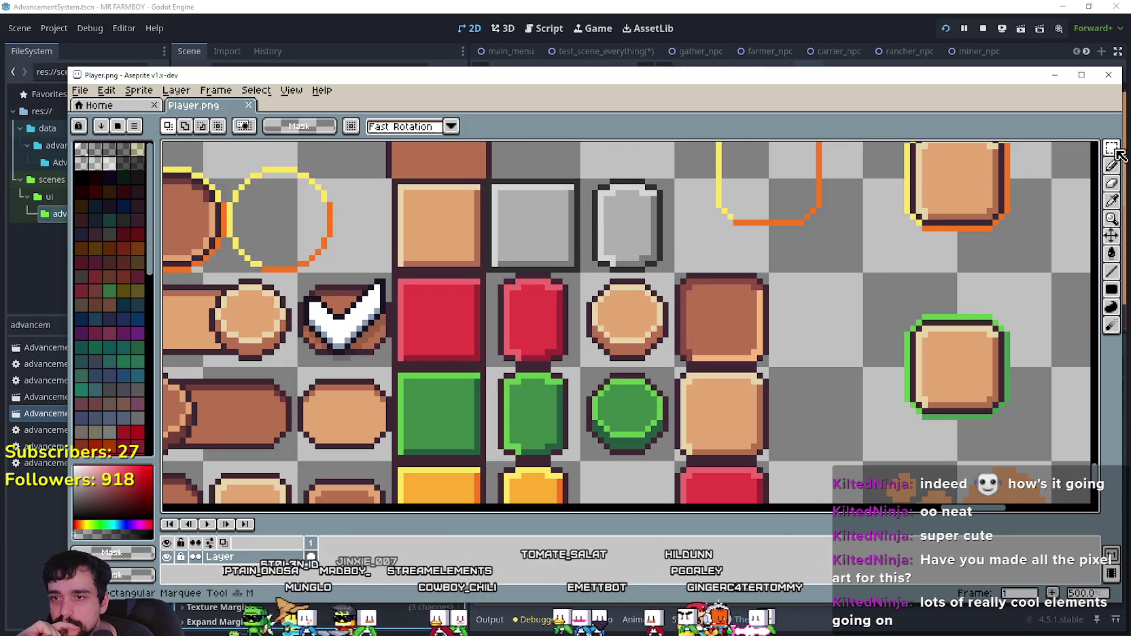
scroll(588, 291, "up", 2)
mouse_move(569, 272)
left_mouse_down()
mouse_move(712, 329)
mouse_move(719, 355)
left_mouse_up()
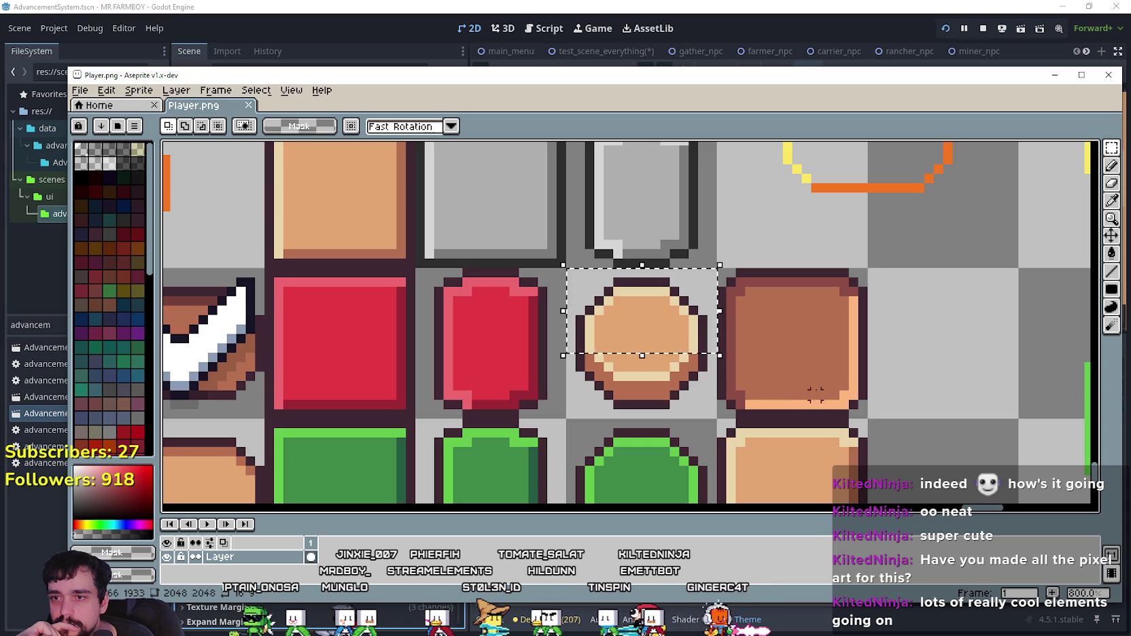
left_click(664, 5)
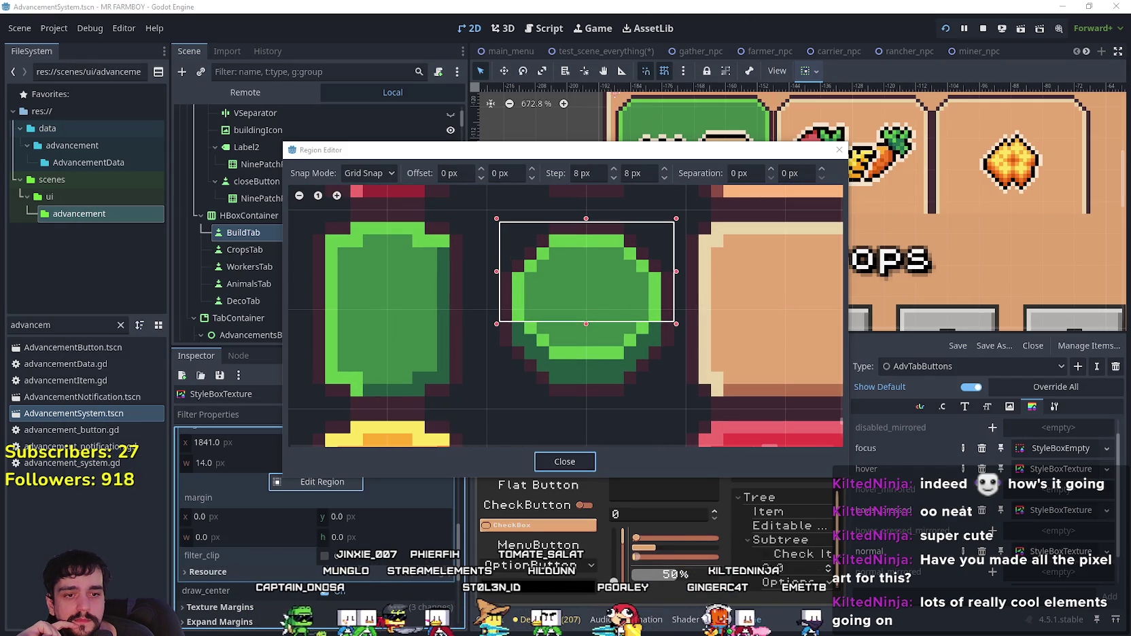
key("alt+Tab")
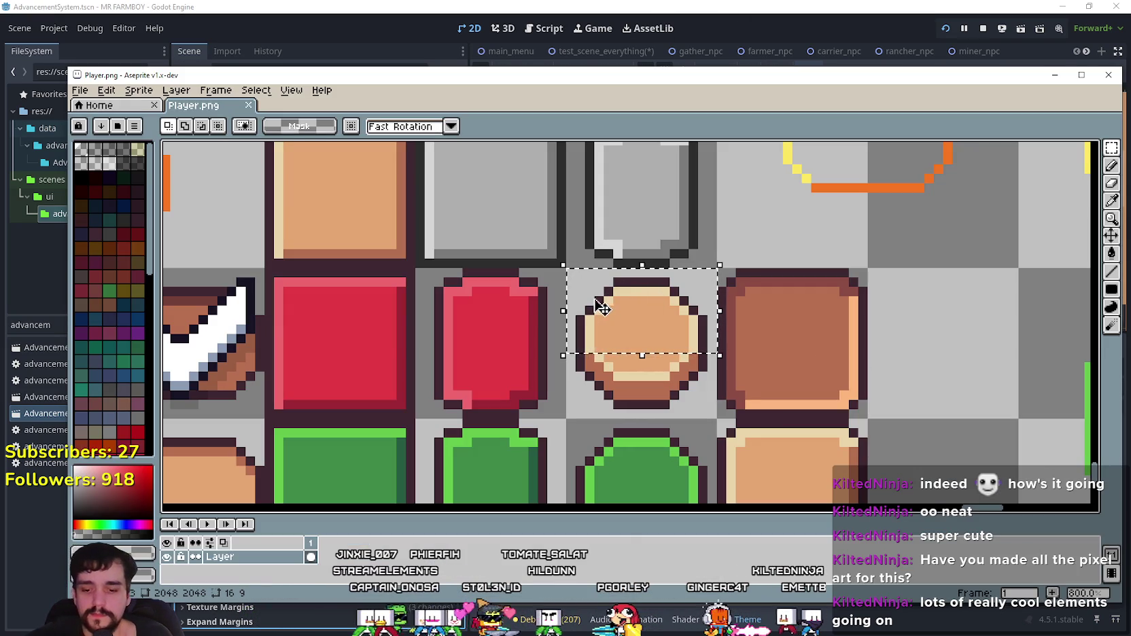
Step: Paste the 16×9 half-circle copy into an empty area near the A/B/X/Y buttons
scroll(544, 288, "down", 3)
scroll(551, 289, "up", 4)
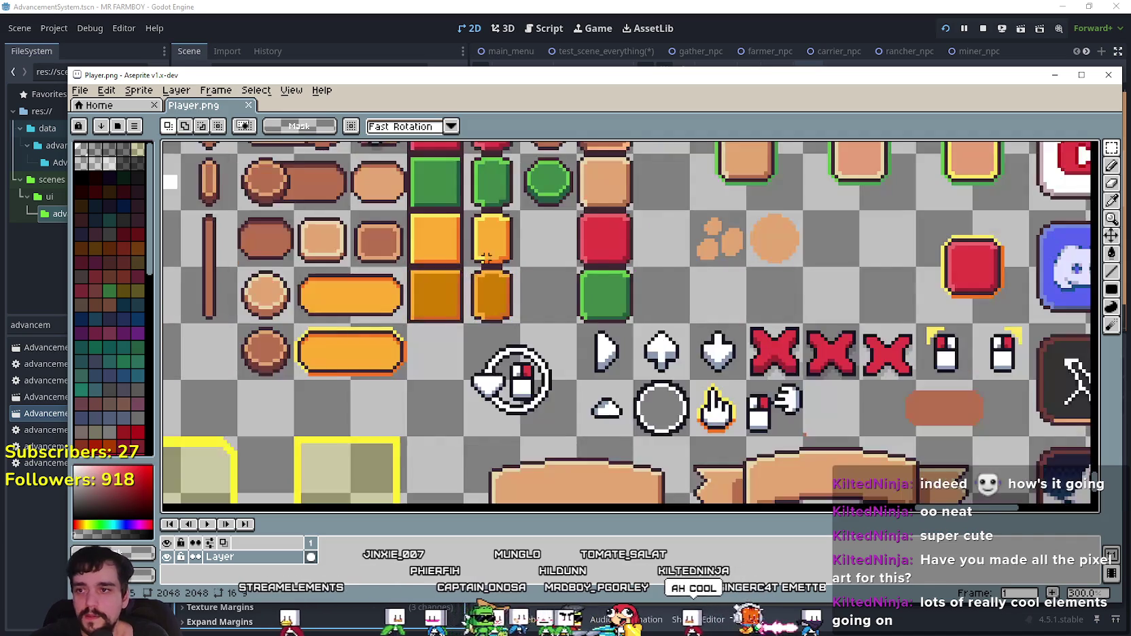
scroll(442, 257, "up", 5)
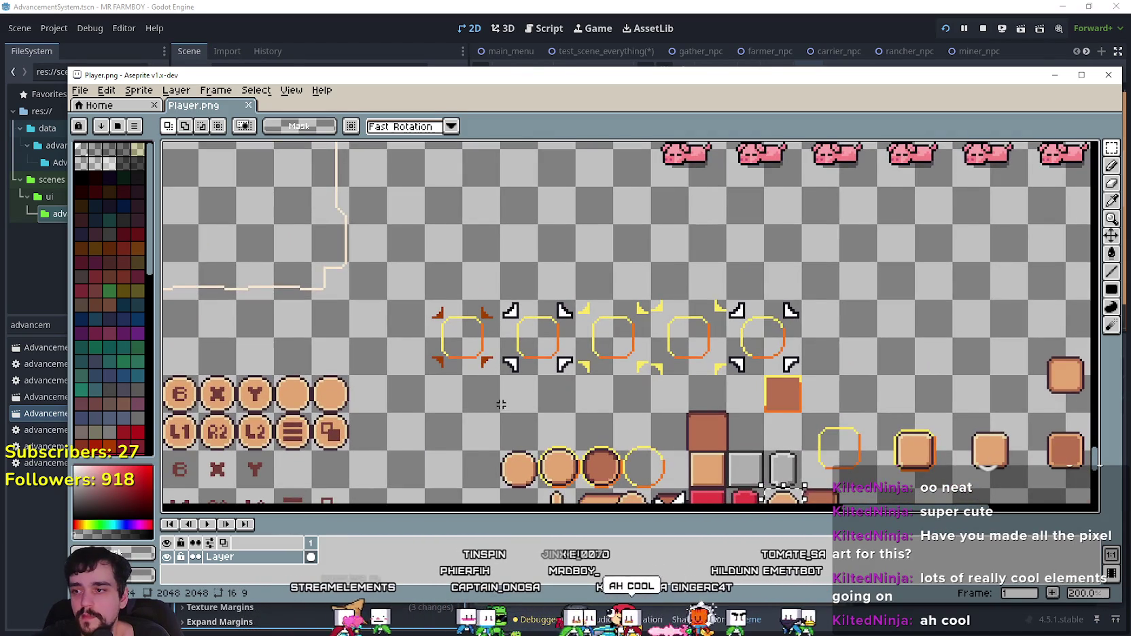
scroll(496, 401, "down", 3)
scroll(468, 297, "up", 3)
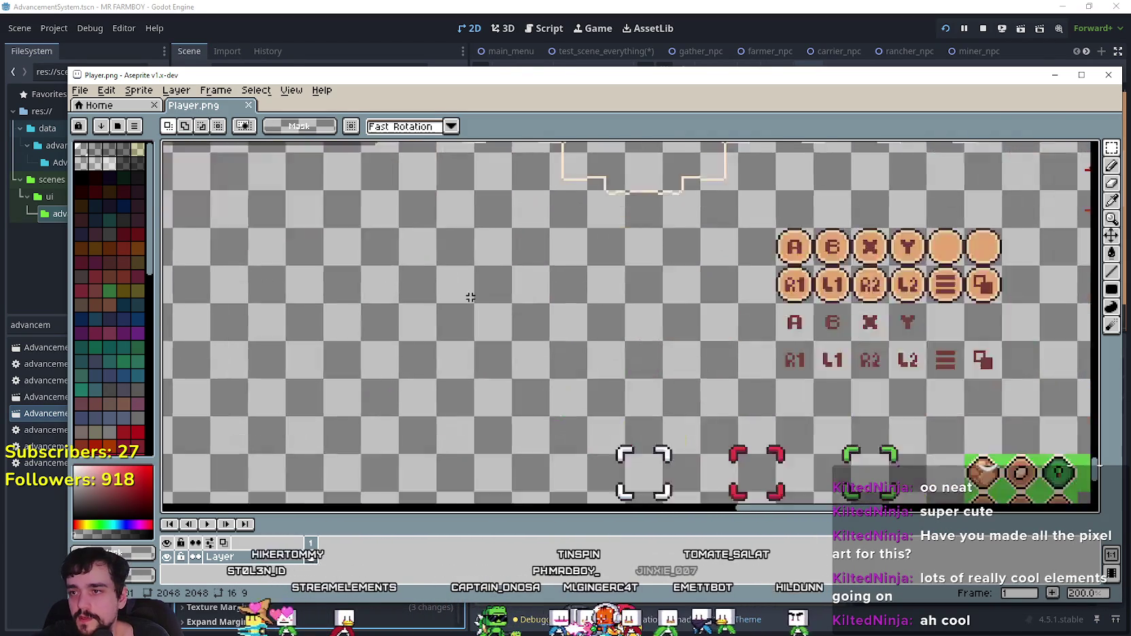
scroll(469, 297, "up", 1)
scroll(631, 321, "up", 2)
key("ctrl+v")
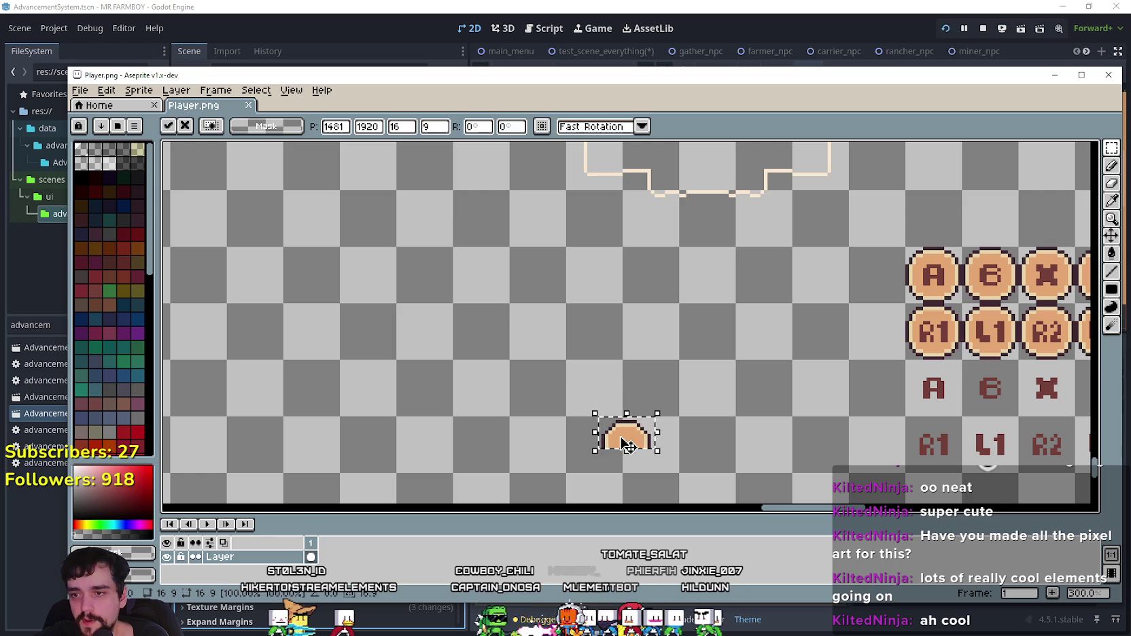
Step: Drop the pasted half-circle left of the A/B/X/Y sprites, commit it, and review the sheet
scroll(600, 346, "up", 4)
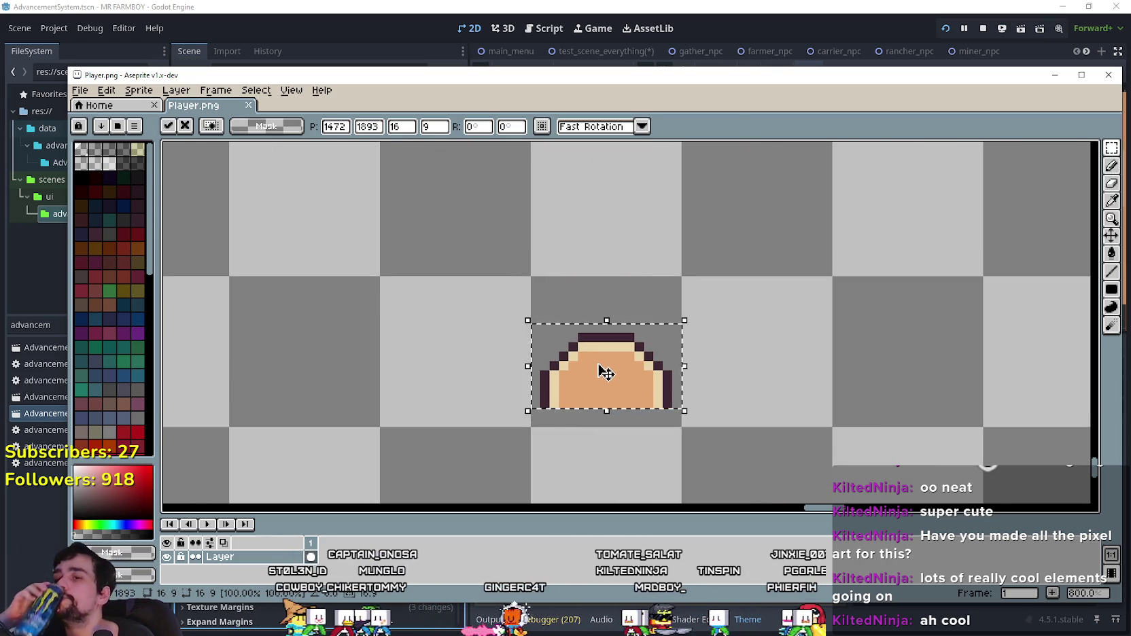
scroll(605, 372, "down", 3)
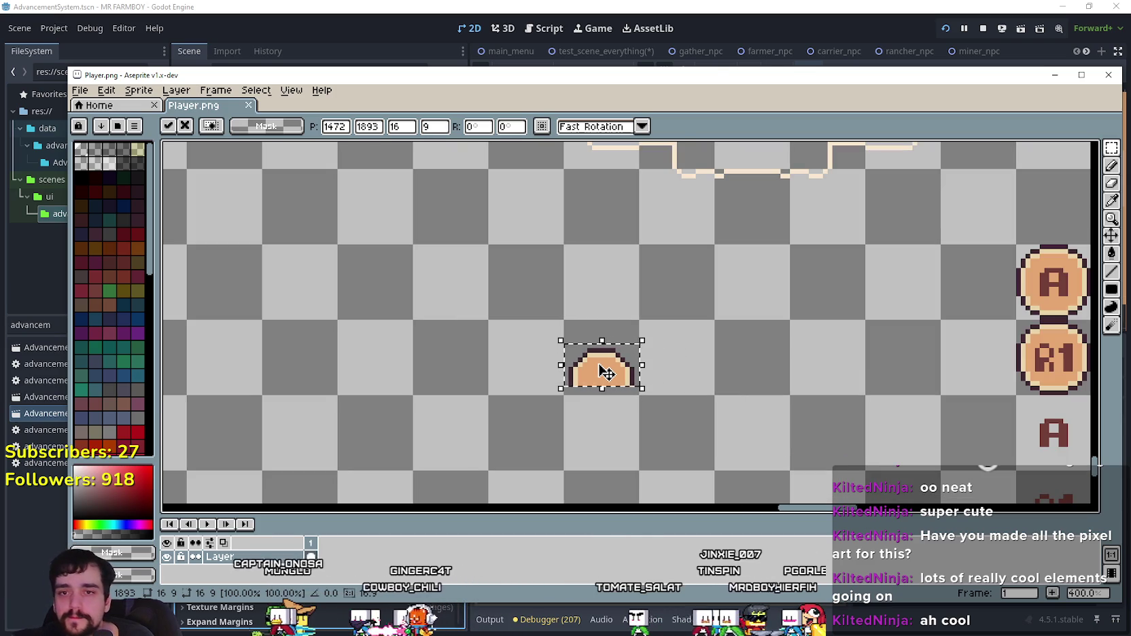
scroll(584, 375, "up", 2)
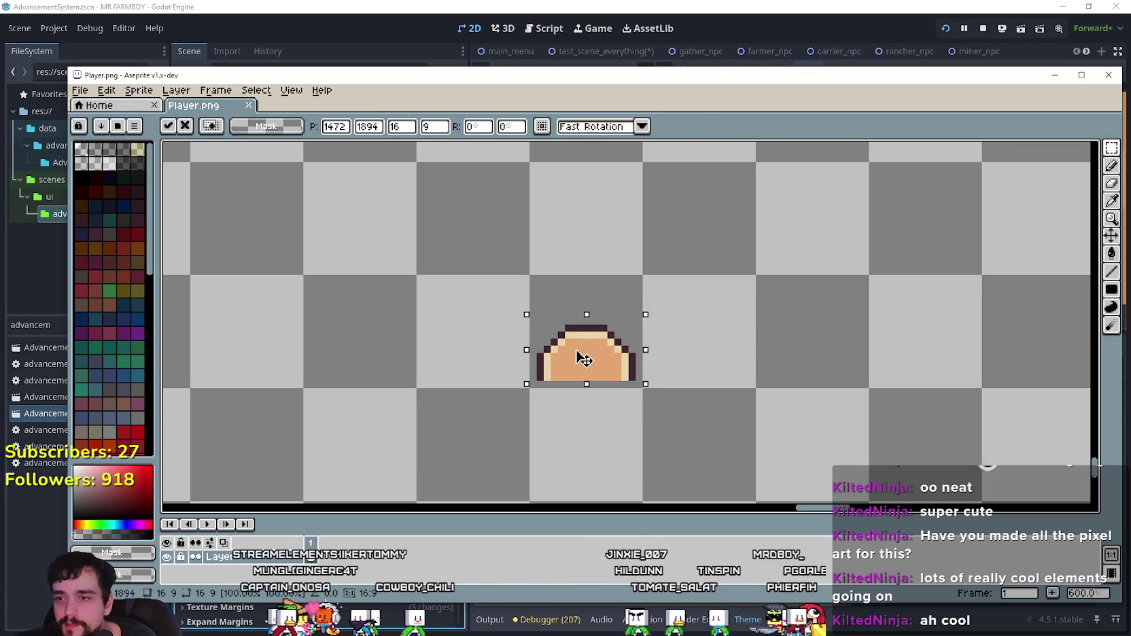
scroll(582, 364, "down", 4)
scroll(620, 374, "right", 2)
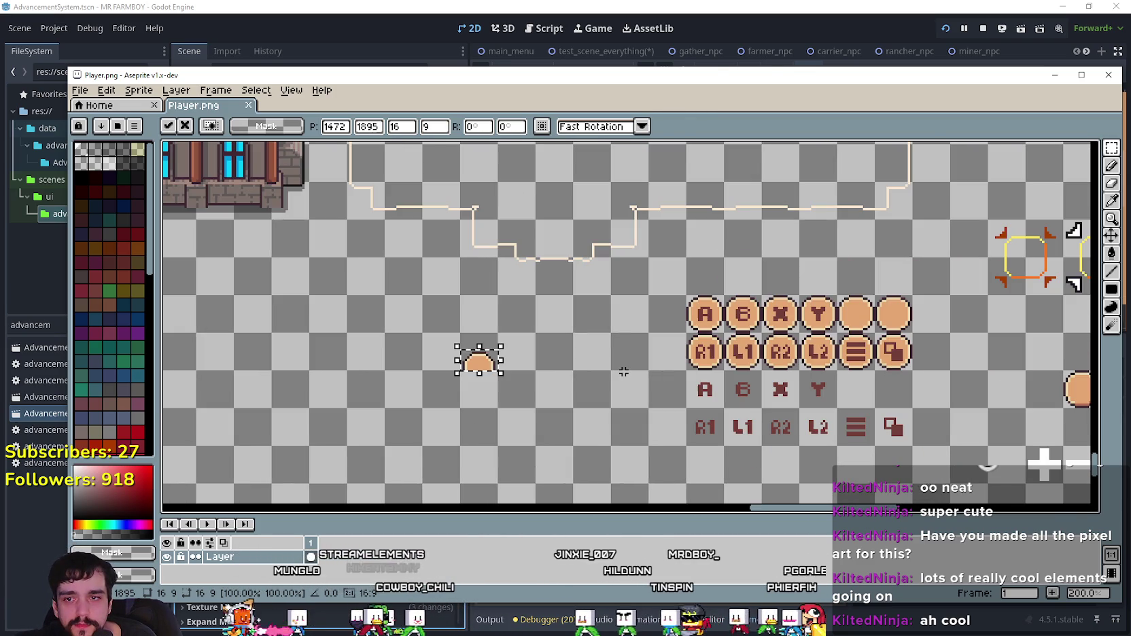
key("Return")
scroll(624, 372, "right", 3)
scroll(719, 243, "up", 1)
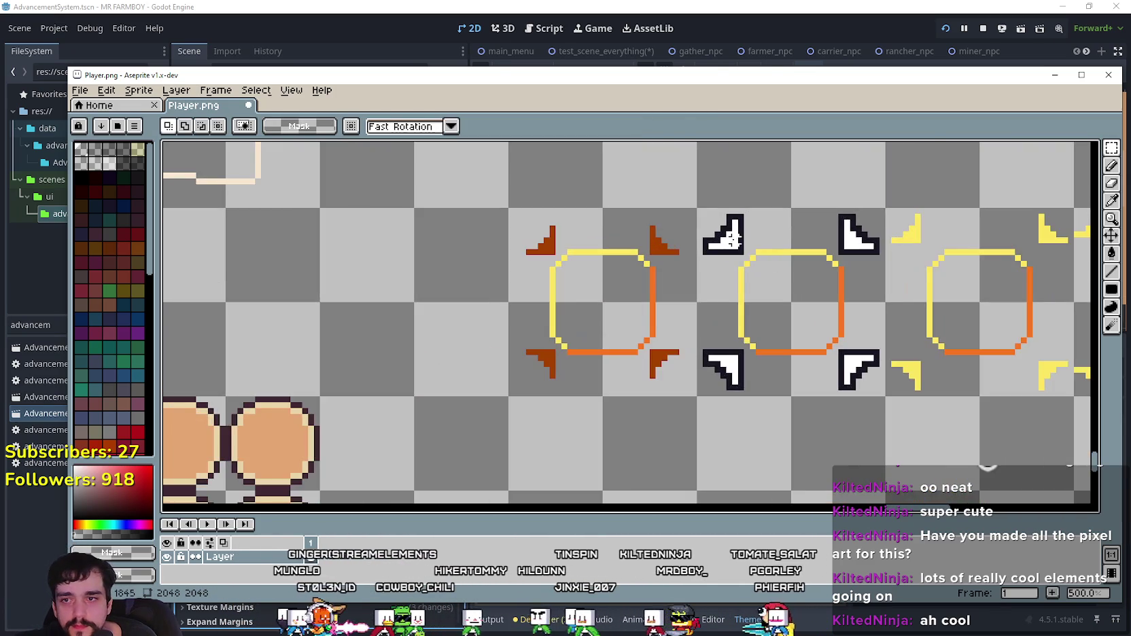
scroll(718, 243, "right", 1)
scroll(607, 365, "down", 3)
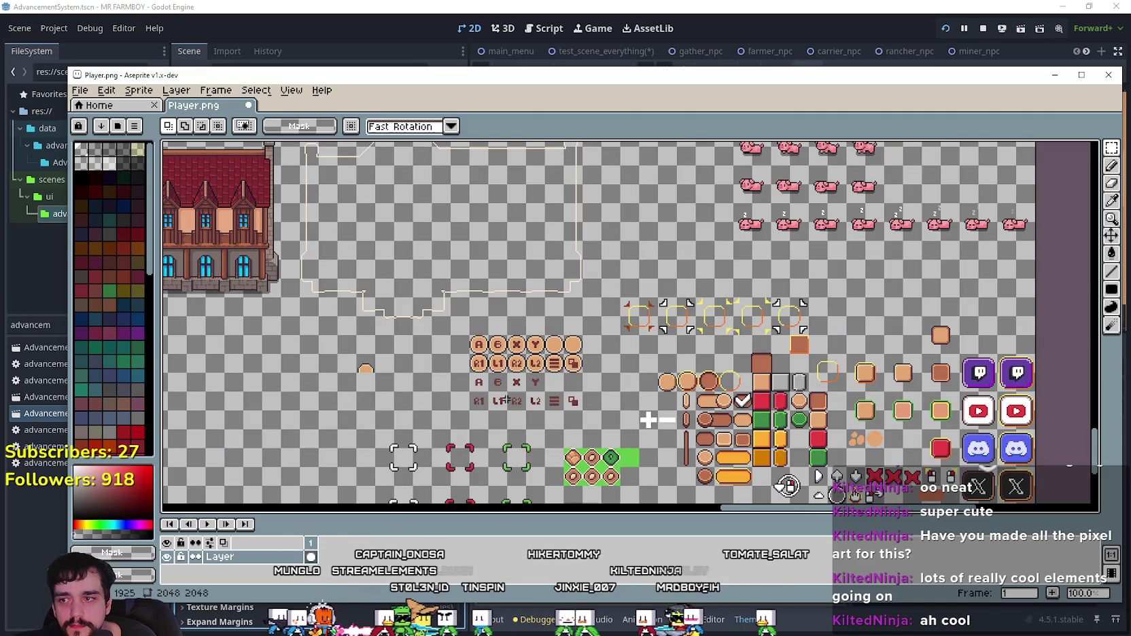
scroll(725, 308, "up", 2)
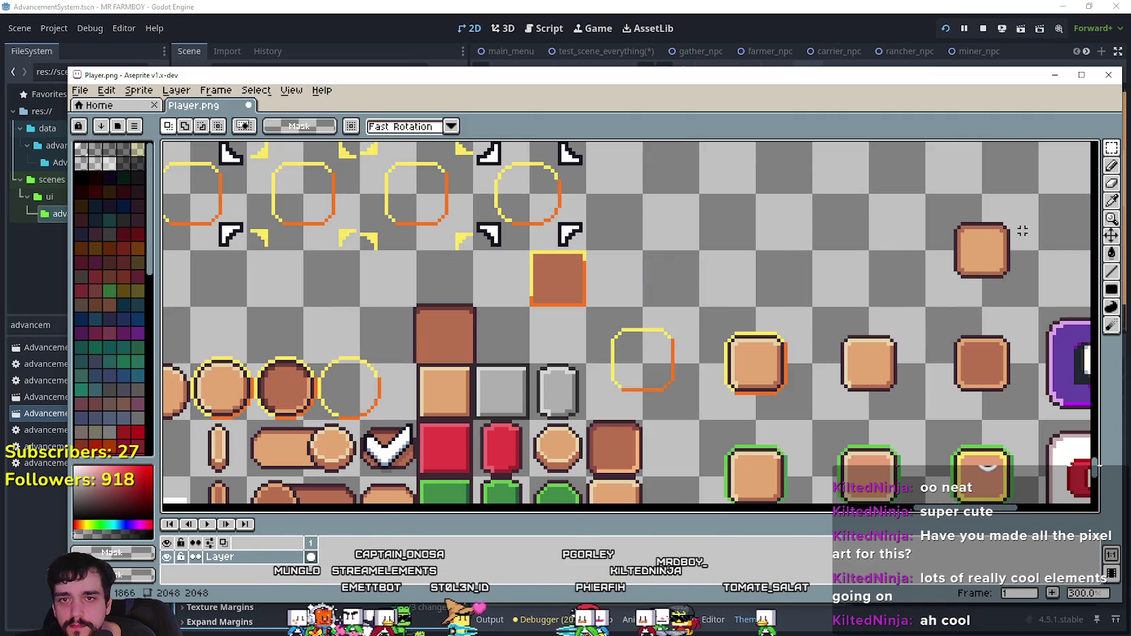
left_click(1110, 201)
Step: Sample the yellow outline colour and draw a yellow highlight line along the half-circle's edge
scroll(548, 382, "up", 4)
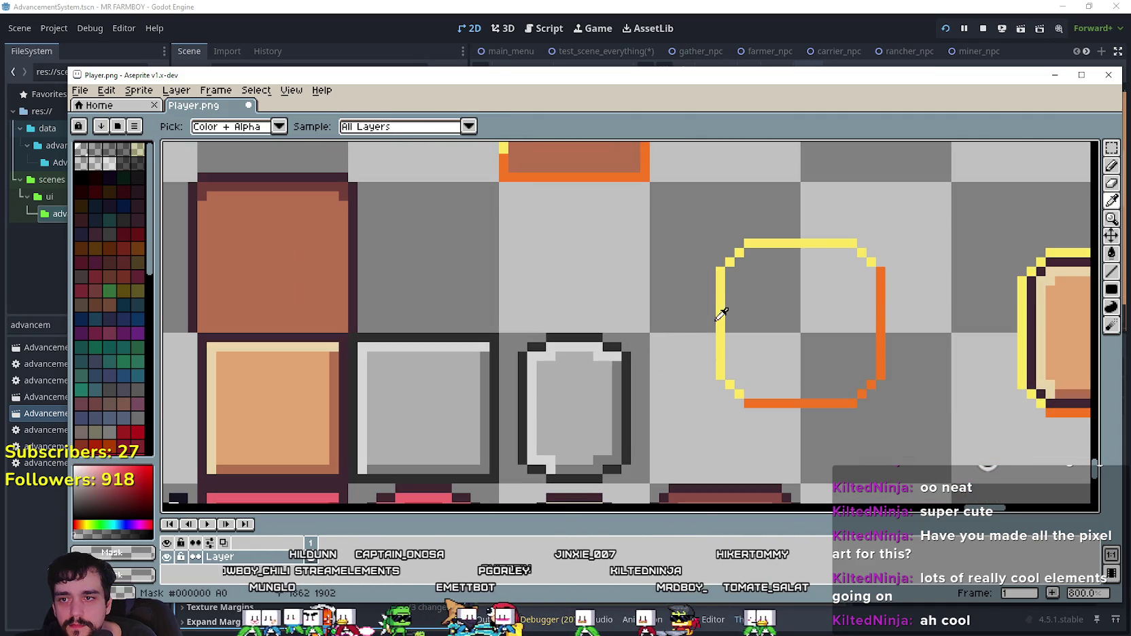
left_click(721, 313)
scroll(727, 313, "down", 5)
left_click_drag(725, 320, 568, 348)
scroll(522, 235, "up", 4)
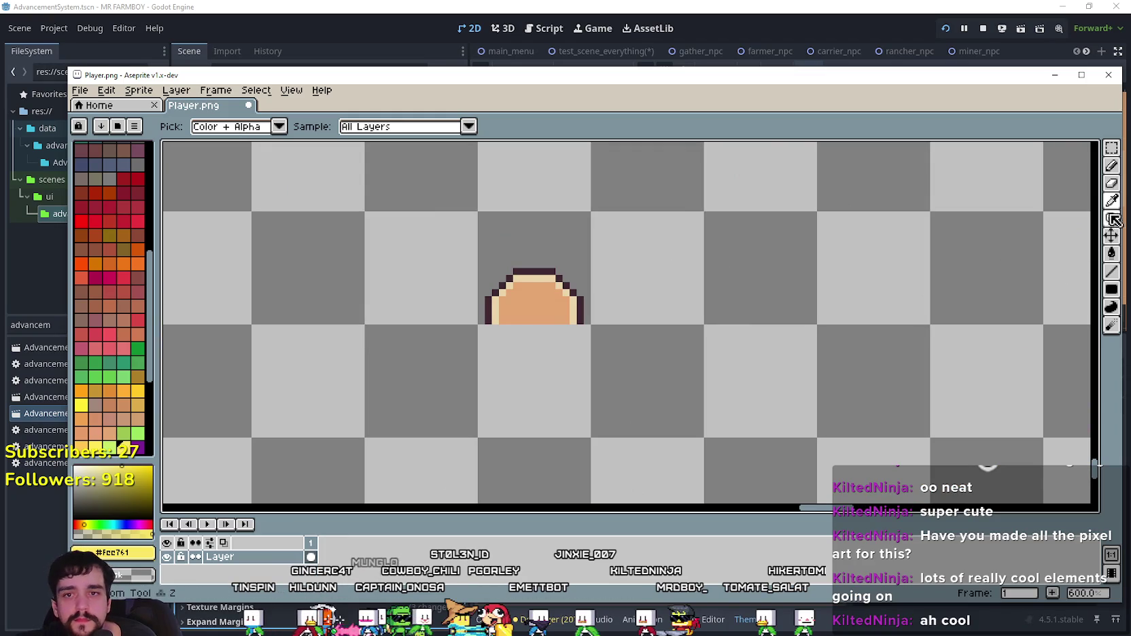
left_click(1113, 274)
scroll(310, 291, "up", 3)
mouse_move(650, 356)
left_mouse_down()
mouse_move(651, 306)
mouse_move(715, 243)
mouse_move(778, 241)
left_mouse_up()
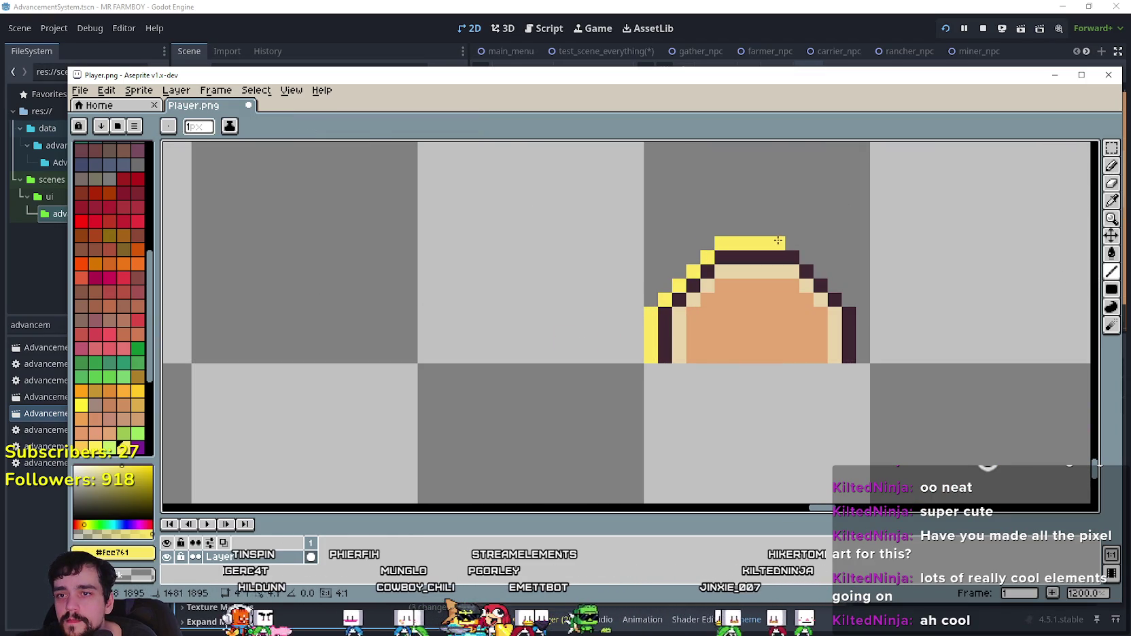
Step: Sample the orange edge colour from the button sprites
scroll(778, 240, "down", 6)
left_click_drag(875, 318, 857, 320)
scroll(857, 319, "right", 5)
scroll(860, 319, "up", 3)
scroll(863, 319, "right", 2)
scroll(862, 319, "right", 3)
left_click(1111, 201)
scroll(816, 323, "up", 2)
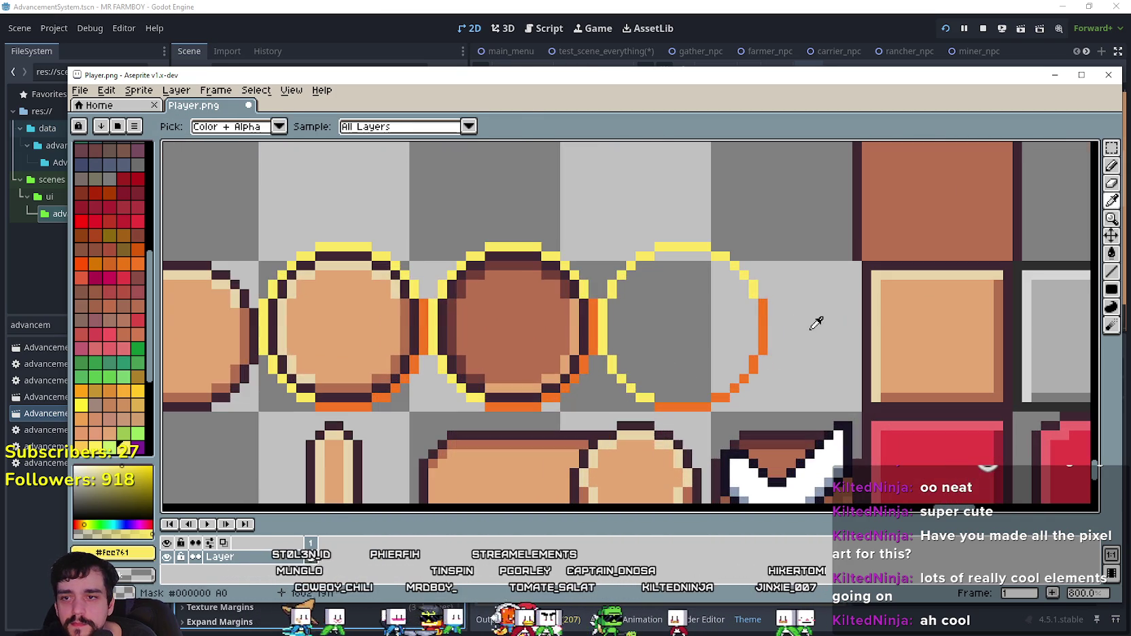
scroll(761, 314, "down", 5)
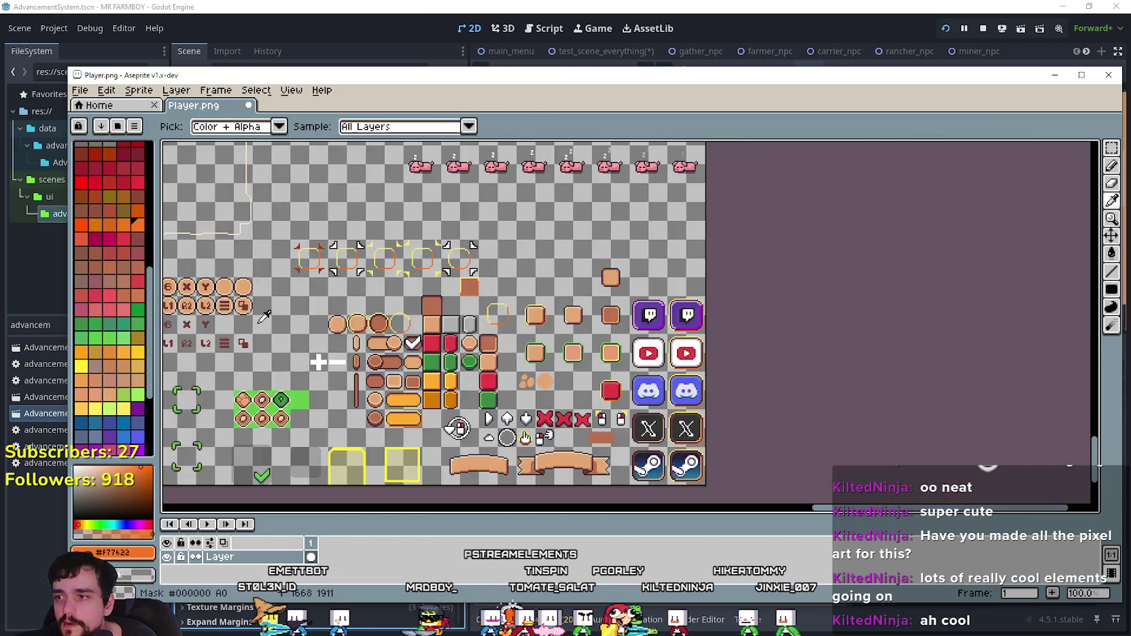
scroll(679, 340, "left", 5)
scroll(634, 360, "up", 4)
scroll(634, 361, "up", 2)
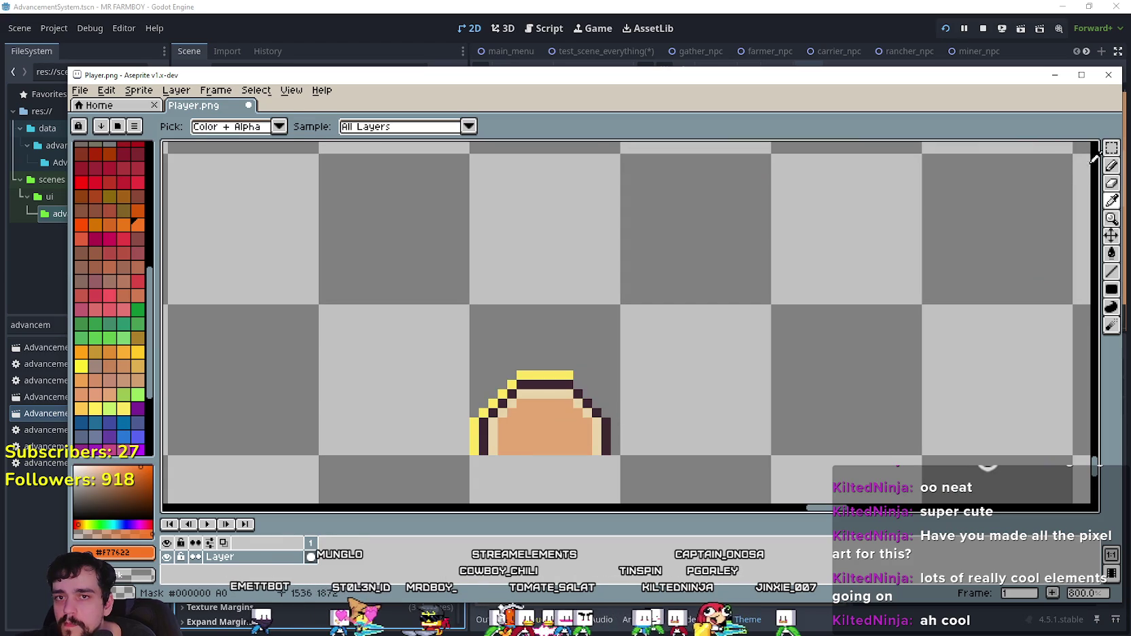
Step: Pencil orange pixels along the half-circle's right edge
left_click(1111, 165)
scroll(564, 456, "up", 4)
scroll(554, 424, "down", 2)
scroll(576, 357, "up", 1)
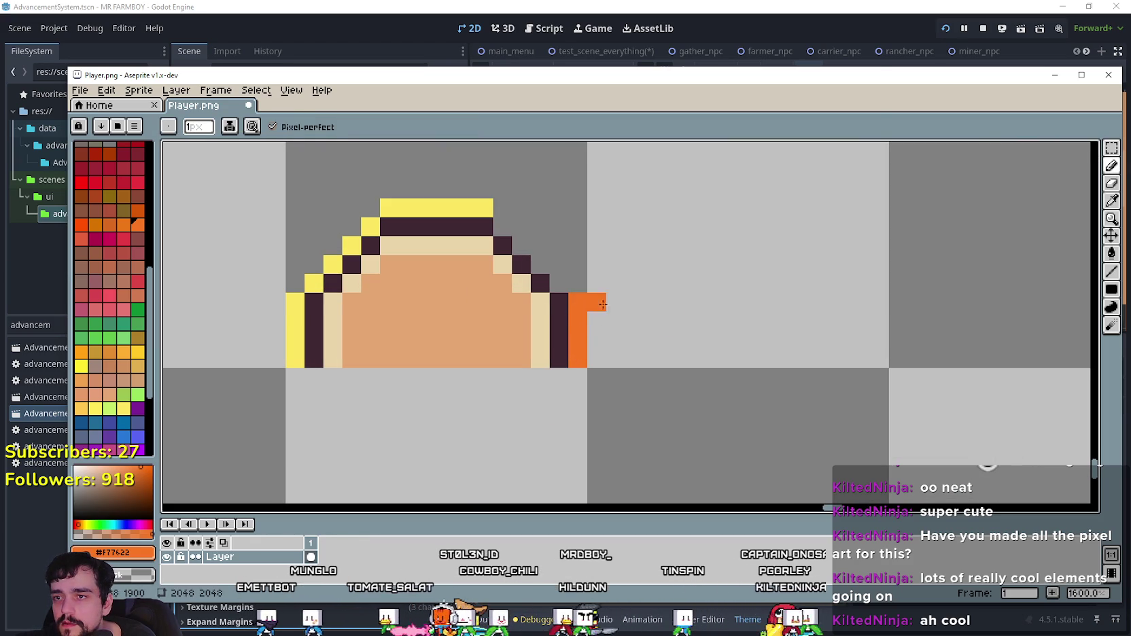
scroll(582, 304, "down", 3)
left_click(1111, 206)
scroll(675, 245, "up", 4)
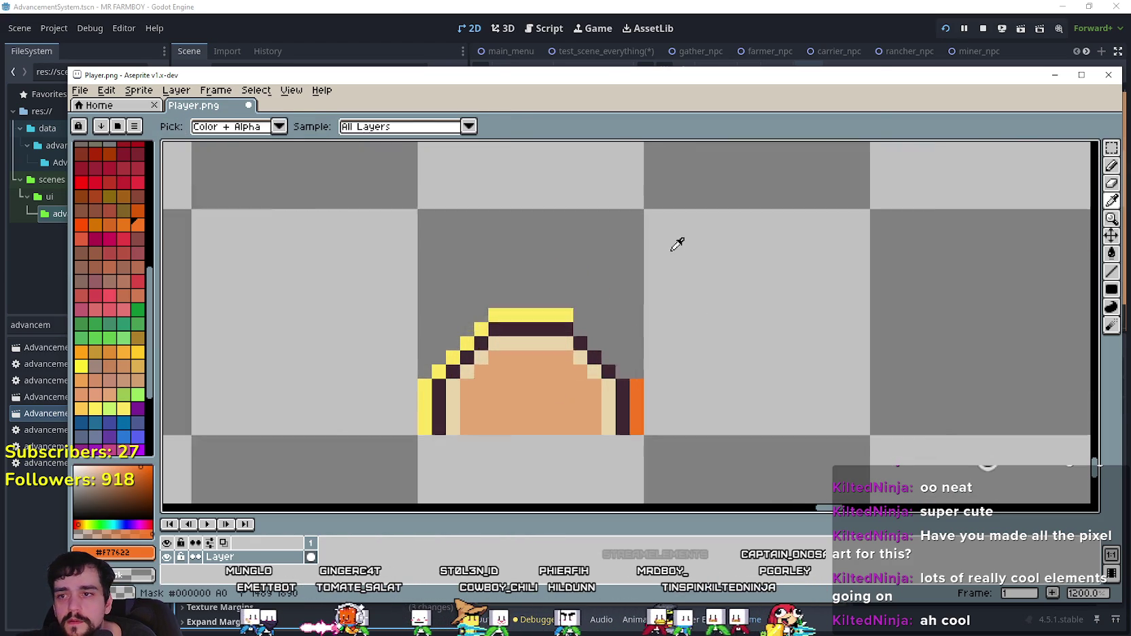
left_click(1112, 165)
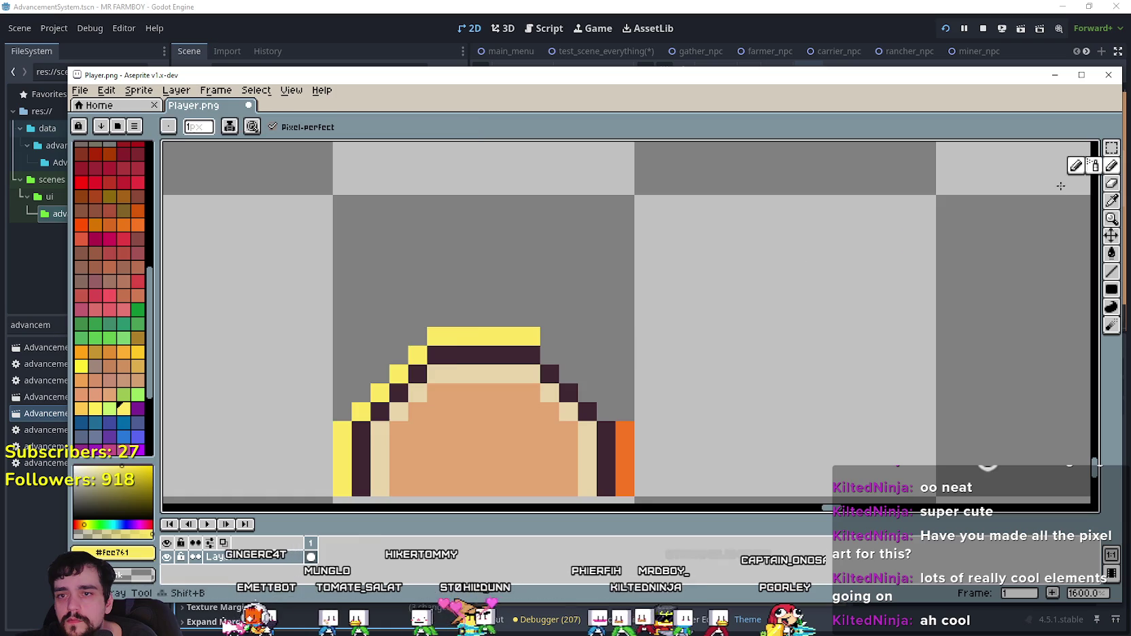
scroll(723, 281, "down", 1)
scroll(676, 333, "down", 5)
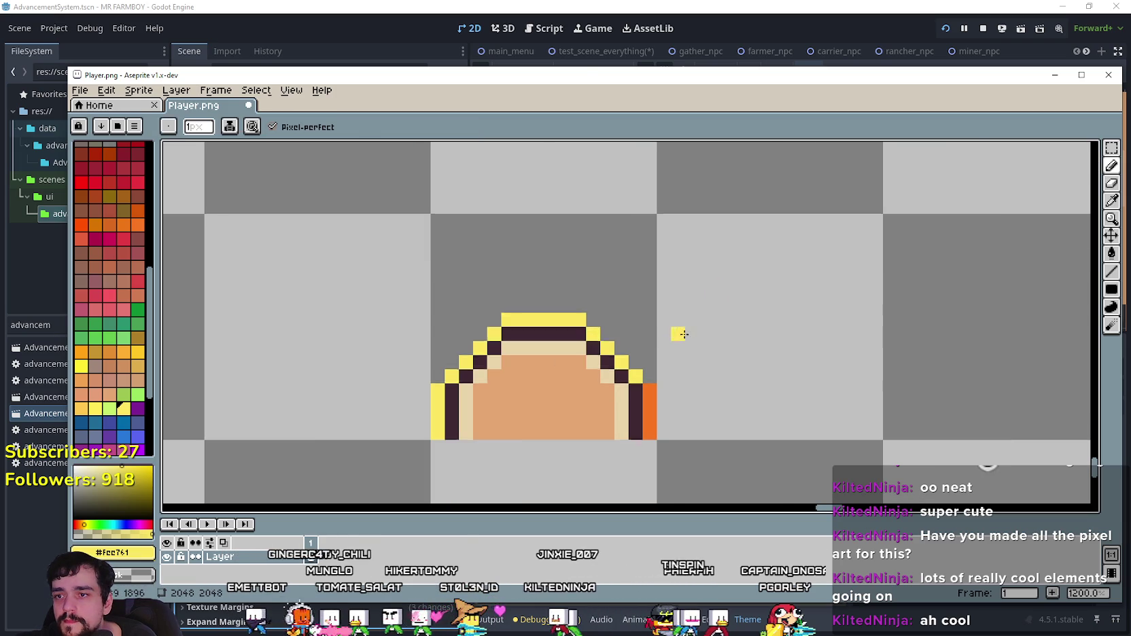
Step: Shift the finished half-circle slightly to the right and commit it
left_click_drag(849, 363, 748, 327)
left_click(1111, 147)
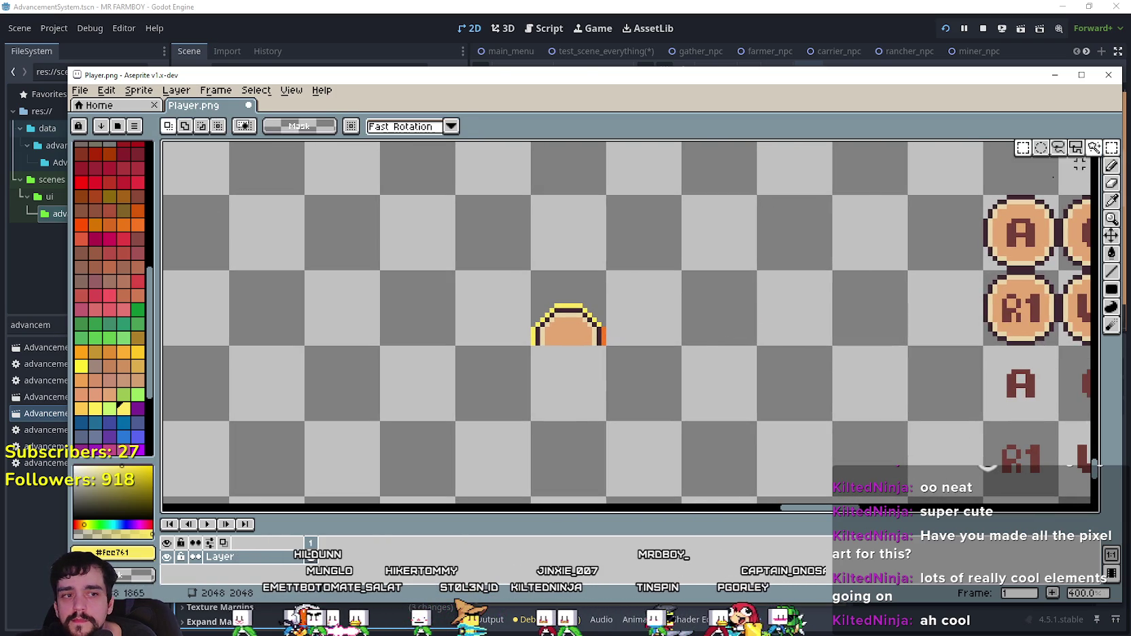
scroll(587, 333, "up", 3)
left_click_drag(587, 333, 643, 339)
scroll(653, 334, "down", 4)
left_click(840, 386)
Step: Select the white corner-bracket sprite on the sheet
scroll(770, 417, "down", 3)
scroll(960, 331, "up", 3)
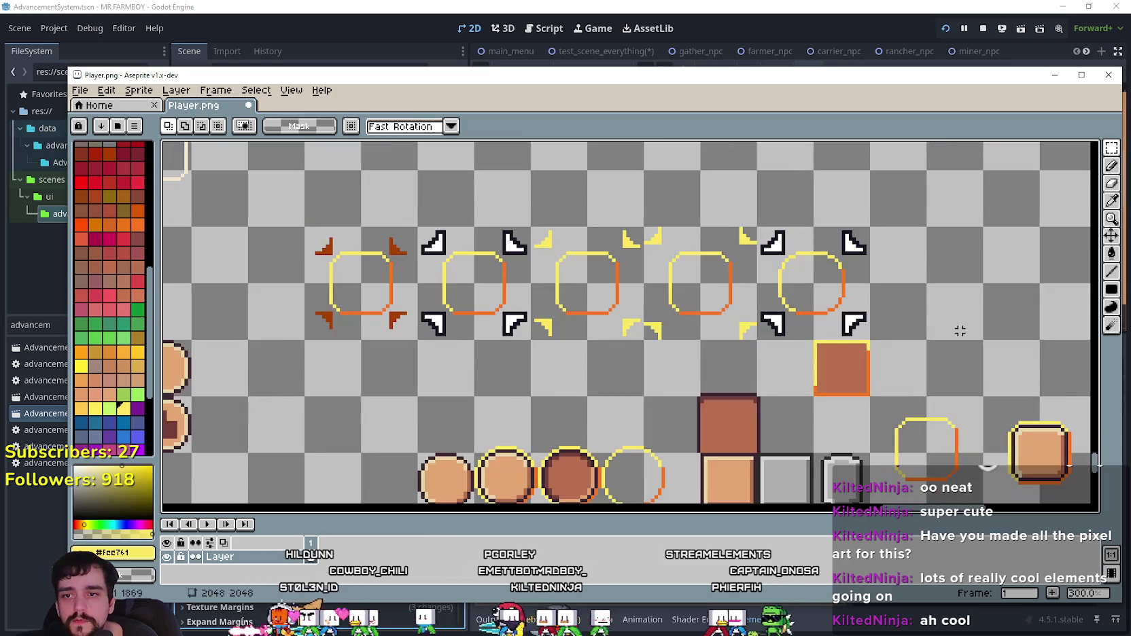
left_click(1113, 201)
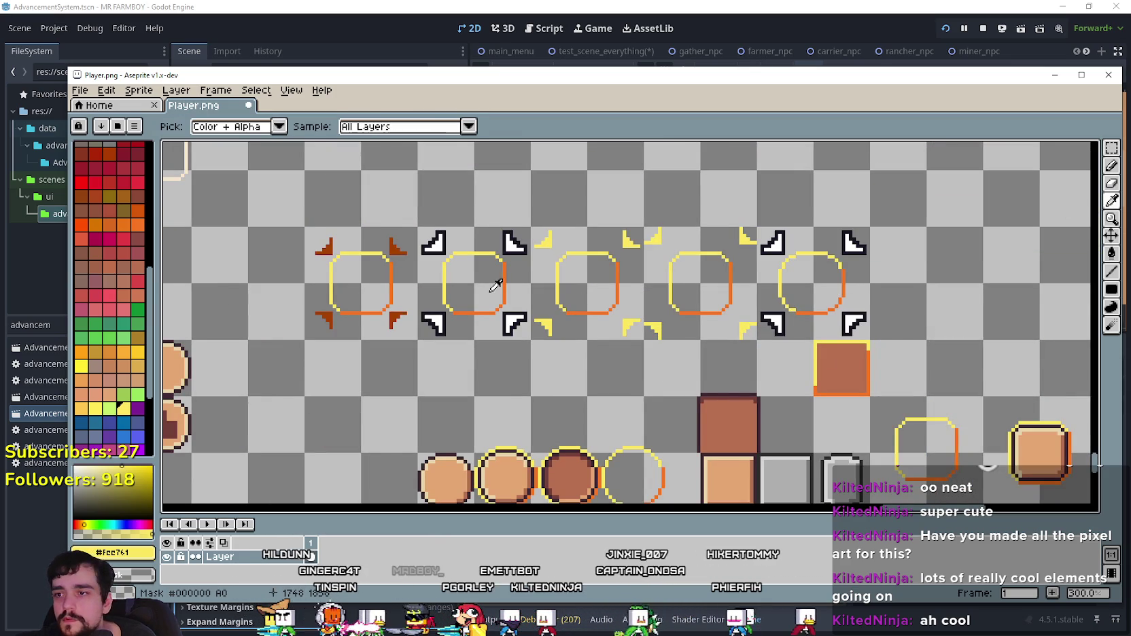
scroll(495, 286, "up", 1)
scroll(931, 246, "left", 2)
left_click(1112, 148)
scroll(511, 282, "up", 2)
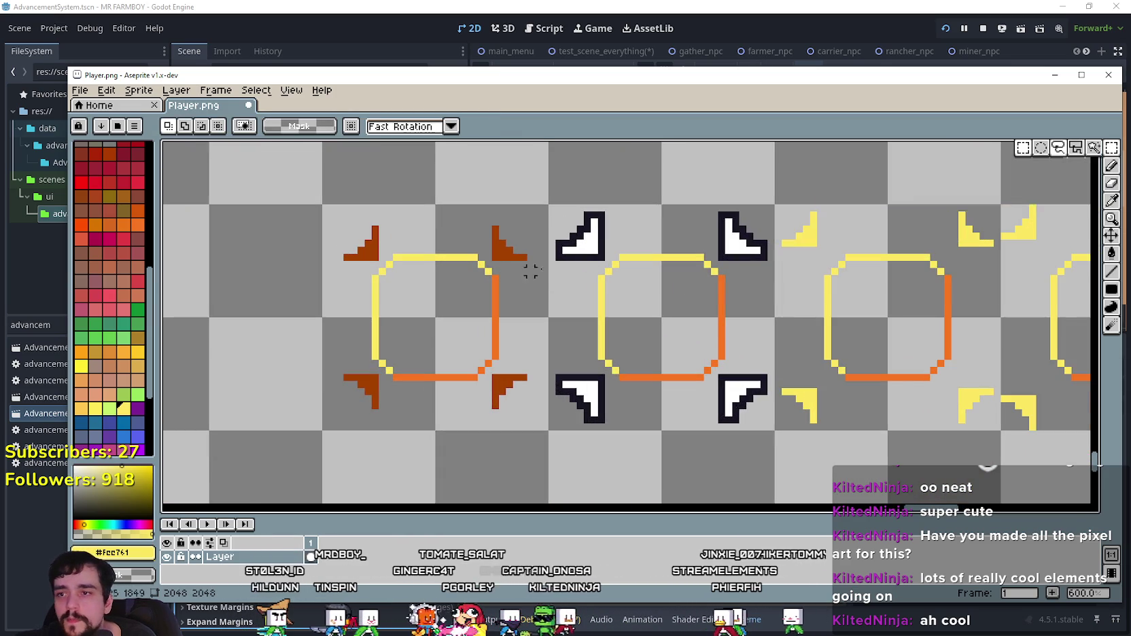
left_click_drag(536, 260, 622, 200)
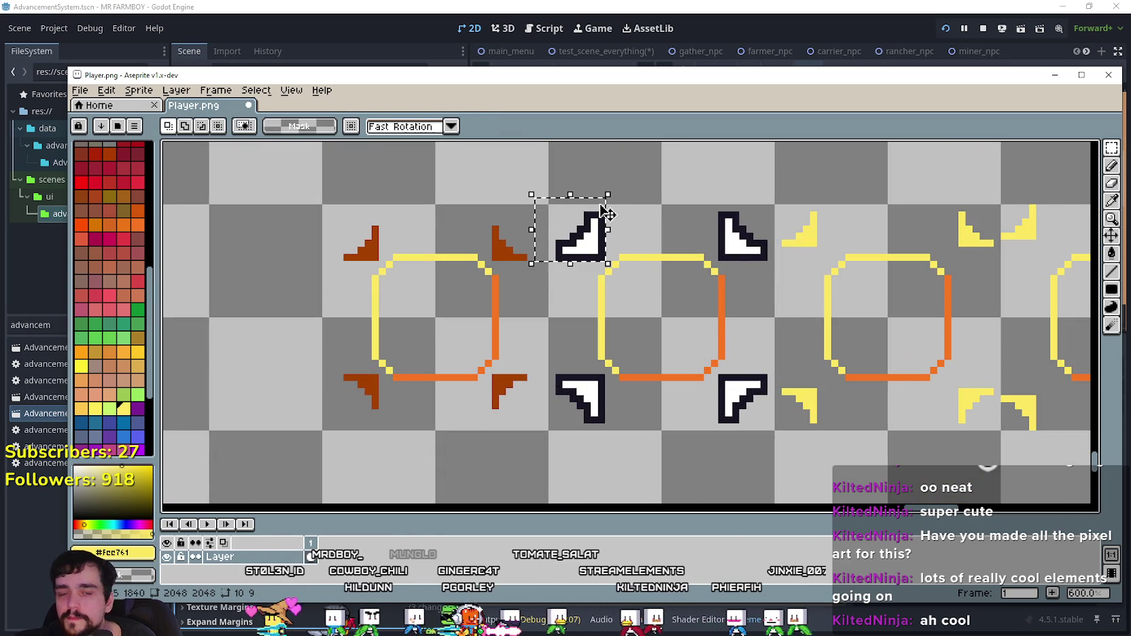
scroll(558, 215, "down", 3)
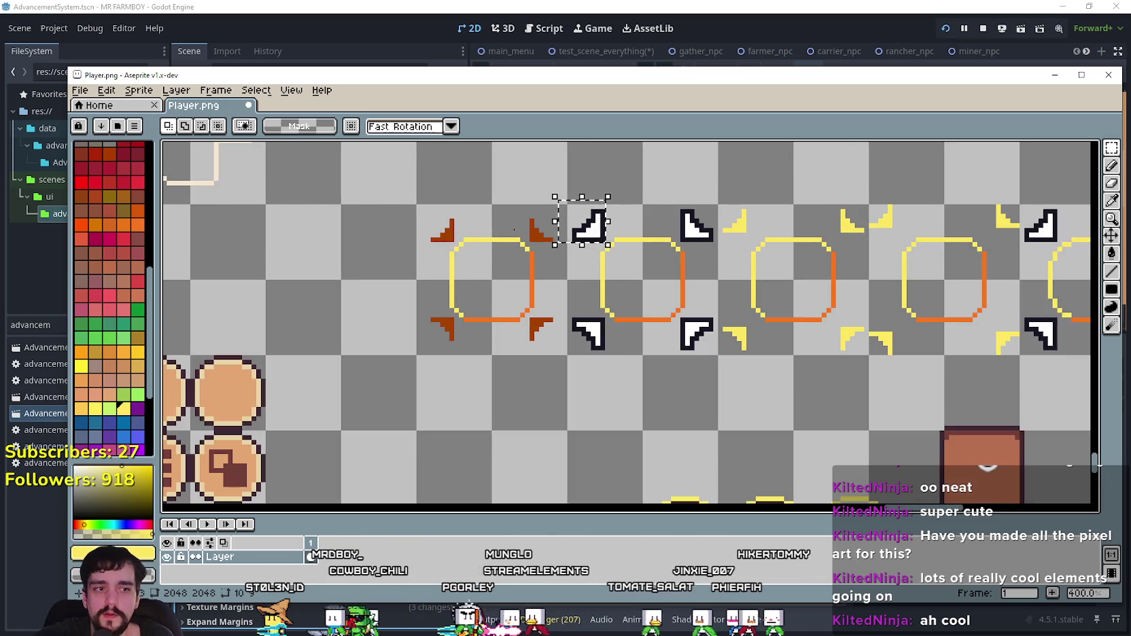
scroll(601, 308, "left", 3)
scroll(422, 289, "up", 1)
scroll(422, 289, "down", 1)
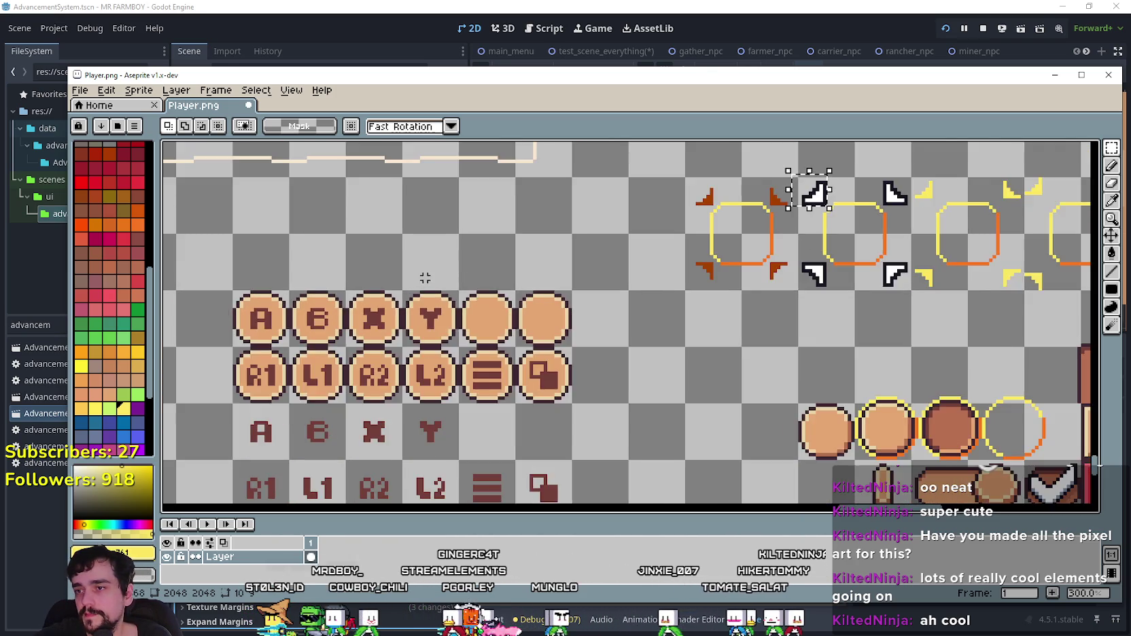
scroll(434, 278, "left", 3)
scroll(419, 290, "down", 2)
scroll(519, 320, "up", 2)
Step: Paste a corner bracket and place it at the orange sprite's upper left
key("ctrl+v")
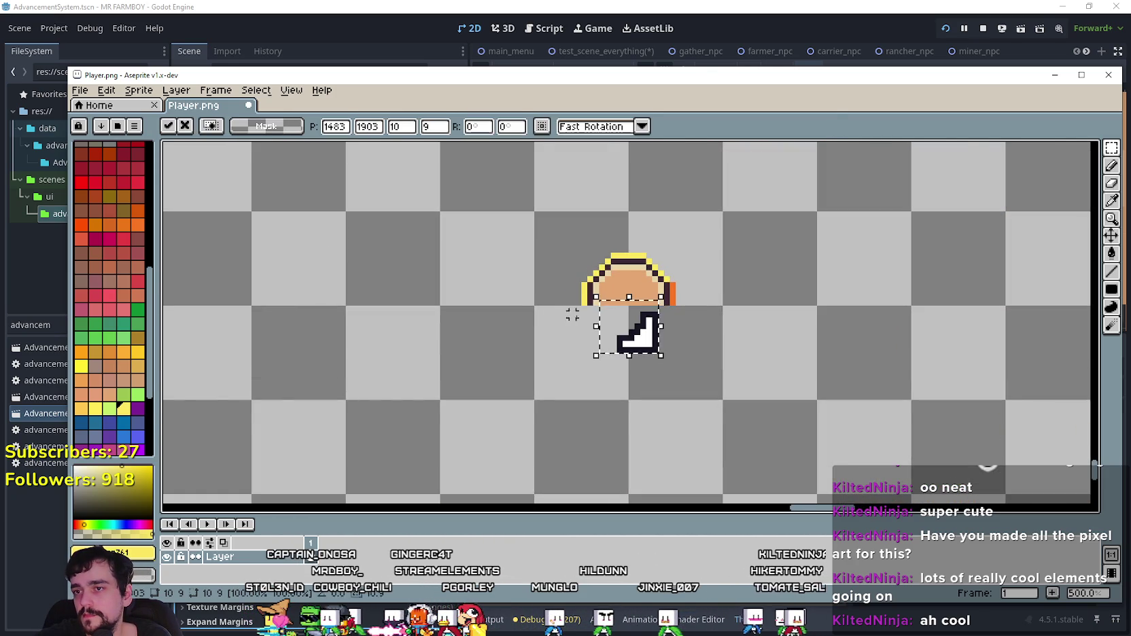
scroll(598, 333, "up", 2)
mouse_move(656, 340)
left_mouse_down()
mouse_move(537, 196)
mouse_move(551, 212)
left_mouse_up()
scroll(551, 212, "down", 4)
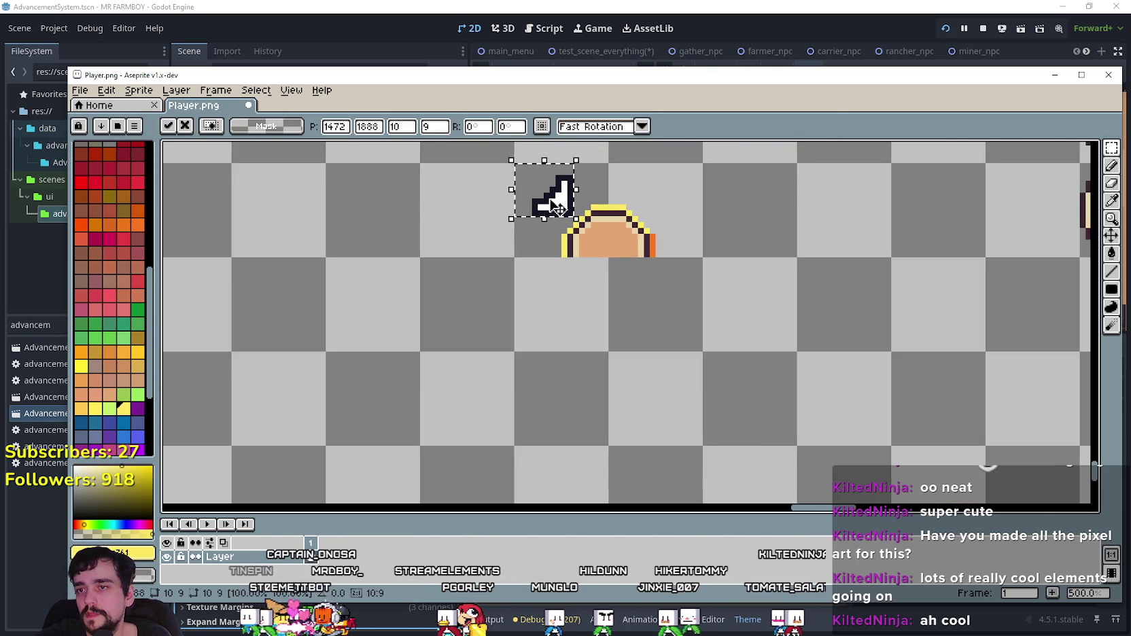
scroll(819, 186, "down", 2)
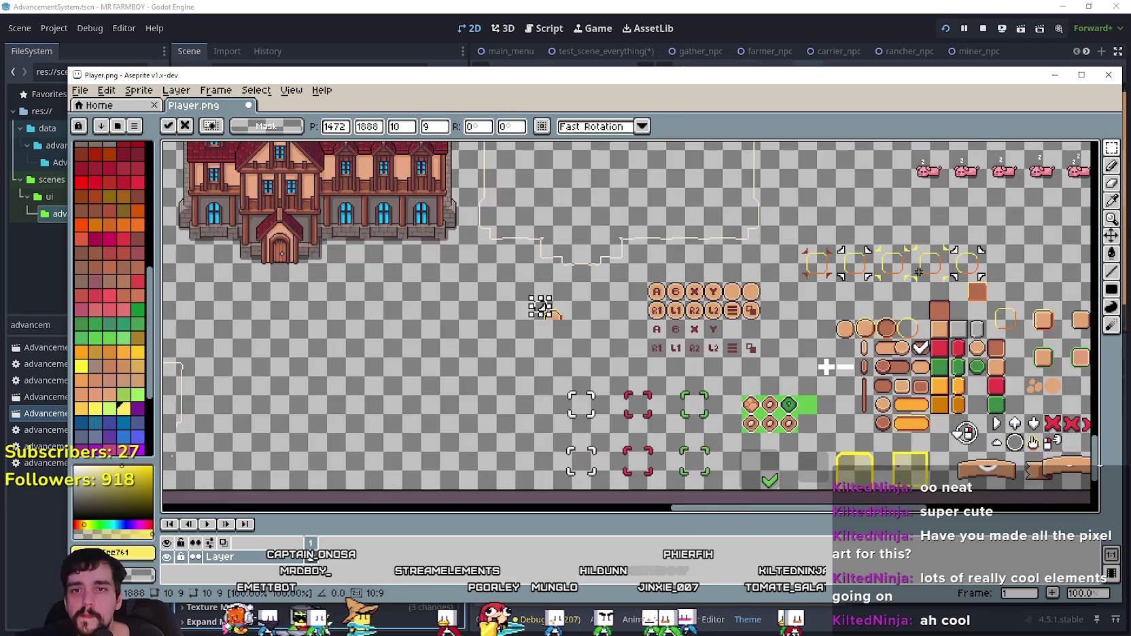
scroll(827, 252, "up", 2)
scroll(488, 349, "down", 2)
scroll(290, 311, "up", 2)
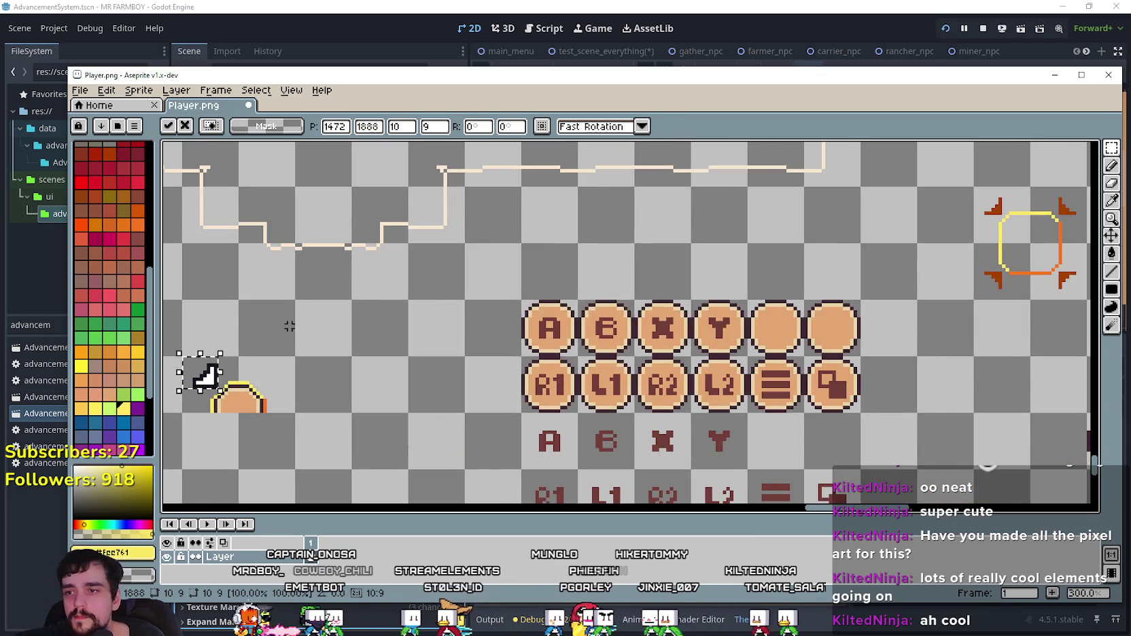
scroll(299, 368, "up", 1)
scroll(361, 391, "down", 1)
scroll(469, 316, "up", 1)
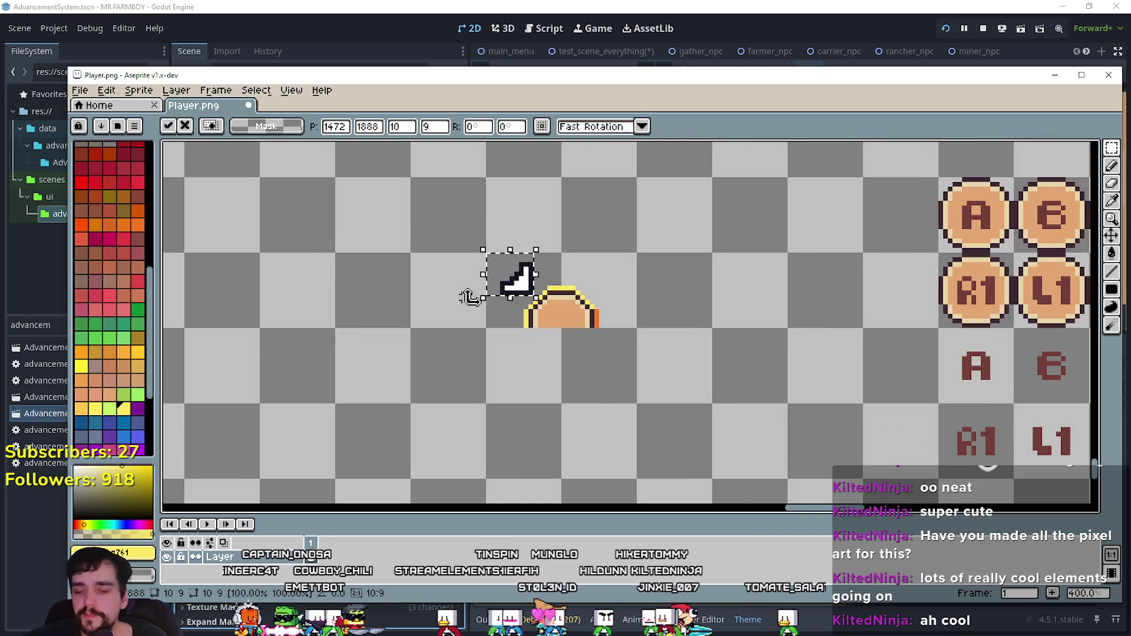
Step: Paste a second bracket, move it to the sprite's upper right, and commit it
key("ctrl+v")
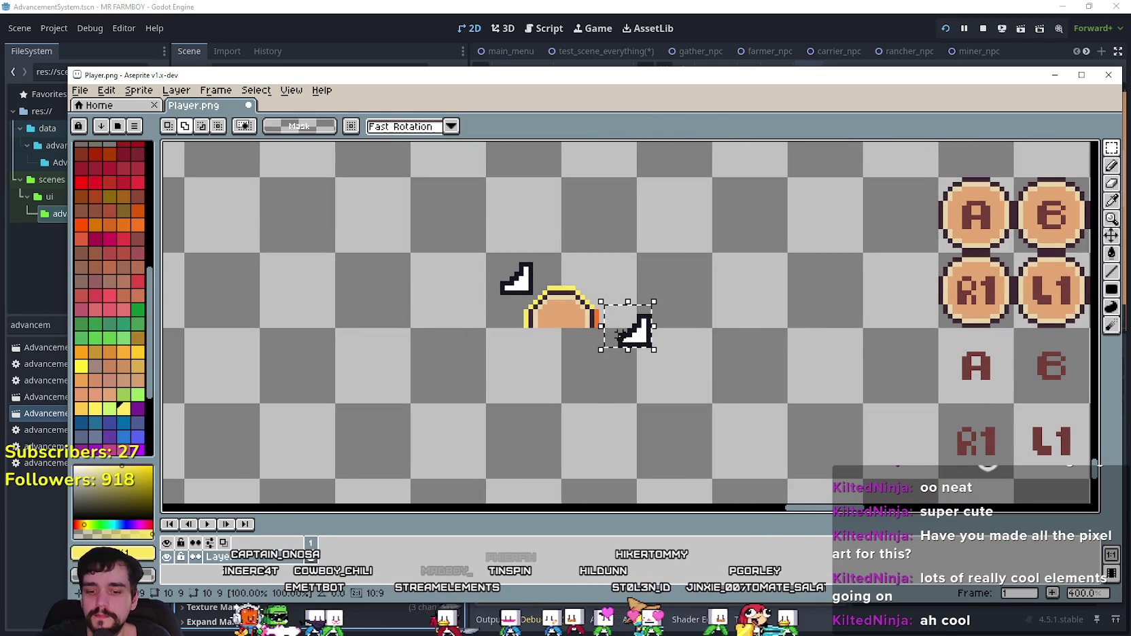
scroll(641, 330, "up", 2)
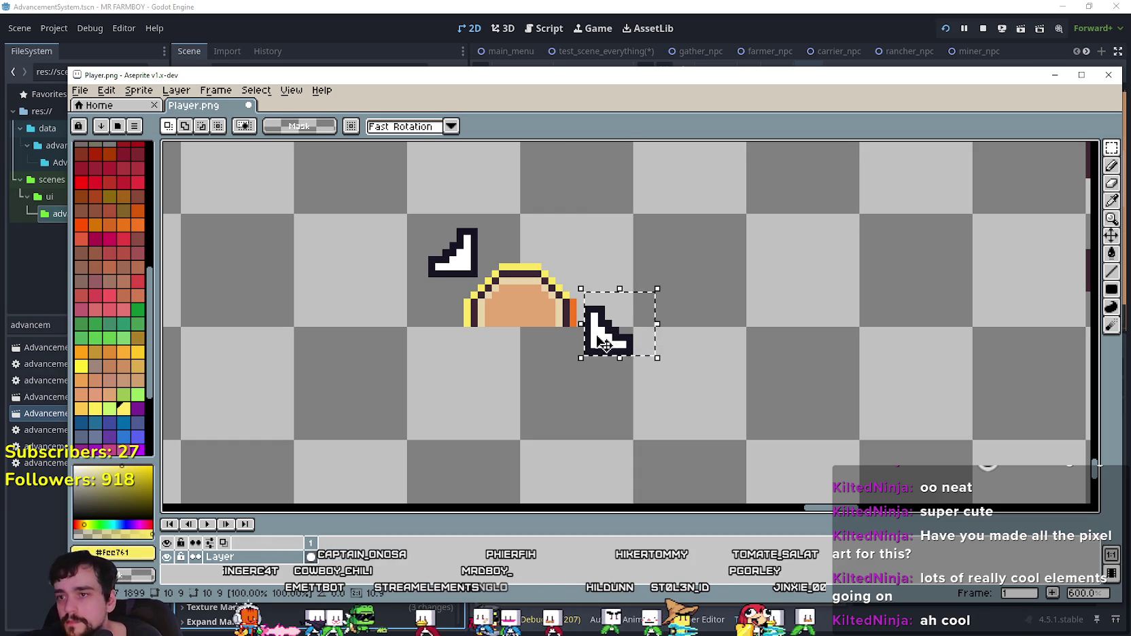
mouse_move(611, 344)
left_mouse_down()
mouse_move(617, 231)
mouse_move(583, 266)
mouse_move(605, 260)
left_mouse_up()
scroll(586, 267, "up", 3)
scroll(606, 260, "down", 3)
scroll(705, 278, "up", 2)
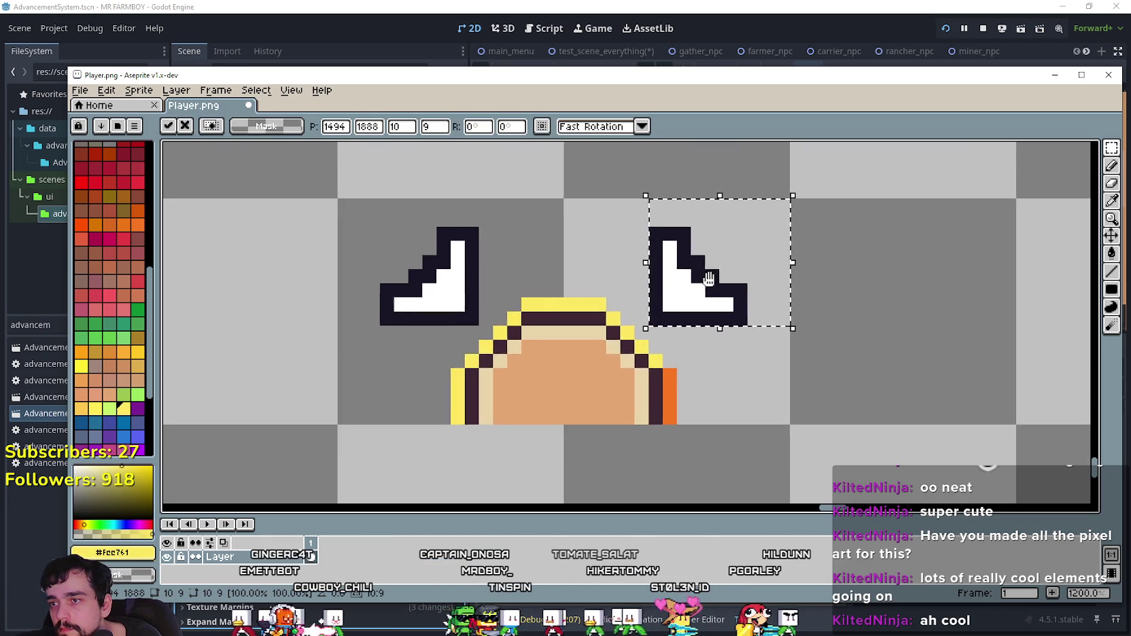
scroll(705, 279, "down", 2)
left_click(715, 358)
Step: Review the sheet and the running game, then paste another corner-bracket copy
scroll(713, 378, "down", 1)
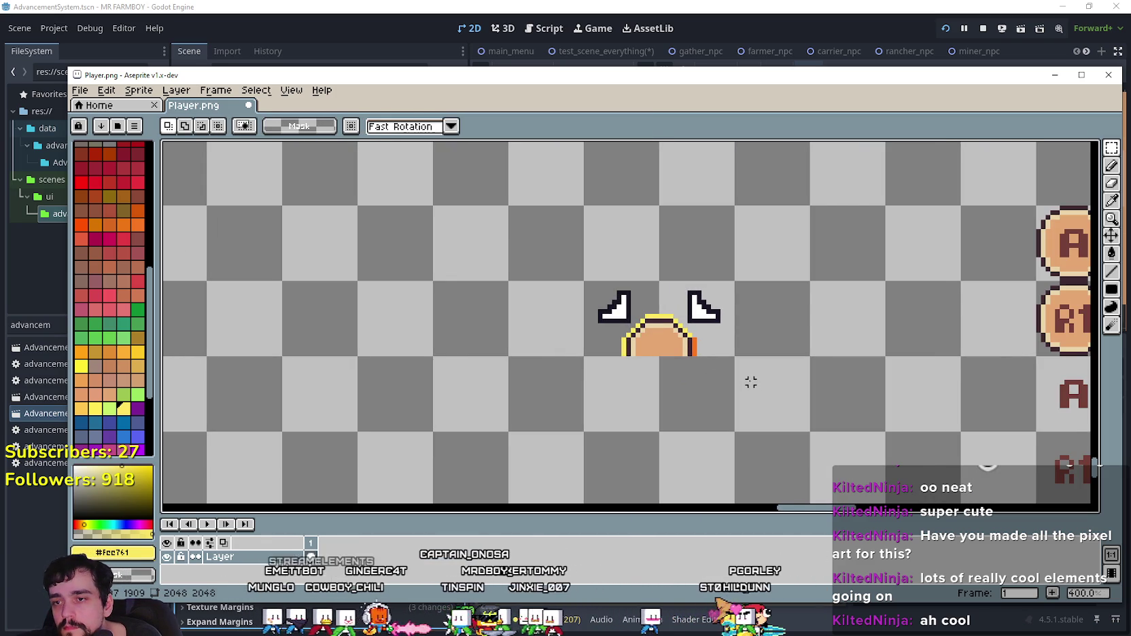
scroll(750, 382, "down", 4)
left_click_drag(822, 386, 602, 349)
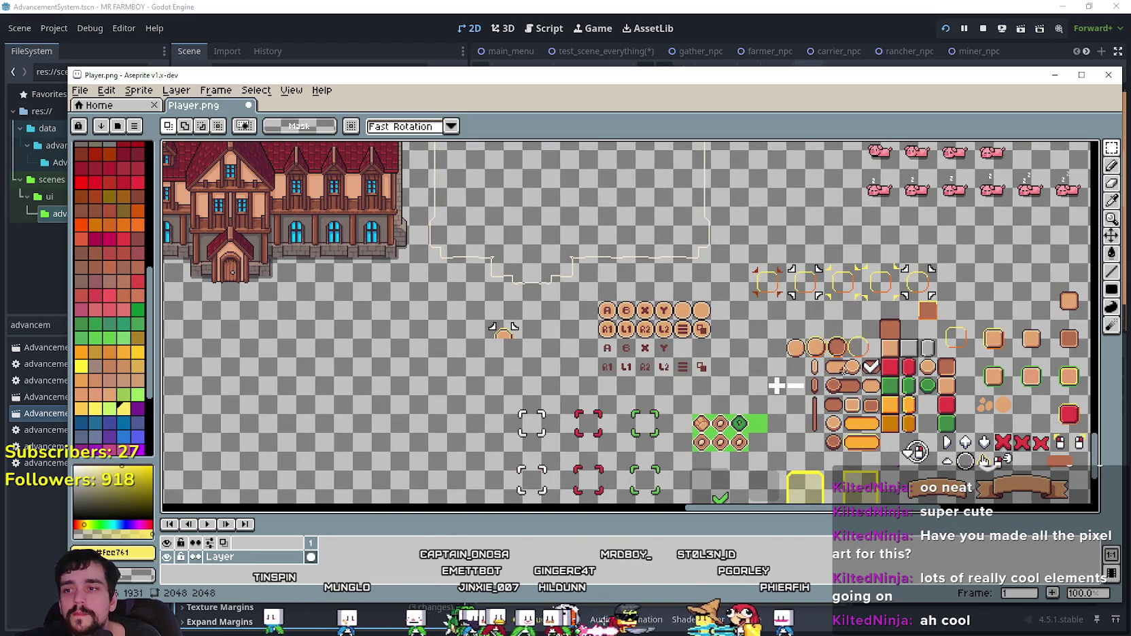
scroll(473, 358, "up", 3)
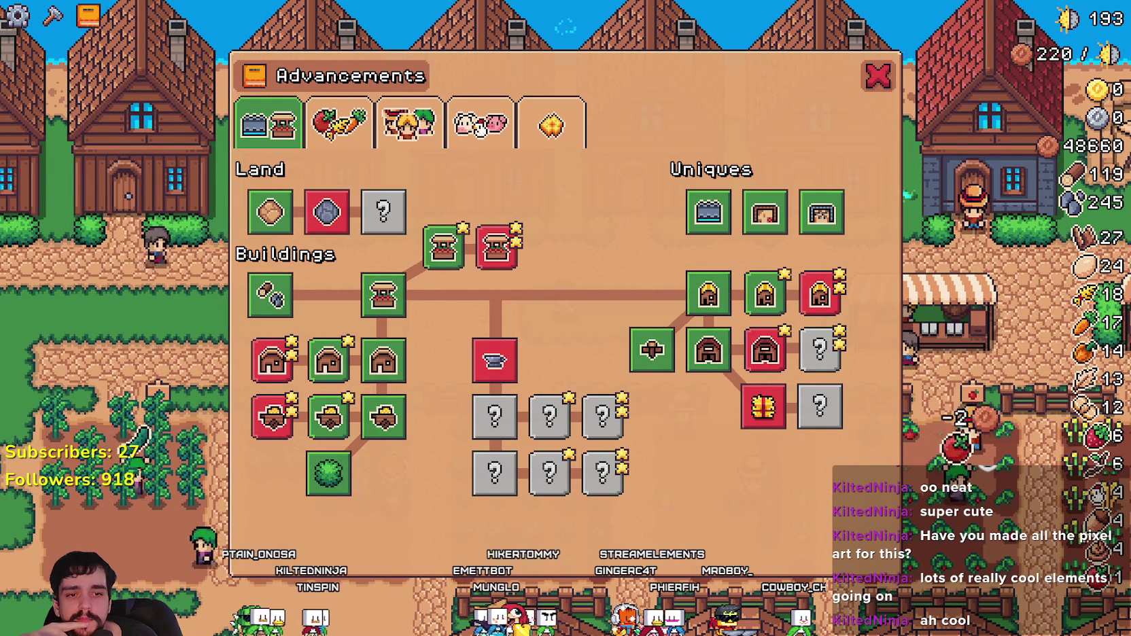
key("alt+Tab")
scroll(556, 274, "up", 1)
scroll(563, 279, "down", 1)
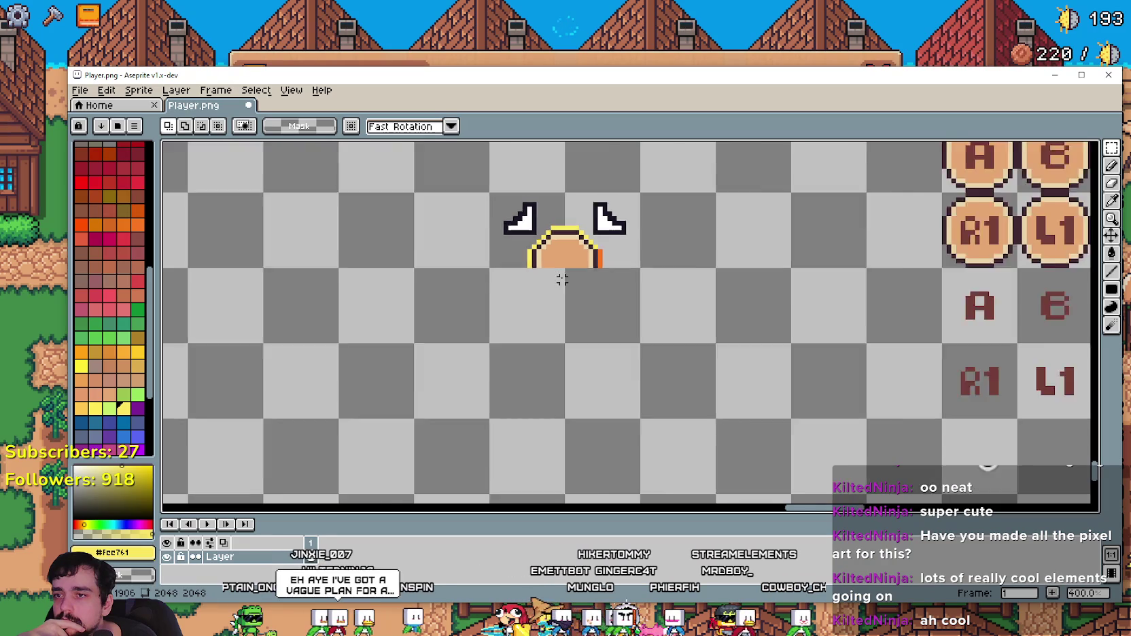
scroll(548, 279, "up", 2)
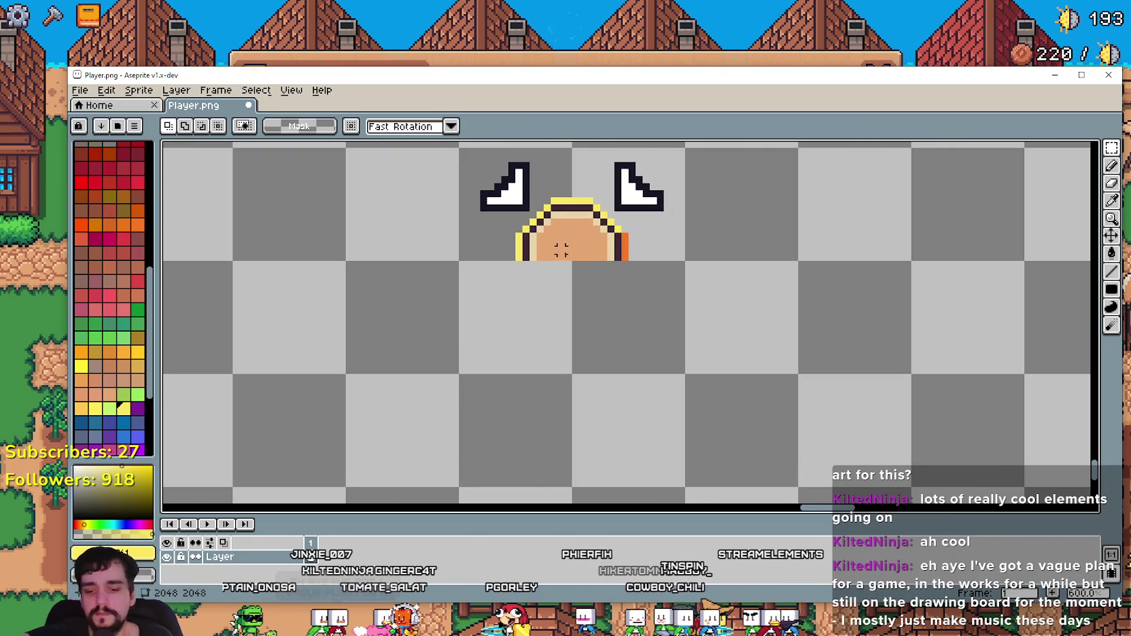
key("ctrl+v")
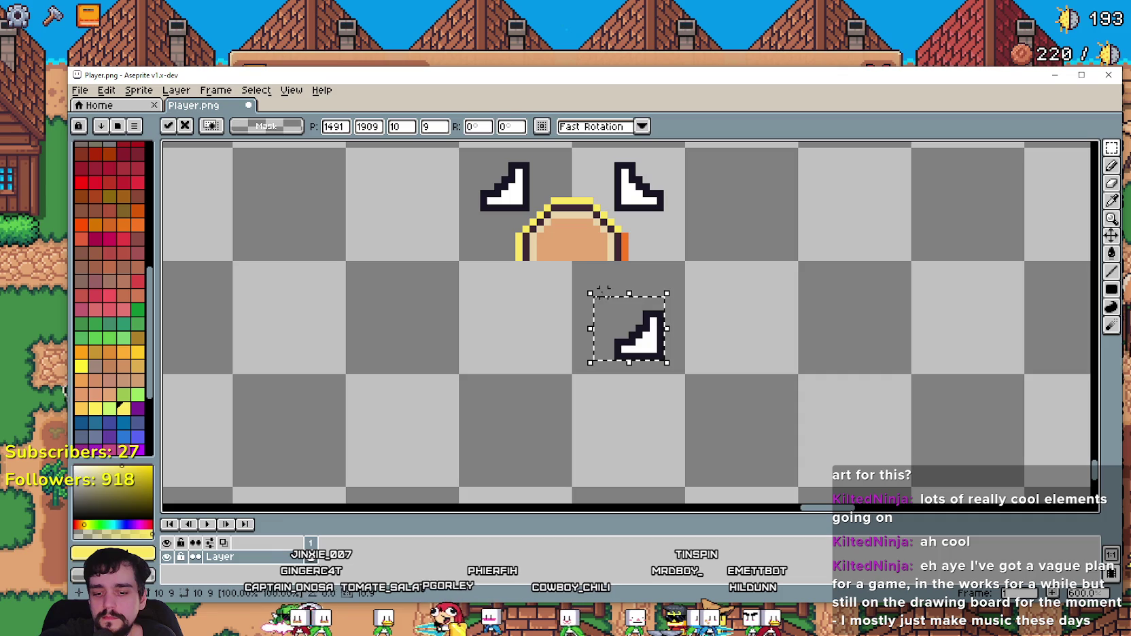
Step: Place the pasted corner at the head's lower left, one pixel lower
scroll(649, 320, "up", 2)
mouse_move(649, 323)
left_mouse_down()
mouse_move(399, 257)
mouse_move(401, 272)
left_mouse_up()
scroll(442, 265, "down", 2)
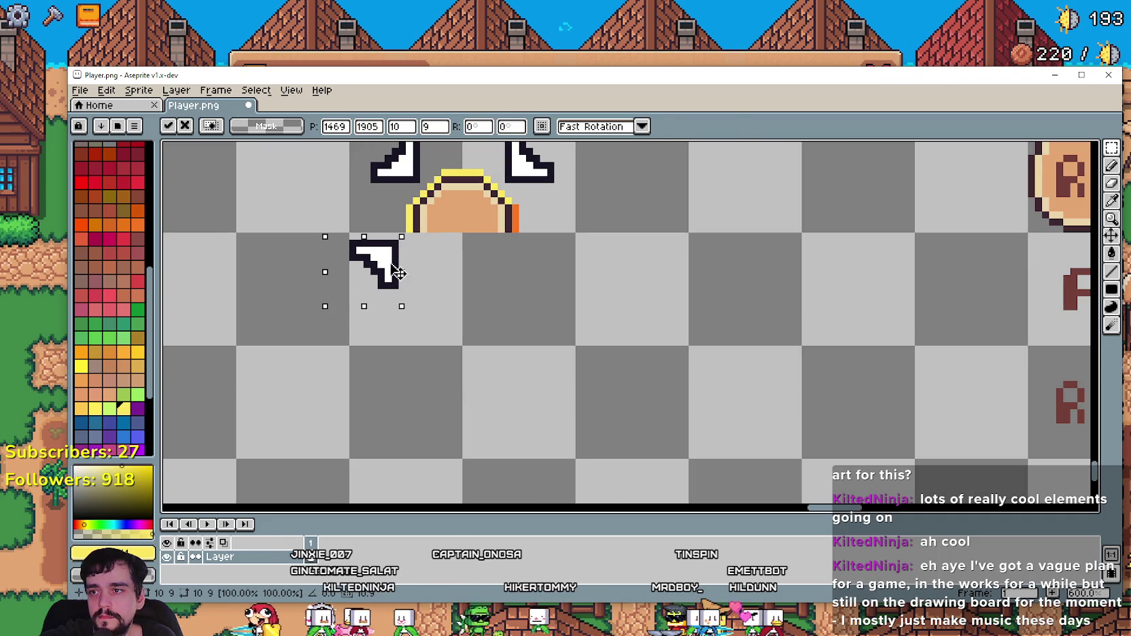
scroll(394, 267, "up", 2)
scroll(396, 260, "down", 2)
mouse_move(458, 302)
left_mouse_down()
mouse_move(479, 243)
mouse_move(490, 282)
mouse_move(507, 289)
left_mouse_up()
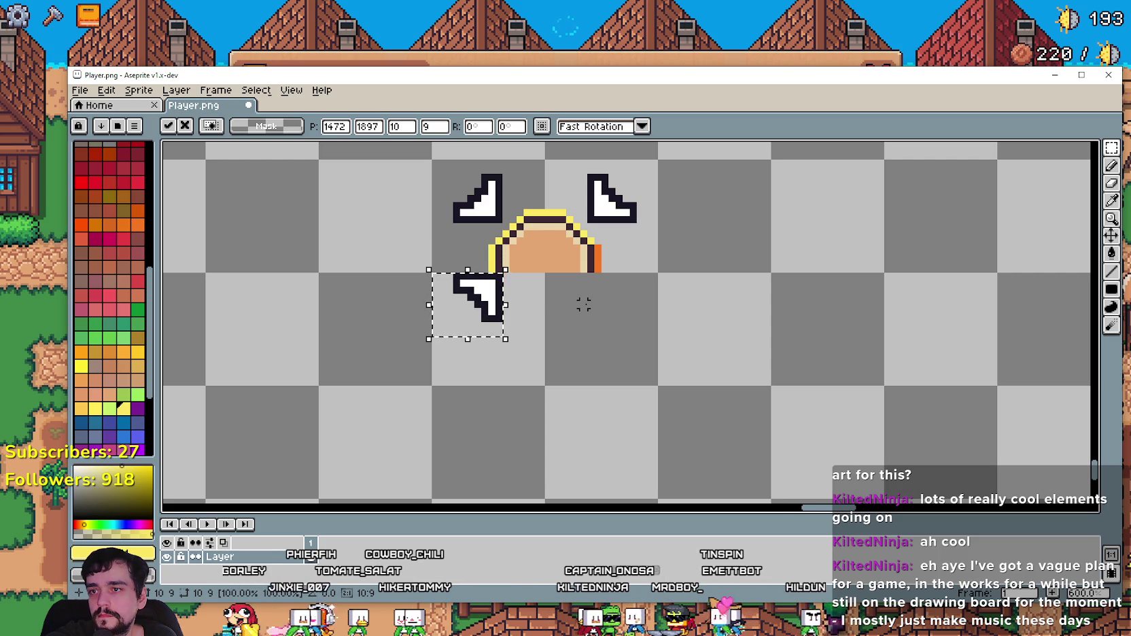
key("Down")
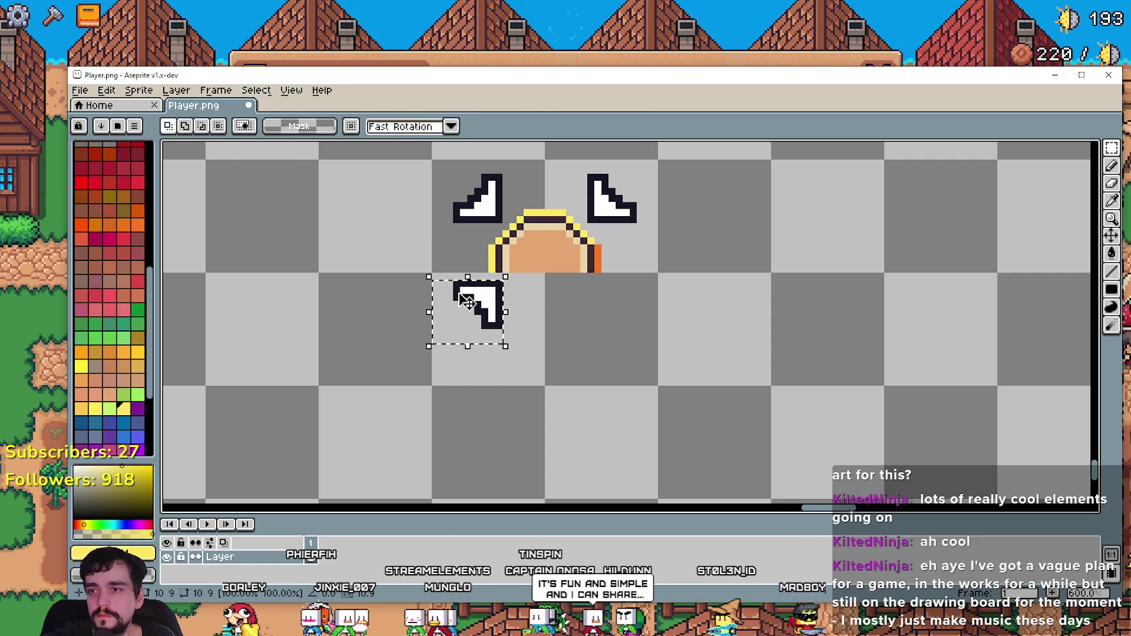
Step: Paste another corner, mirror it horizontally, and commit it at the head's lower right
key("ctrl+v")
scroll(625, 316, "up", 1)
key("shift+h")
key("Up")
key("Up")
key("Up")
key("Right")
left_click_drag(628, 306, 591, 248)
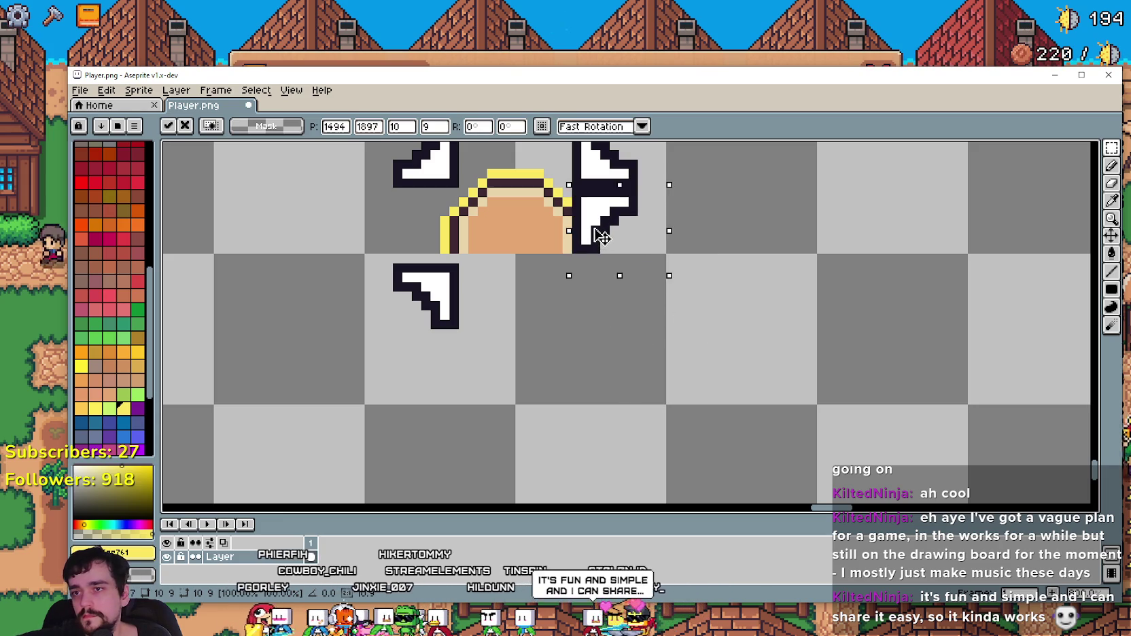
key("Down")
key("Down")
key("Down")
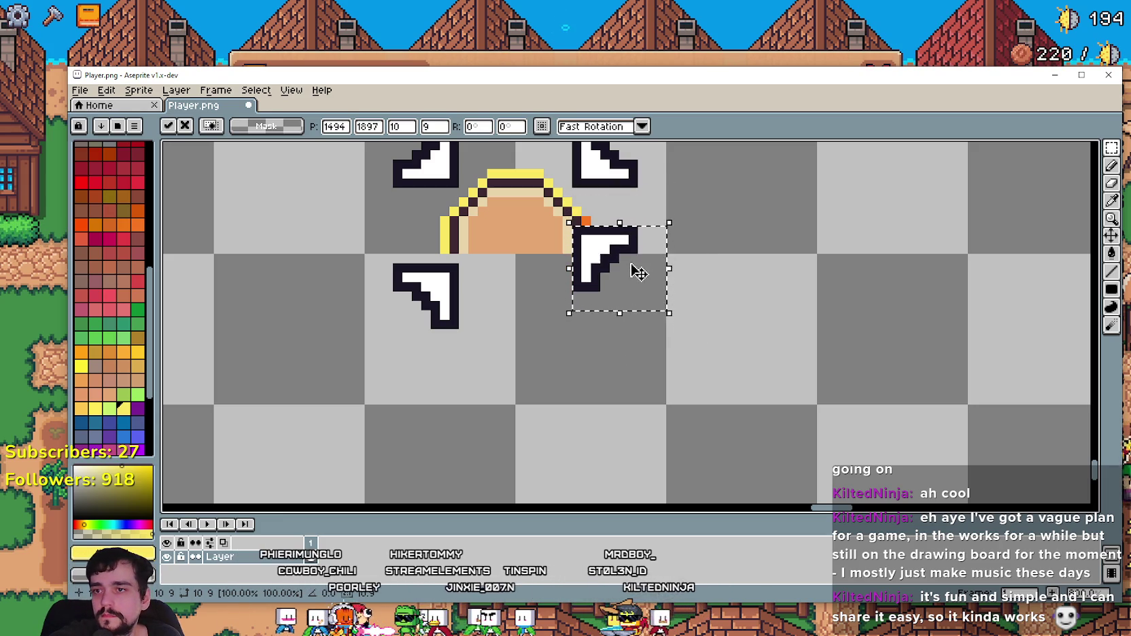
key("Return")
Step: Save Player.png and return to Godot so the sprite reimports
scroll(727, 258, "down", 3)
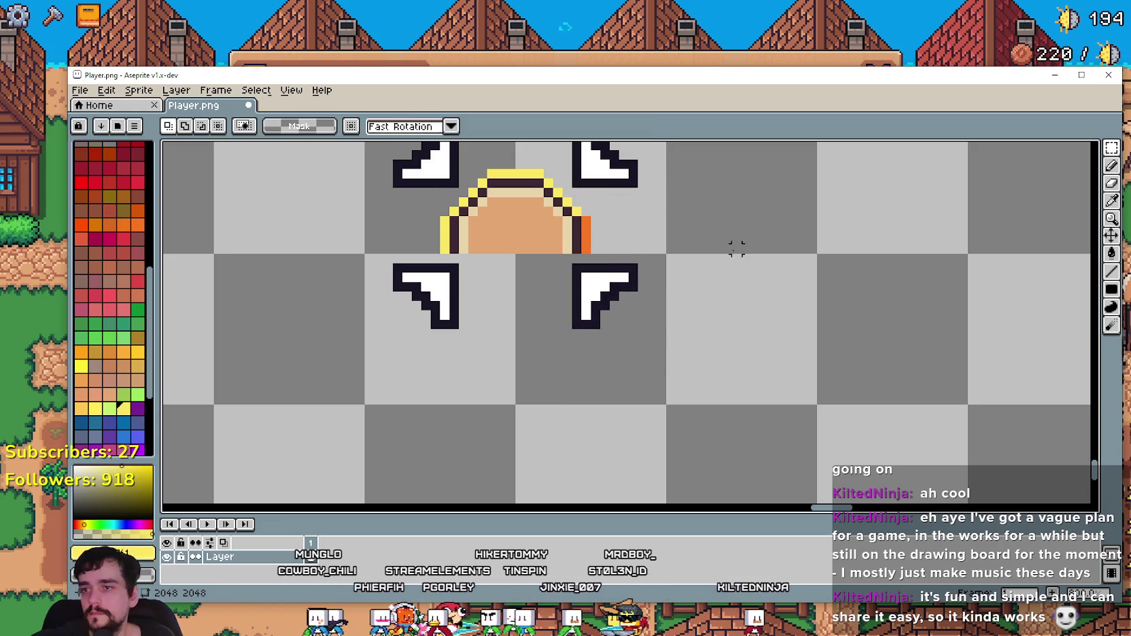
left_click_drag(699, 285, 691, 329)
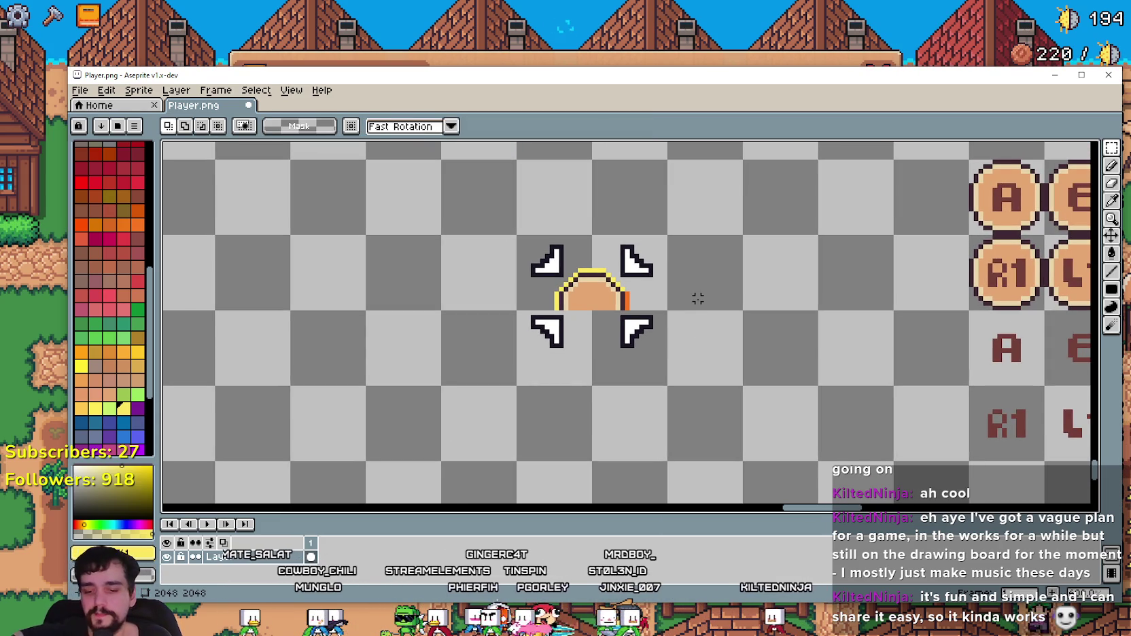
key("ctrl+s")
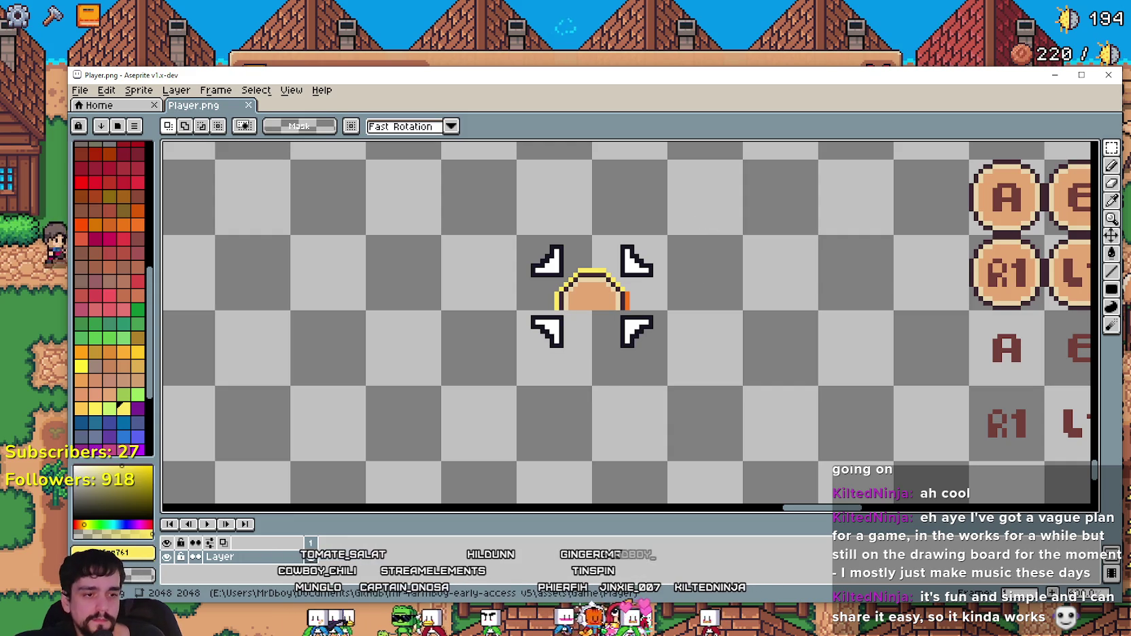
key("alt+Tab")
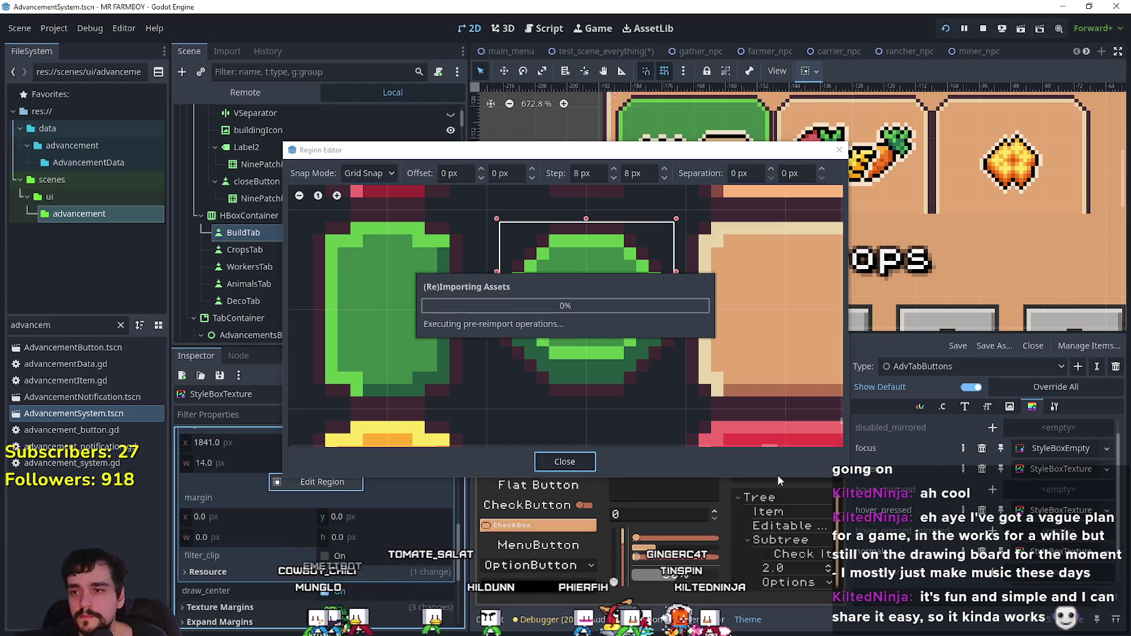
Step: Replace the tab buttons' focus style with a new StyleBoxTexture
left_click(840, 151)
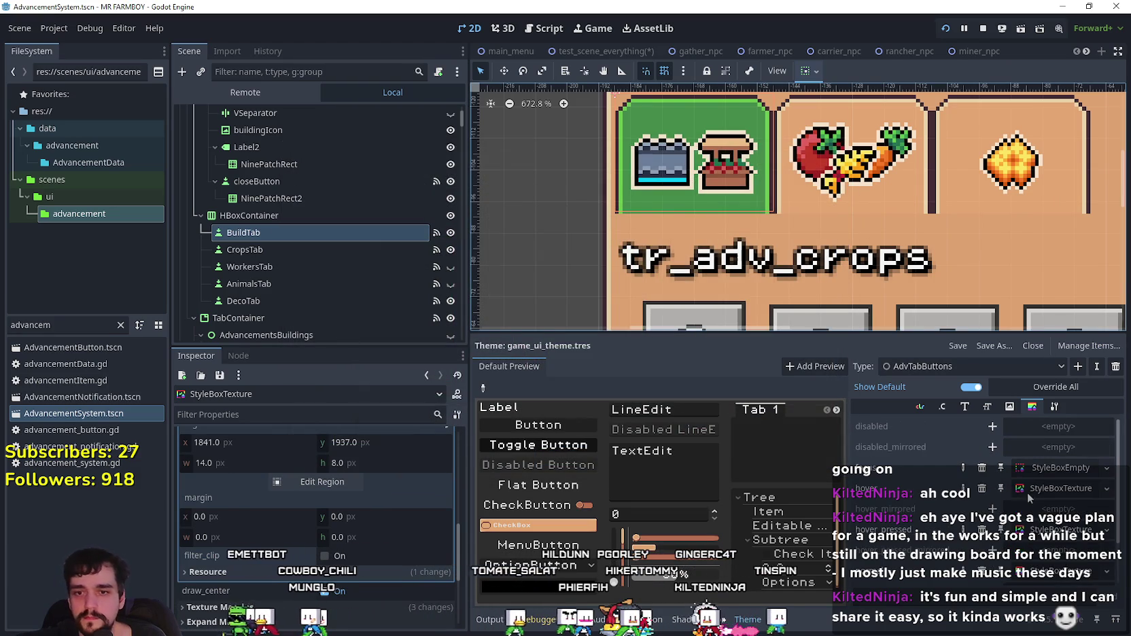
left_click(1043, 467)
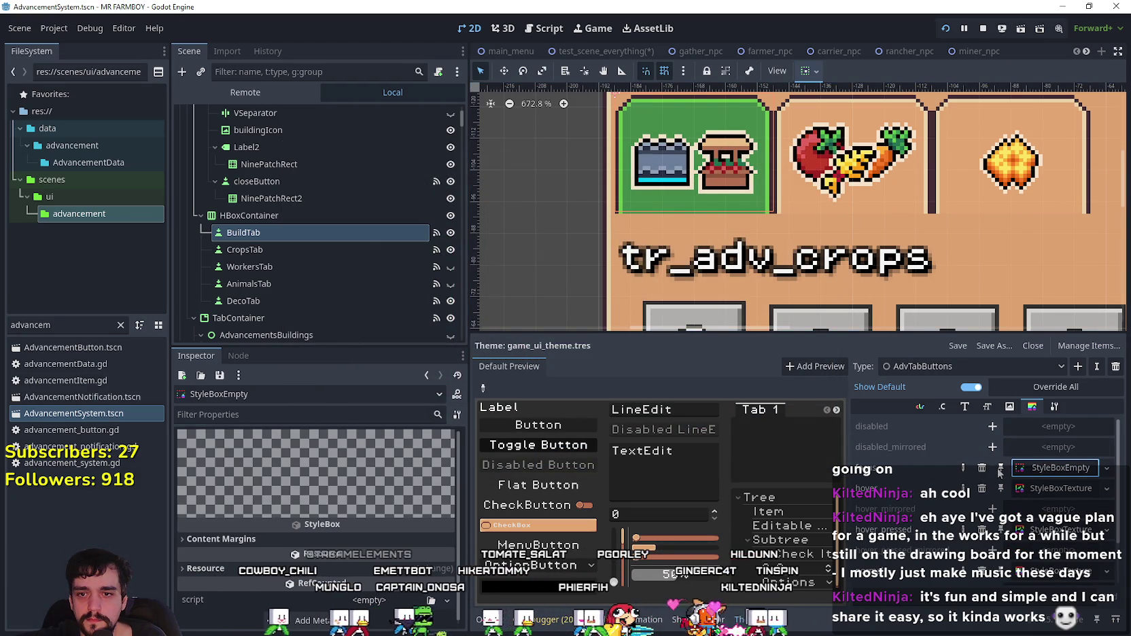
key("Return")
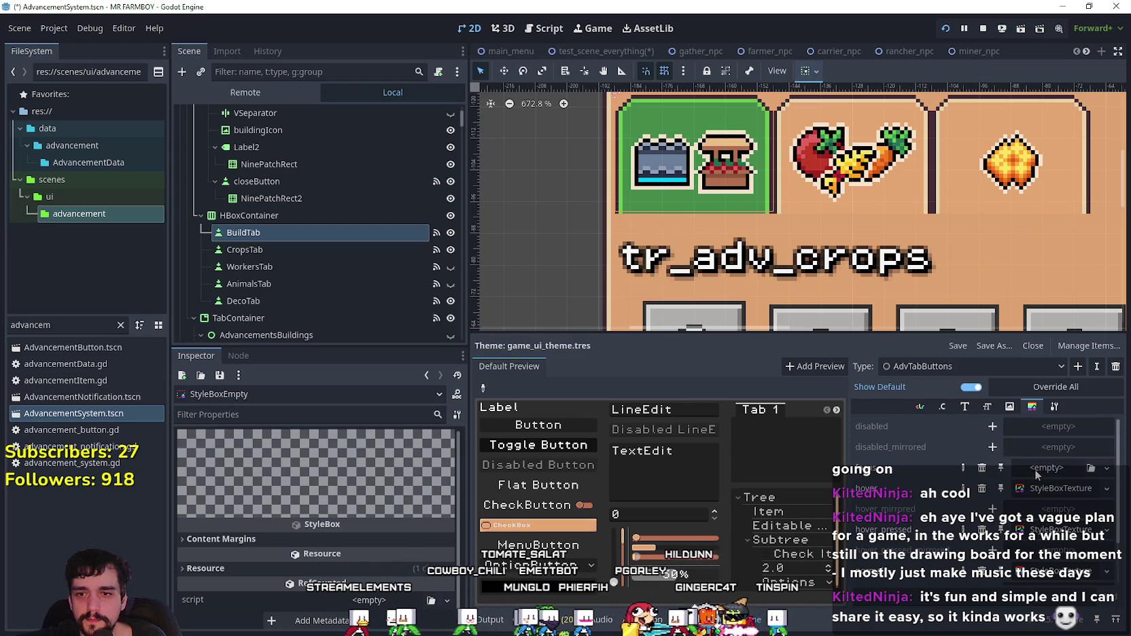
left_click(1036, 469)
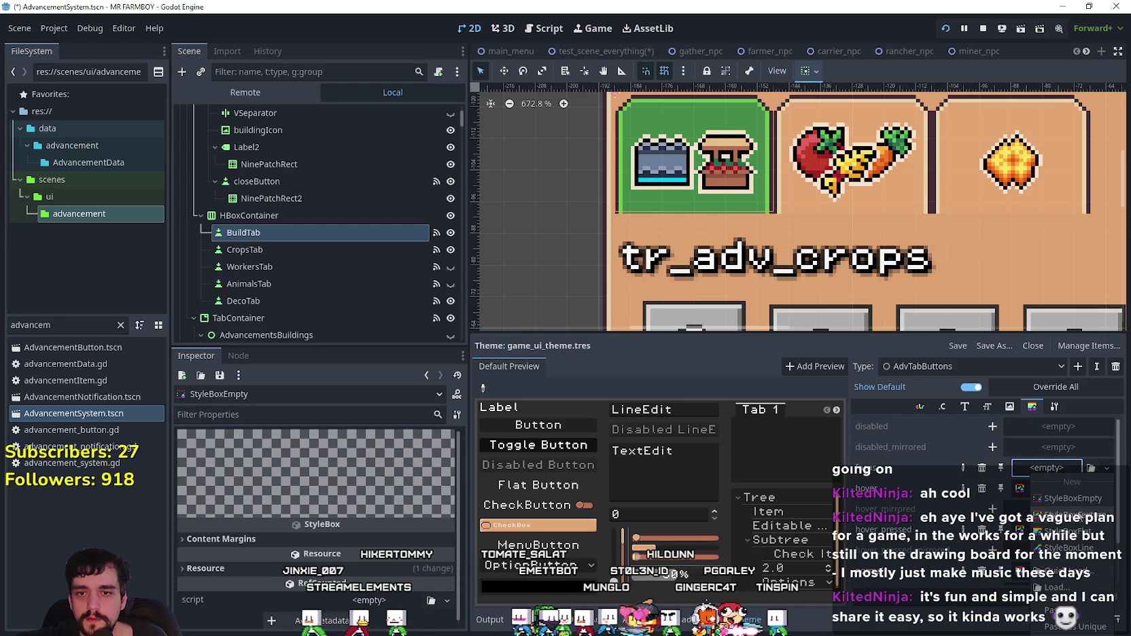
left_click(1077, 513)
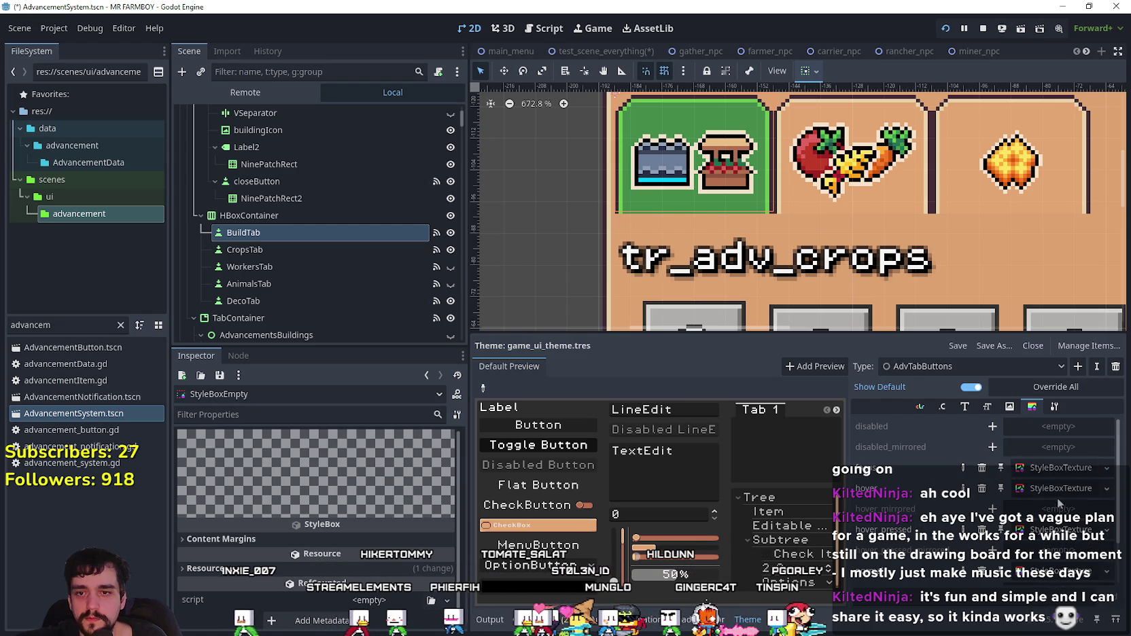
left_click(1029, 470)
Step: Give the style an AtlasTexture using Player.png and open its region editor zoomed out
left_click(385, 537)
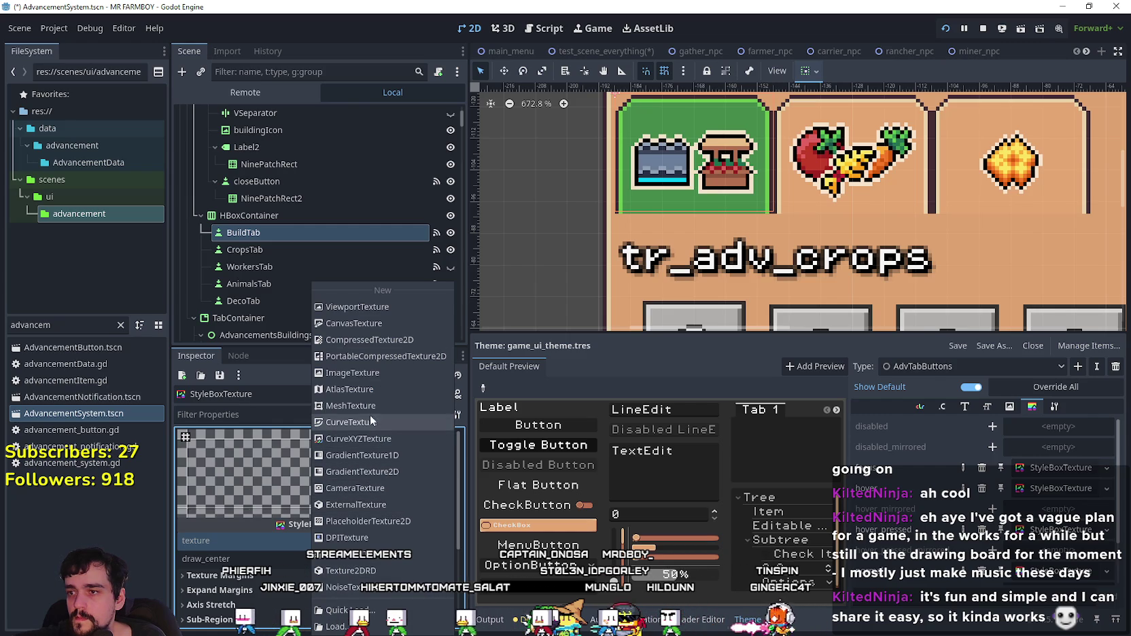
left_click(369, 387)
left_click(371, 461)
left_click(360, 492)
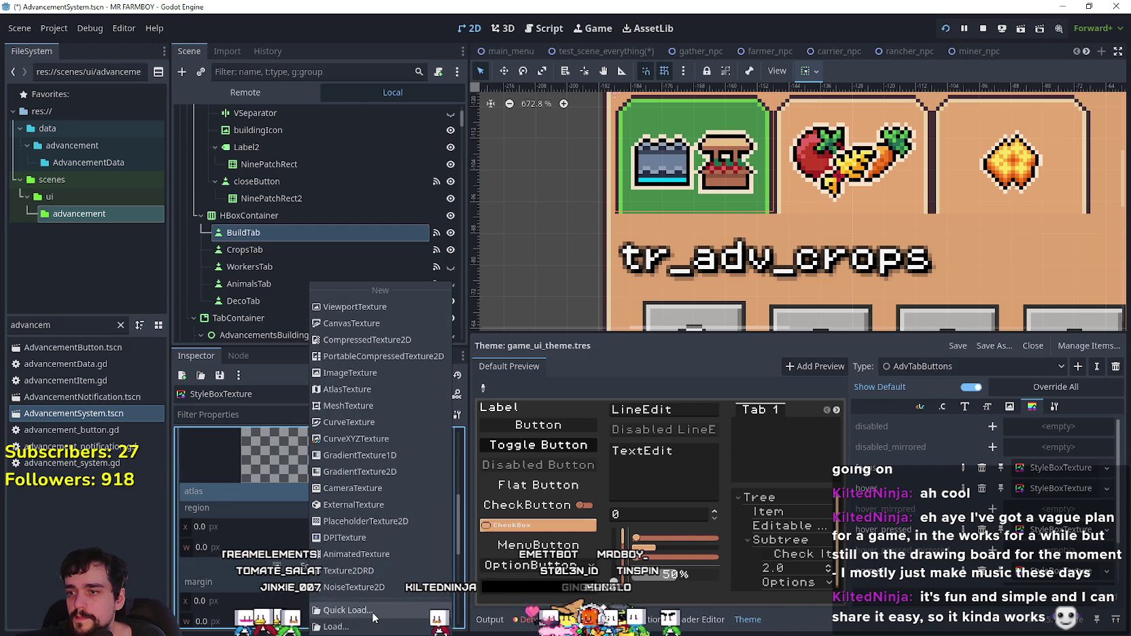
left_click(354, 598)
double_click(392, 208)
left_click(316, 586)
scroll(493, 392, "down", 3)
scroll(493, 393, "down", 5)
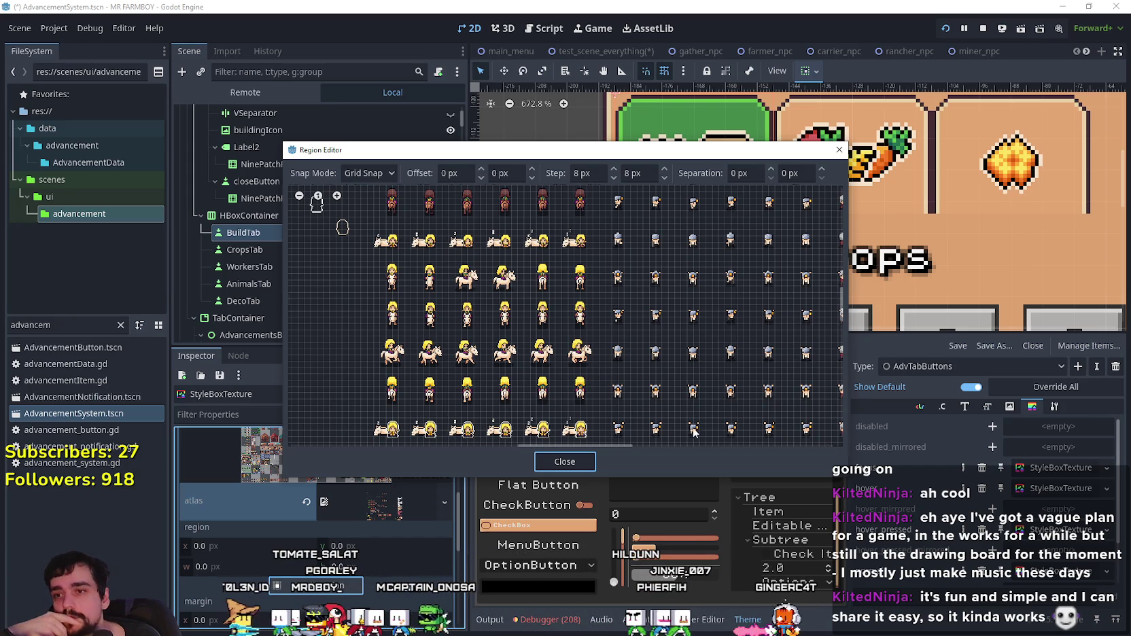
Step: Mark the 32×24 tab sprite as the atlas region
scroll(694, 433, "down", 6)
scroll(504, 373, "up", 5)
scroll(541, 336, "up", 5)
scroll(470, 347, "up", 4)
left_click_drag(463, 343, 568, 265)
left_click(570, 462)
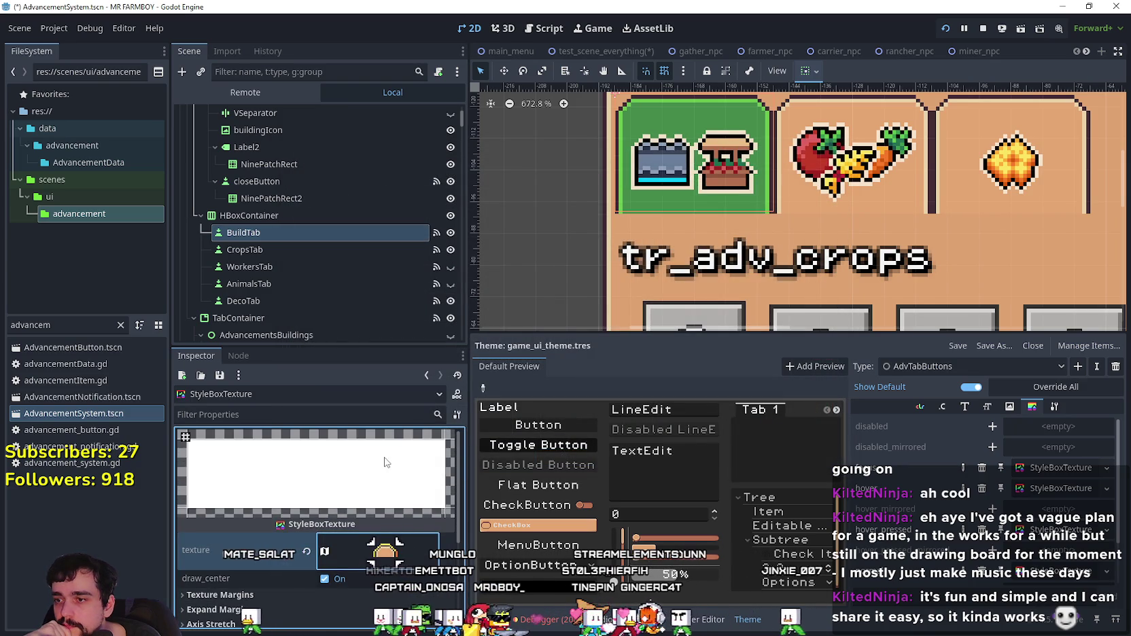
Step: Switch to the theme's tab button style and open its sub-region editor
scroll(375, 468, "down", 3)
left_click(374, 500)
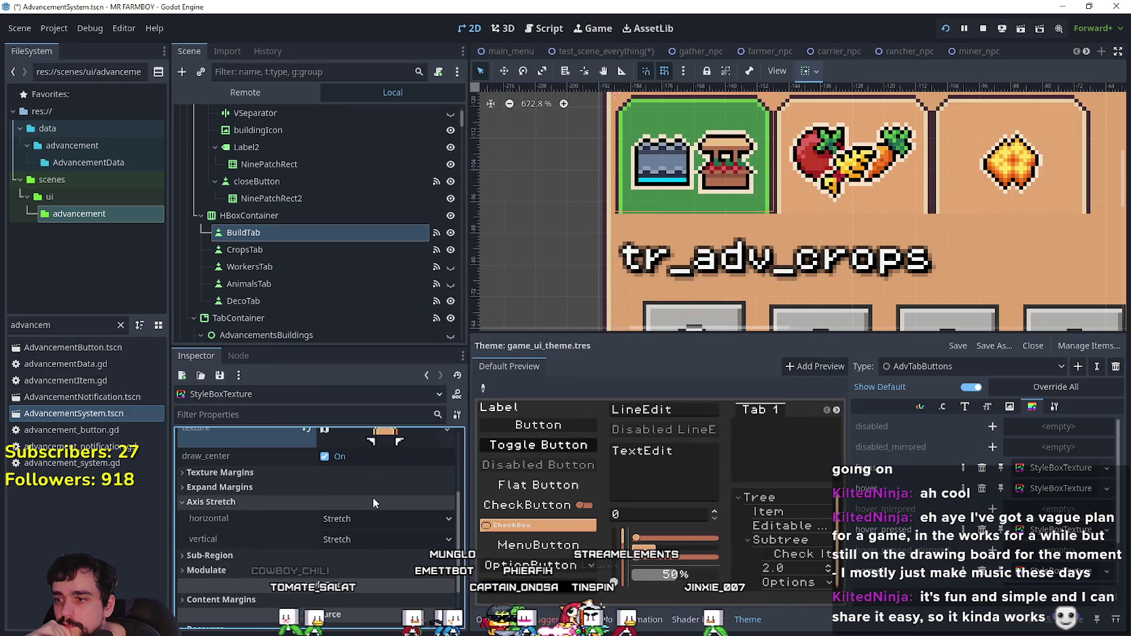
left_click(1050, 469)
scroll(344, 518, "down", 3)
scroll(344, 518, "up", 5)
scroll(360, 504, "down", 8)
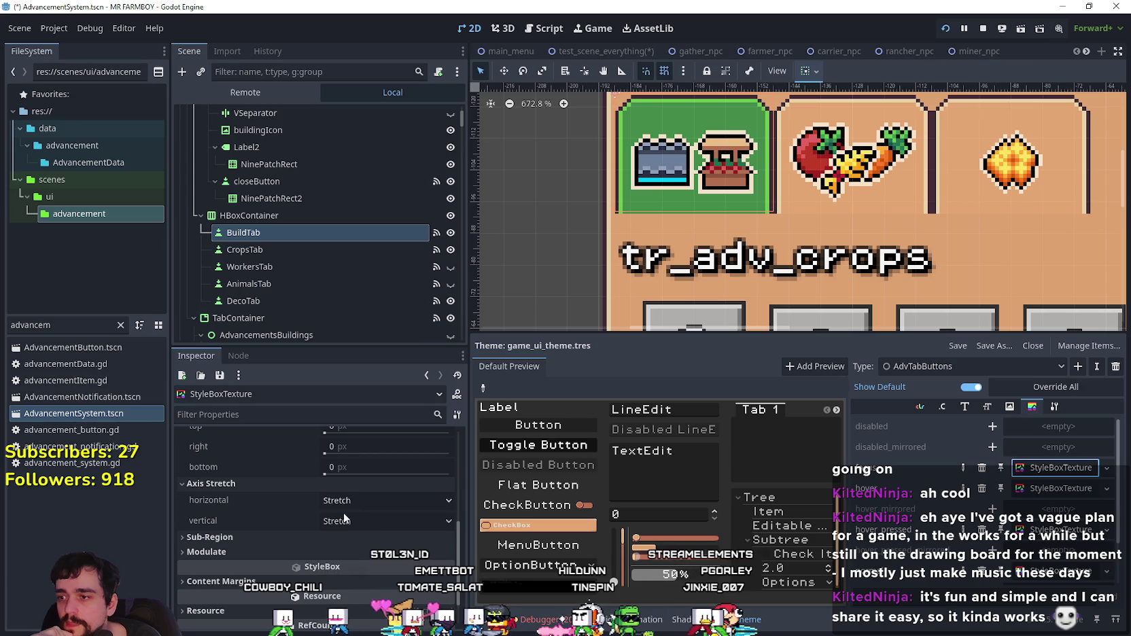
left_click(302, 539)
scroll(329, 522, "down", 2)
left_click(338, 533)
Step: With single-pixel snap, pull the top and bottom margin guides into the sprite, undoing one slip
scroll(539, 286, "up", 3)
scroll(652, 294, "up", 3)
scroll(654, 255, "up", 2)
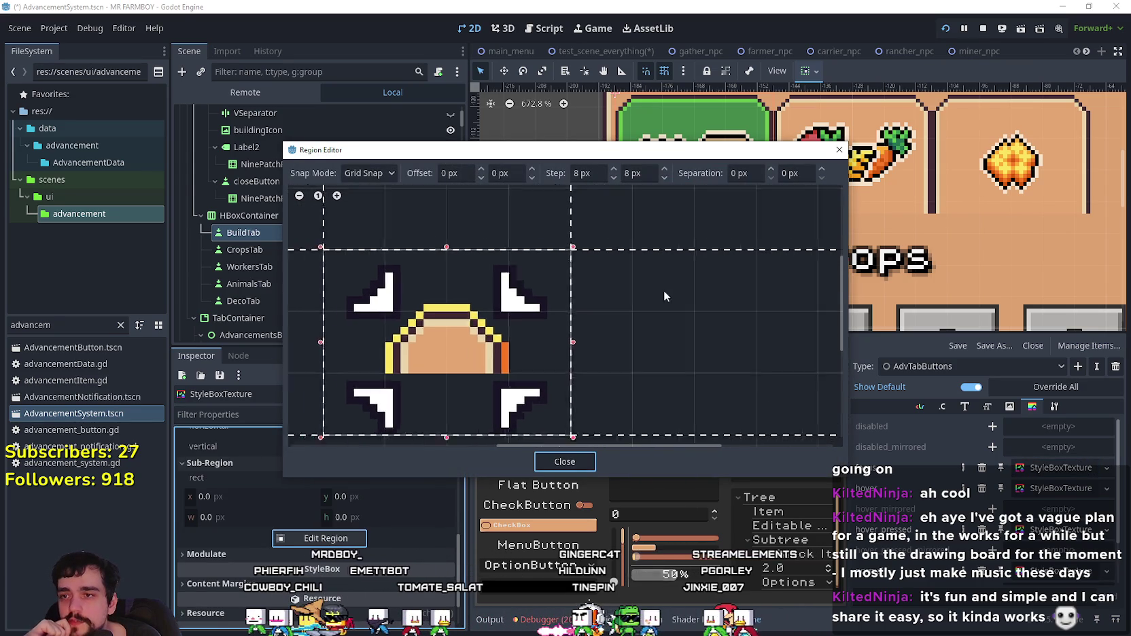
left_click(375, 207)
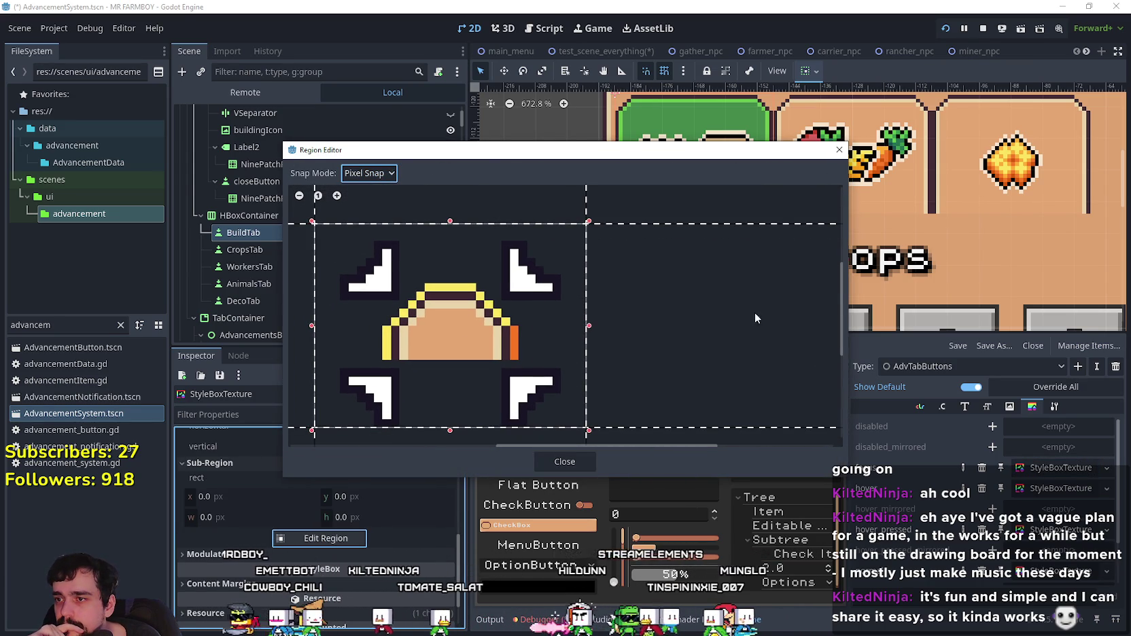
left_click_drag(618, 237, 626, 327)
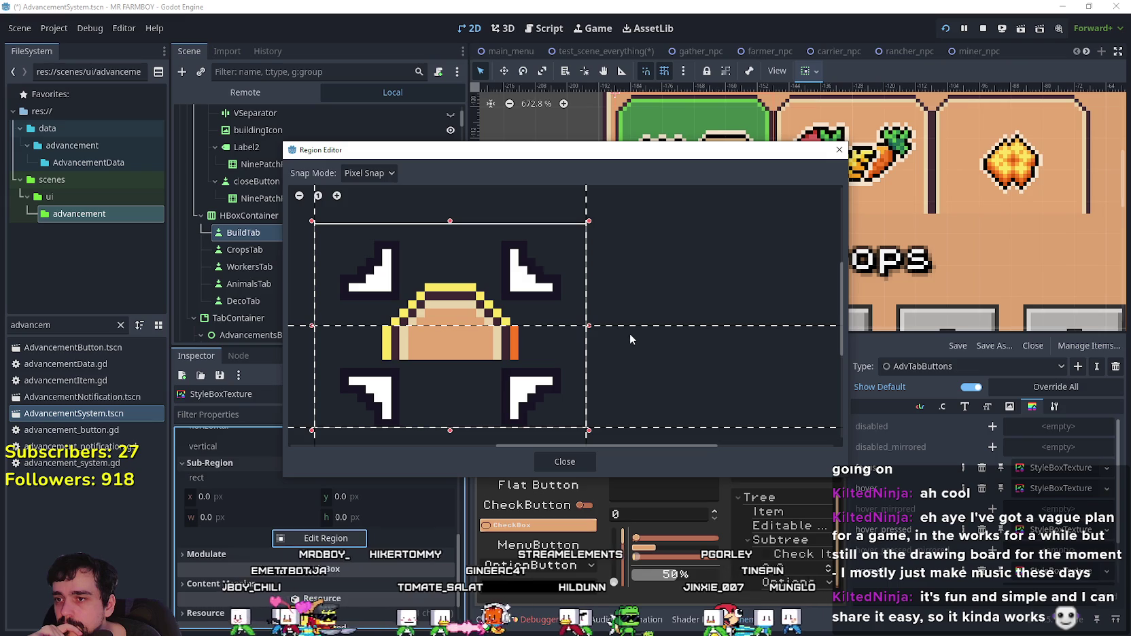
left_click_drag(645, 392, 644, 364)
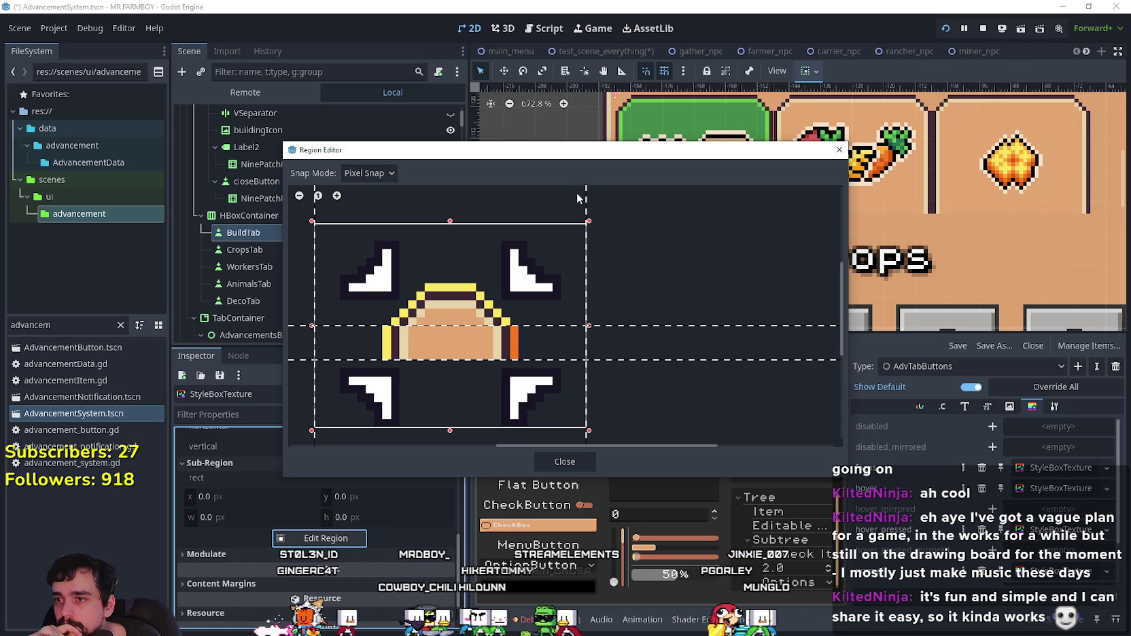
scroll(486, 217, "up", 2)
scroll(475, 233, "left", 3)
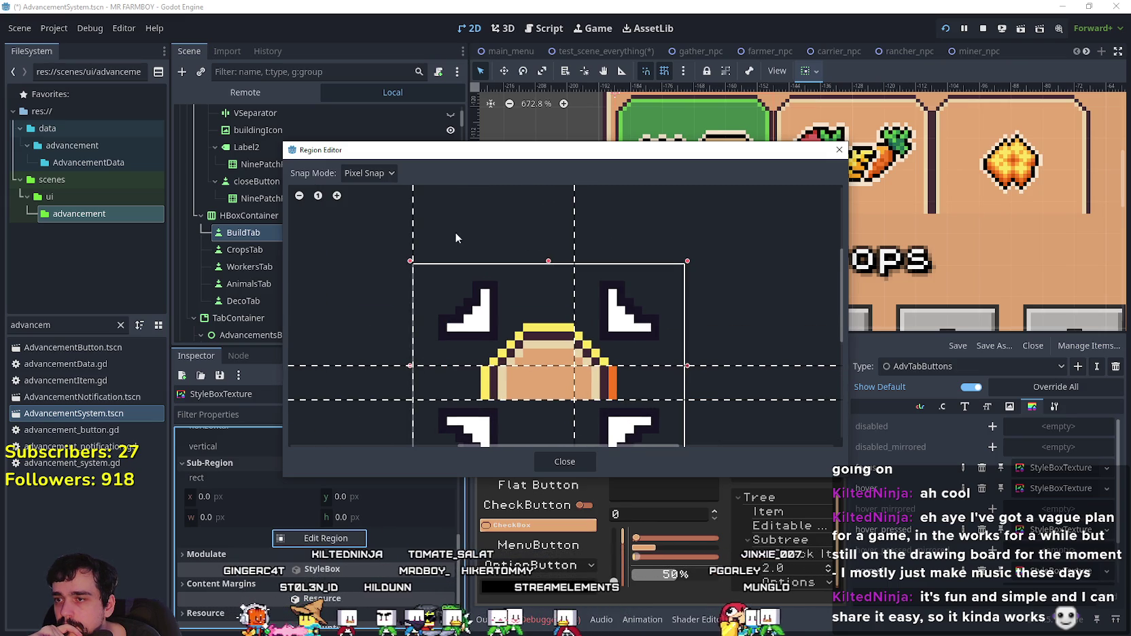
left_click_drag(405, 226, 408, 224)
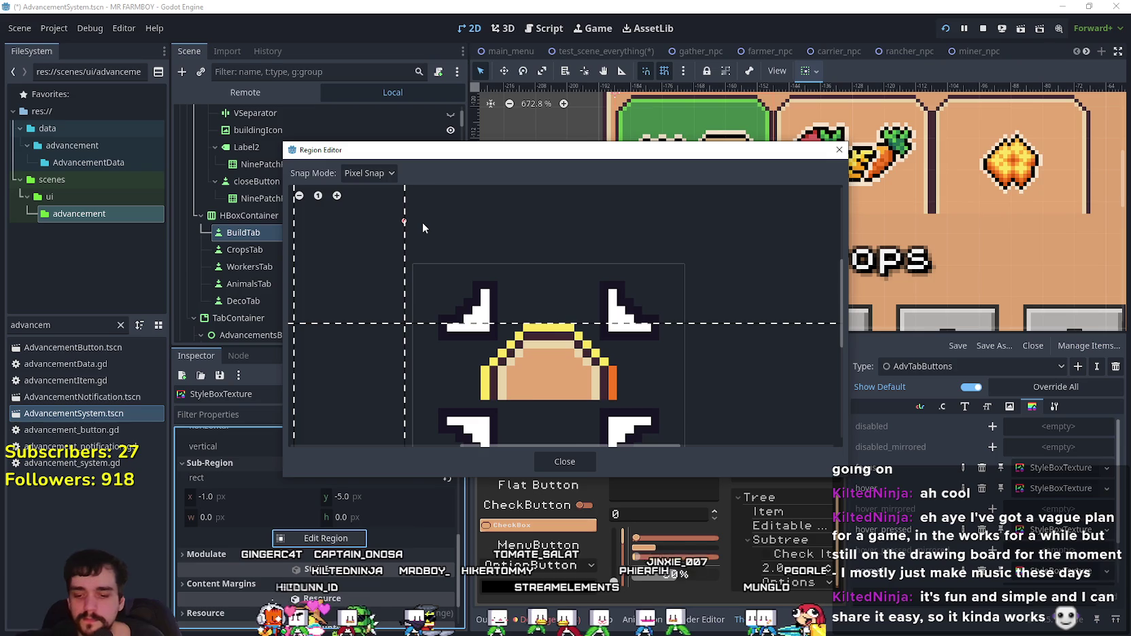
key("ctrl+z")
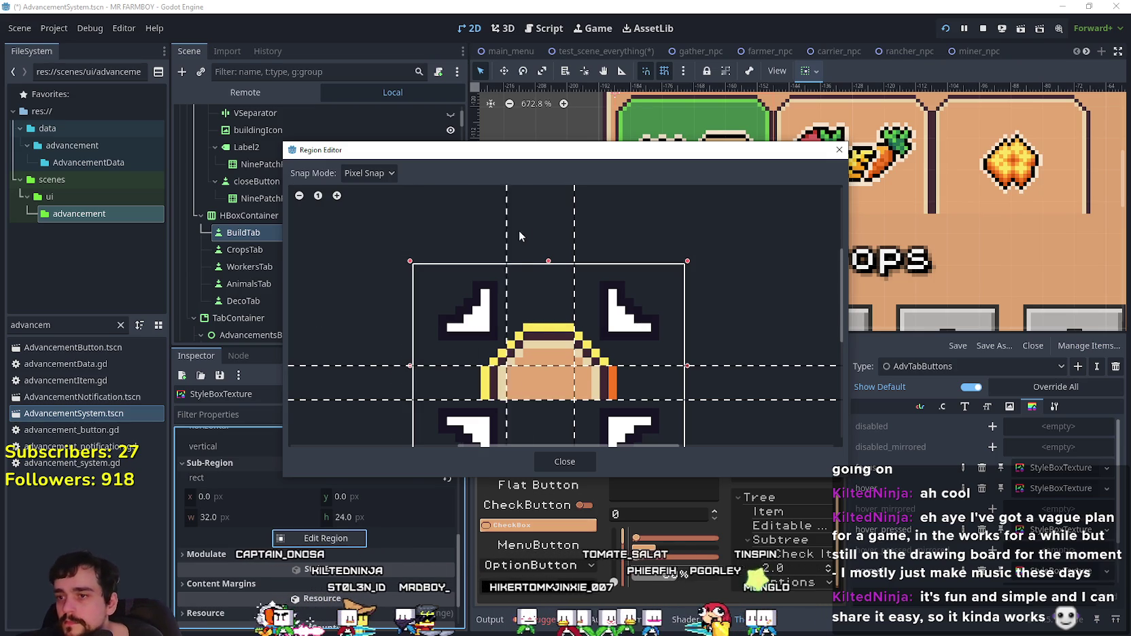
left_click(564, 463)
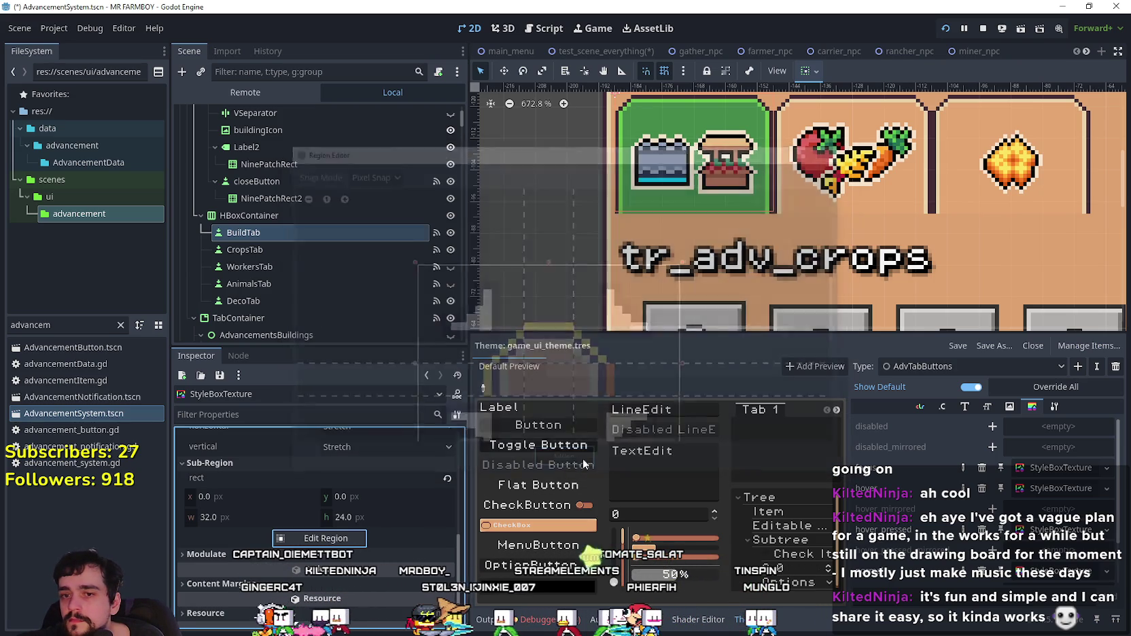
scroll(401, 506, "up", 5)
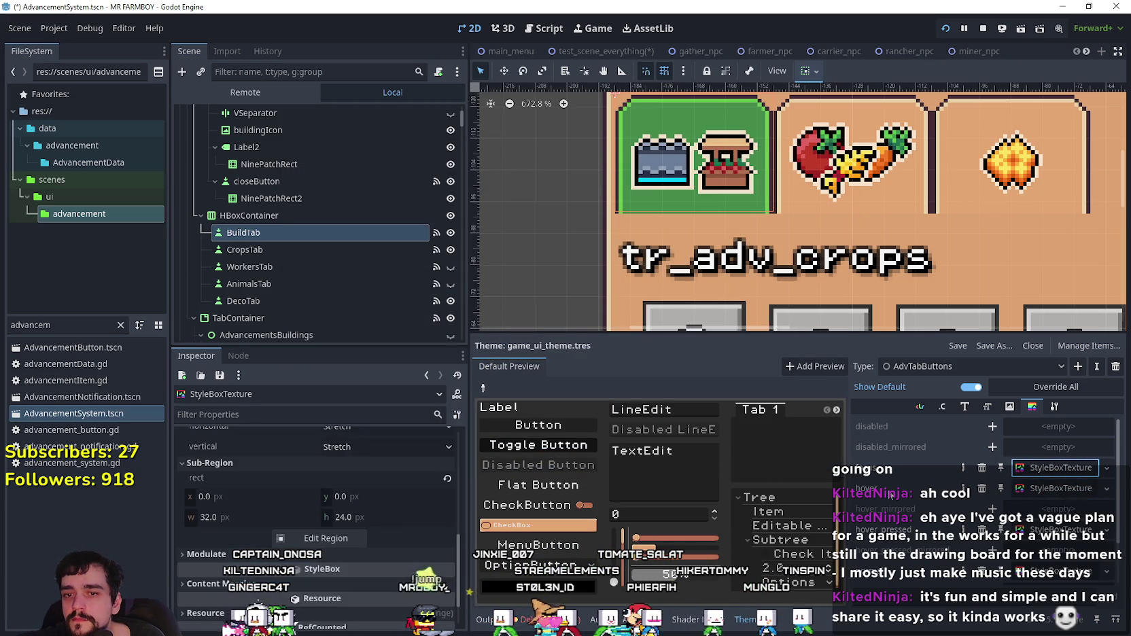
scroll(401, 504, "up", 4)
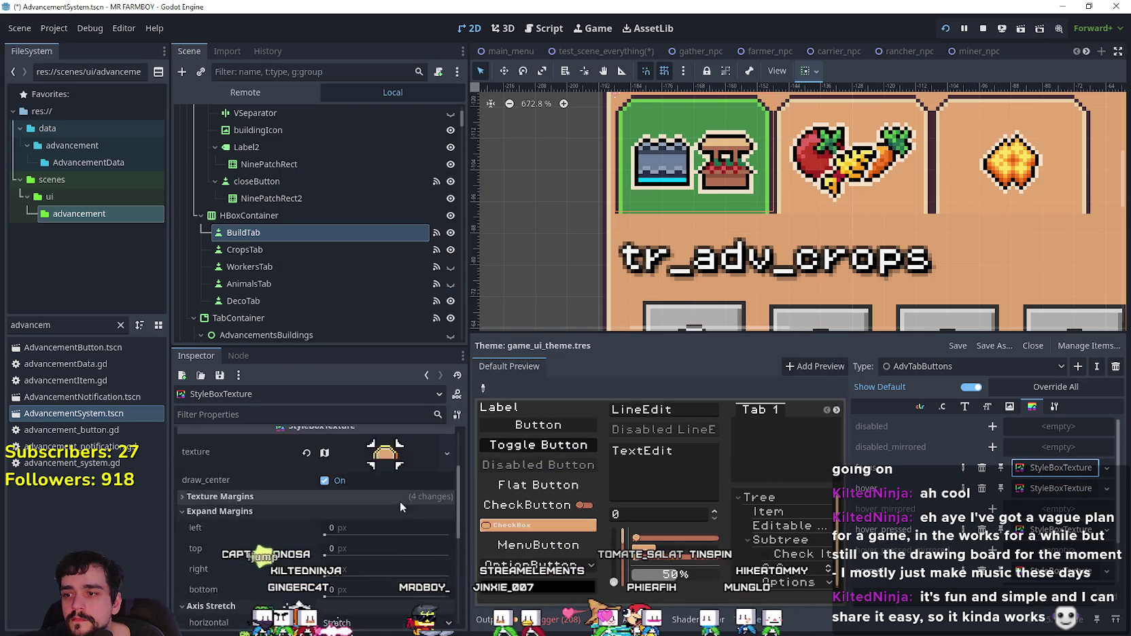
scroll(401, 499, "up", 2)
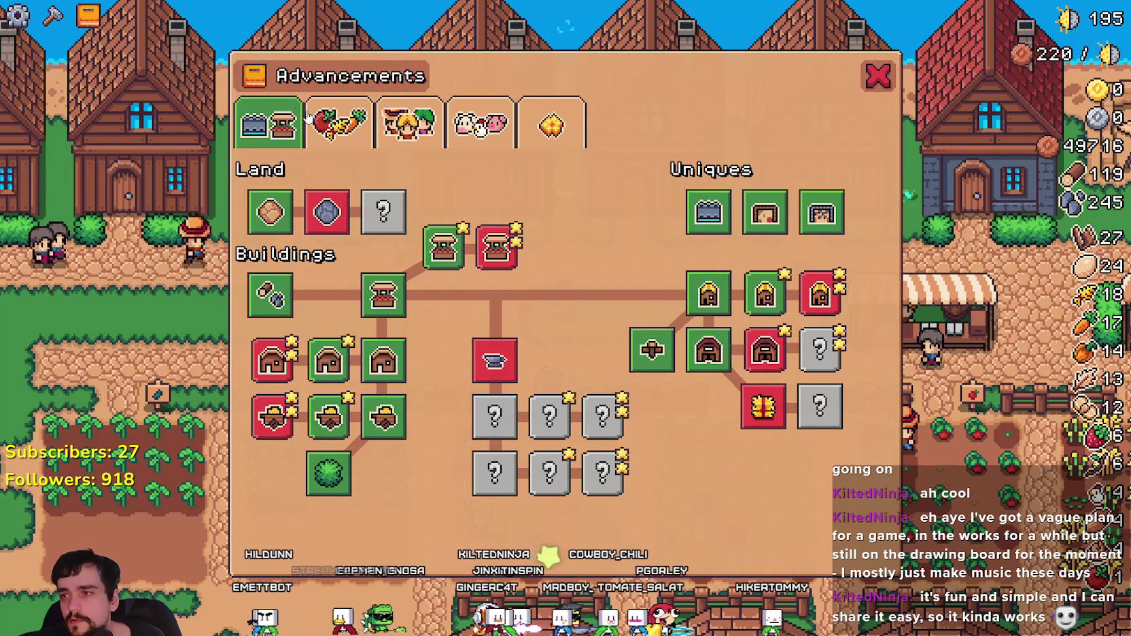
Step: Glance at the Crops page, then quit the game and run the project again
left_click(323, 129)
left_click(282, 129)
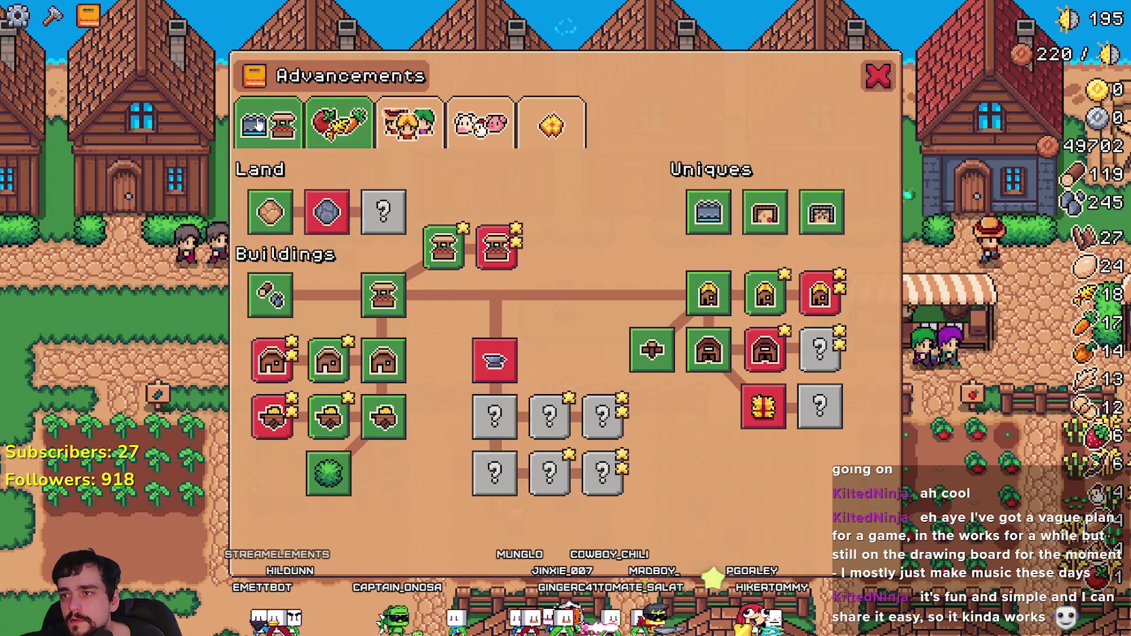
key("Escape")
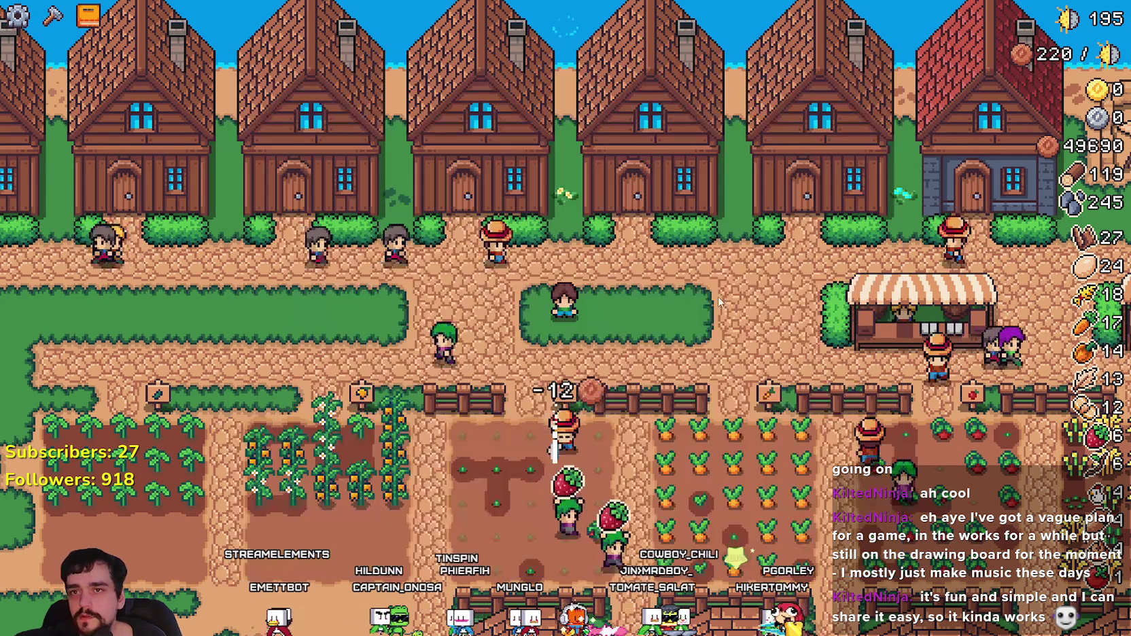
key("Escape")
key("Escape")
key("F8")
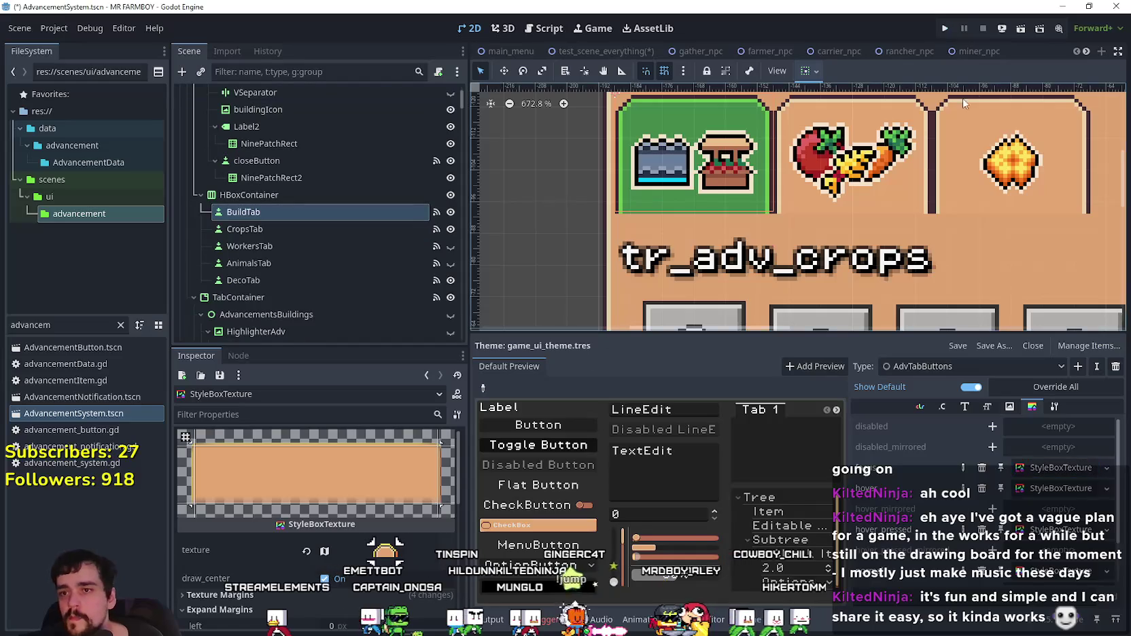
left_click(945, 28)
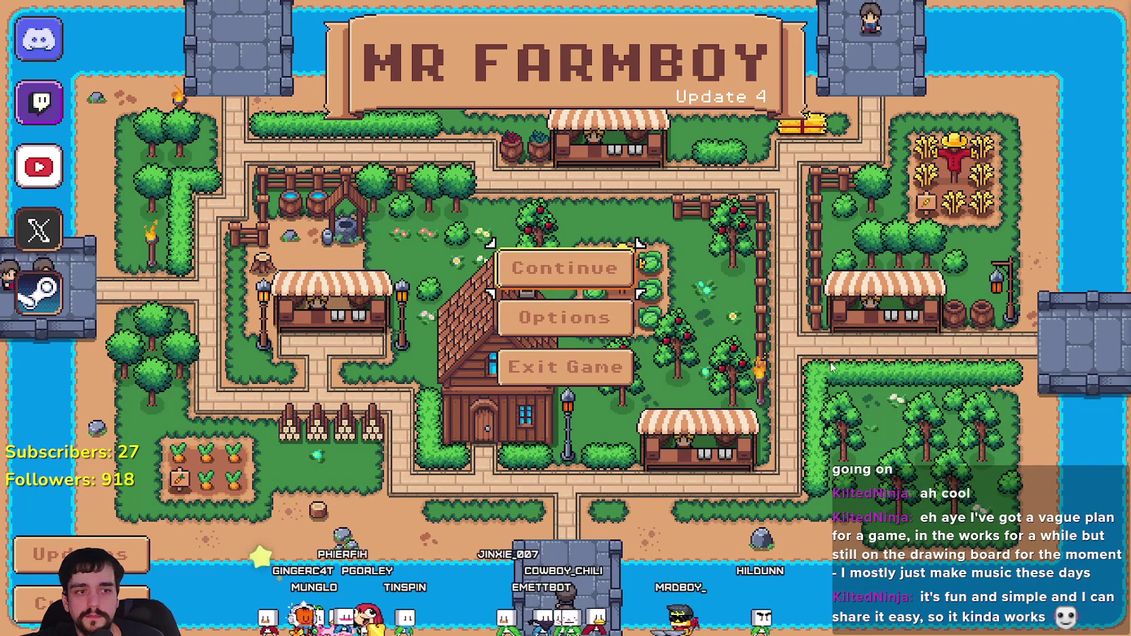
Step: Load Save 5 from the save game list
key("Return")
key("Down")
key("Down")
key("Down")
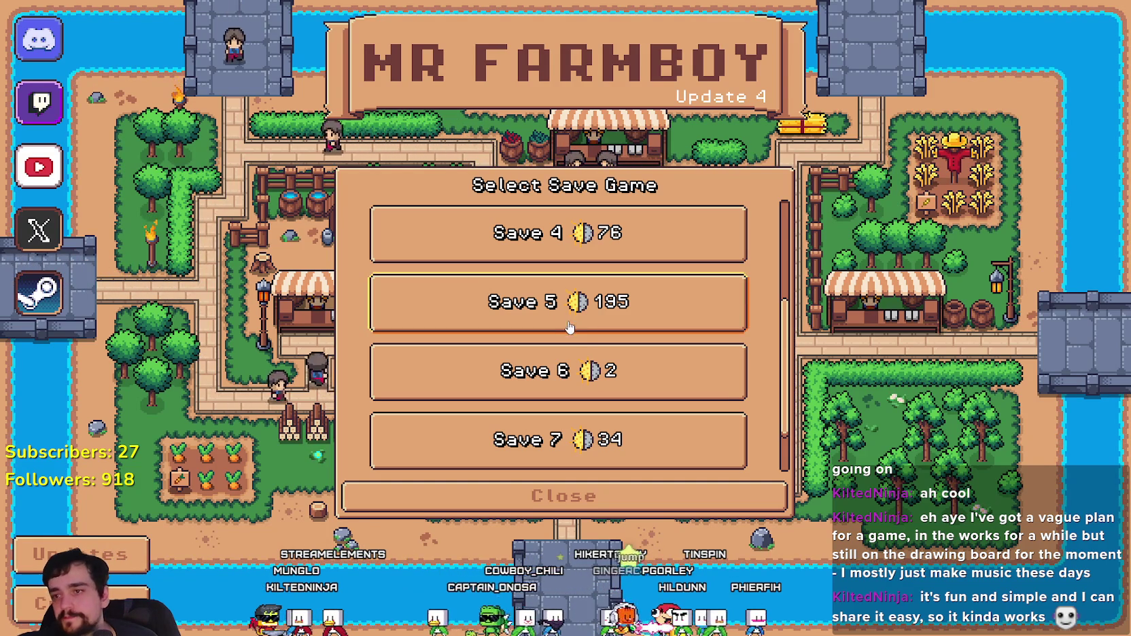
scroll(602, 331, "up", 3)
scroll(598, 340, "down", 4)
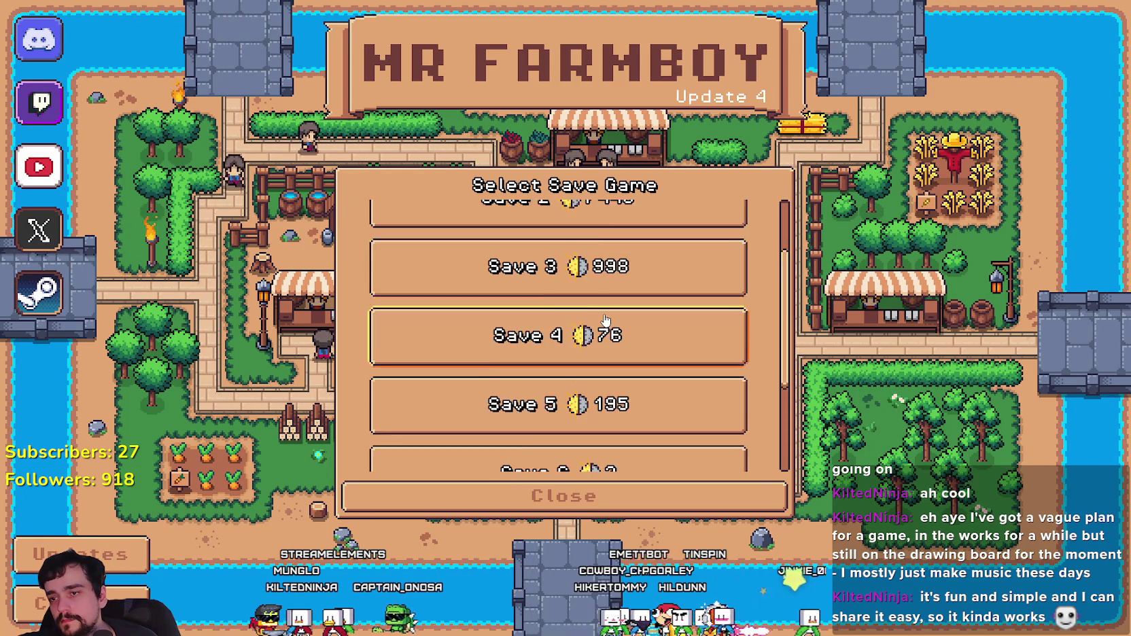
left_click(591, 244)
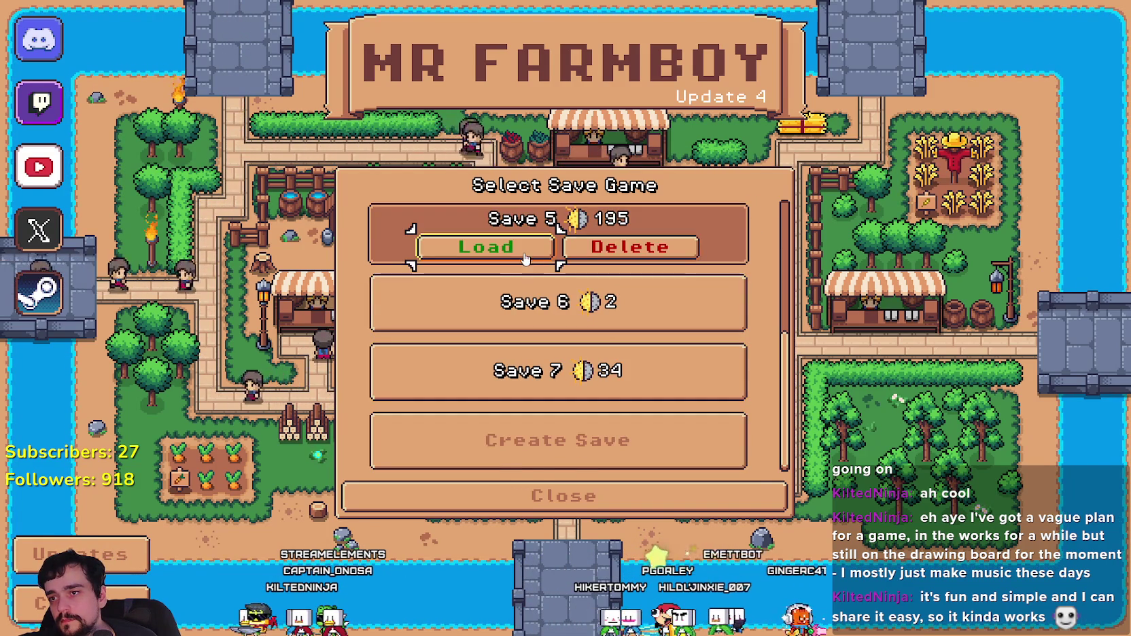
left_click(484, 248)
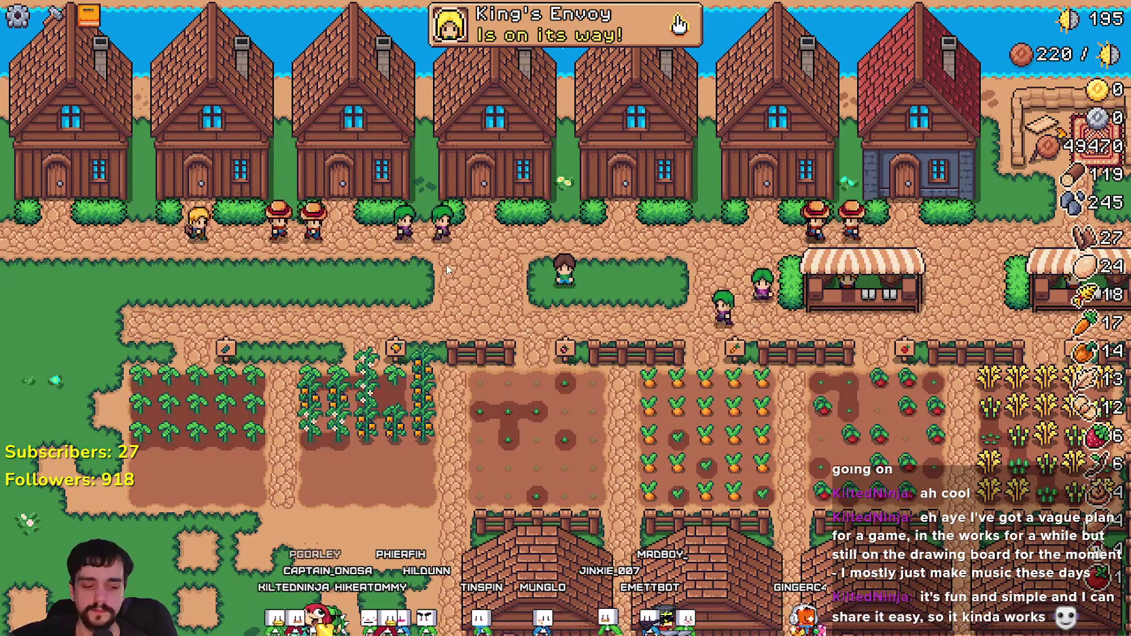
Step: Open Advancements, view the Crops, Workers, Animals and Decorations pages, then return to Godot
key("c")
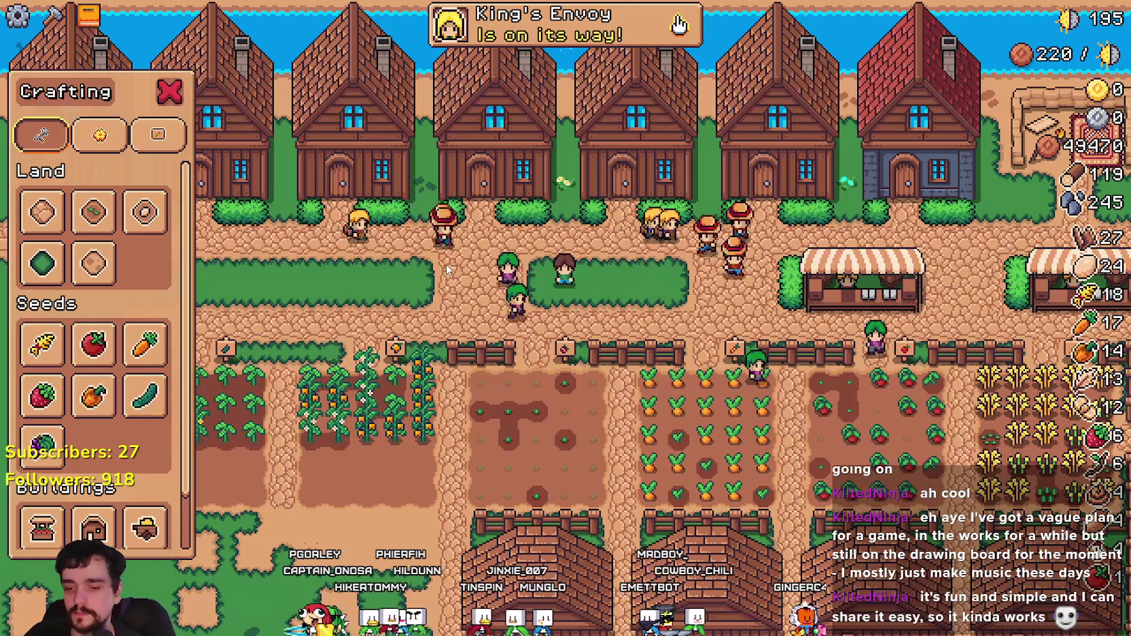
key("c")
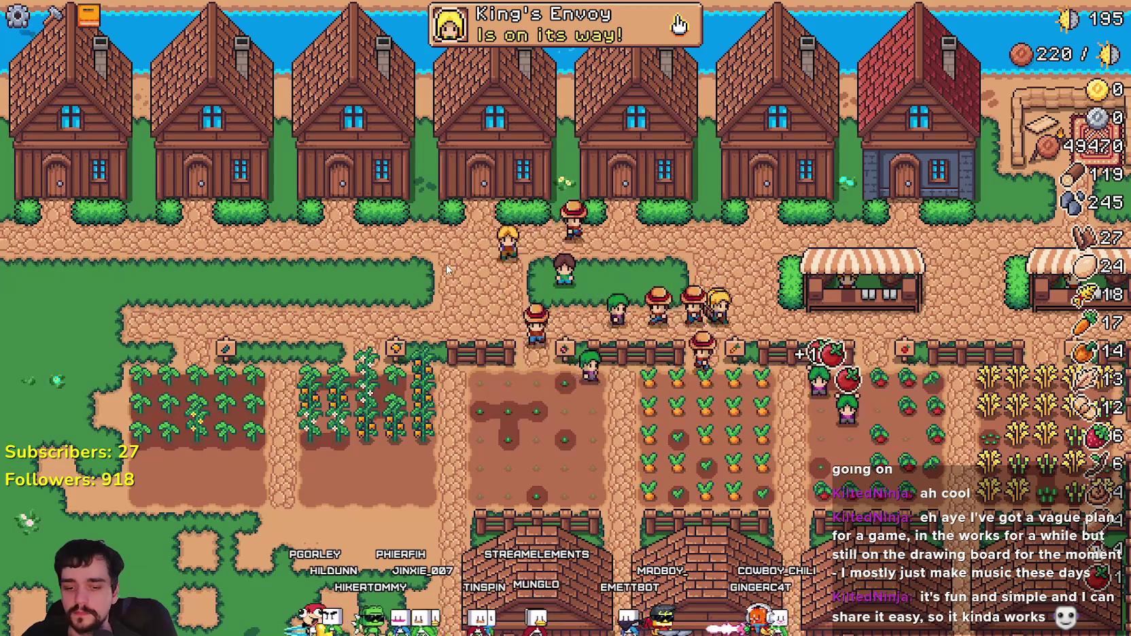
key("a")
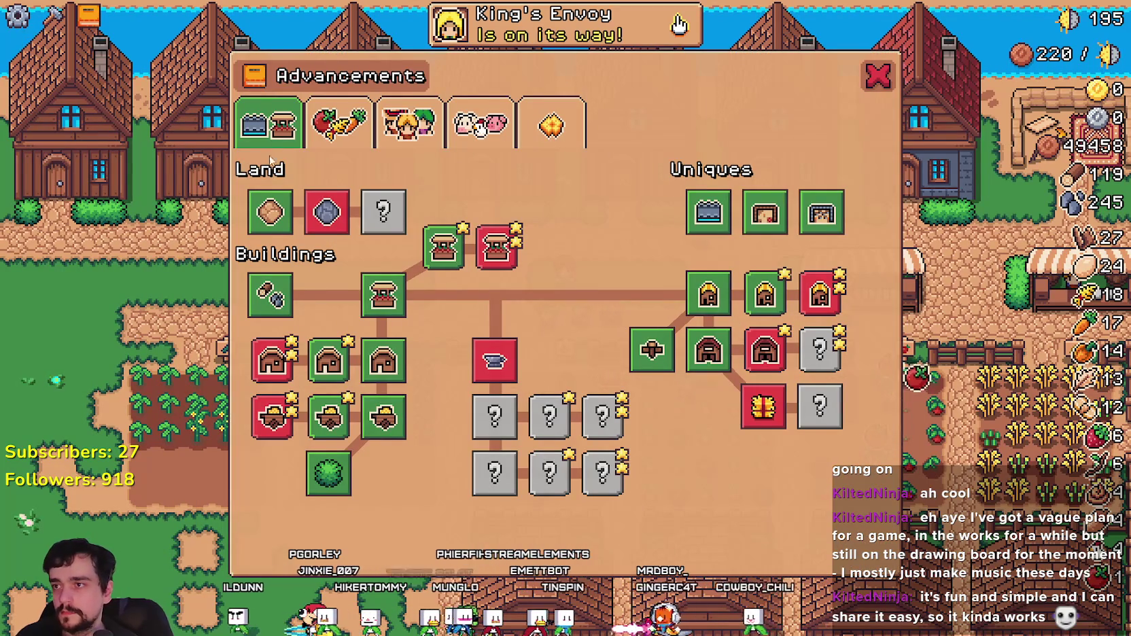
left_click(339, 124)
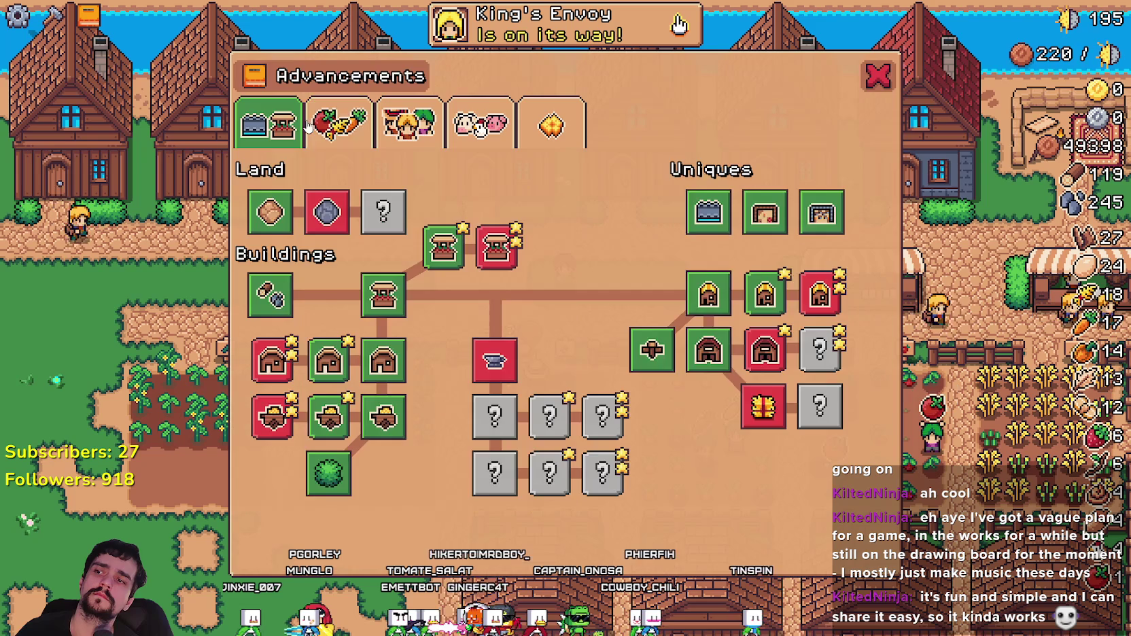
left_click(408, 122)
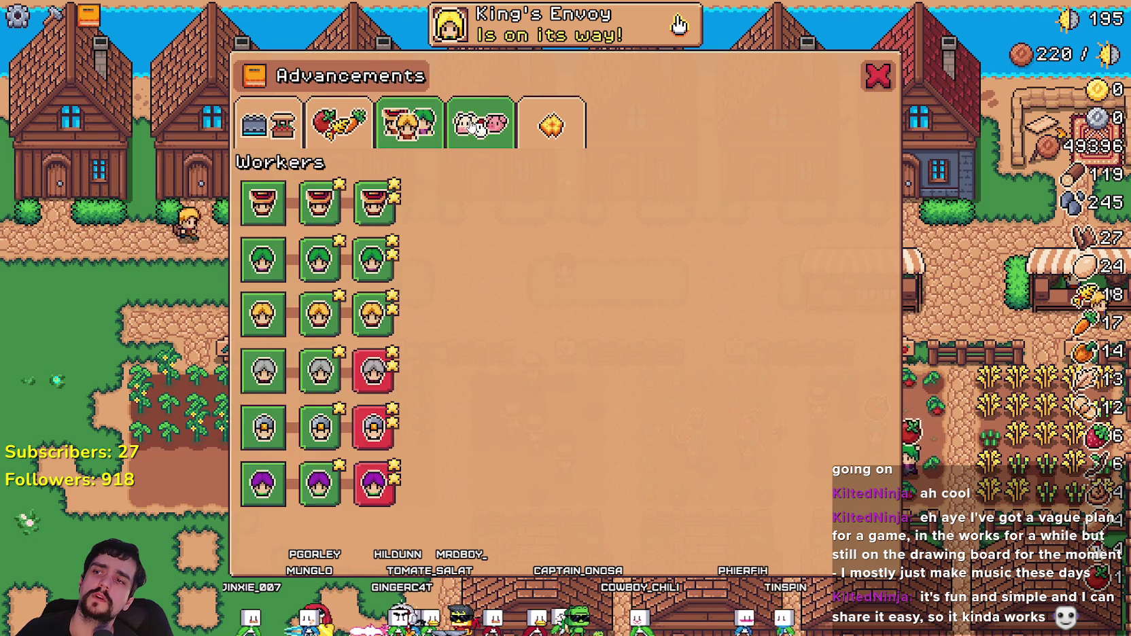
left_click(480, 123)
left_click(551, 122)
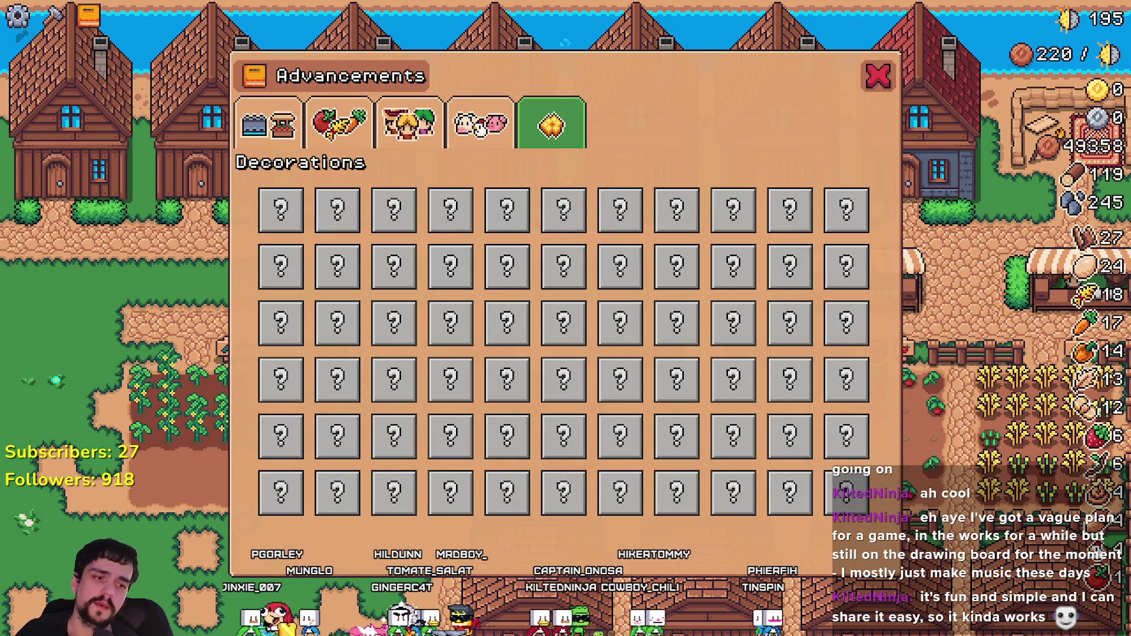
key("alt+Tab")
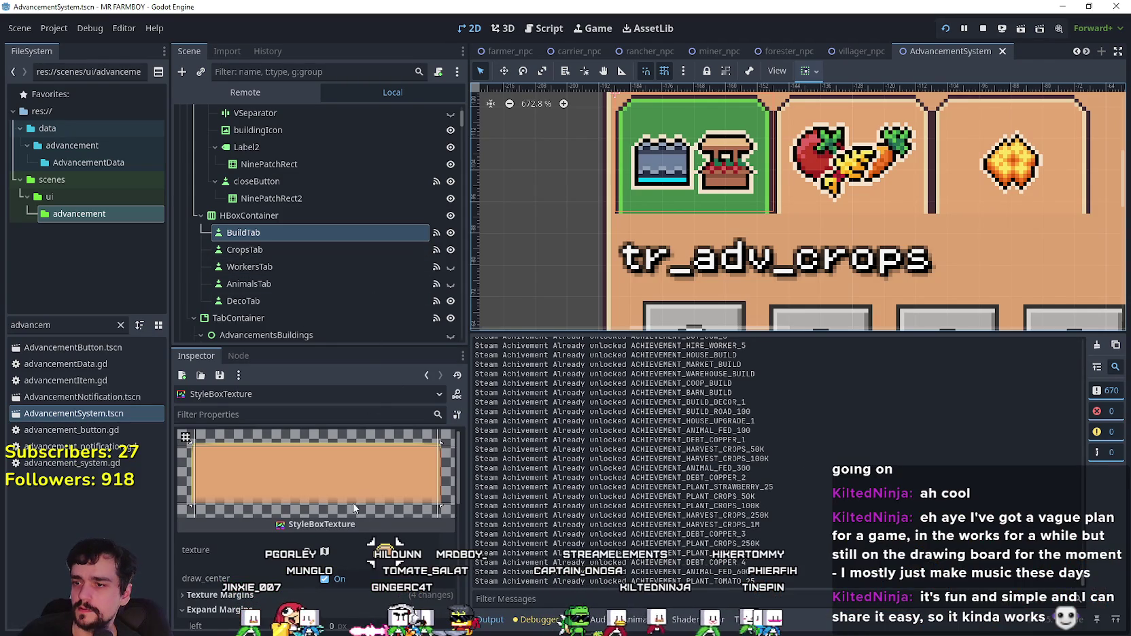
Step: Select BuildTab and review its theme's focus StyleBoxTexture
left_click(310, 235)
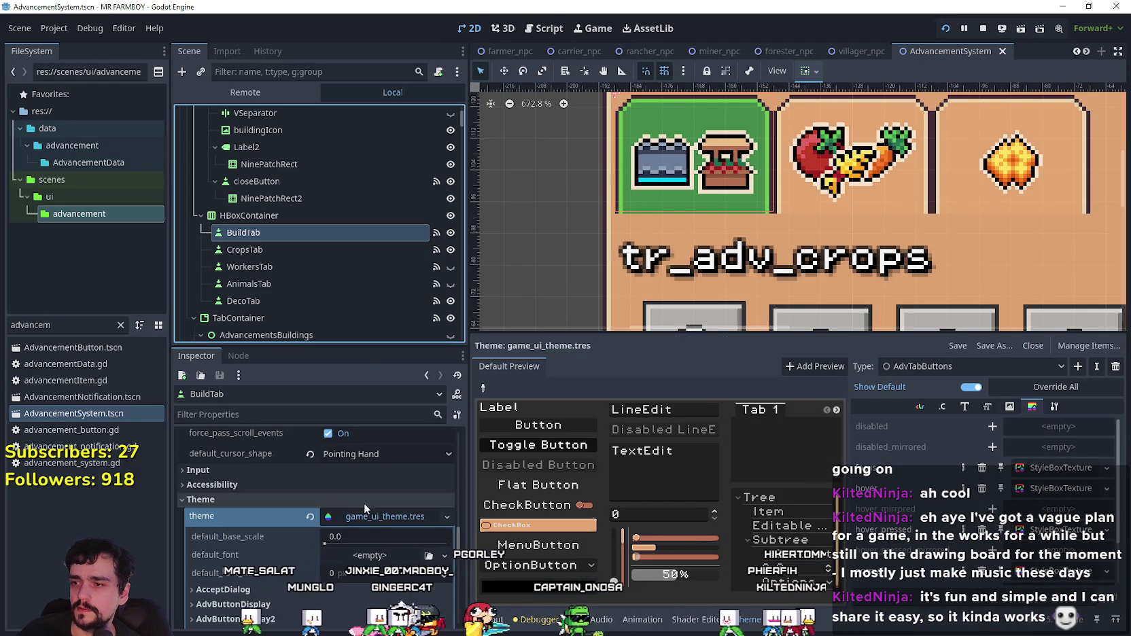
scroll(397, 532, "up", 1)
scroll(391, 557, "up", 6)
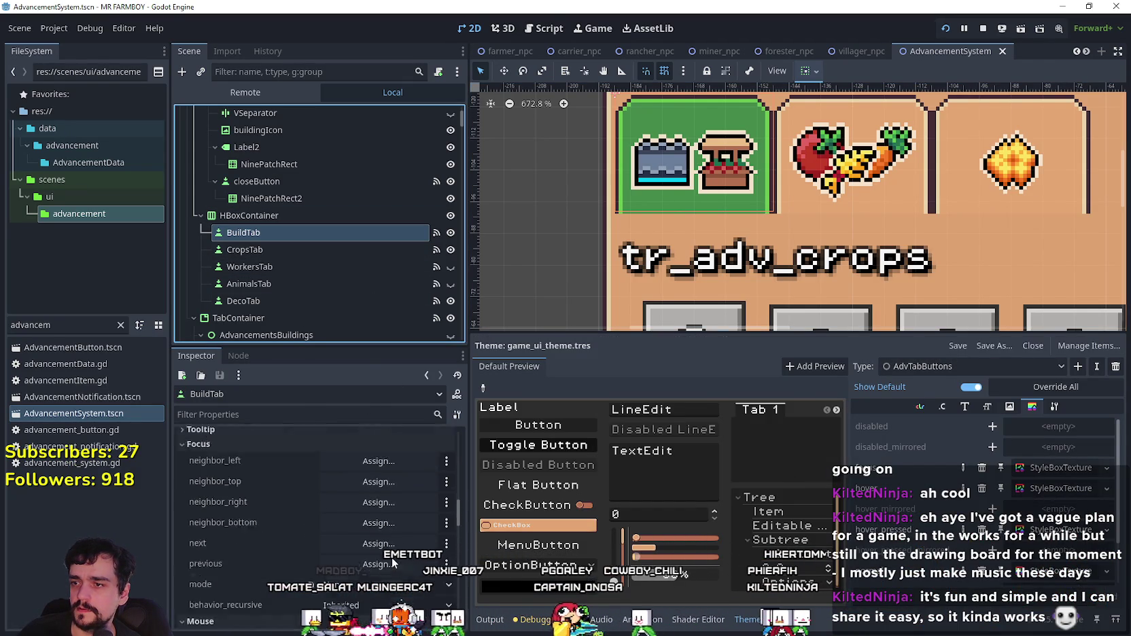
scroll(393, 550, "down", 8)
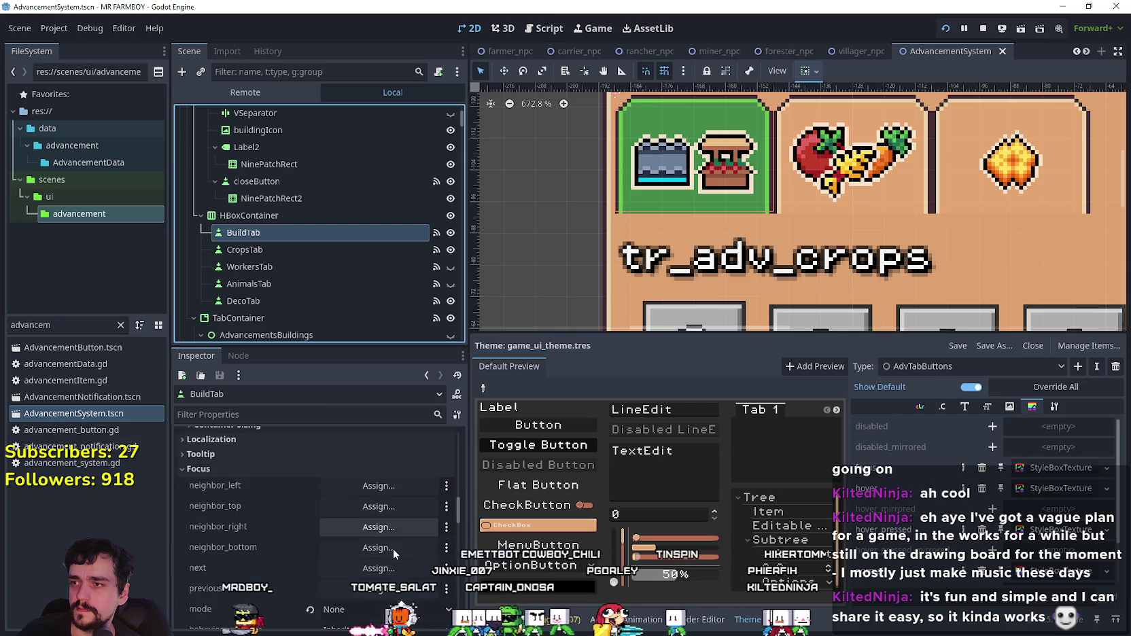
scroll(381, 516, "down", 3)
left_click(357, 438)
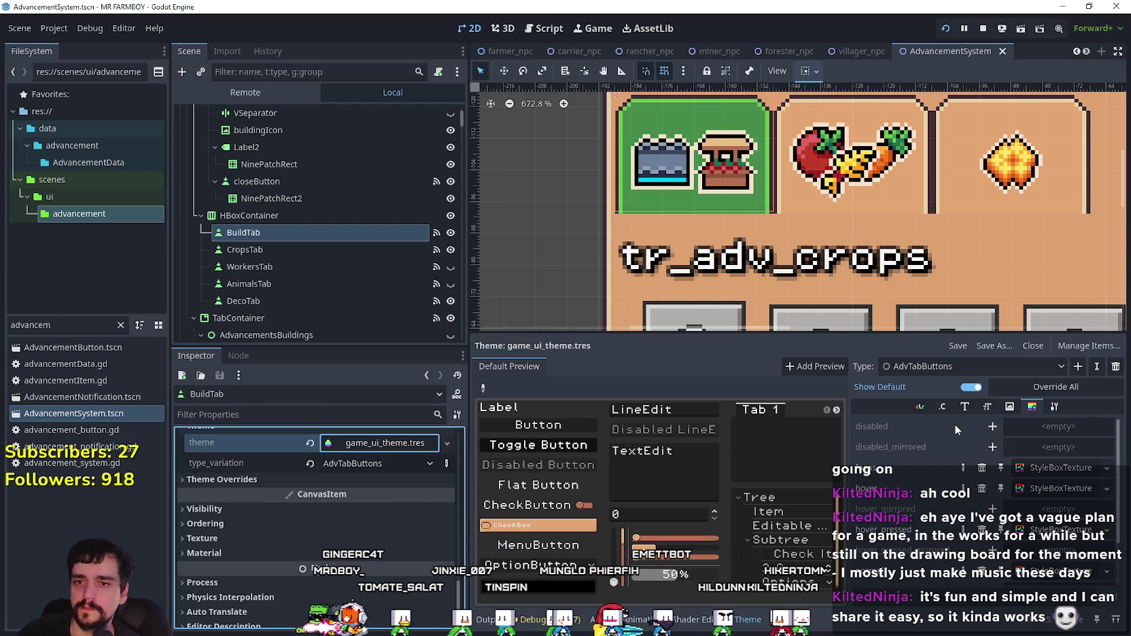
left_click(1052, 467)
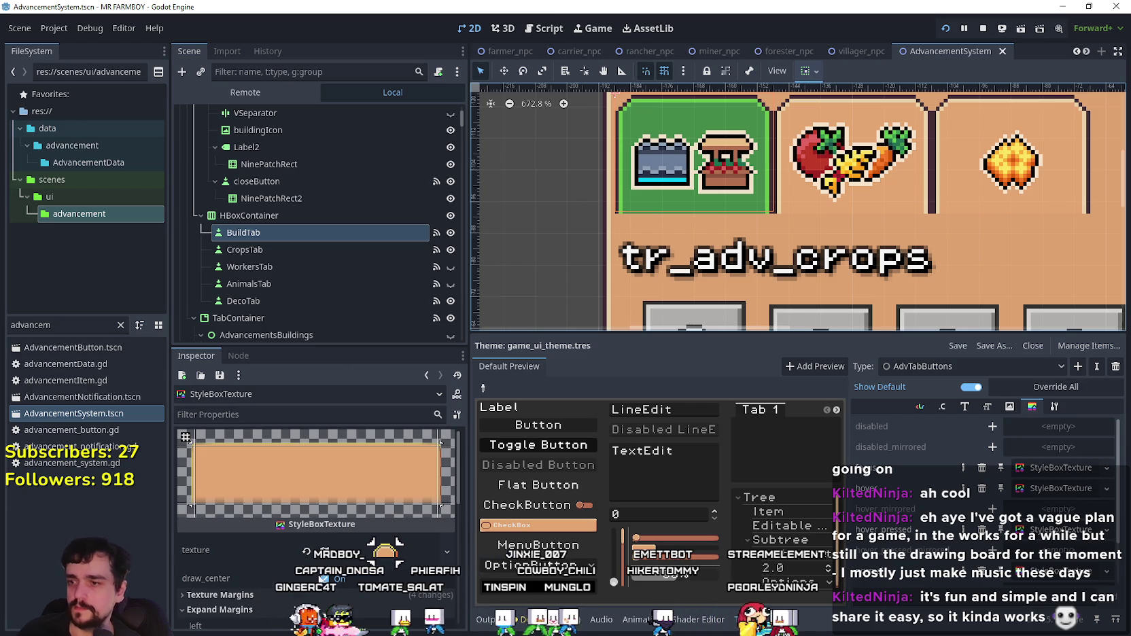
scroll(298, 564, "down", 3)
left_click(258, 232)
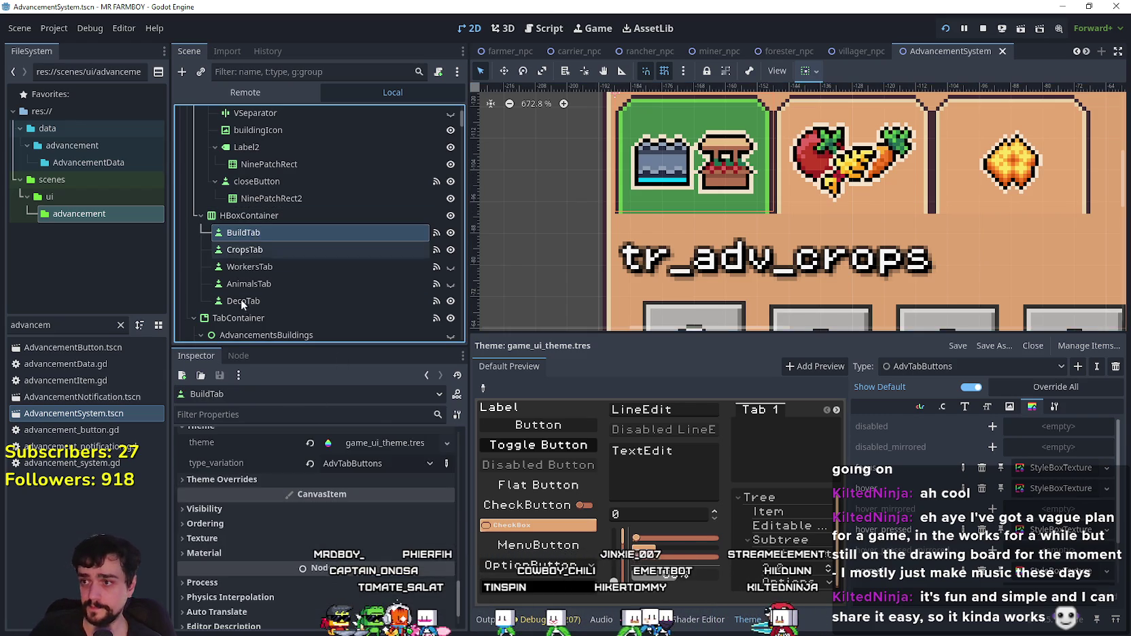
Step: Set BuildTab's focus mode to All and start assigning its left neighbour
scroll(275, 565, "up", 3)
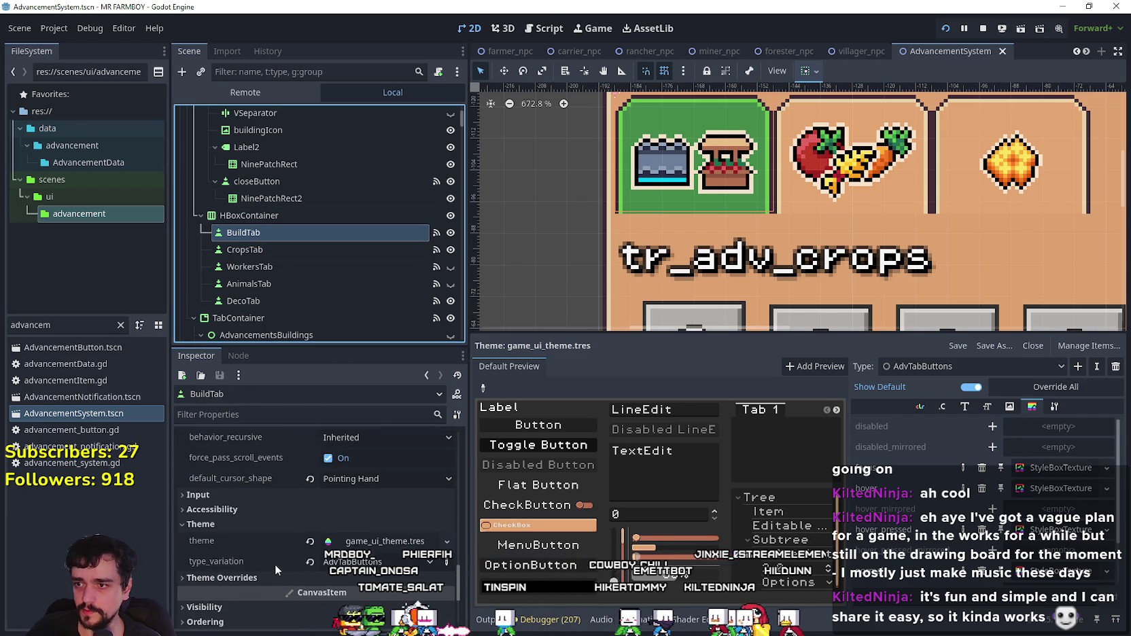
scroll(269, 563, "up", 2)
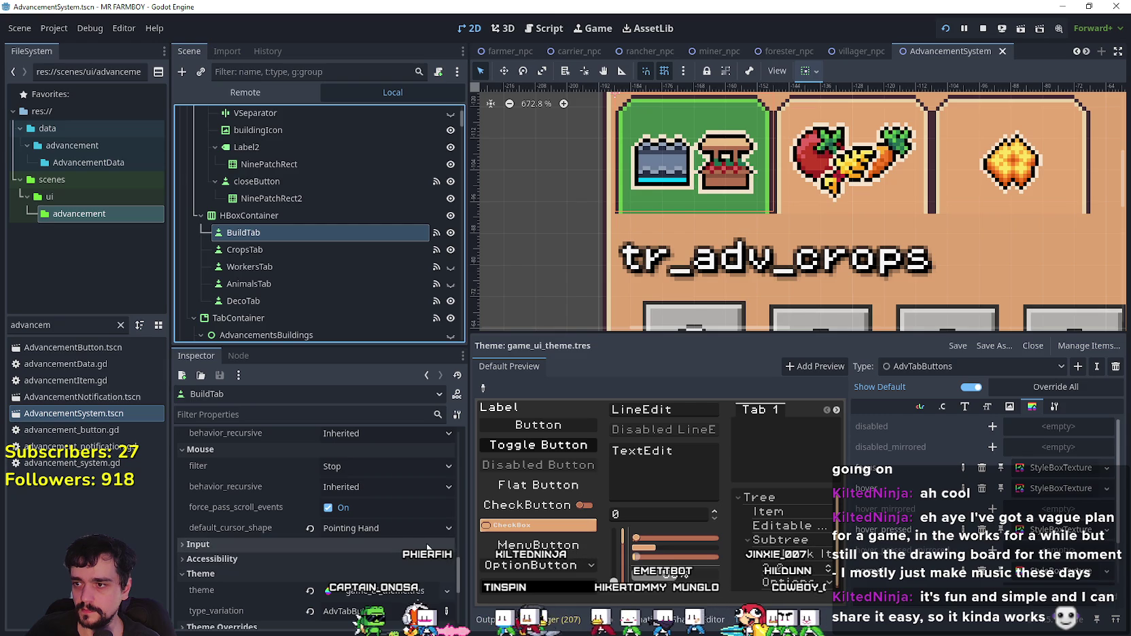
scroll(215, 506, "up", 5)
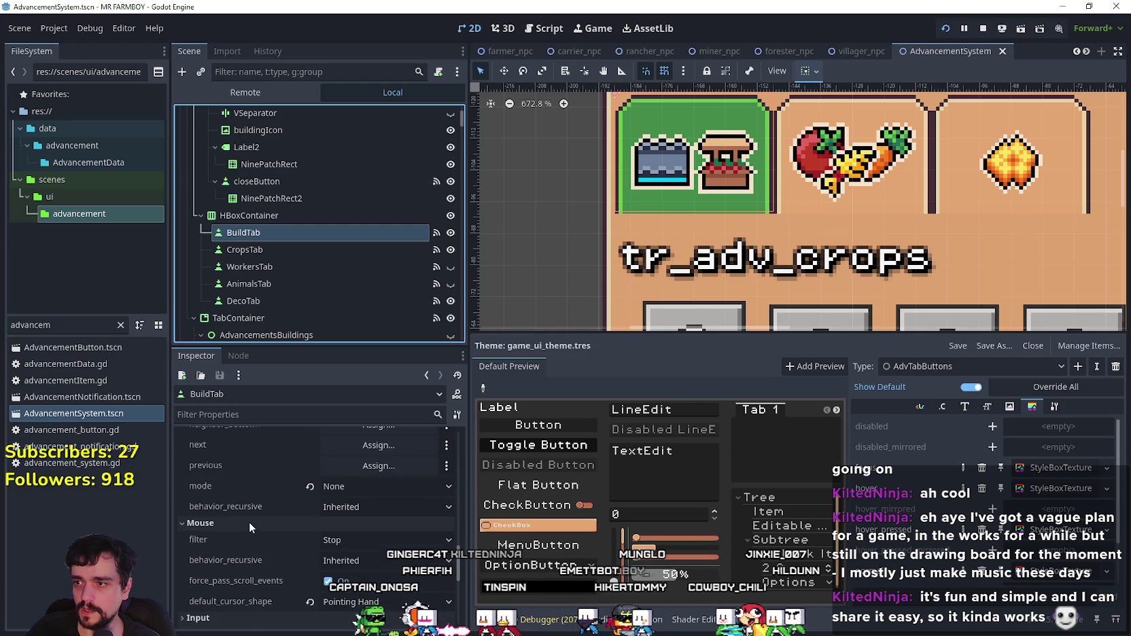
left_click(346, 541)
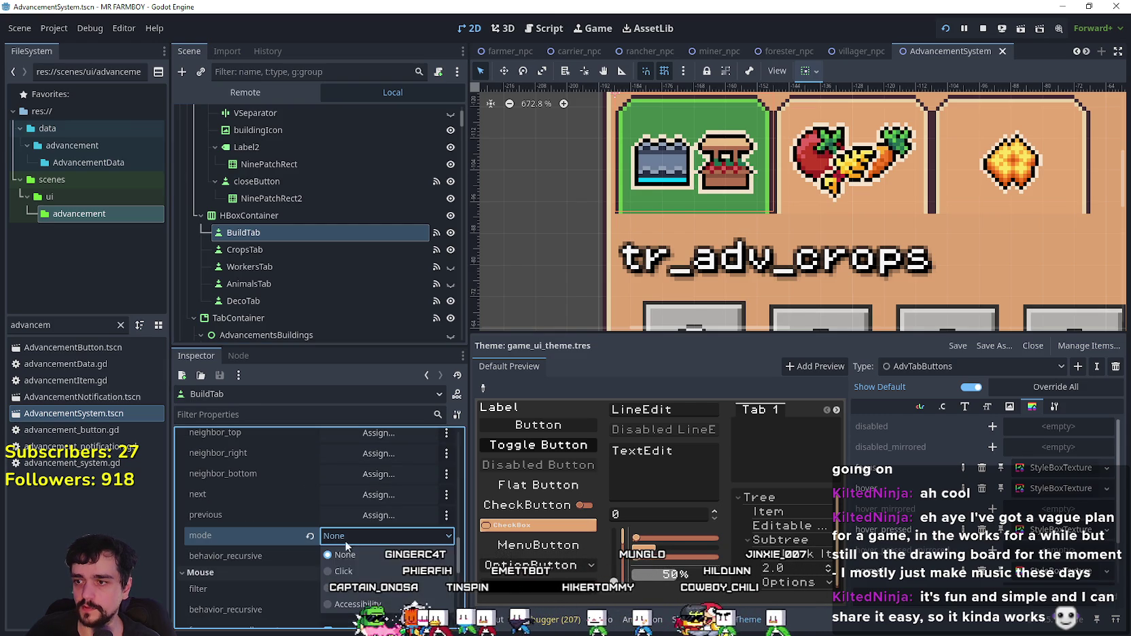
left_click(368, 592)
scroll(294, 556, "up", 3)
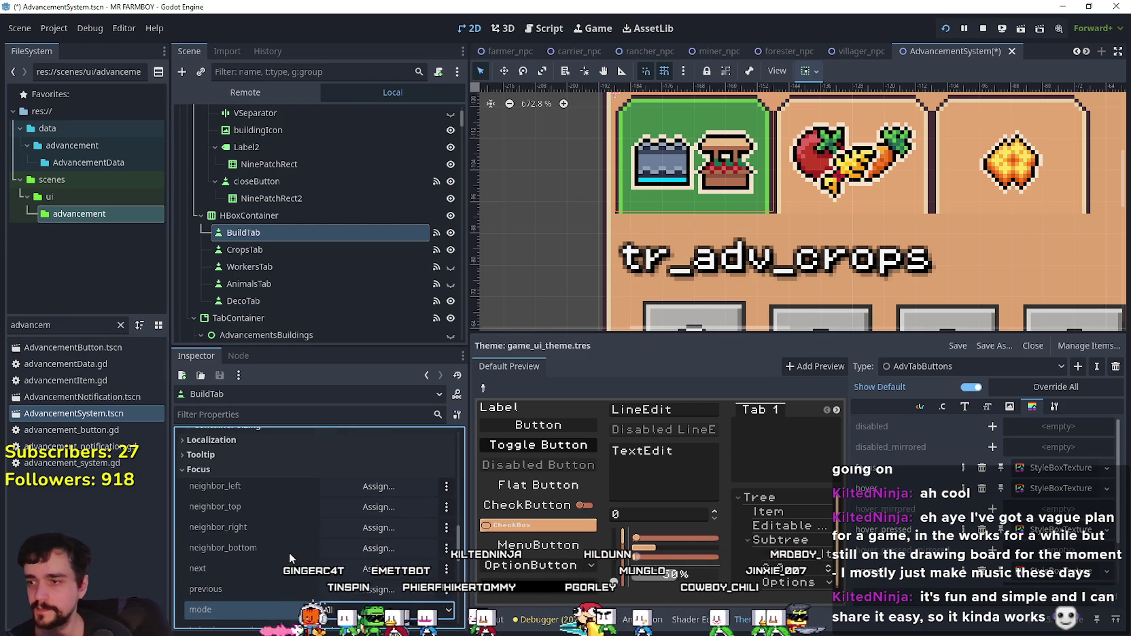
left_click(375, 485)
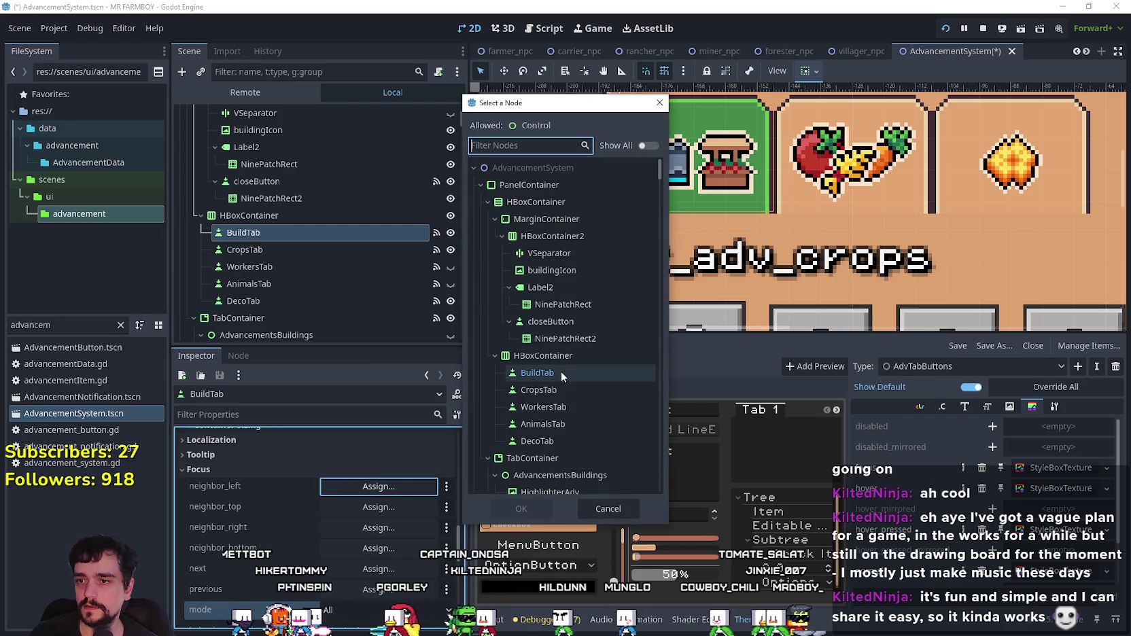
Step: Give BuildTab focus neighbours: left and top BuildTab, right CropsTab, leaving bottom empty
left_click(520, 509)
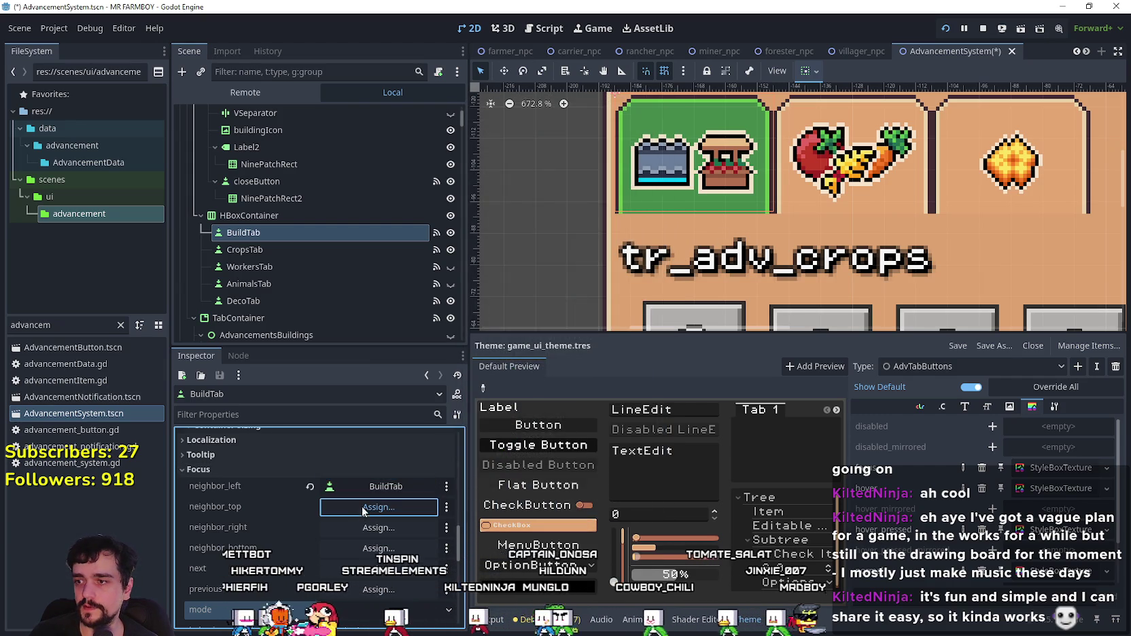
left_click(367, 508)
left_click(550, 367)
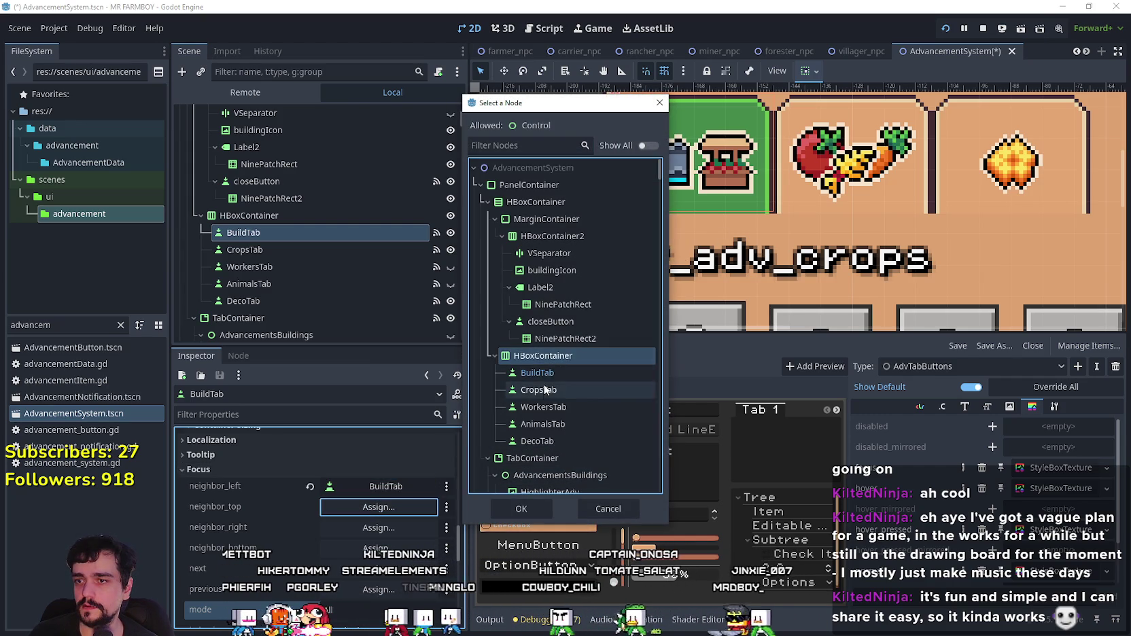
left_click(533, 507)
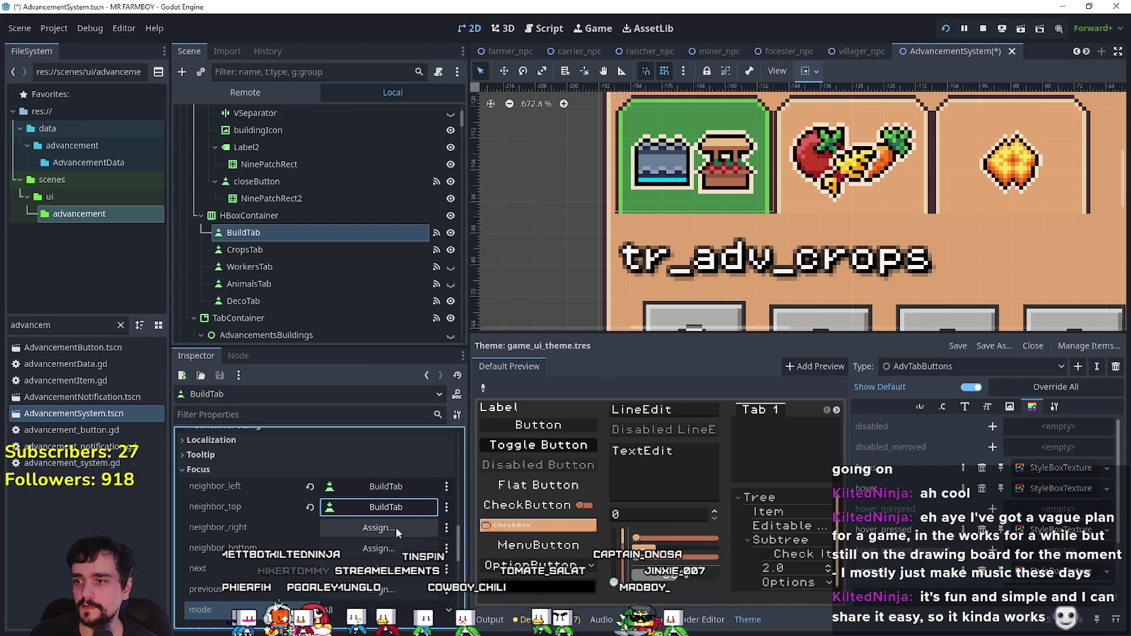
left_click(395, 529)
left_click(531, 391)
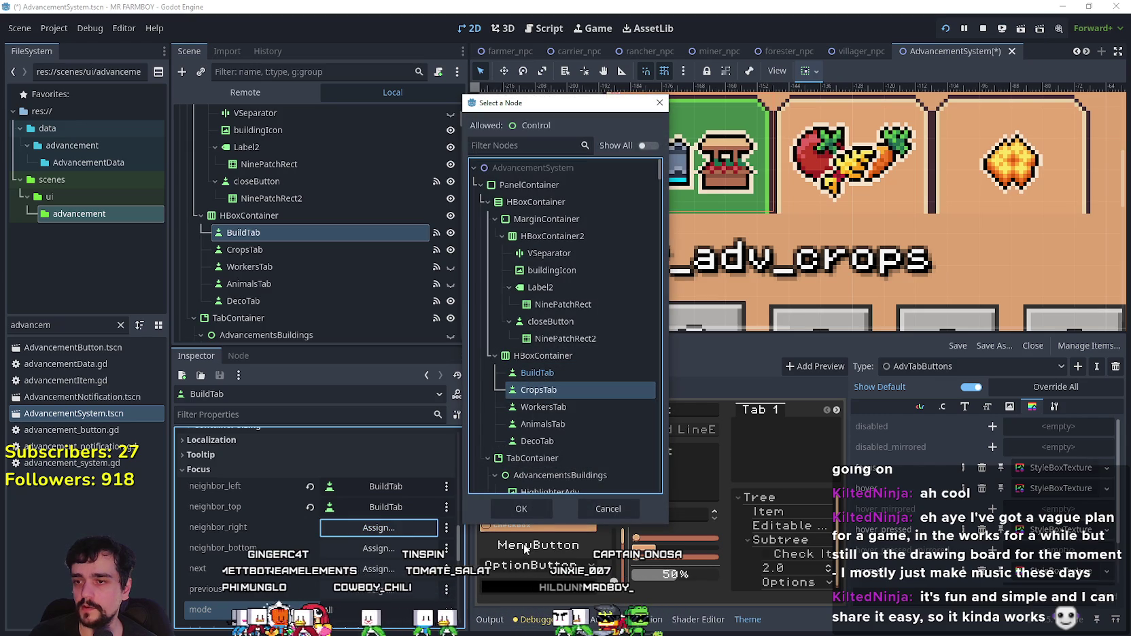
left_click(528, 514)
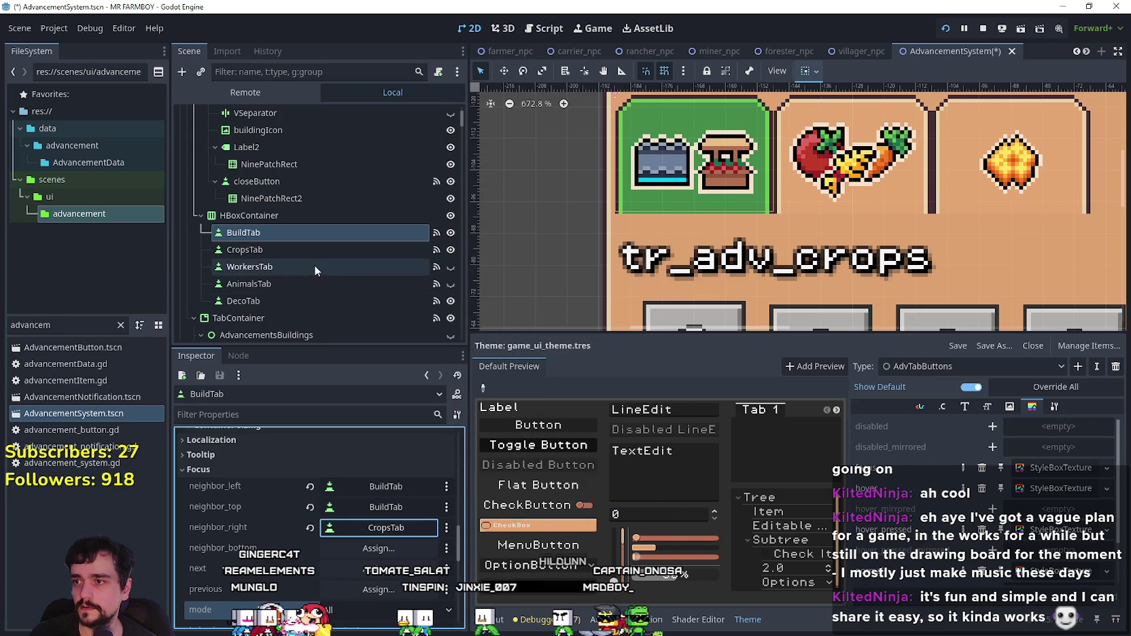
scroll(746, 159, "down", 1)
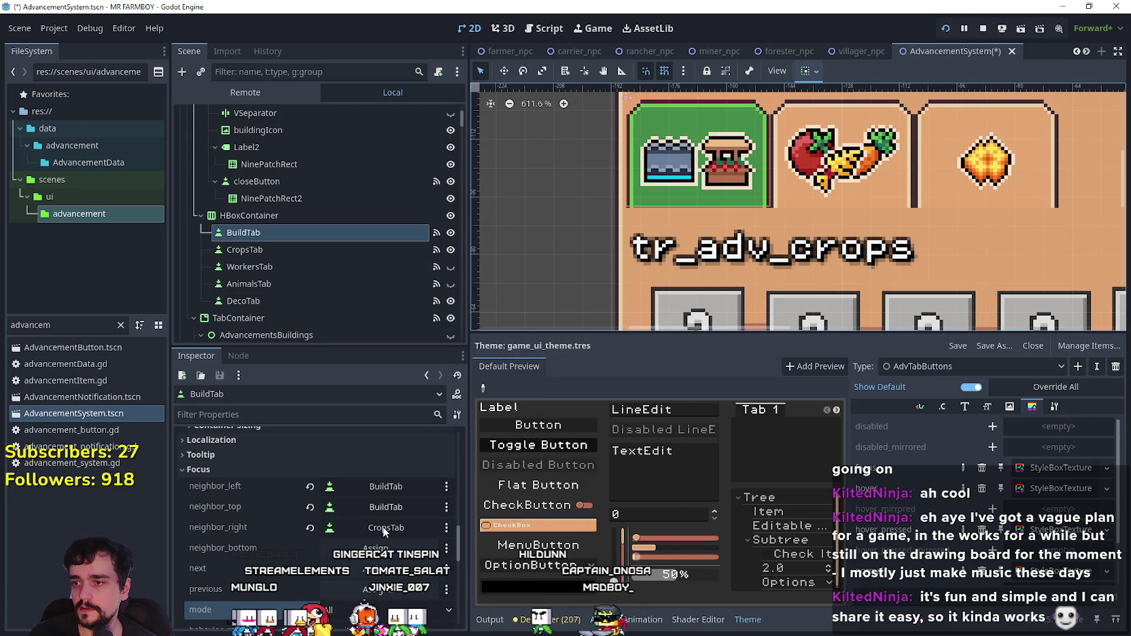
left_click(379, 548)
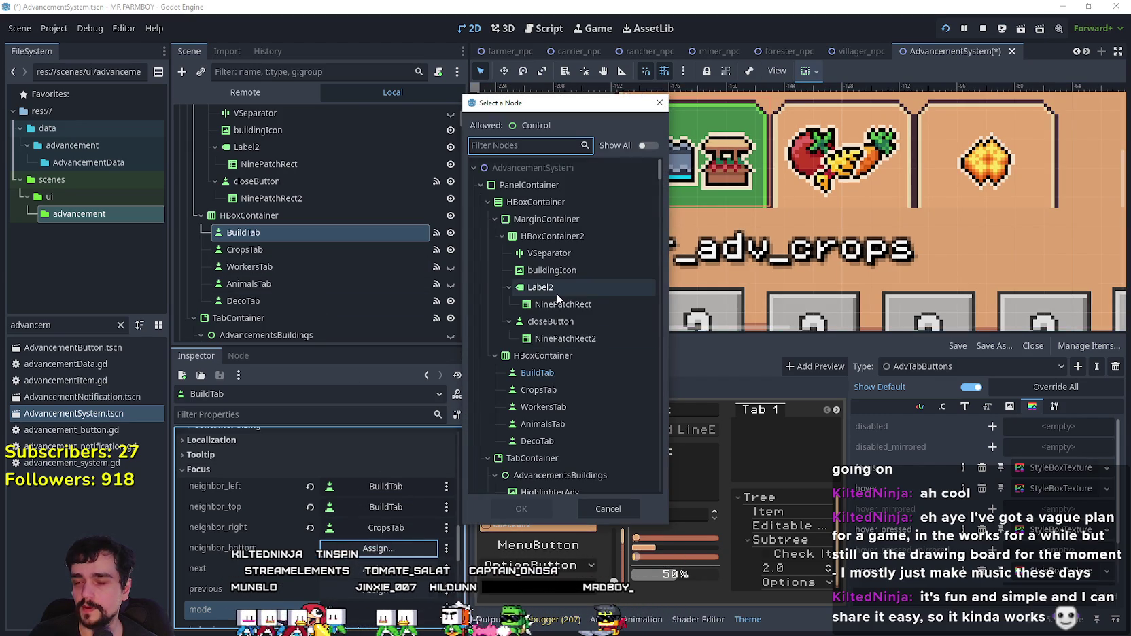
left_click(608, 508)
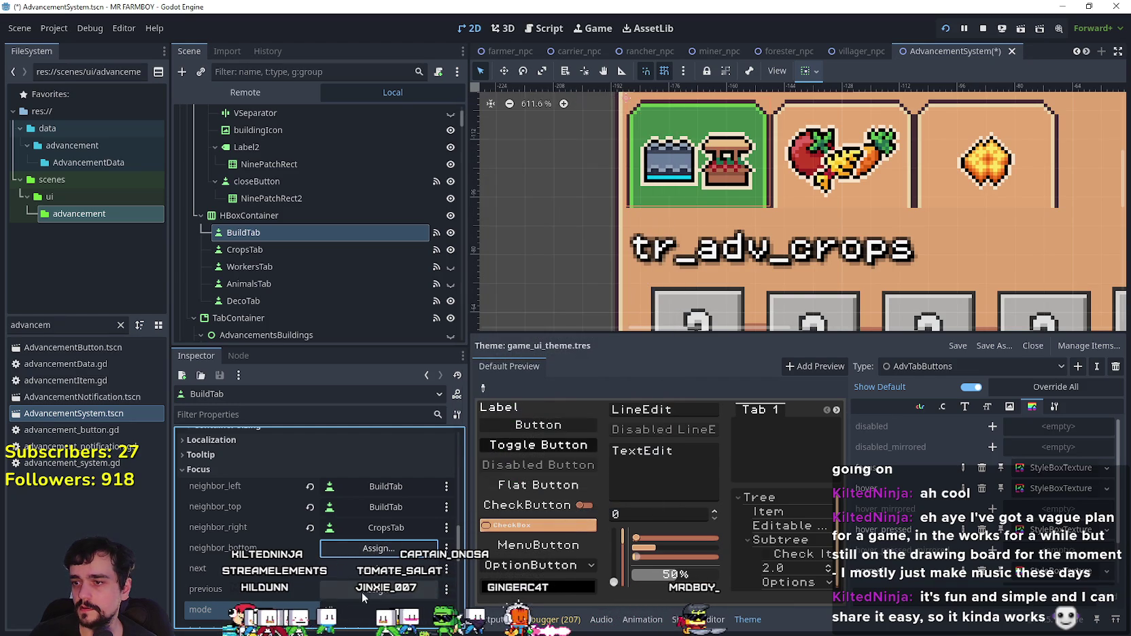
scroll(367, 571, "down", 2)
Step: Give CropsTab focus neighbours: left BuildTab, top CropsTab, right WorkersTab
left_click(320, 251)
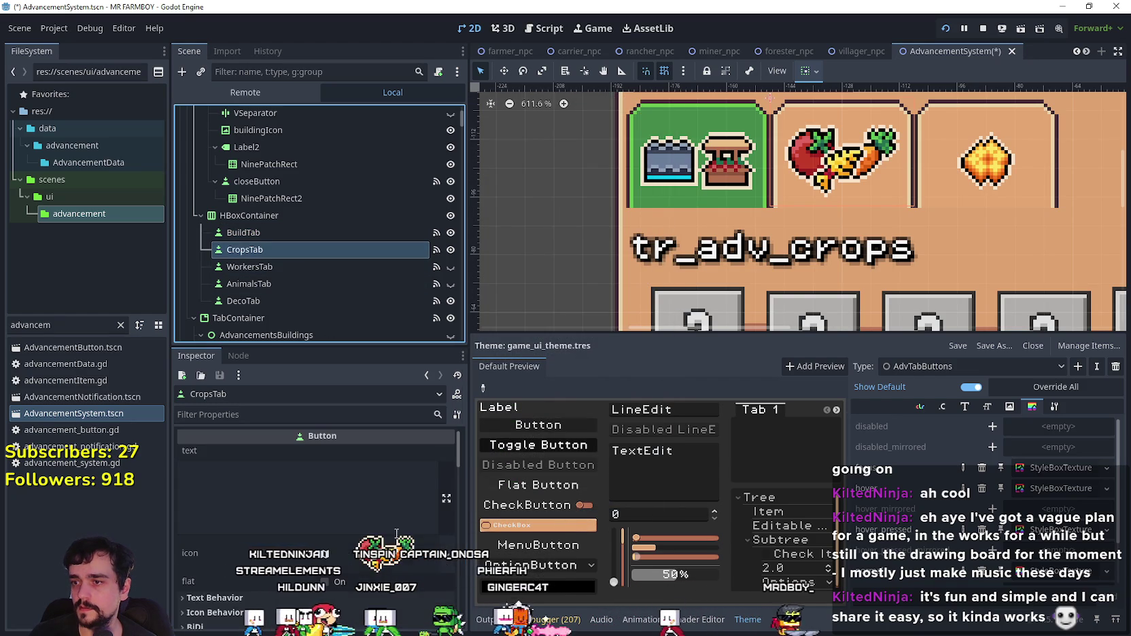
scroll(391, 520, "down", 1)
scroll(385, 517, "down", 6)
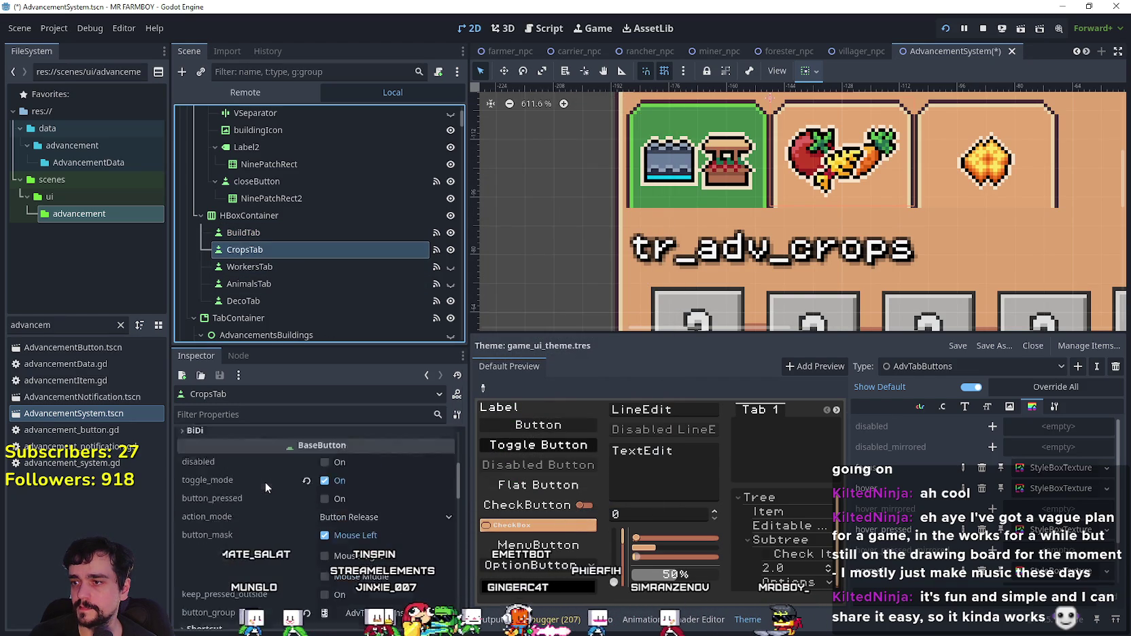
scroll(310, 489, "down", 5)
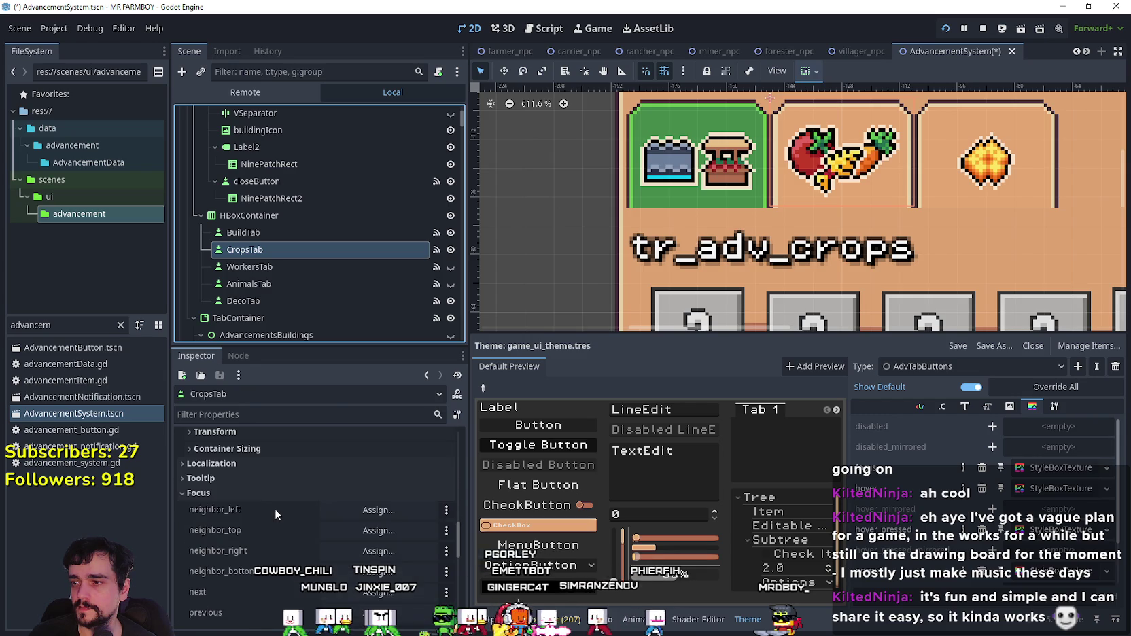
scroll(354, 502, "down", 1)
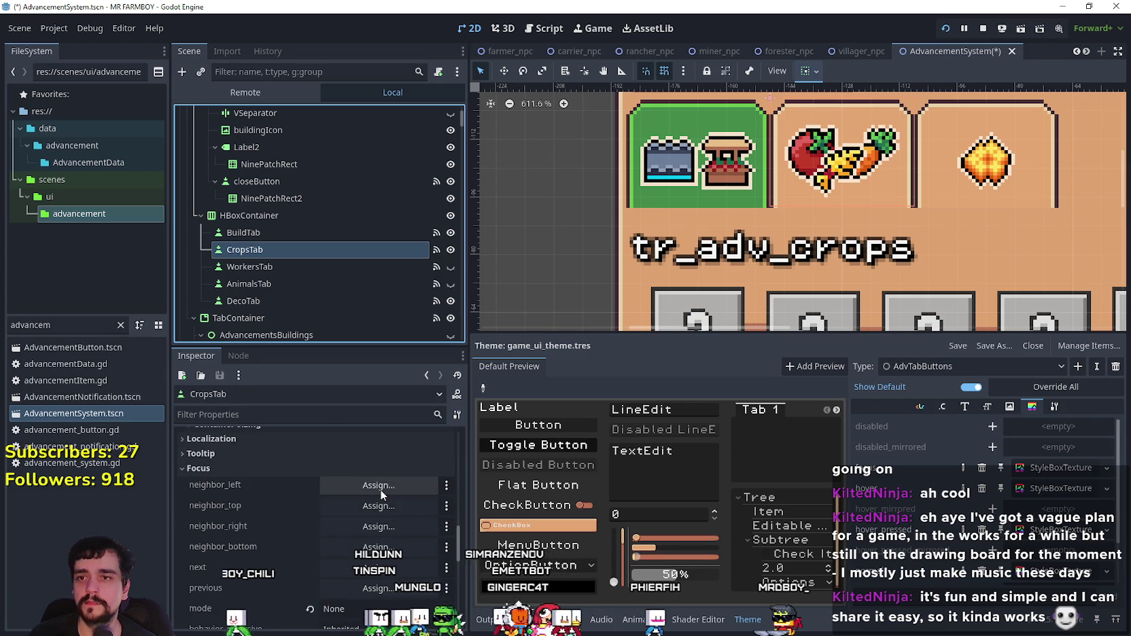
left_click(380, 485)
left_click(557, 292)
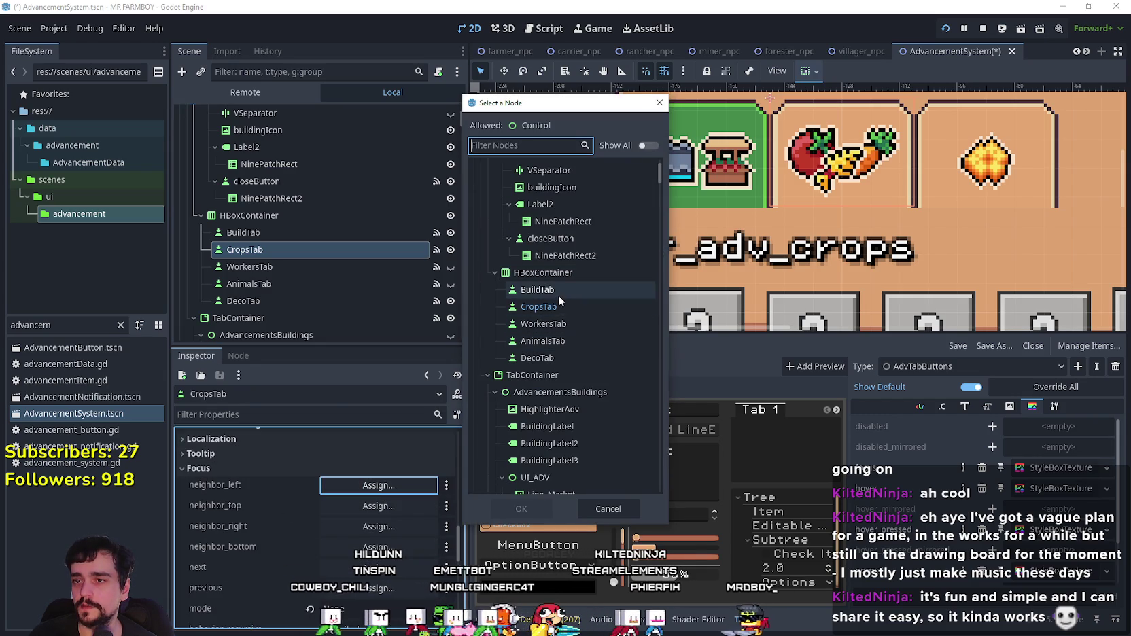
left_click(522, 508)
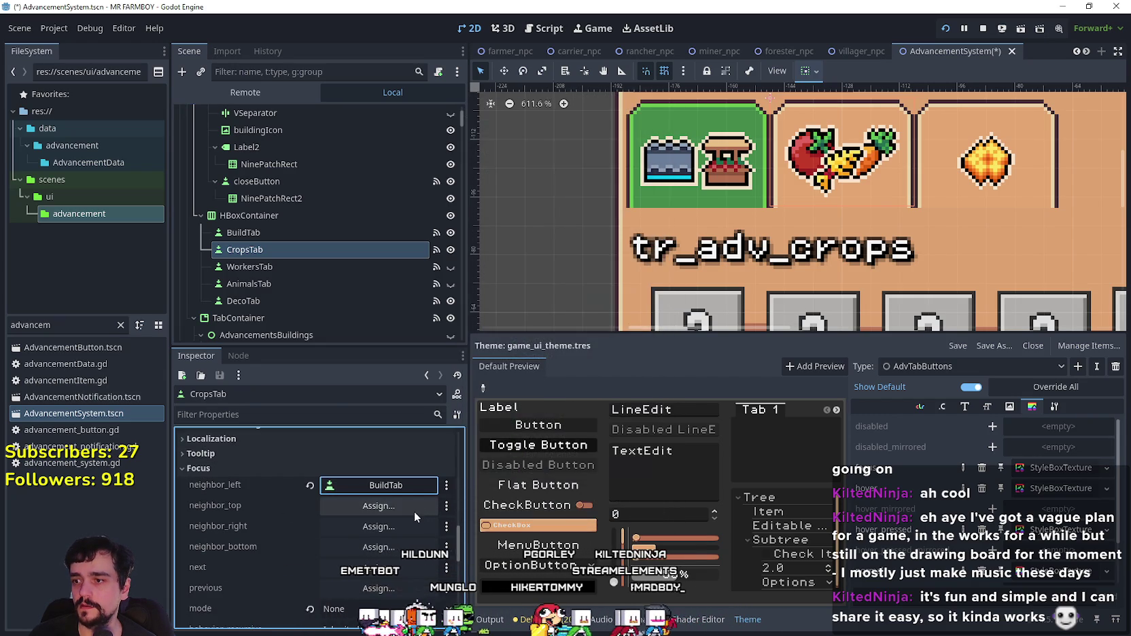
left_click(408, 510)
left_click(531, 386)
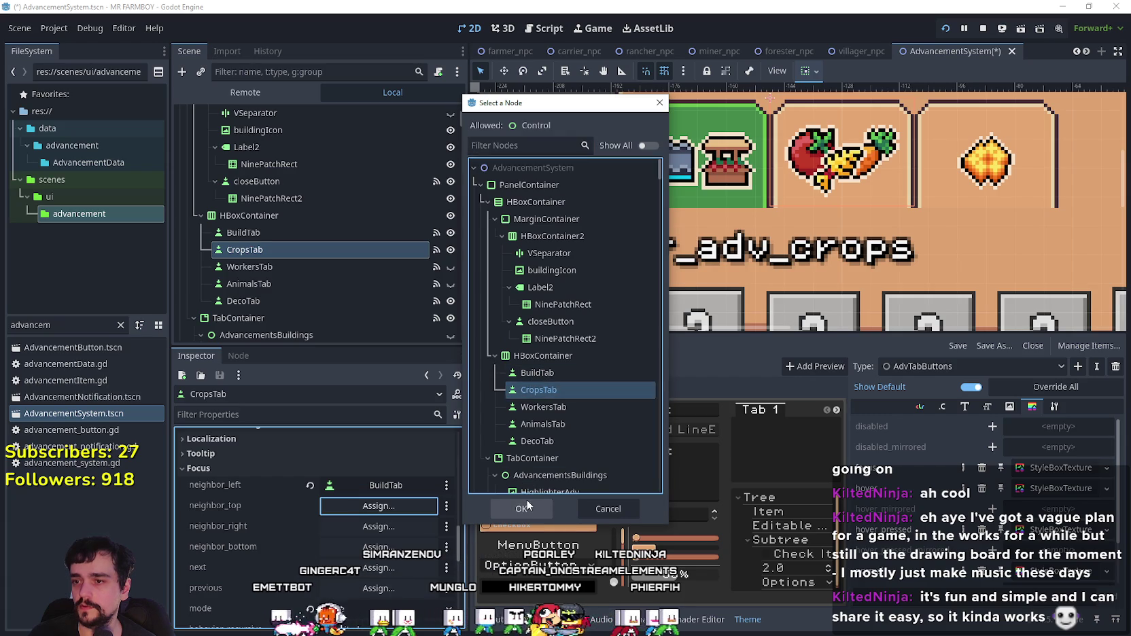
left_click(523, 506)
left_click(387, 525)
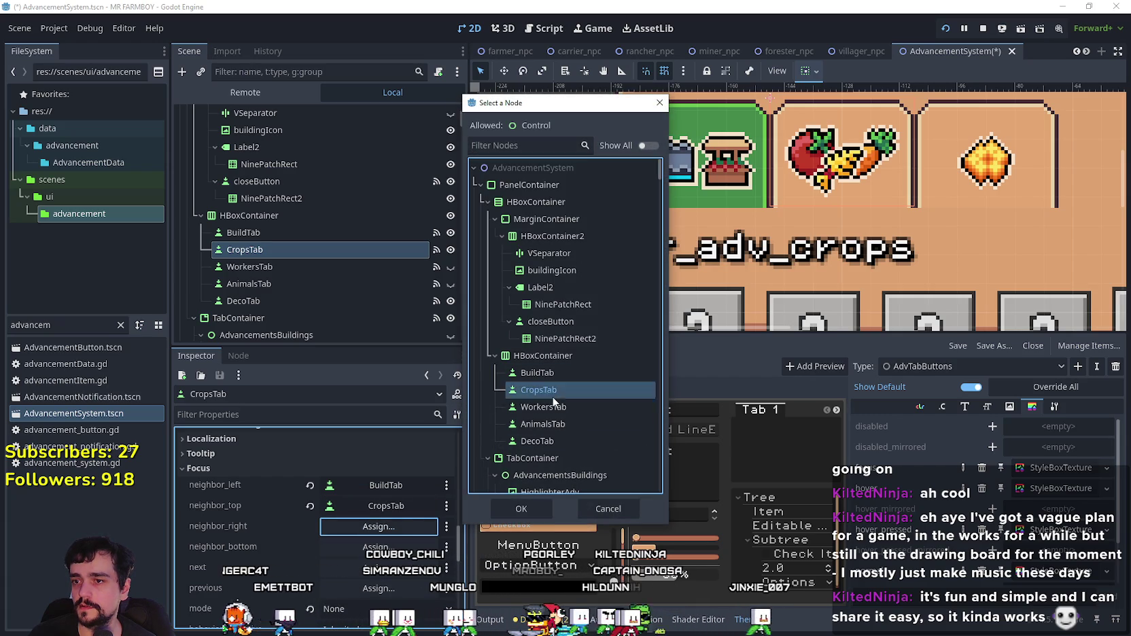
left_click(543, 406)
left_click(523, 509)
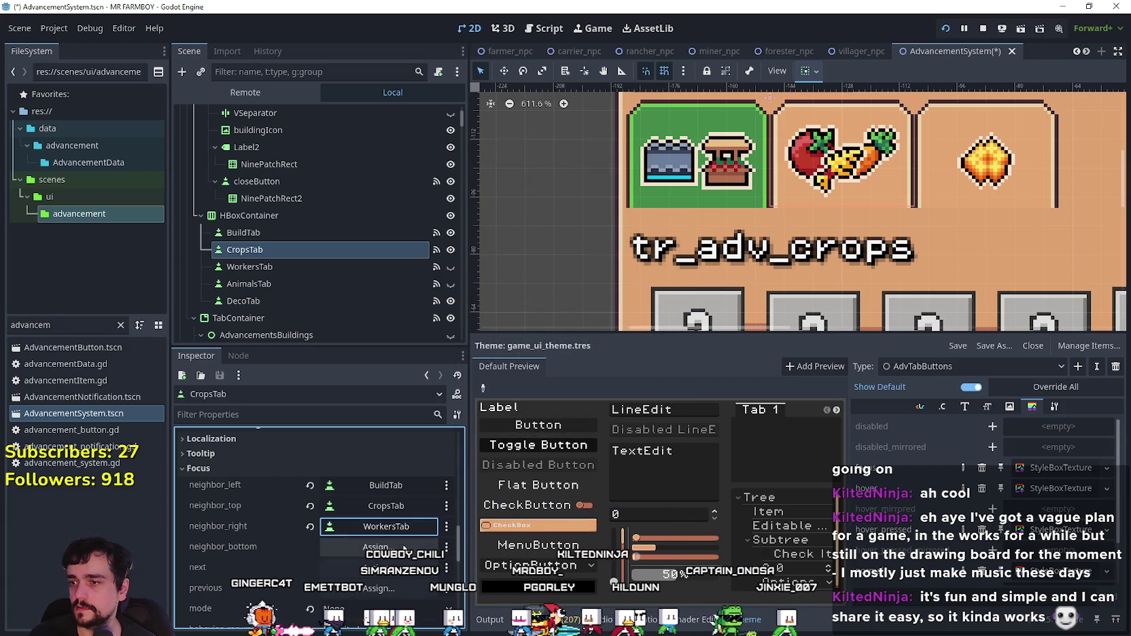
Step: Give WorkersTab focus neighbours: left CropsTab, top WorkersTab, right AnimalsTab
left_click(299, 266)
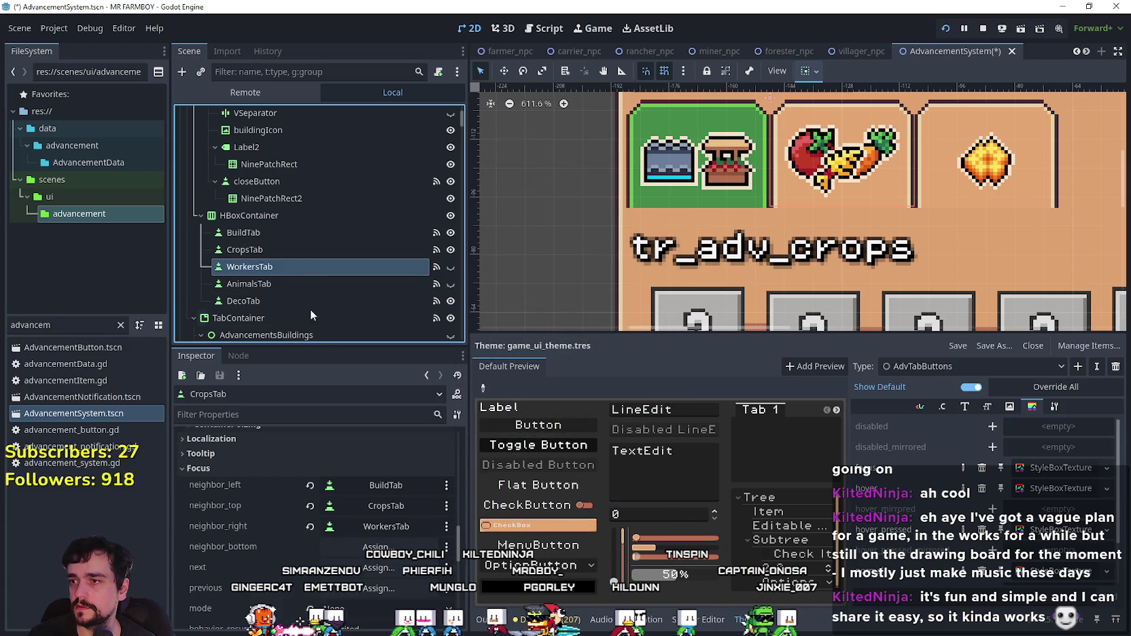
scroll(375, 530, "down", 5)
scroll(356, 511, "down", 5)
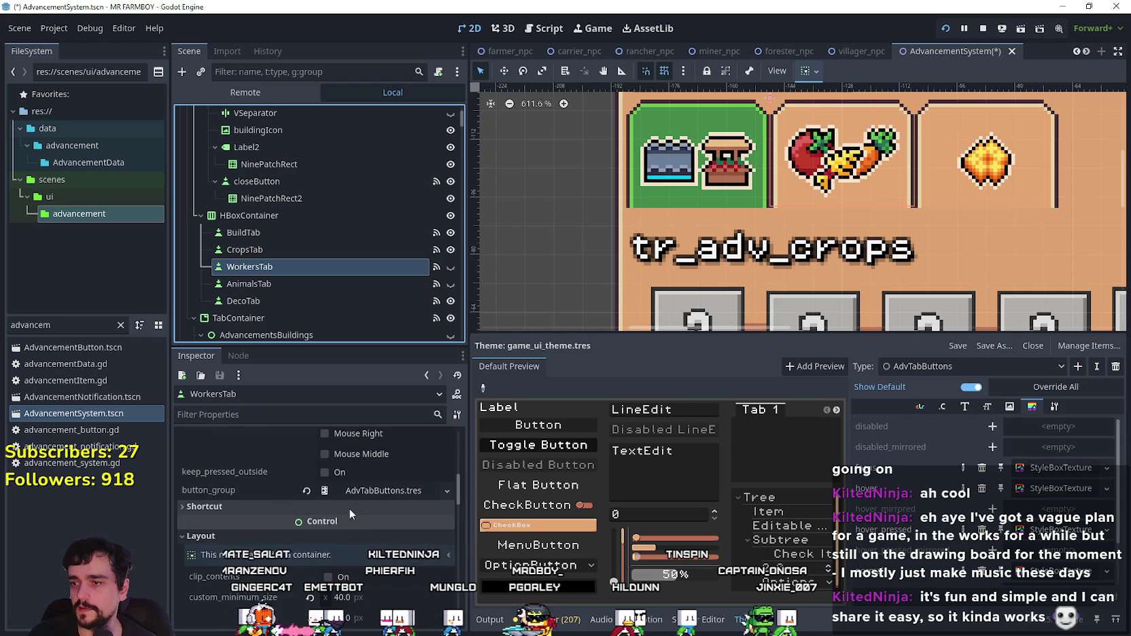
left_click(397, 511)
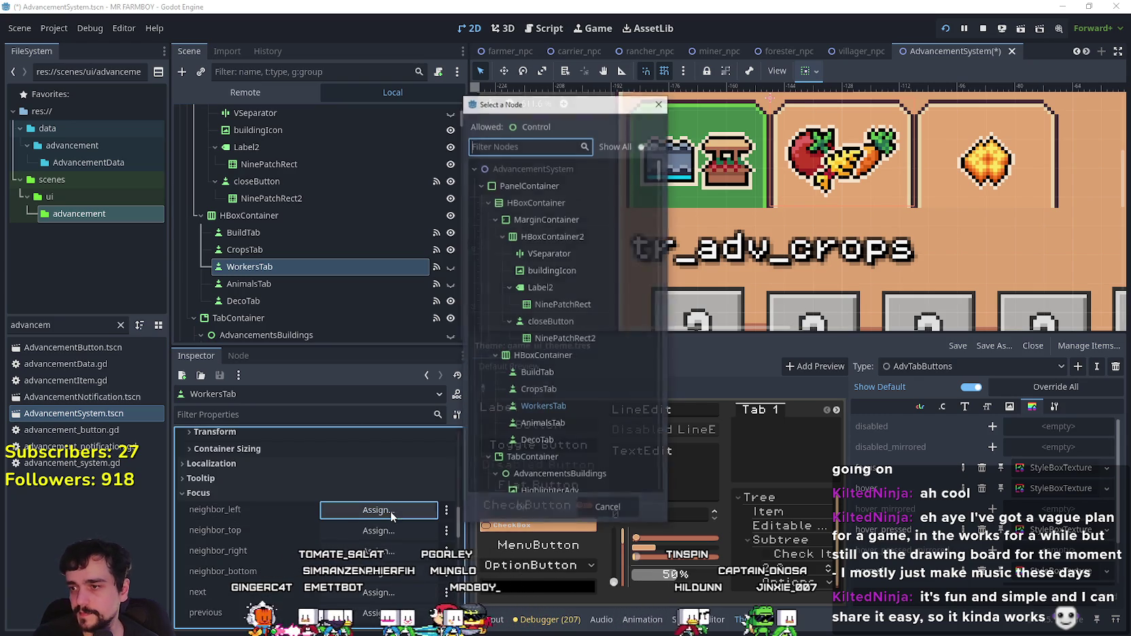
left_click(538, 390)
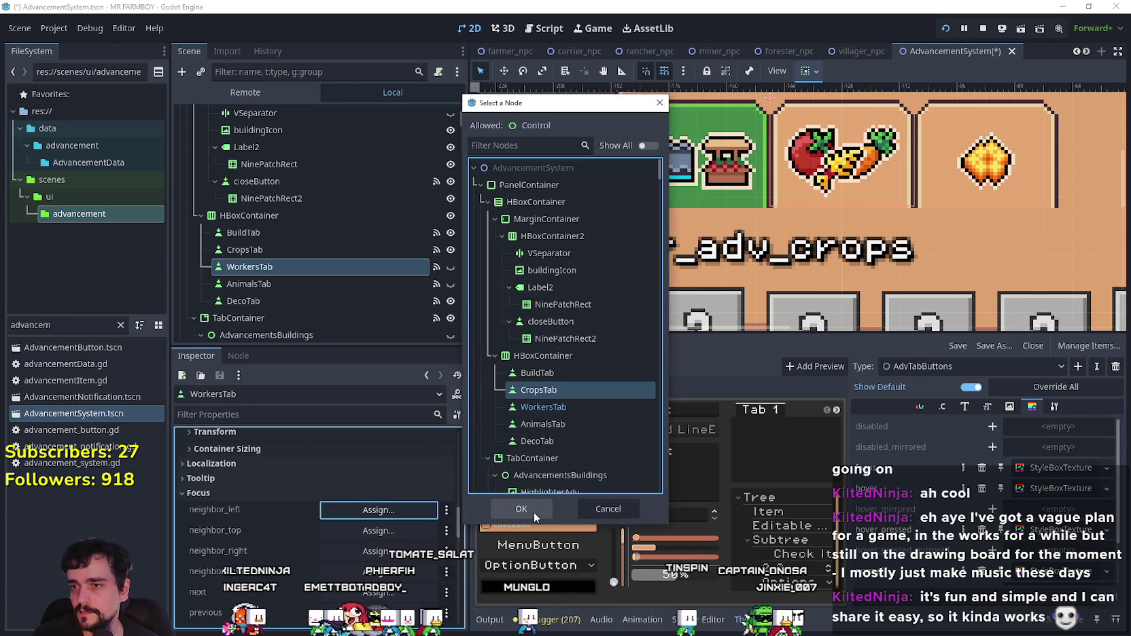
left_click(521, 509)
left_click(370, 531)
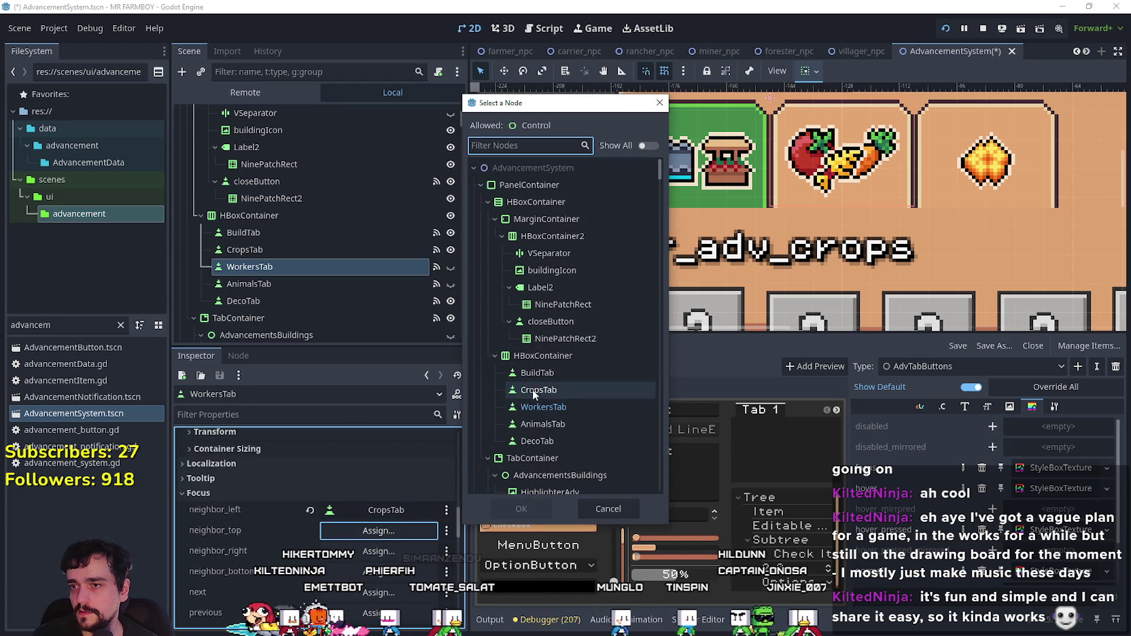
left_click(537, 406)
left_click(524, 509)
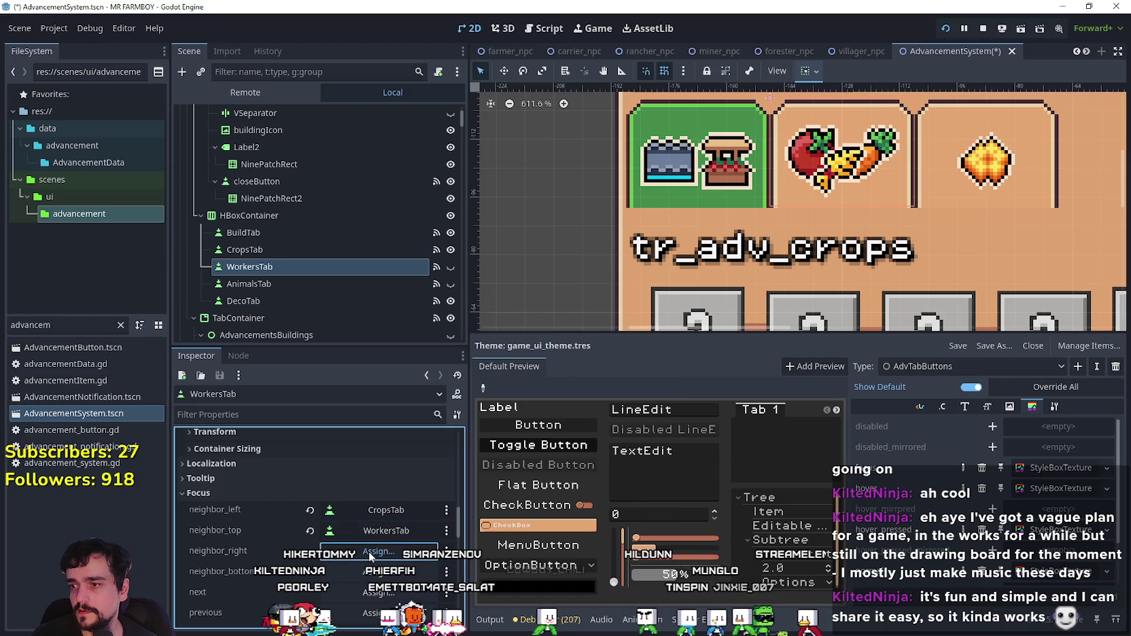
left_click(369, 551)
scroll(585, 367, "down", 3)
left_click(564, 342)
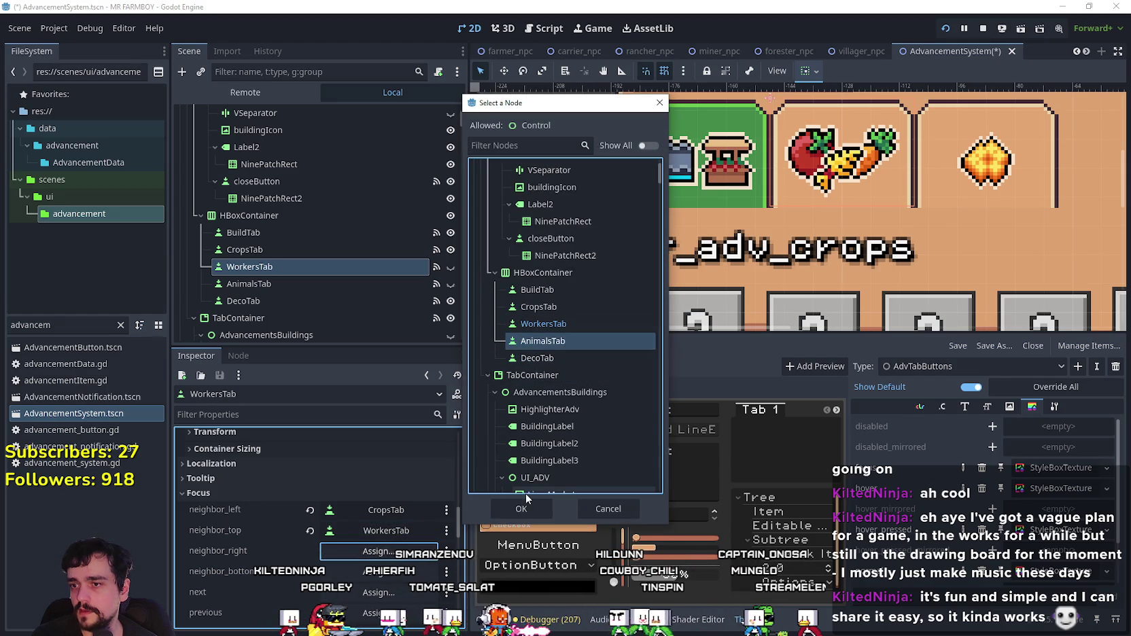
left_click(526, 503)
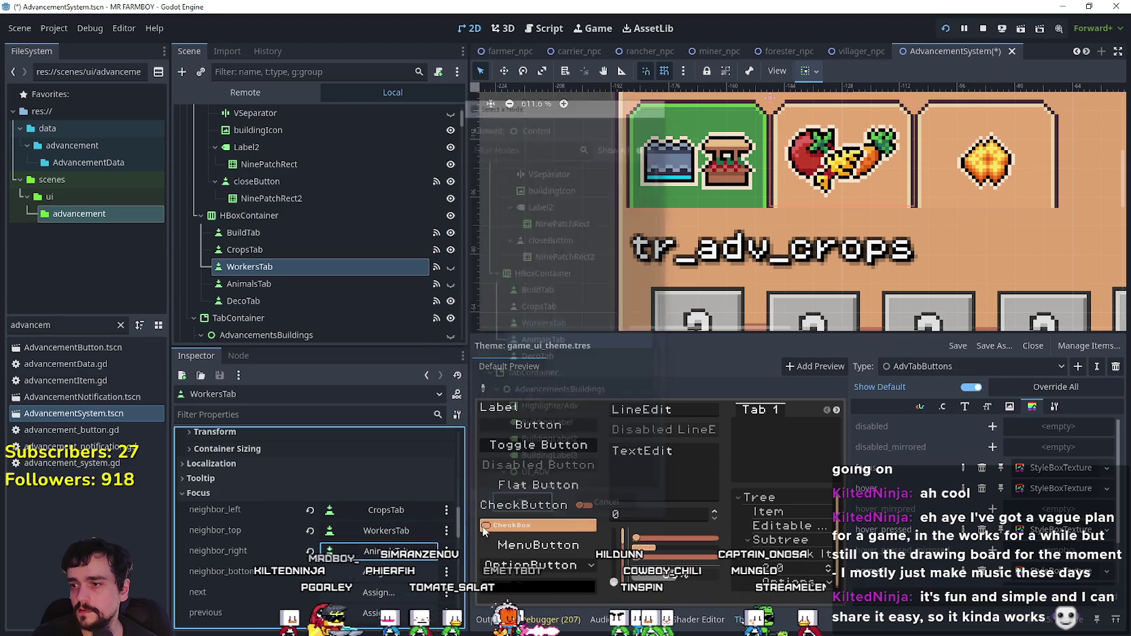
Step: Give AnimalsTab focus neighbours: left WorkersTab, top AnimalsTab, right DecoTab
left_click(291, 284)
scroll(363, 523, "down", 5)
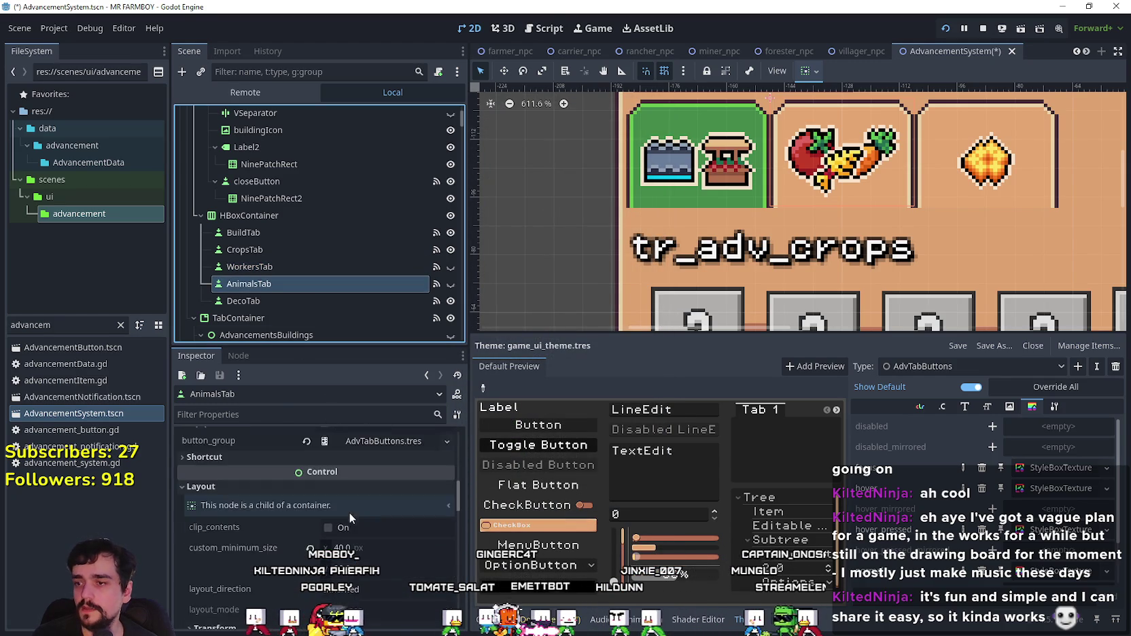
scroll(350, 516, "down", 5)
left_click(364, 487)
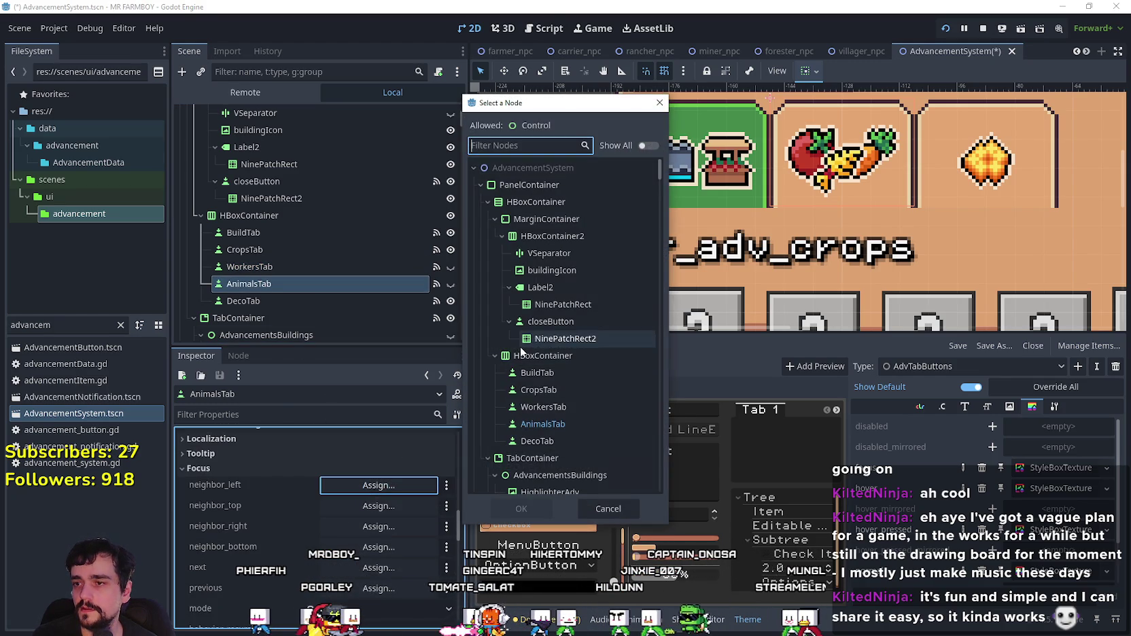
left_click(554, 409)
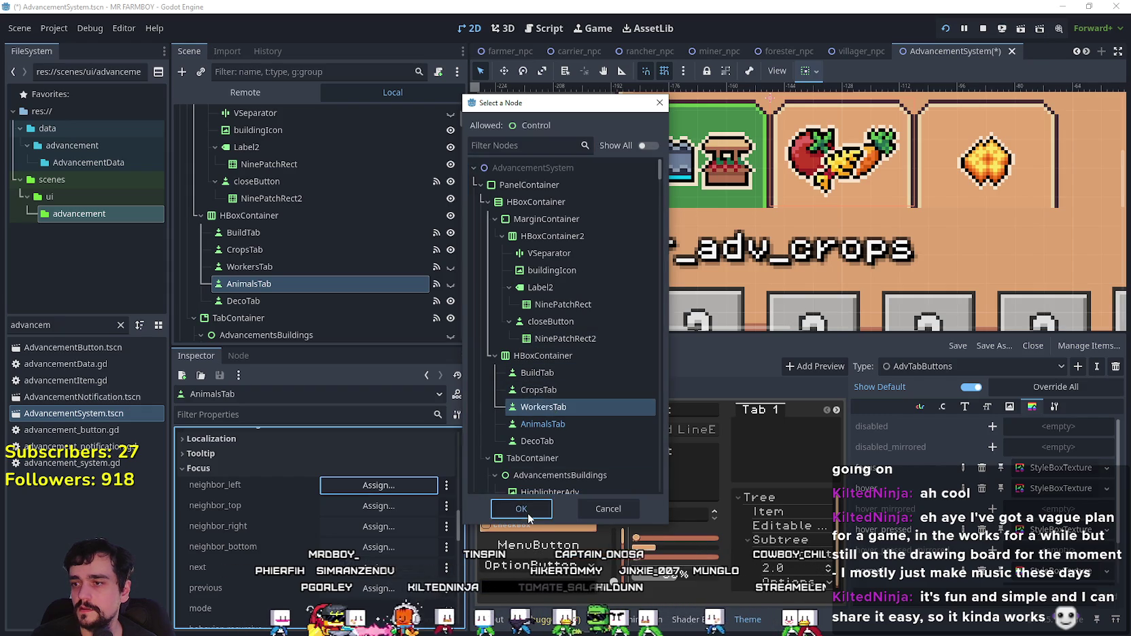
left_click(527, 511)
left_click(397, 507)
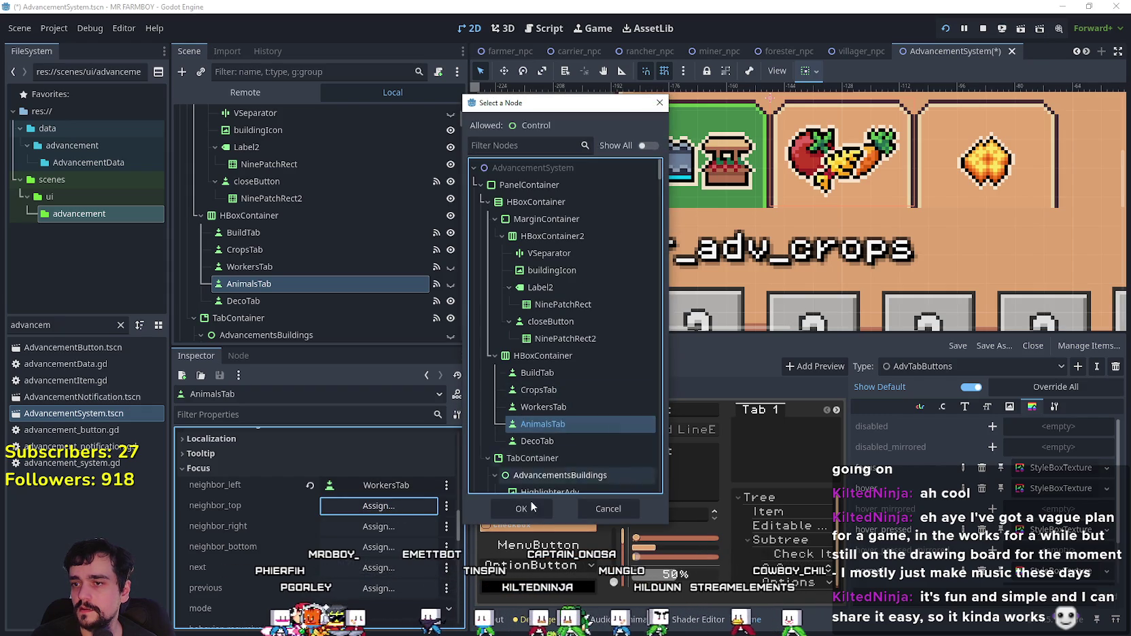
left_click(521, 509)
left_click(379, 526)
scroll(570, 401, "down", 2)
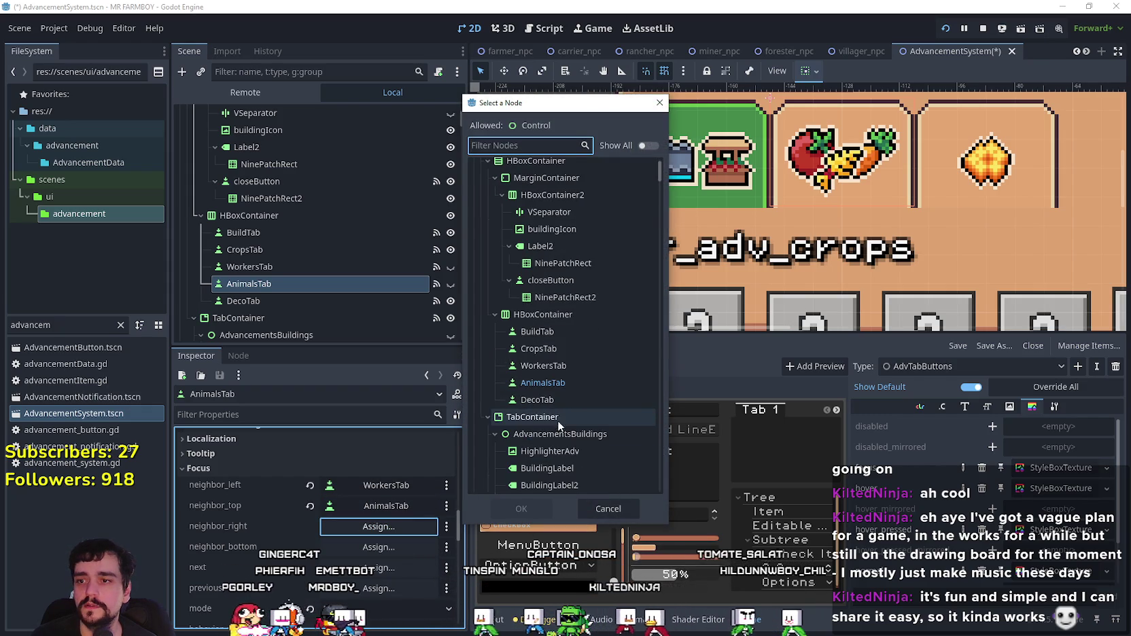
left_click(537, 399)
left_click(521, 508)
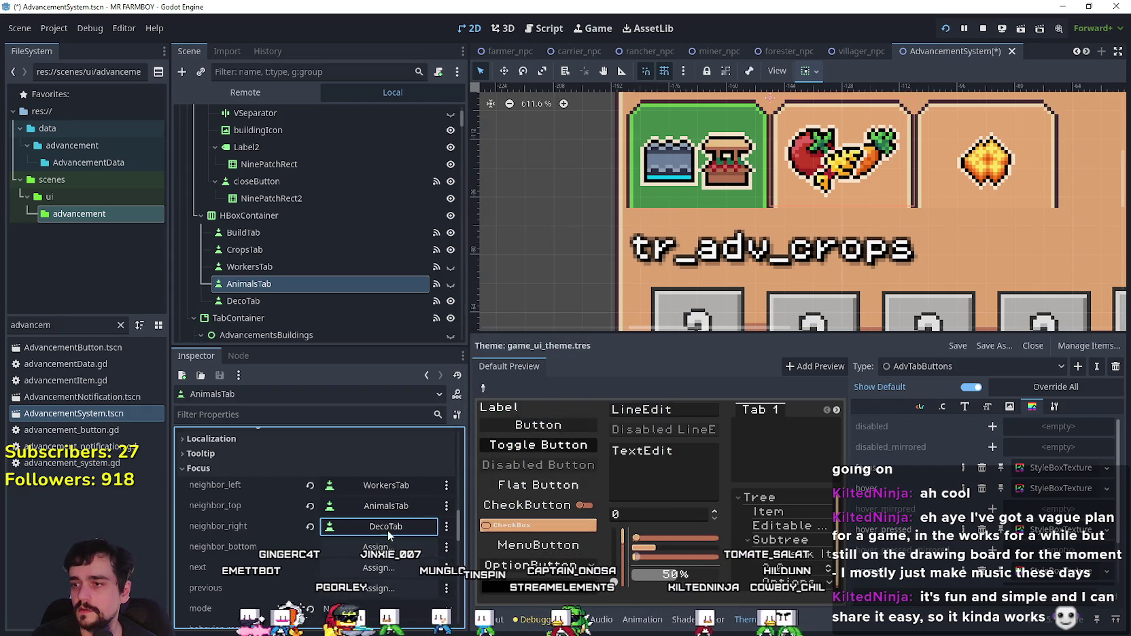
left_click(322, 308)
scroll(359, 525, "down", 5)
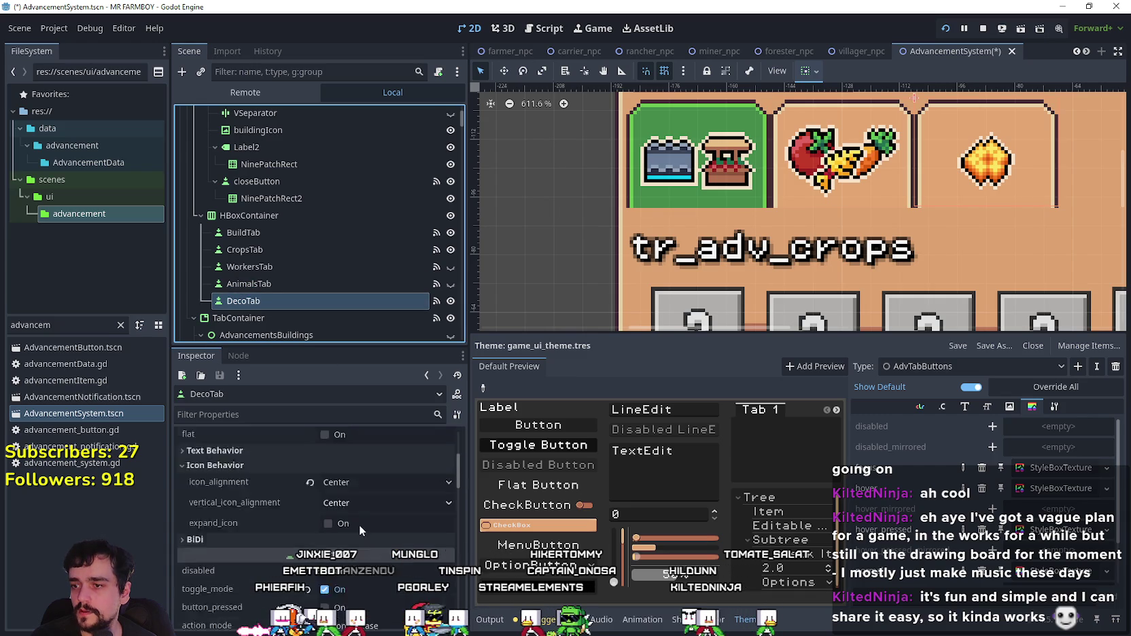
Step: Set DecoTab's focus mode to All
scroll(363, 520, "down", 6)
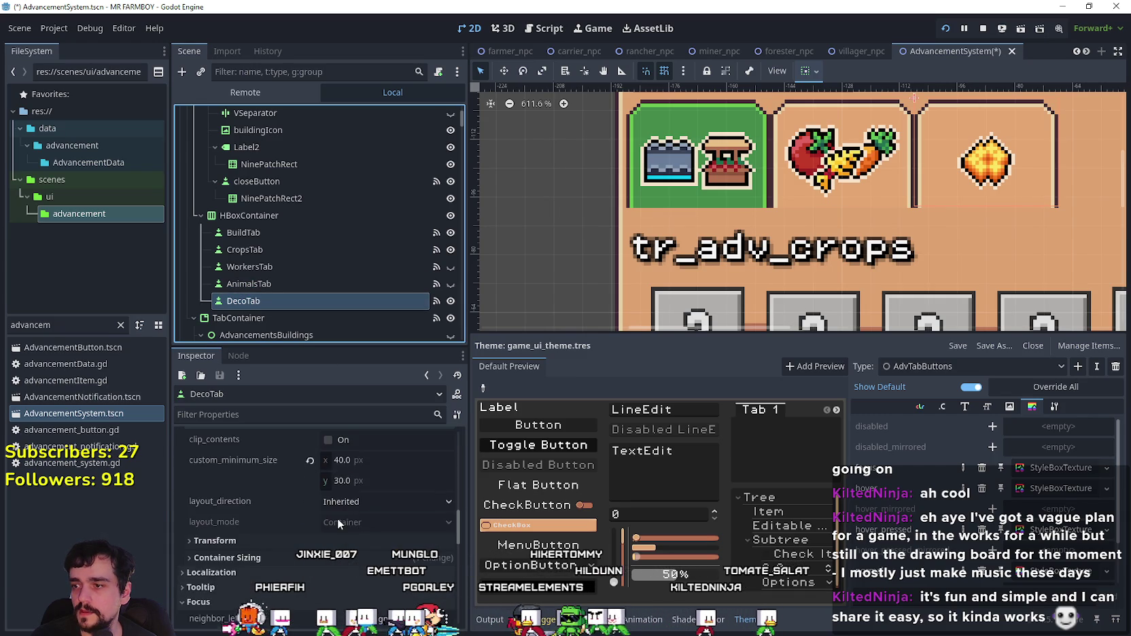
scroll(342, 499, "down", 4)
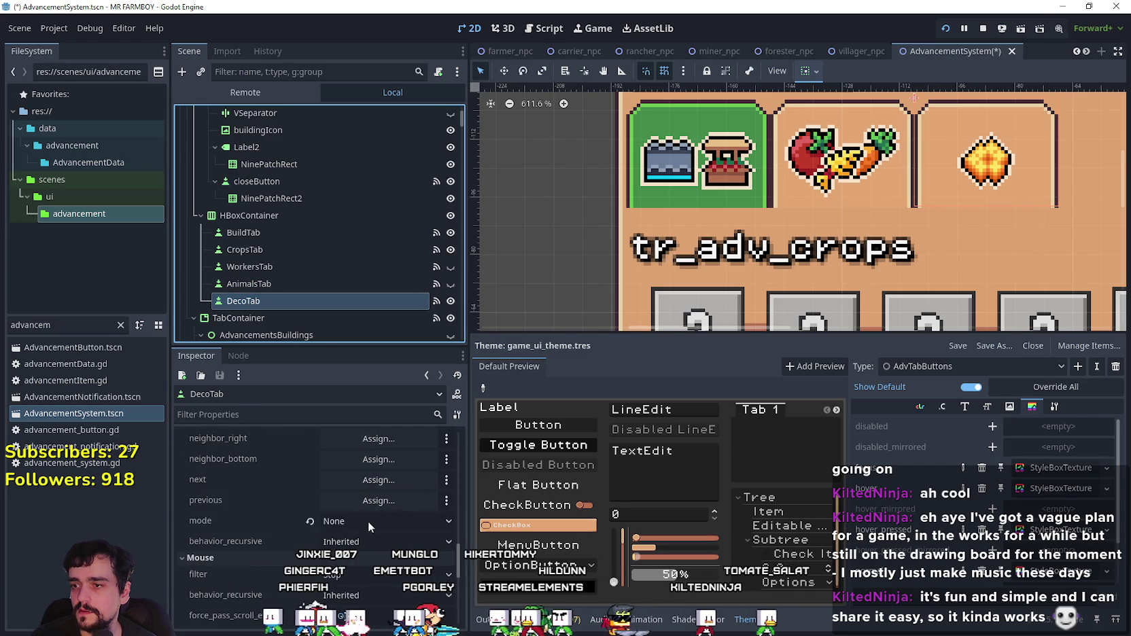
left_click(368, 521)
left_click(367, 572)
Step: Give DecoTab focus neighbours: left AnimalsTab, top DecoTab, right DecoTab
scroll(367, 530, "up", 2)
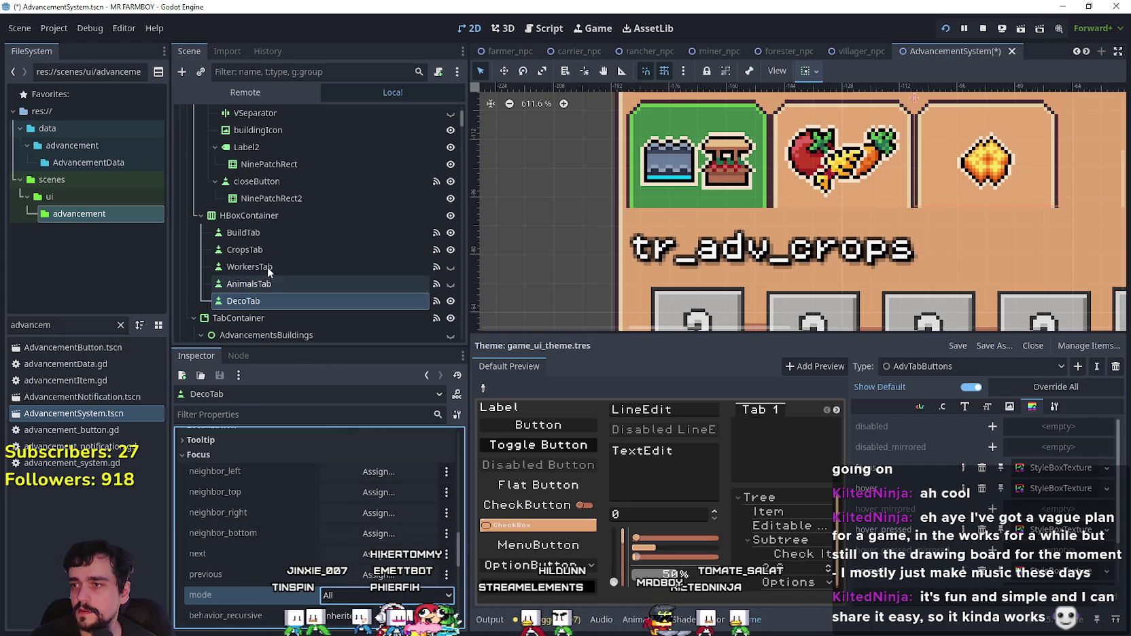
left_click(377, 460)
left_click(377, 462)
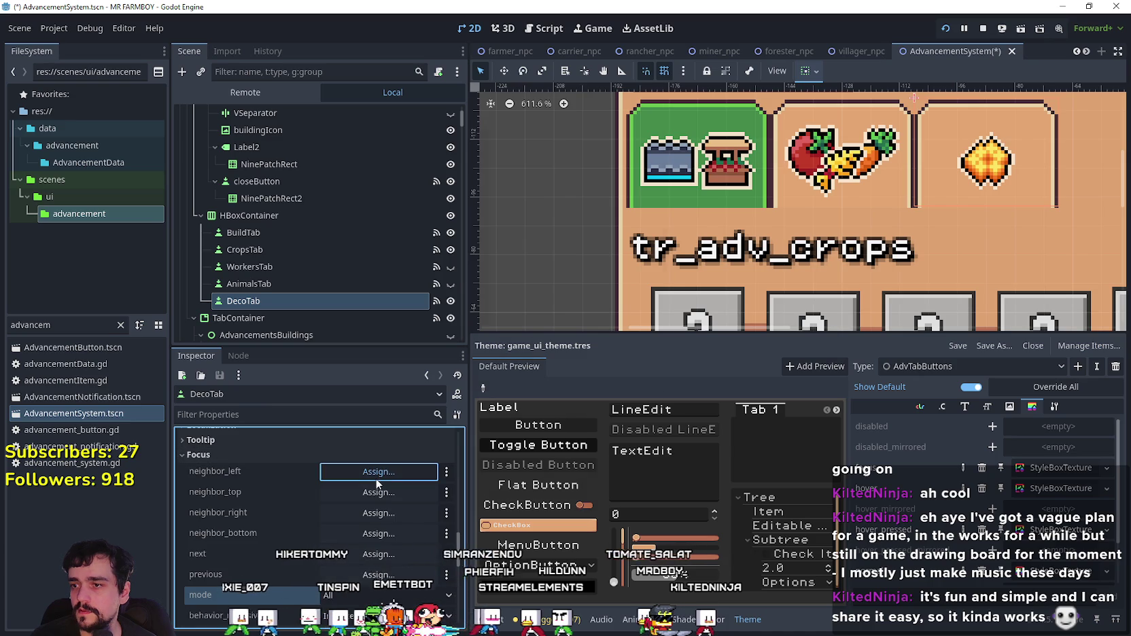
left_click(375, 473)
scroll(577, 340, "down", 2)
left_click(548, 345)
left_click(520, 508)
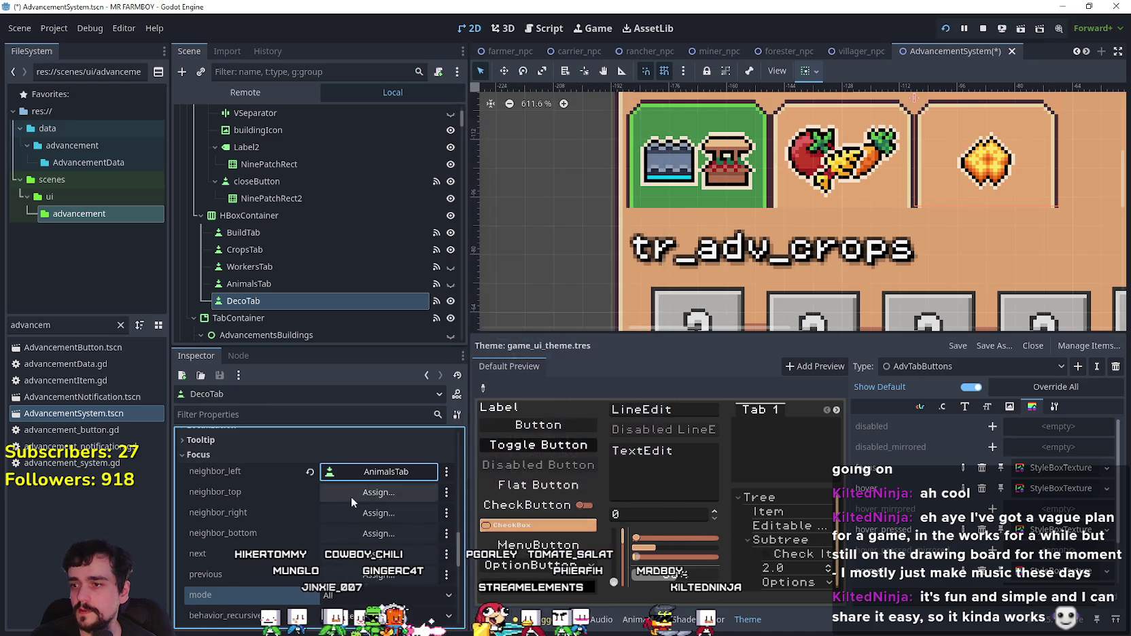
left_click(550, 274)
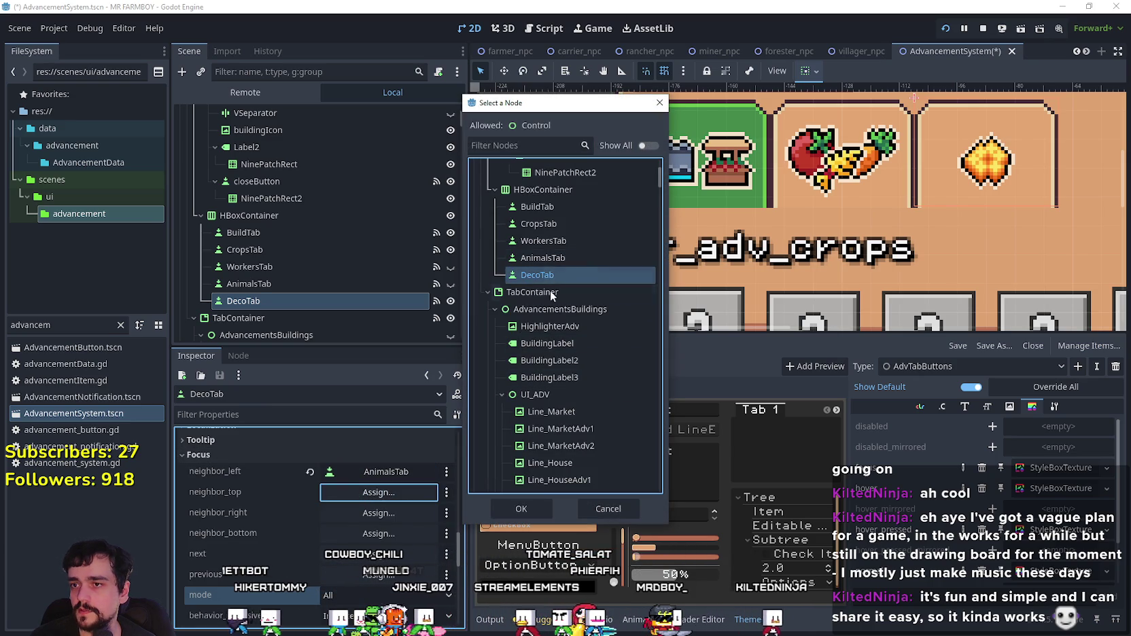
left_click(548, 502)
left_click(409, 514)
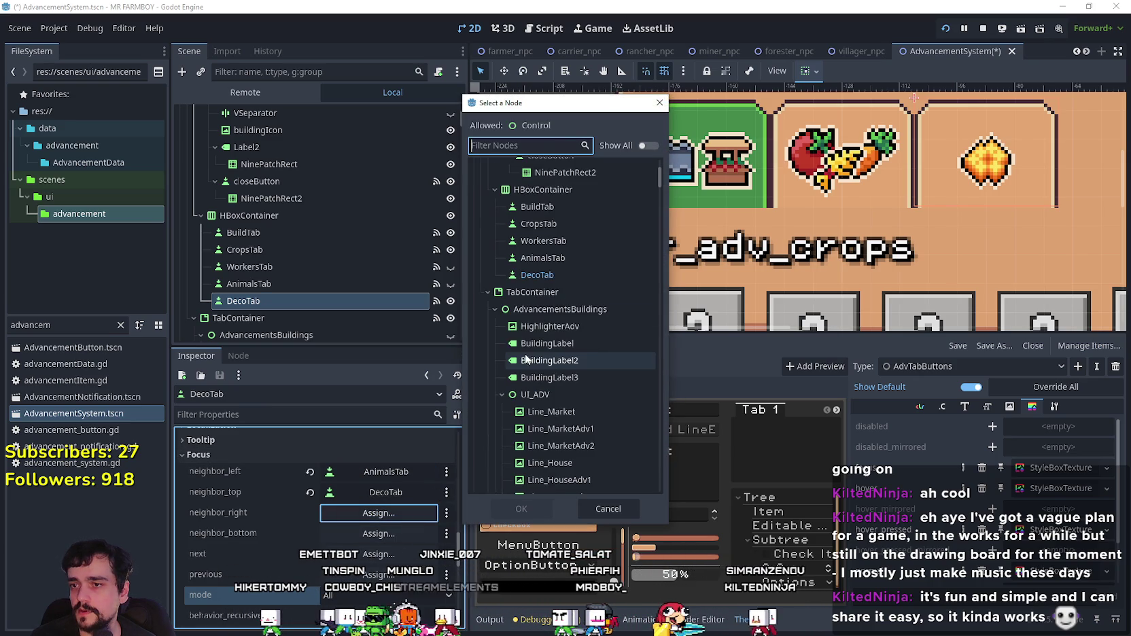
left_click(554, 274)
left_click(526, 503)
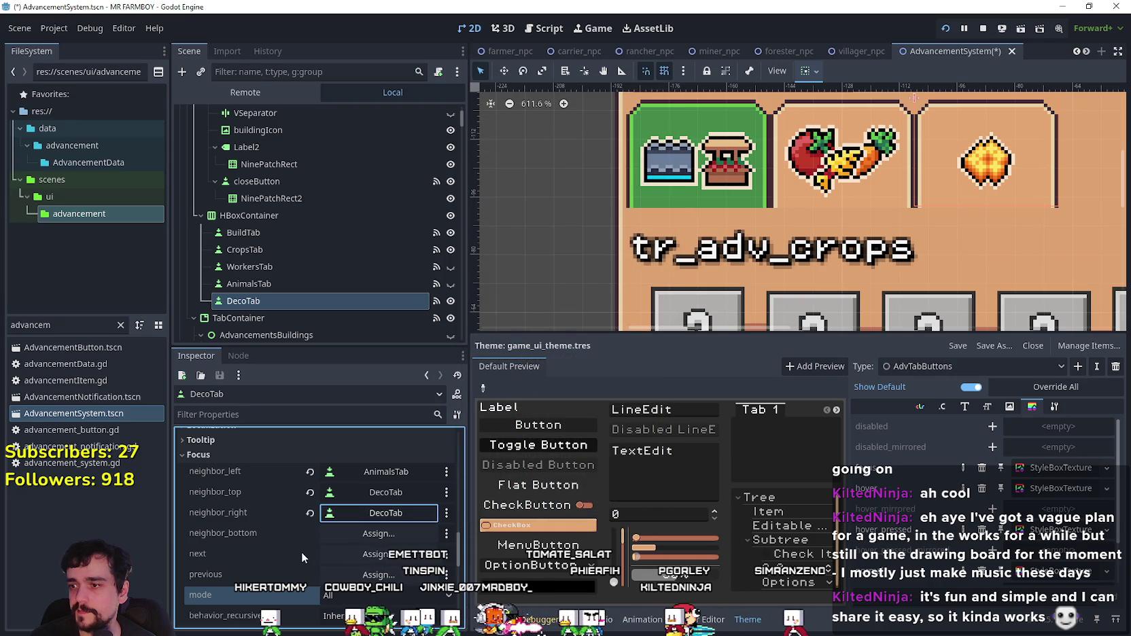
Step: Set AnimalsTab's focus mode to All
scroll(361, 511, "down", 5)
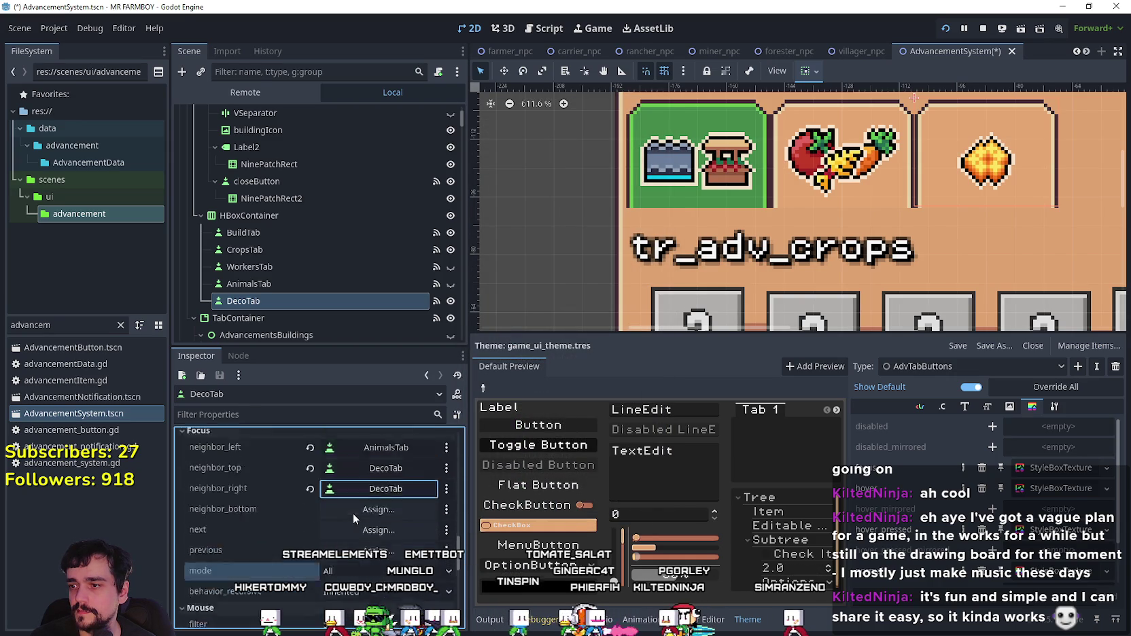
left_click(306, 284)
scroll(350, 505, "down", 5)
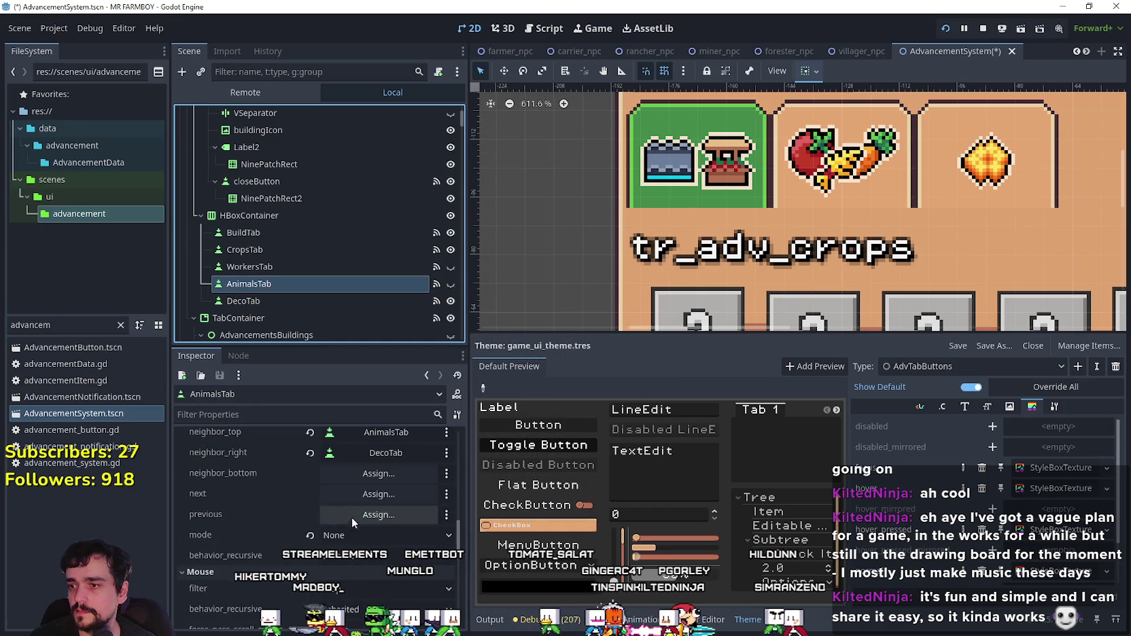
left_click(354, 535)
left_click(373, 584)
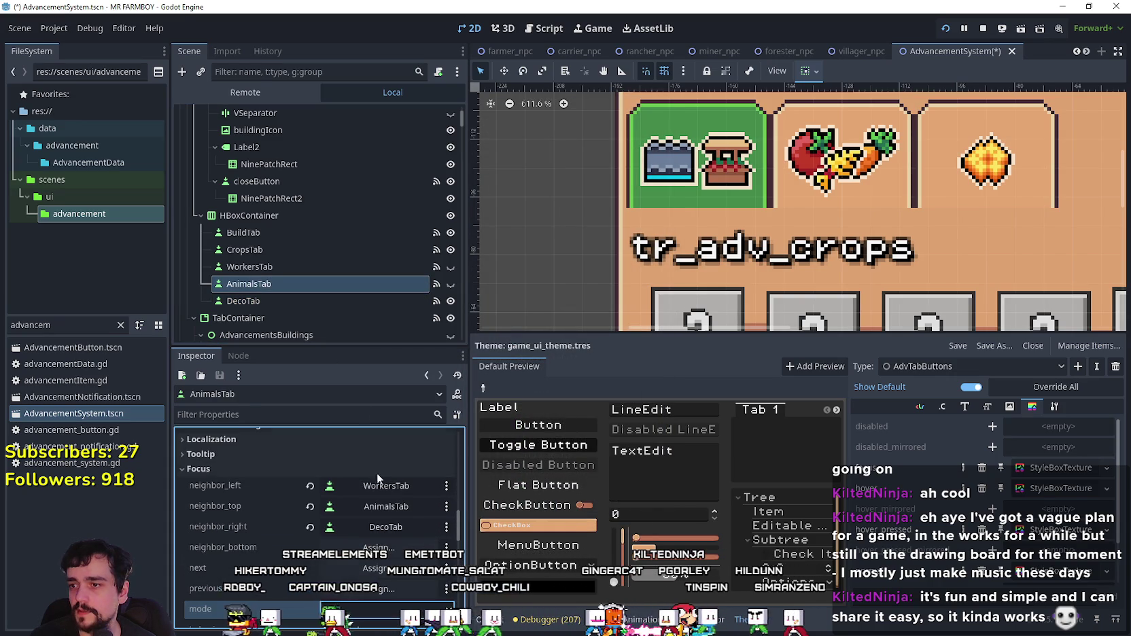
Step: Set the focus mode of WorkersTab and CropsTab to All
left_click(320, 284)
left_click(321, 267)
scroll(370, 530, "down", 3)
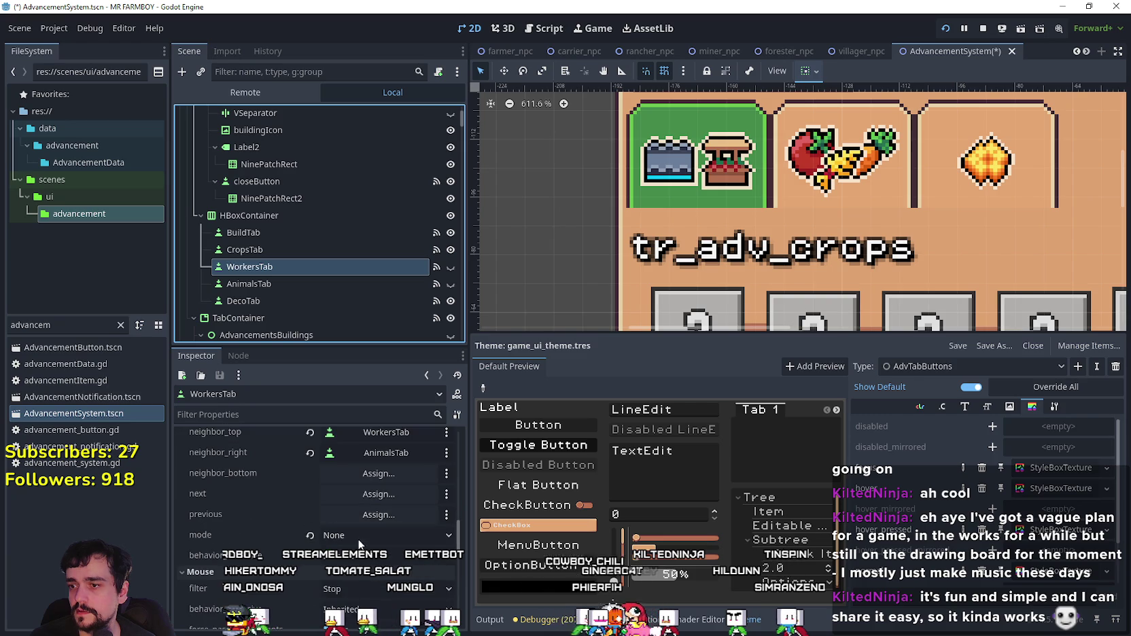
left_click(373, 535)
left_click(388, 588)
left_click(324, 245)
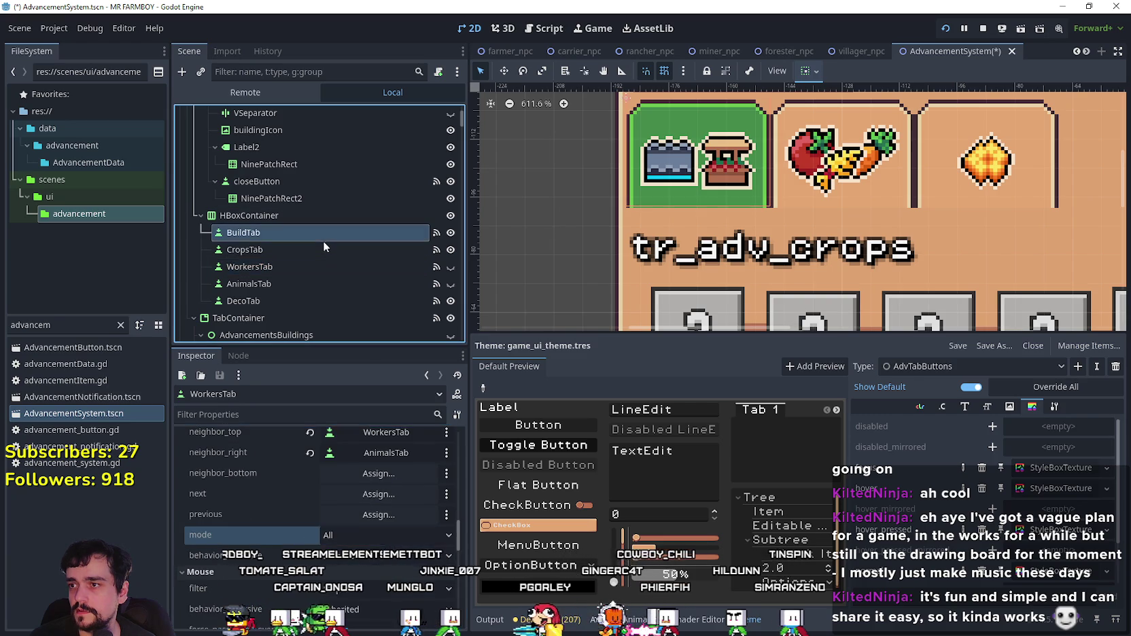
scroll(370, 530, "down", 3)
left_click(370, 511)
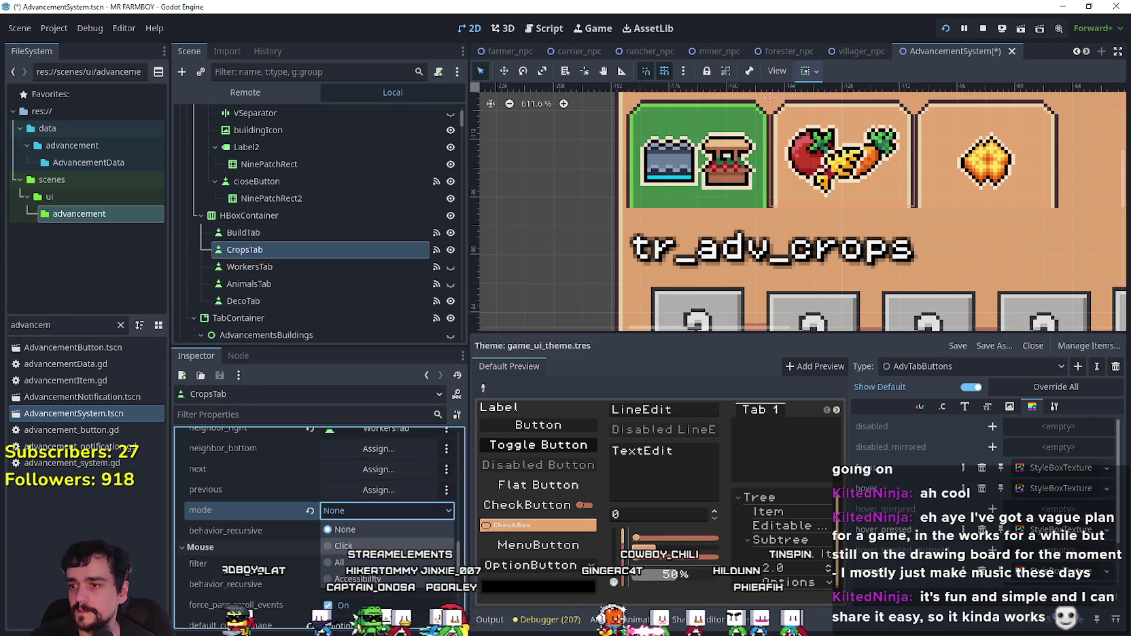
left_click(365, 562)
Step: Save the scene, run the game and switch the Advancements panel to Buildings, then return
key("ctrl+s")
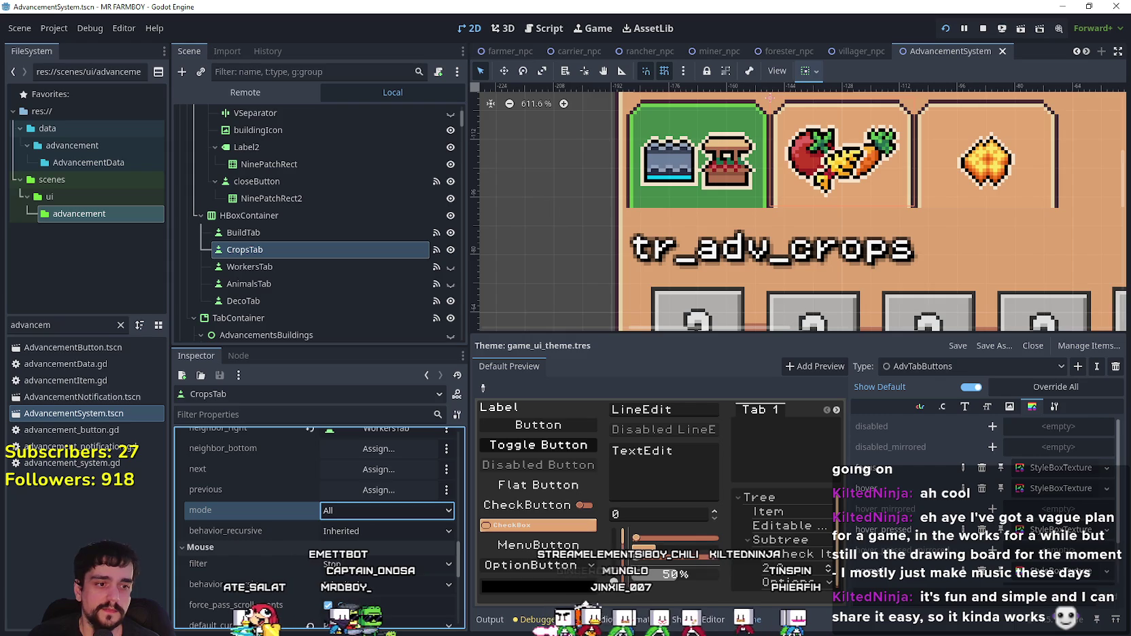
key("F5")
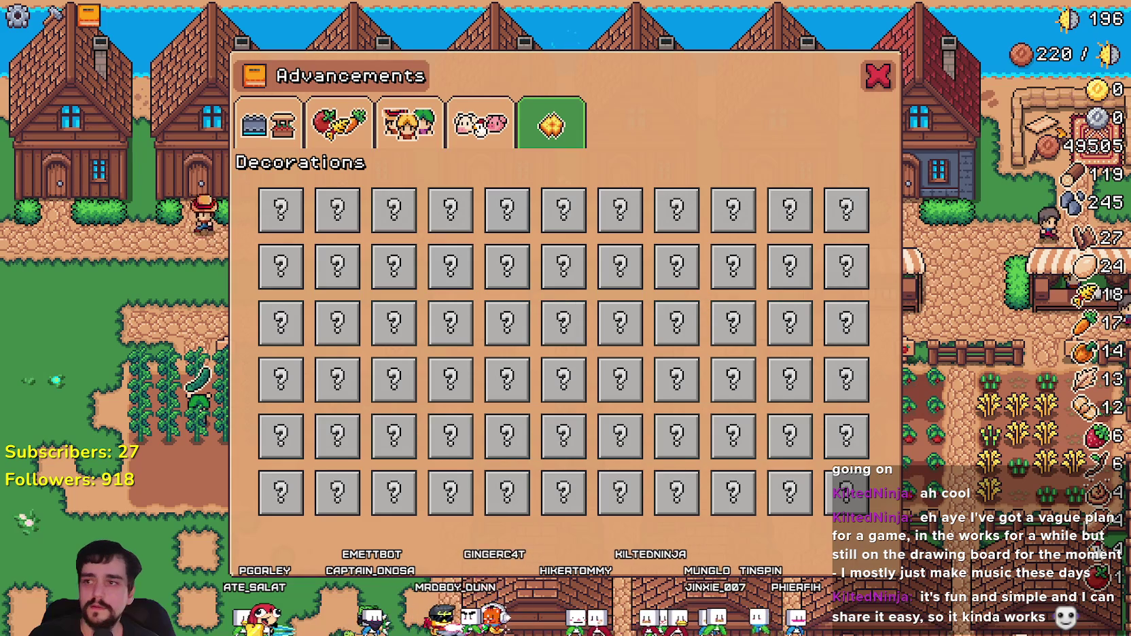
left_click(269, 122)
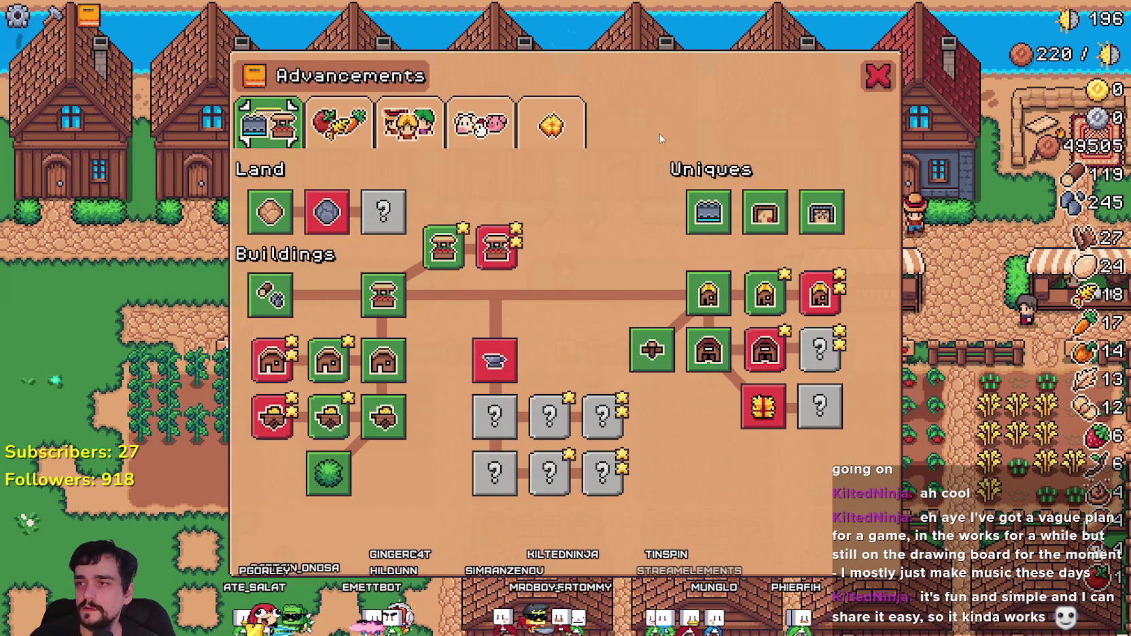
key("alt+Tab")
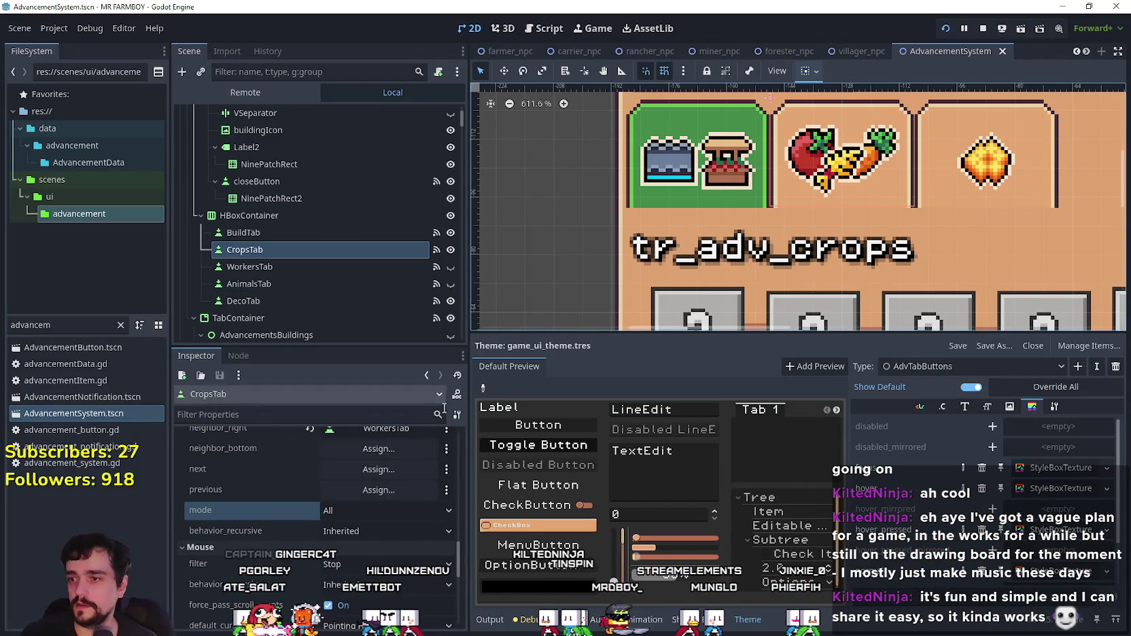
Step: Set the tab style's four expand margins to 4 px and test-run the game
left_click(1062, 467)
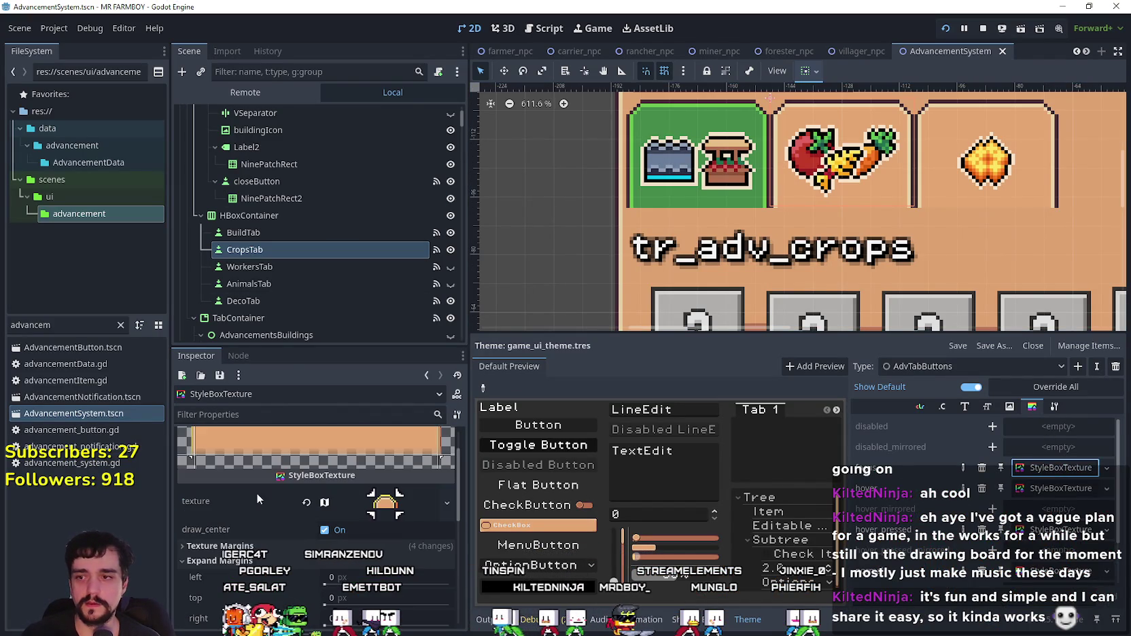
scroll(348, 547, "down", 2)
left_click(340, 503)
type("4")
left_click(341, 524)
type("4")
left_click(341, 544)
type("4")
left_click(362, 565)
type("4")
key("alt+Tab")
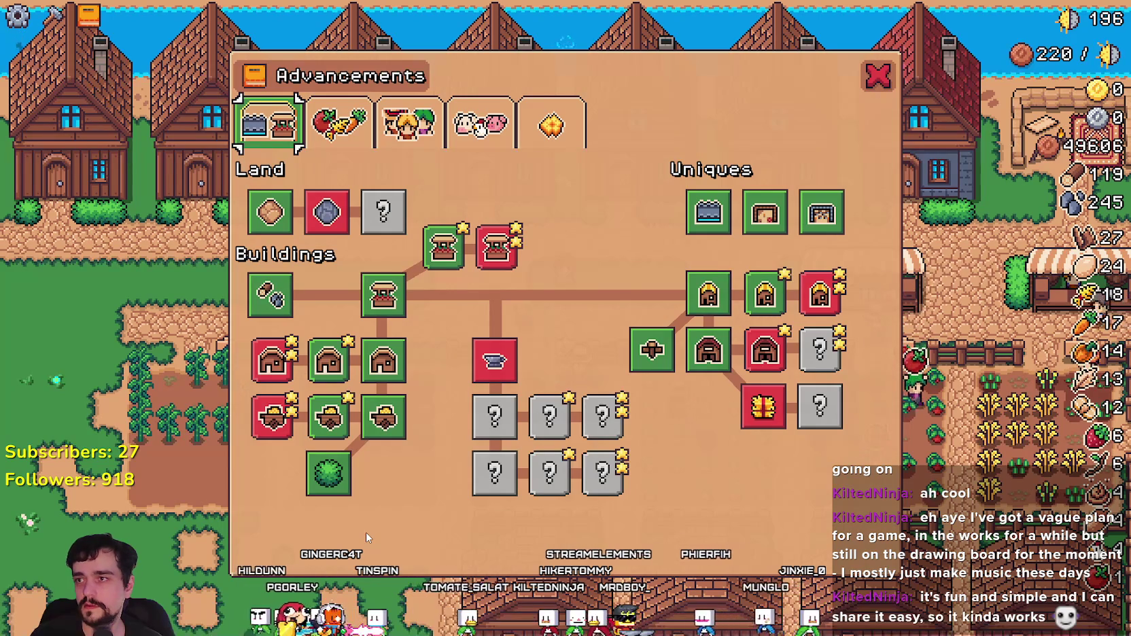
key("alt+Tab")
Step: Raise the left, top and right expand margins to 8 px and check the Crops tab in-game
left_click(363, 504)
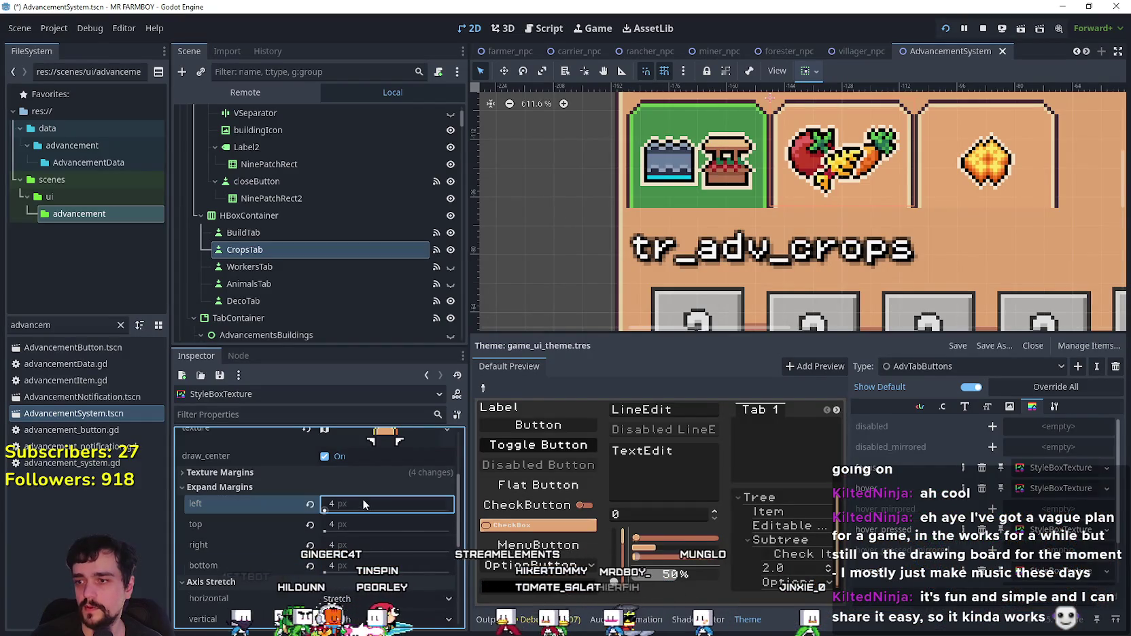
key("Tab")
type("8")
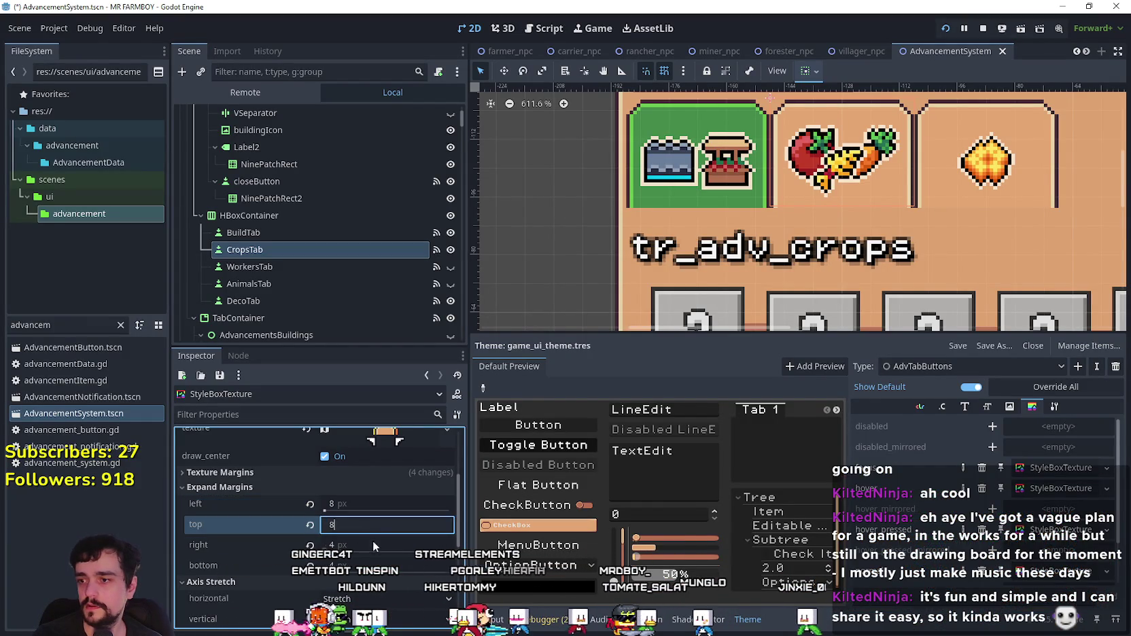
key("Tab")
type("8")
key("Tab")
key("alt+Tab")
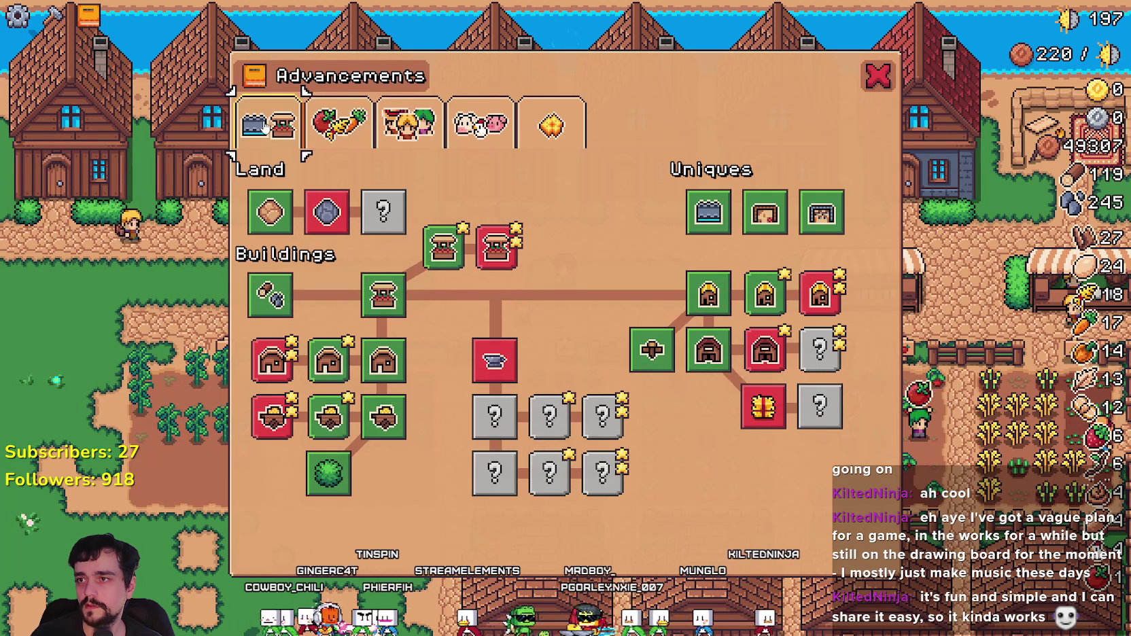
left_click(338, 124)
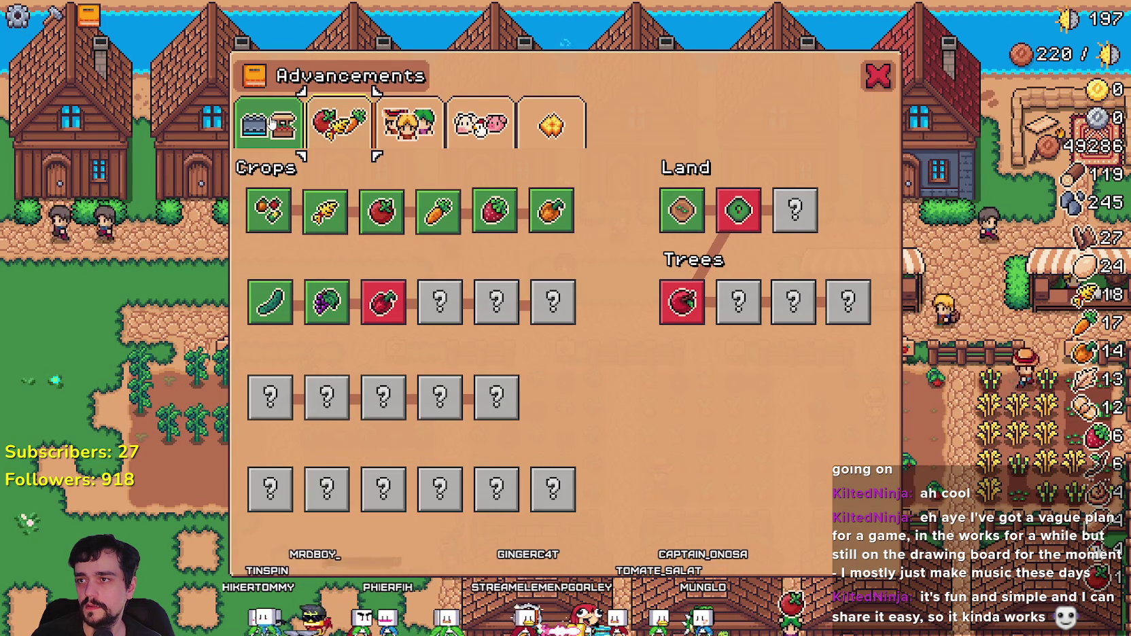
key("alt+Tab")
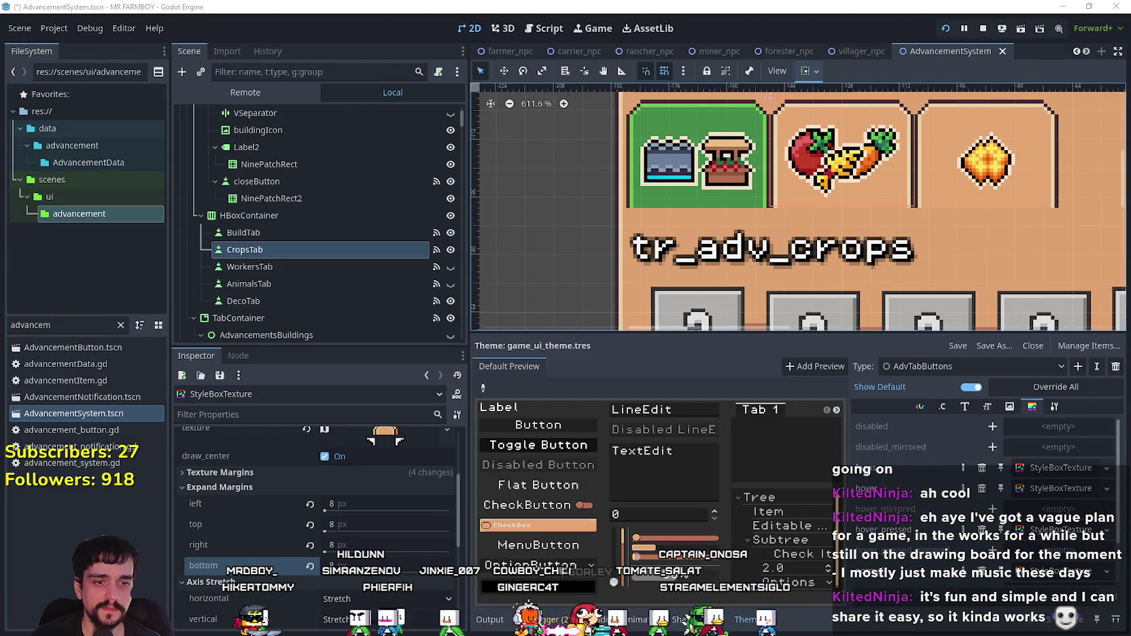
key("alt+Tab")
Step: Flood-fill the skin-coloured inside of Player.png's head with transparency using the Paint Bucket
scroll(616, 316, "up", 2)
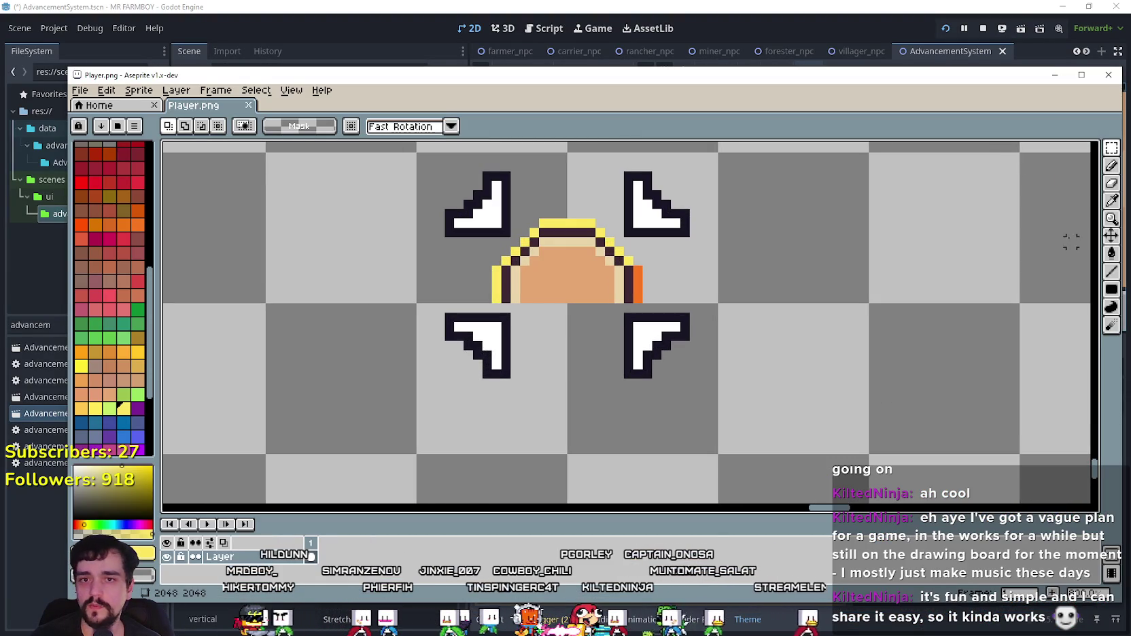
scroll(1009, 209, "up", 2)
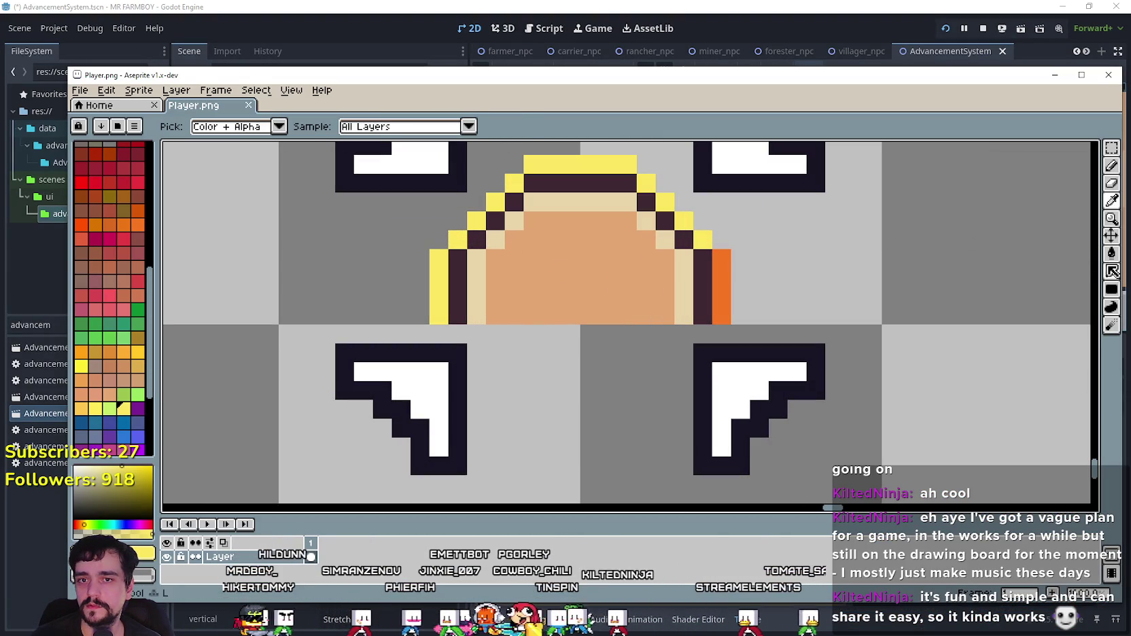
scroll(799, 237, "down", 2)
scroll(800, 237, "up", 1)
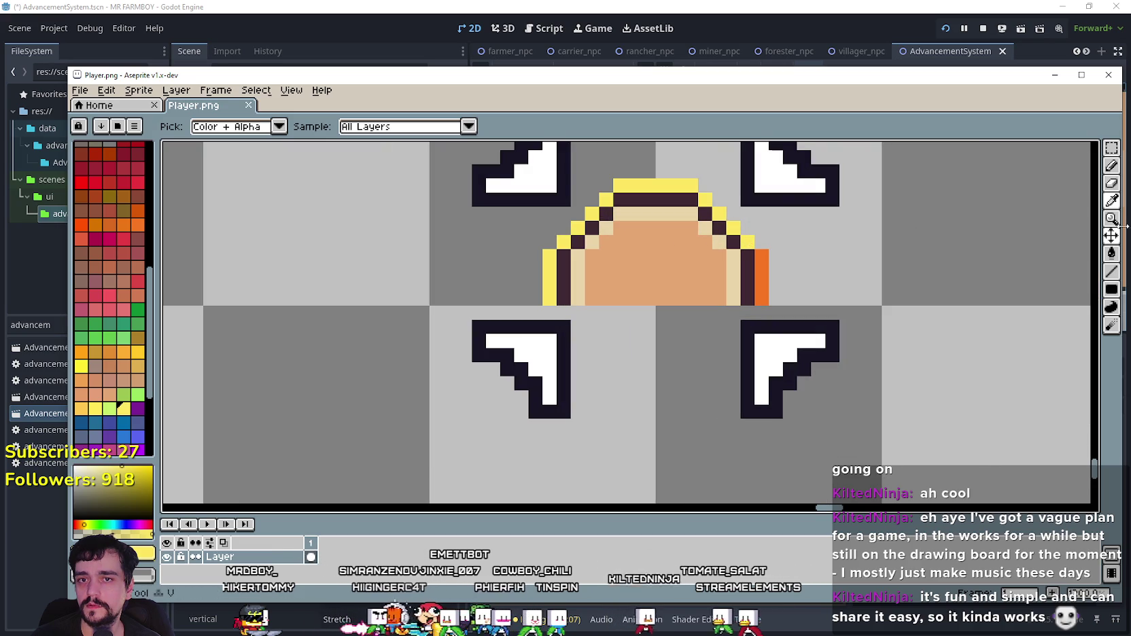
left_click(1112, 254)
left_click(668, 284)
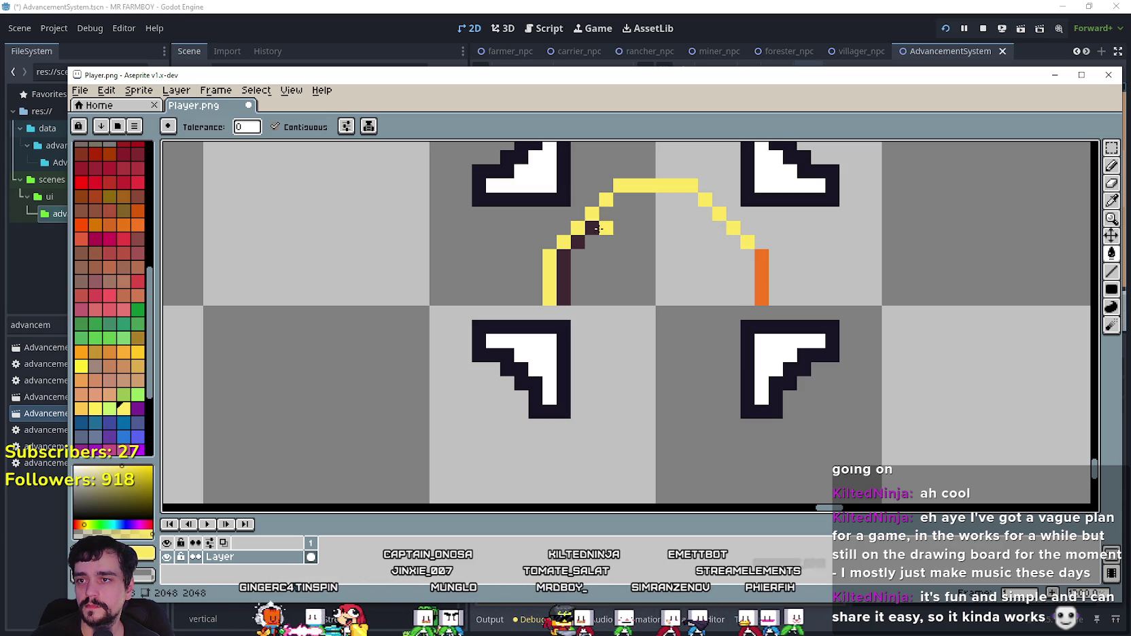
scroll(564, 276, "down", 4)
Step: Save the sprite, reimport it in Godot, and test the Buildings page in-game
key("ctrl+s")
left_click(713, 6)
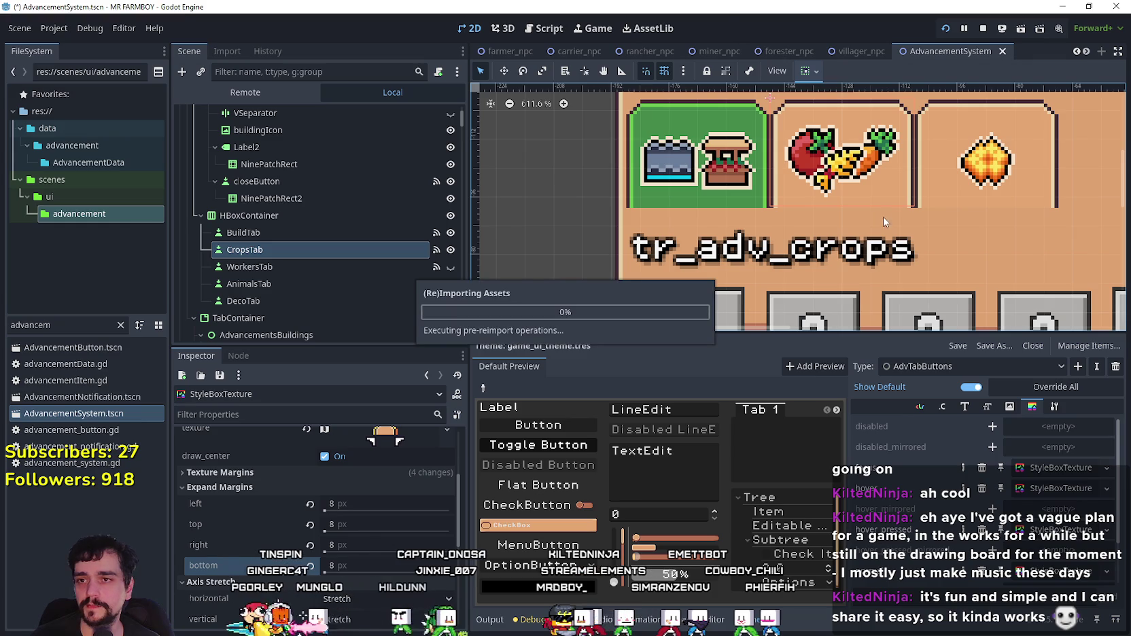
key("F5")
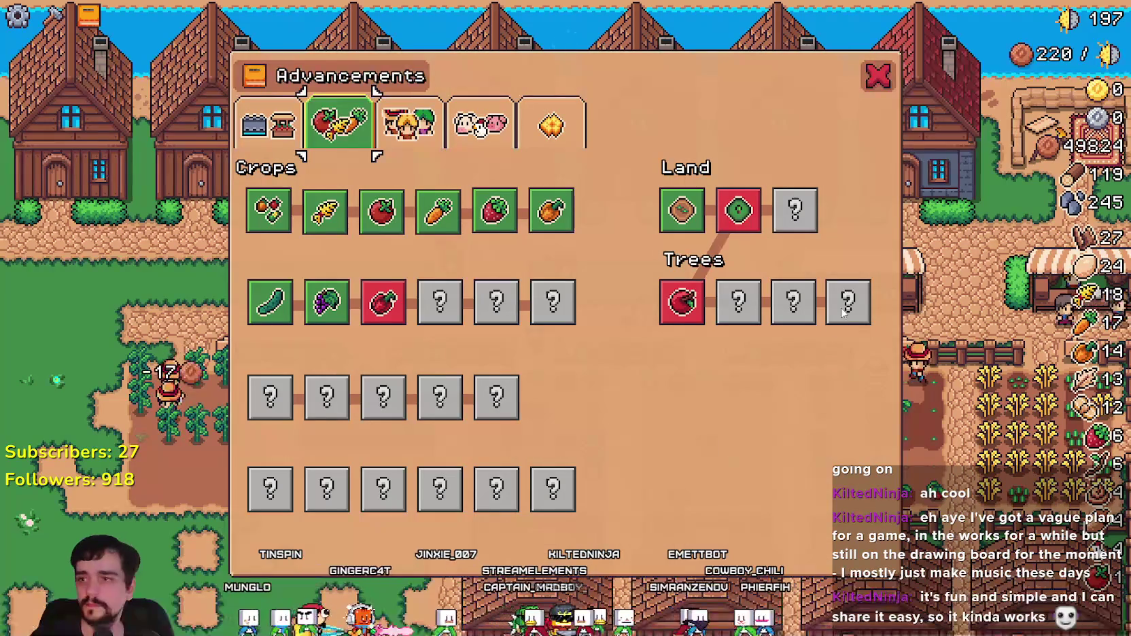
left_click(281, 146)
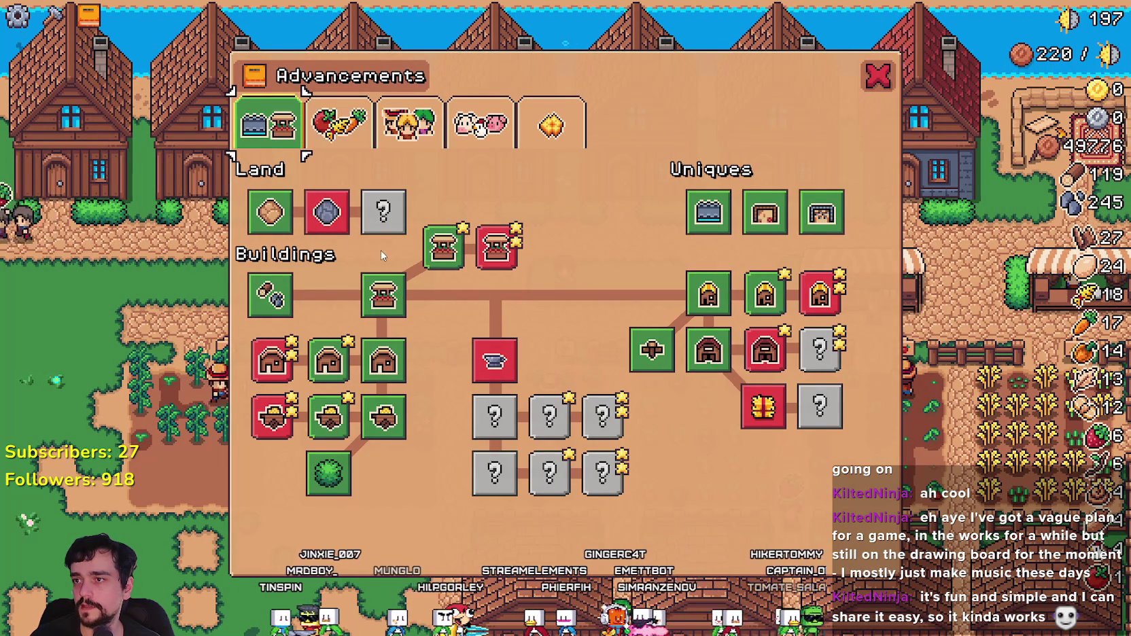
key("F8")
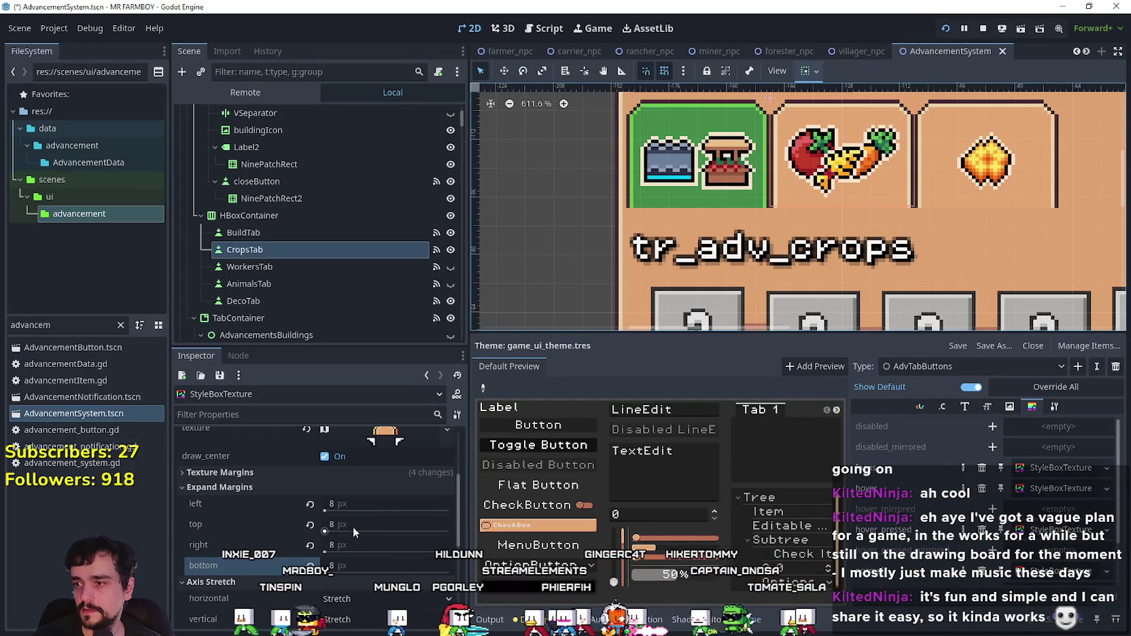
Step: Set the tab's left and right expand margins to 9 px and rerun the game
left_click(358, 504)
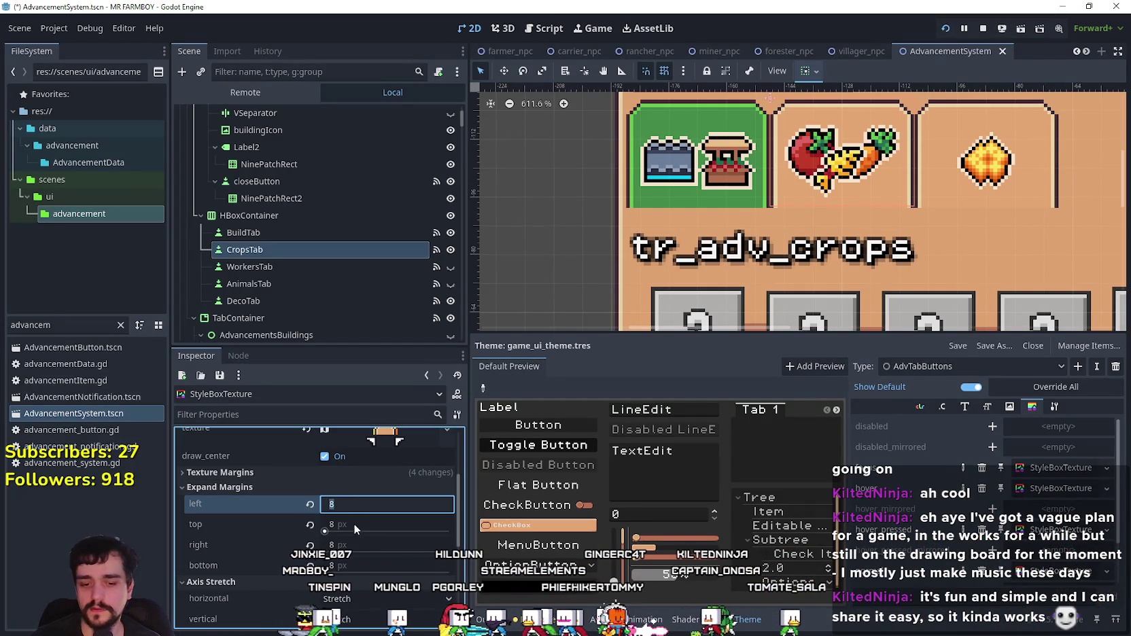
left_click(359, 544)
type("9")
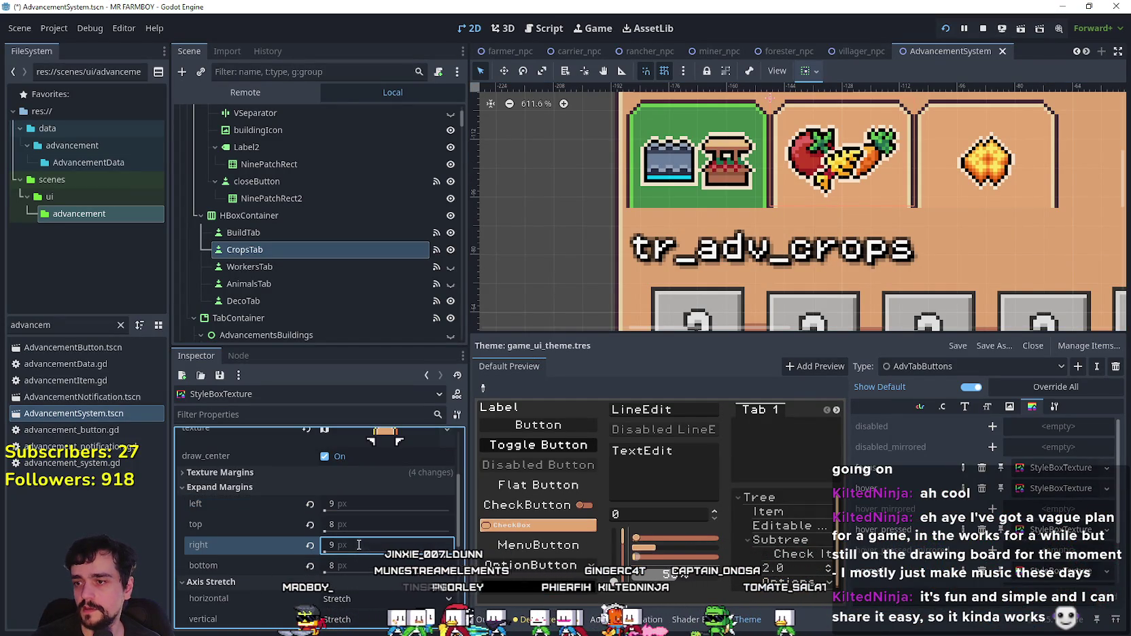
key("alt+Tab")
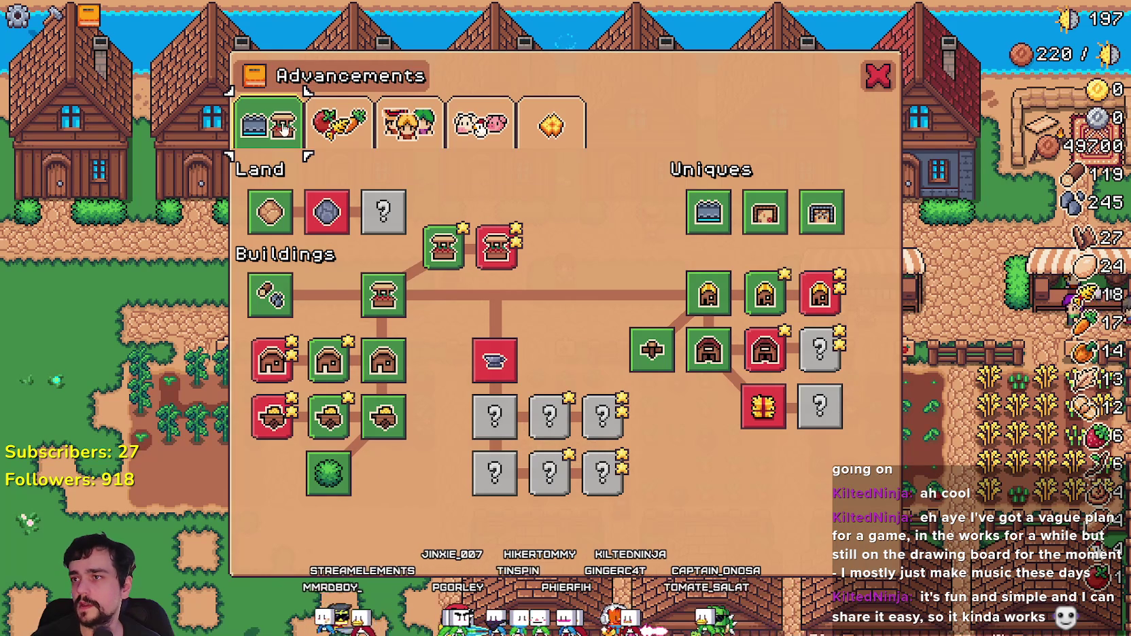
Step: Click through the Crops, Workers, Animals and Decorations tabs and back, ending on Workers
left_click(361, 139)
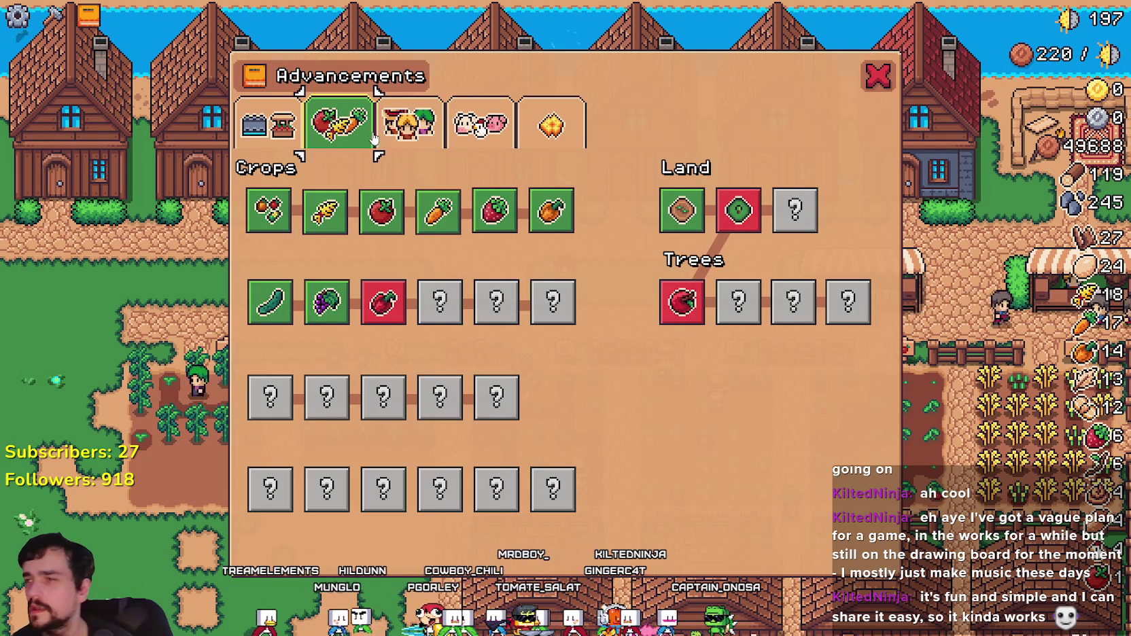
left_click(426, 126)
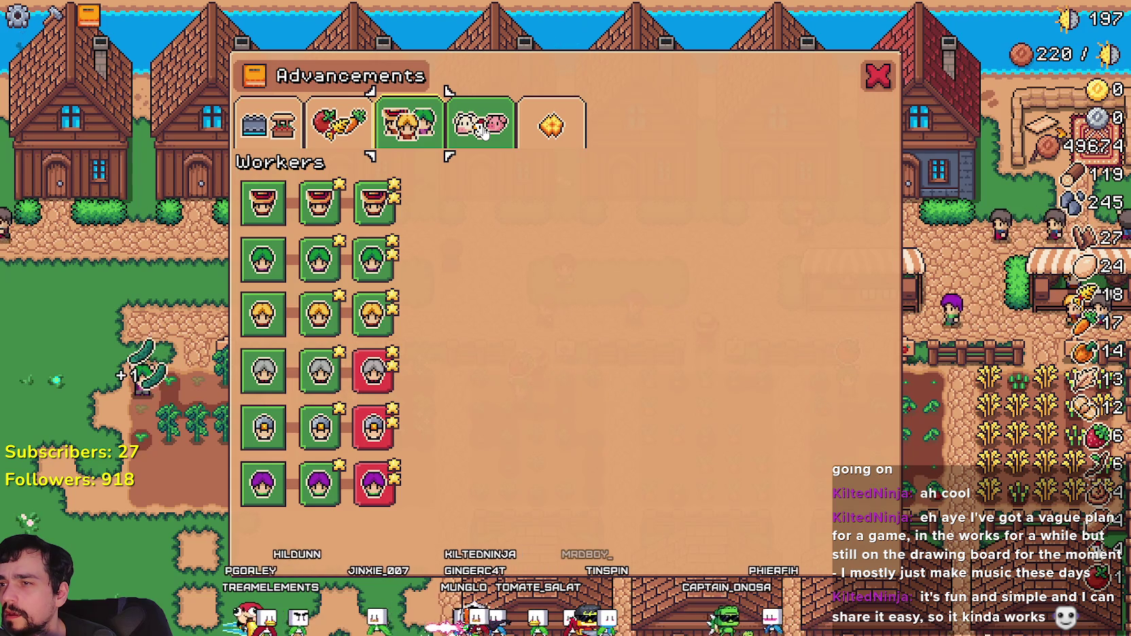
left_click(484, 129)
left_click(552, 126)
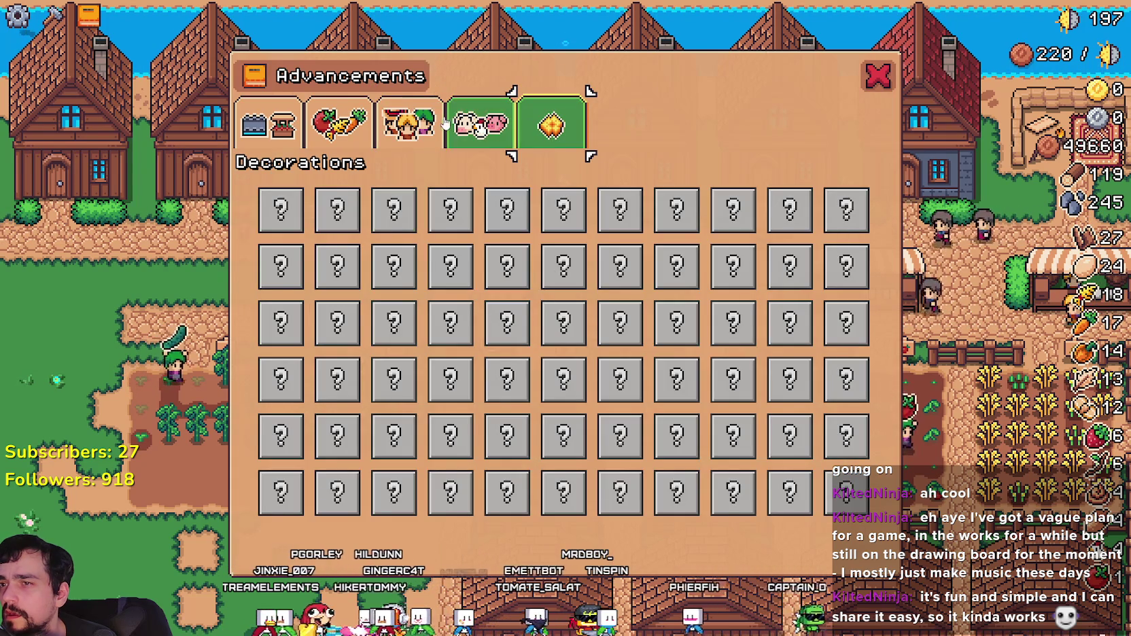
left_click(407, 125)
left_click(481, 128)
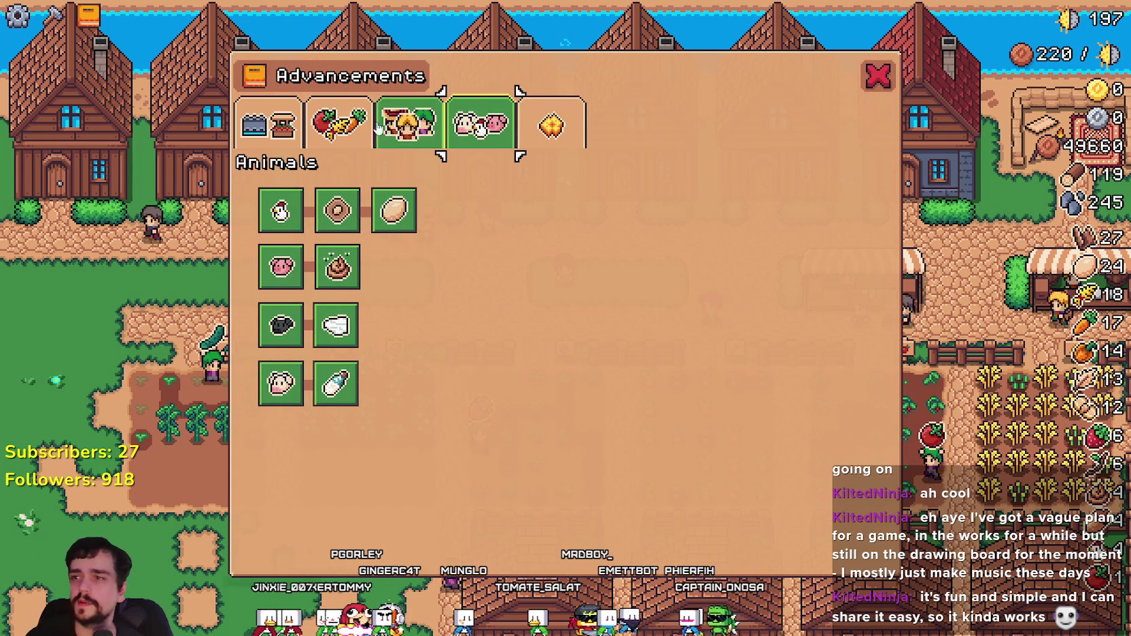
left_click(408, 126)
left_click(338, 126)
left_click(268, 126)
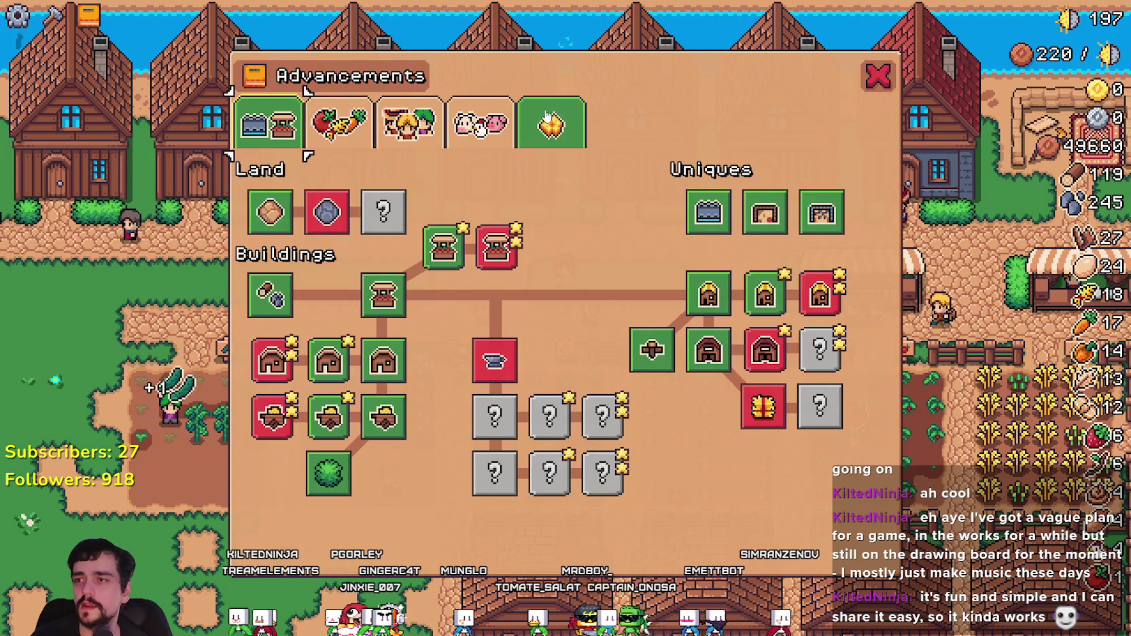
left_click(411, 145)
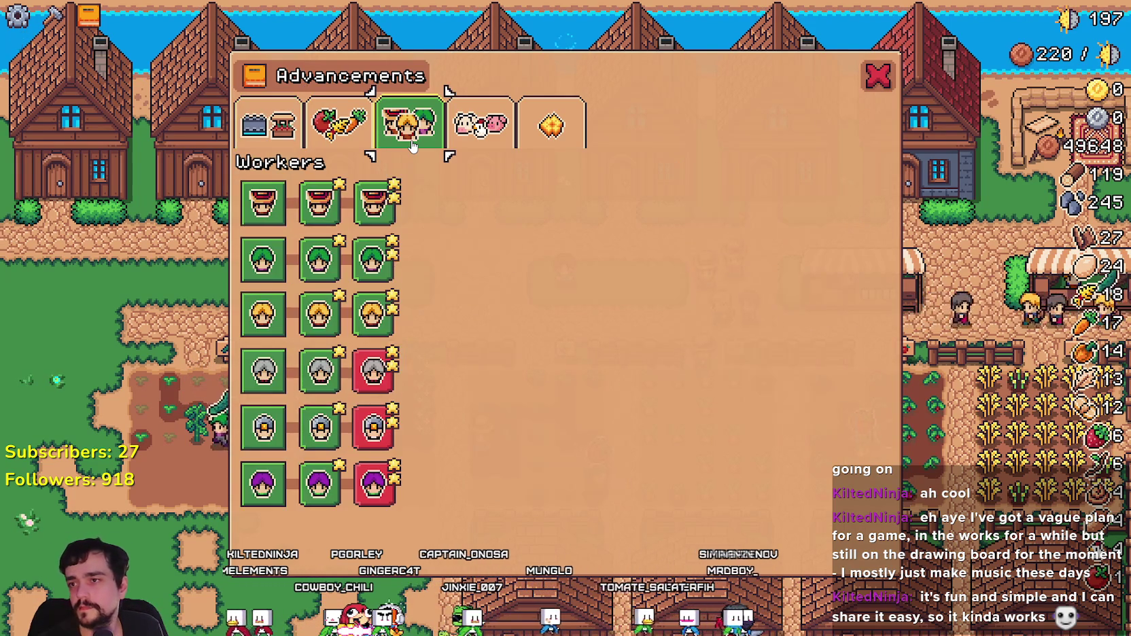
Step: Cycle pages with Q and E, left to Land/Buildings and right to Decorations
key("q")
key("e")
key("e")
key("q")
key("q")
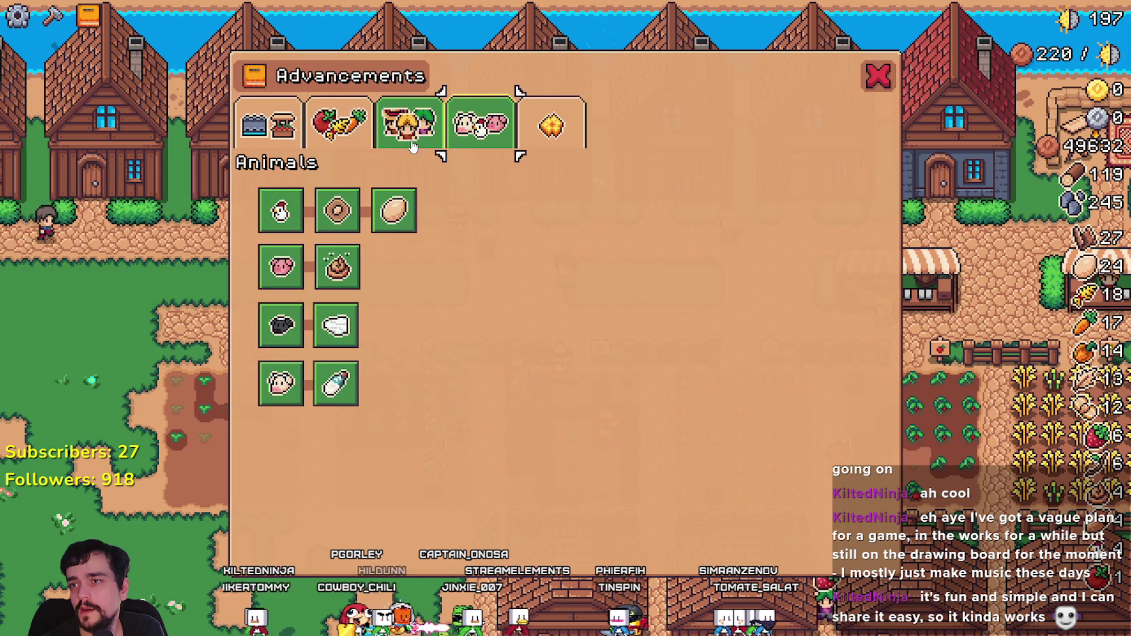
key("q")
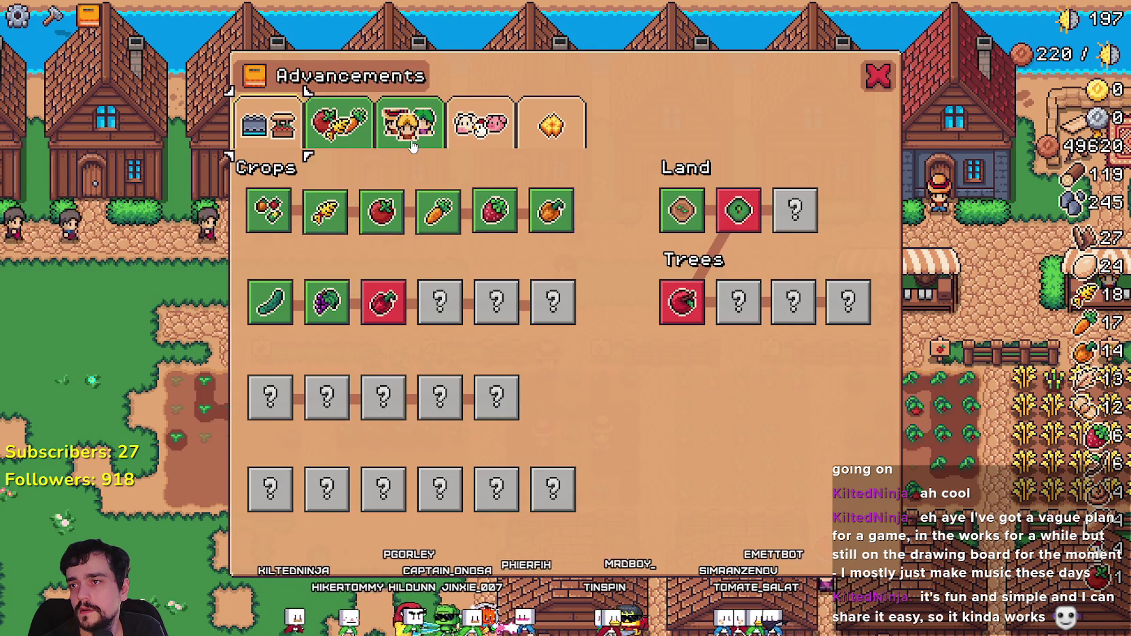
key("q")
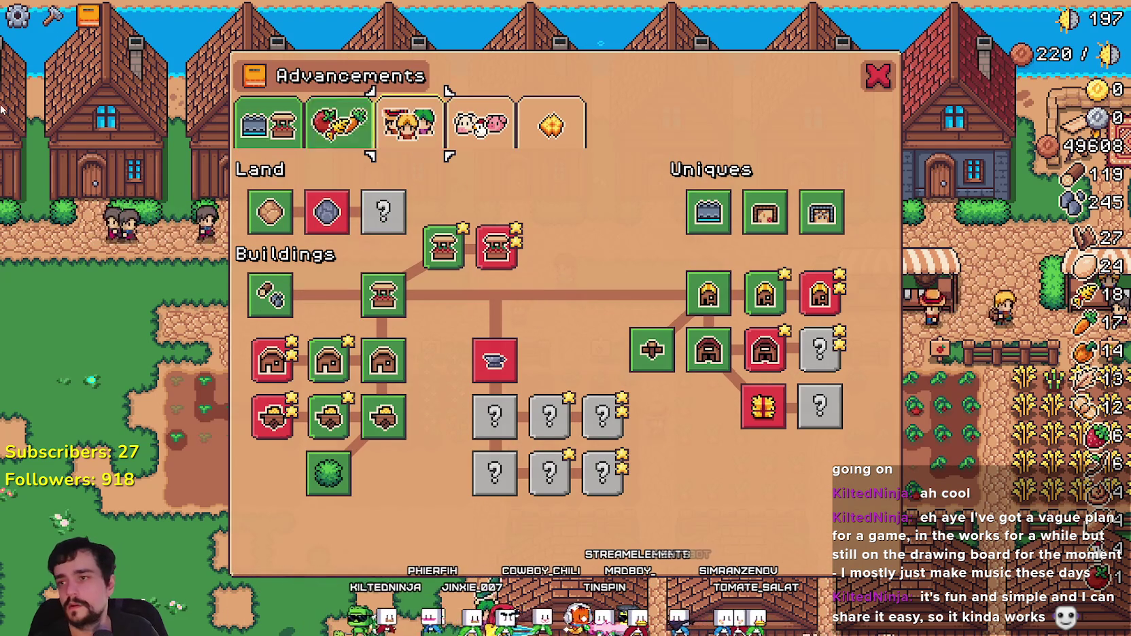
key("e")
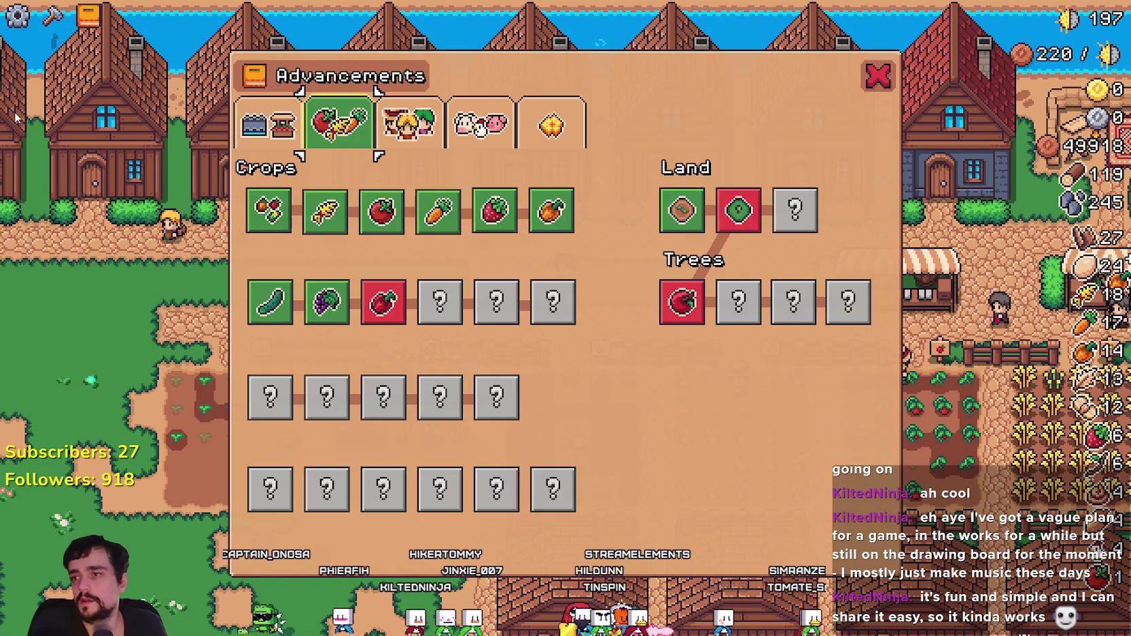
key("e")
key("e")
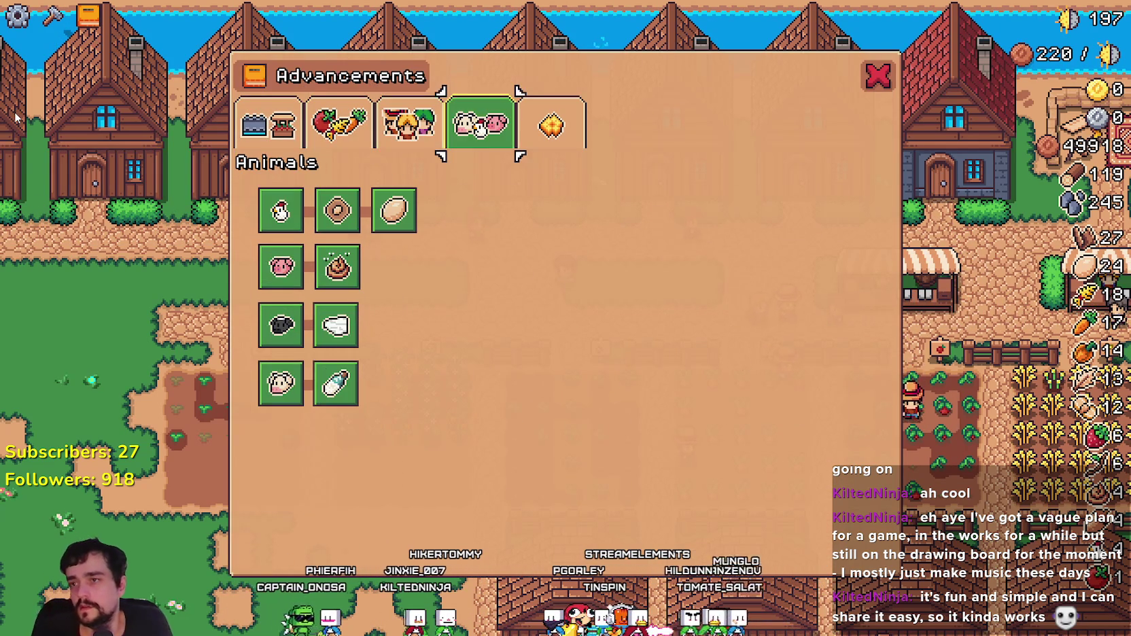
key("e")
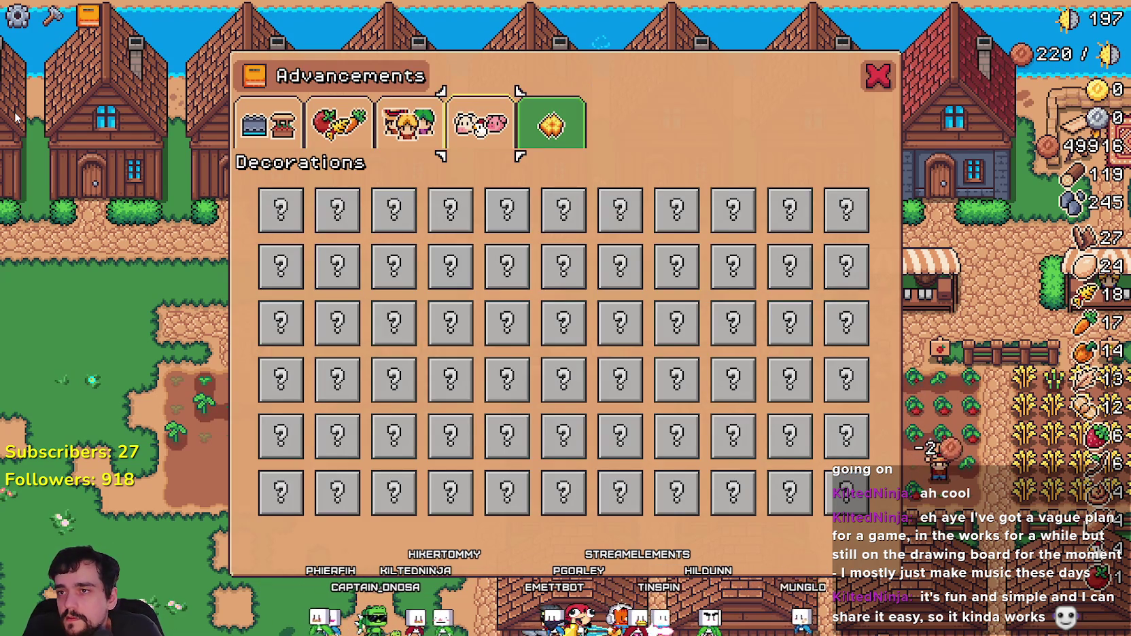
Step: Keep cycling with Q and E, finishing on the Decorations page
key("q")
key("q")
key("e")
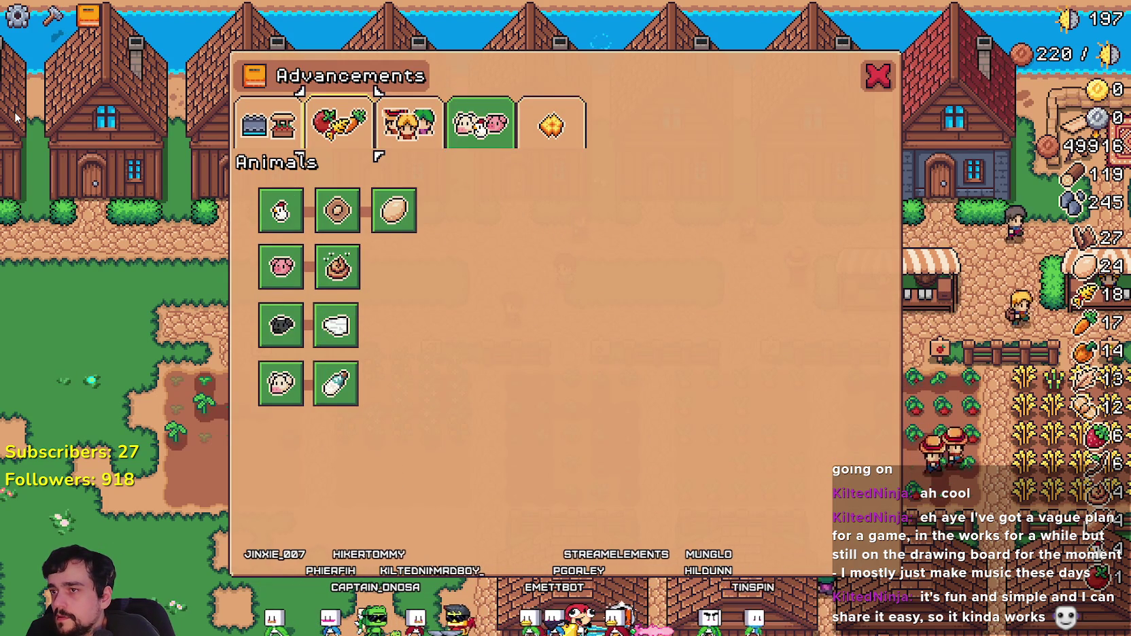
key("q")
key("q")
key("q")
key("e")
key("e")
key("e")
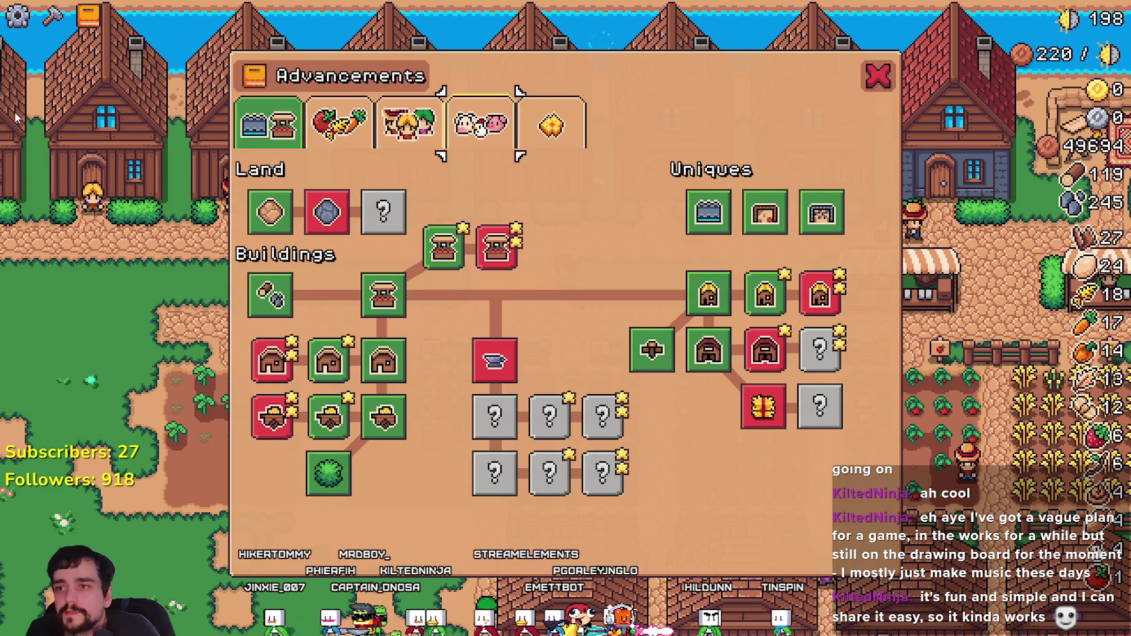
key("e")
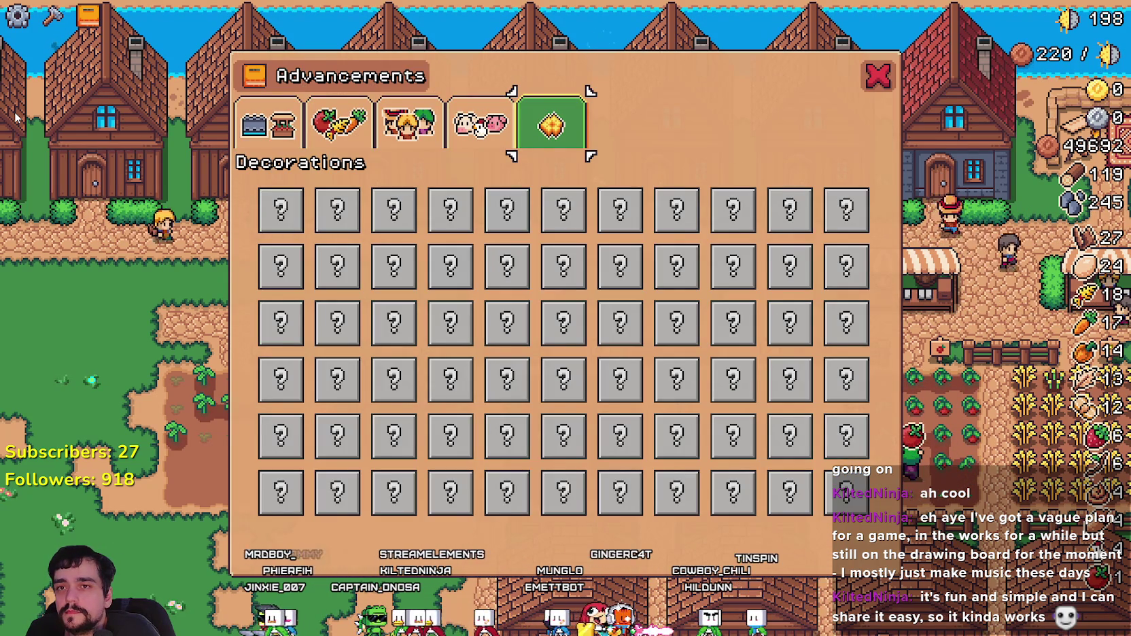
key("q")
key("q")
key("q")
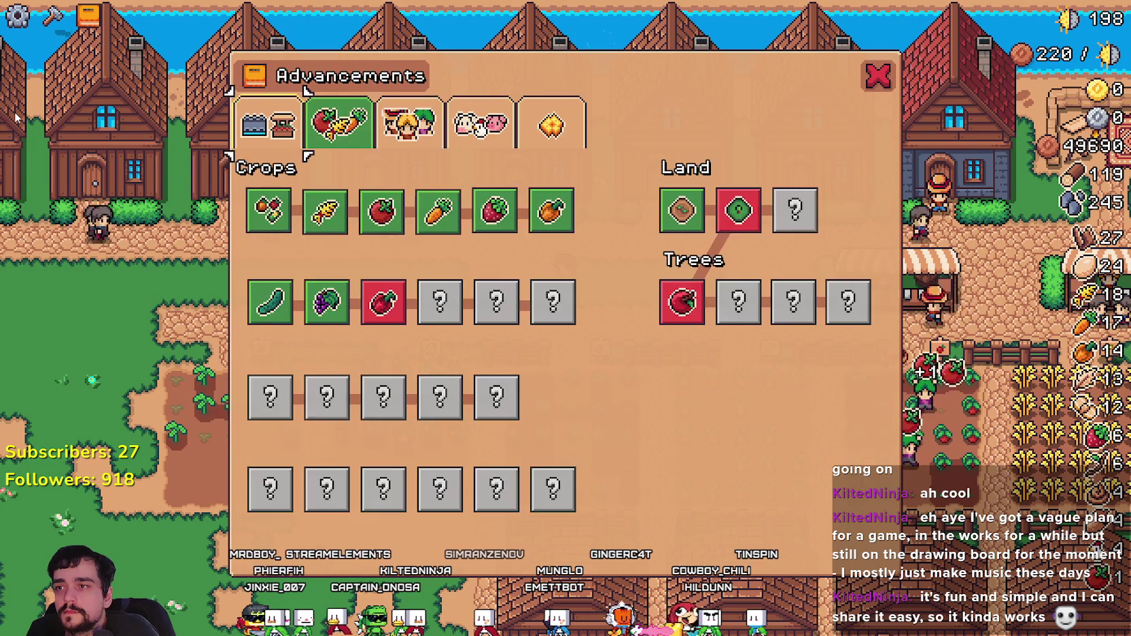
key("e")
key("e")
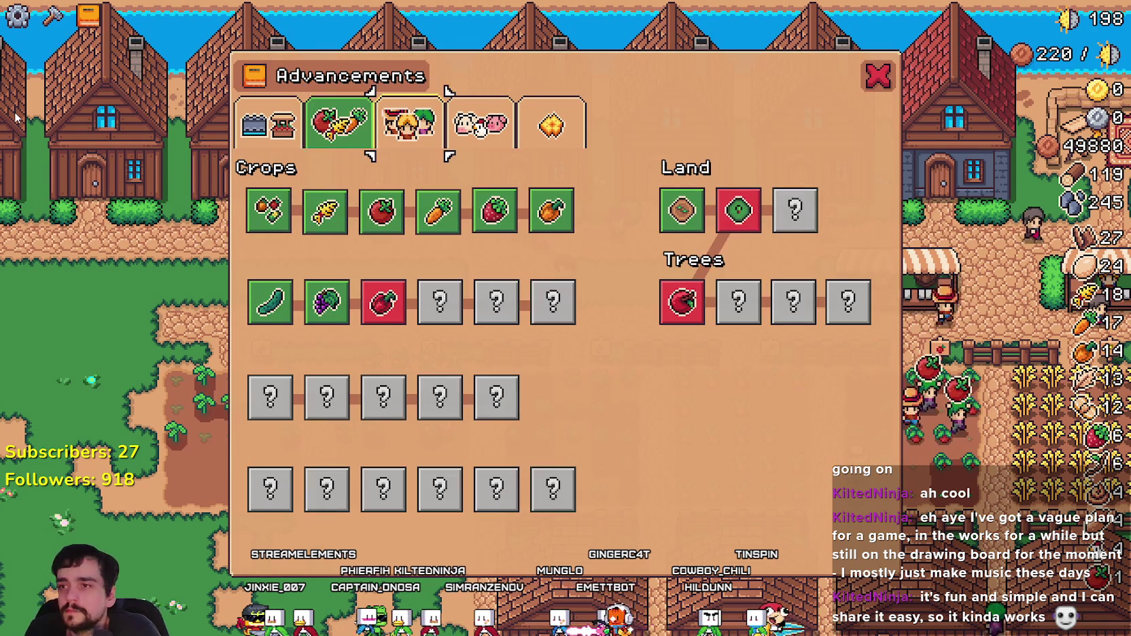
key("e")
key("e")
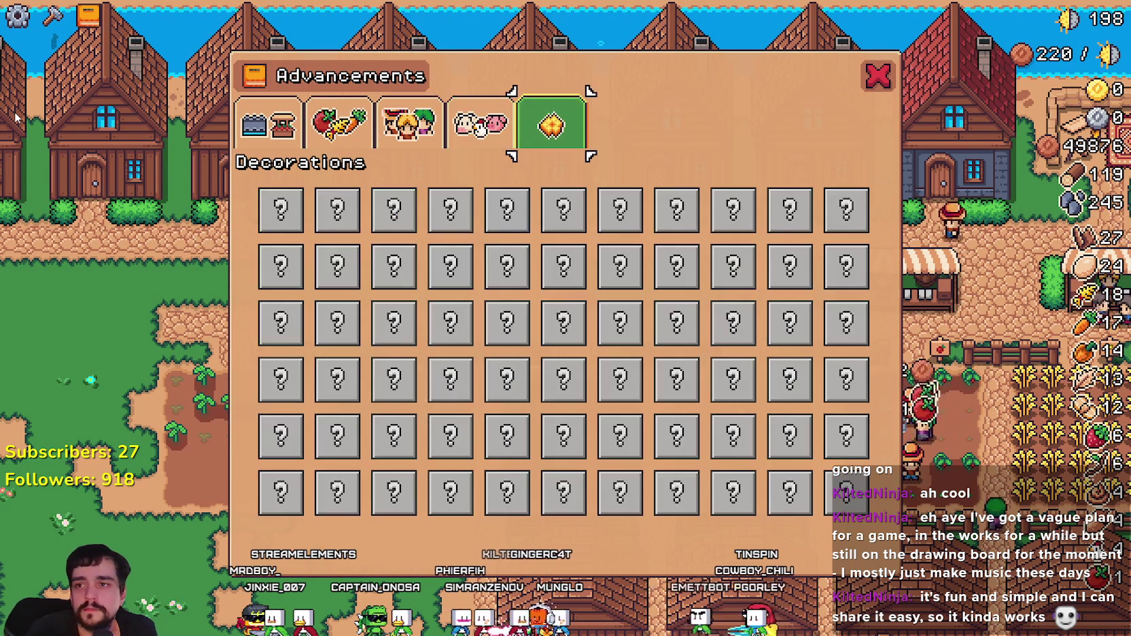
key("e")
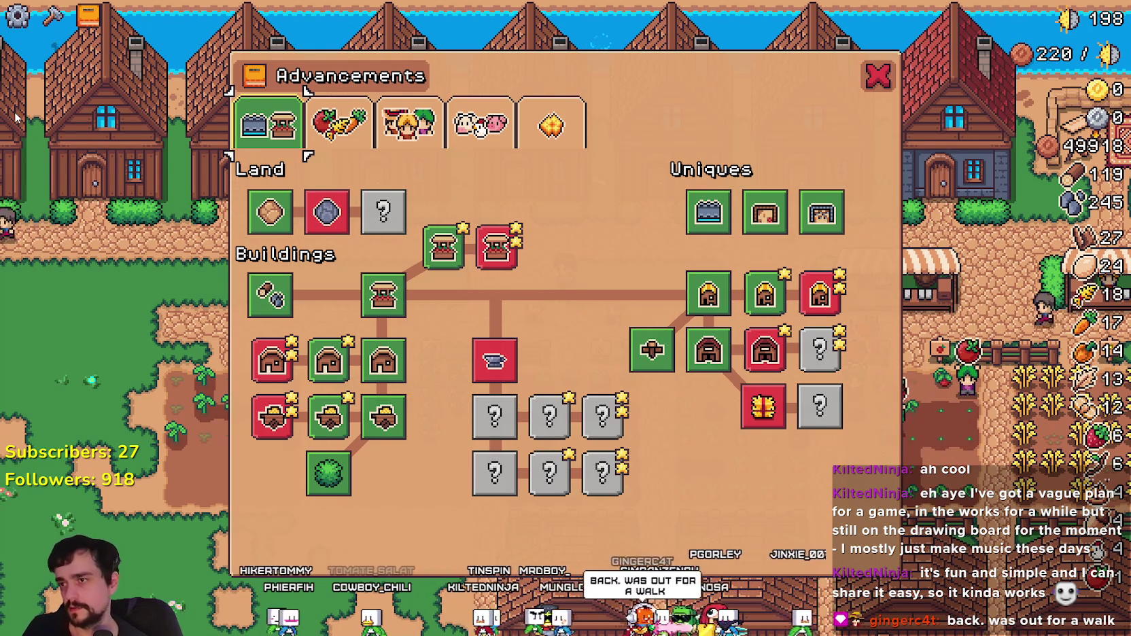
Step: Use Right and Enter to open the Workers page, then the Animals page
key("Right")
key("Right")
key("Return")
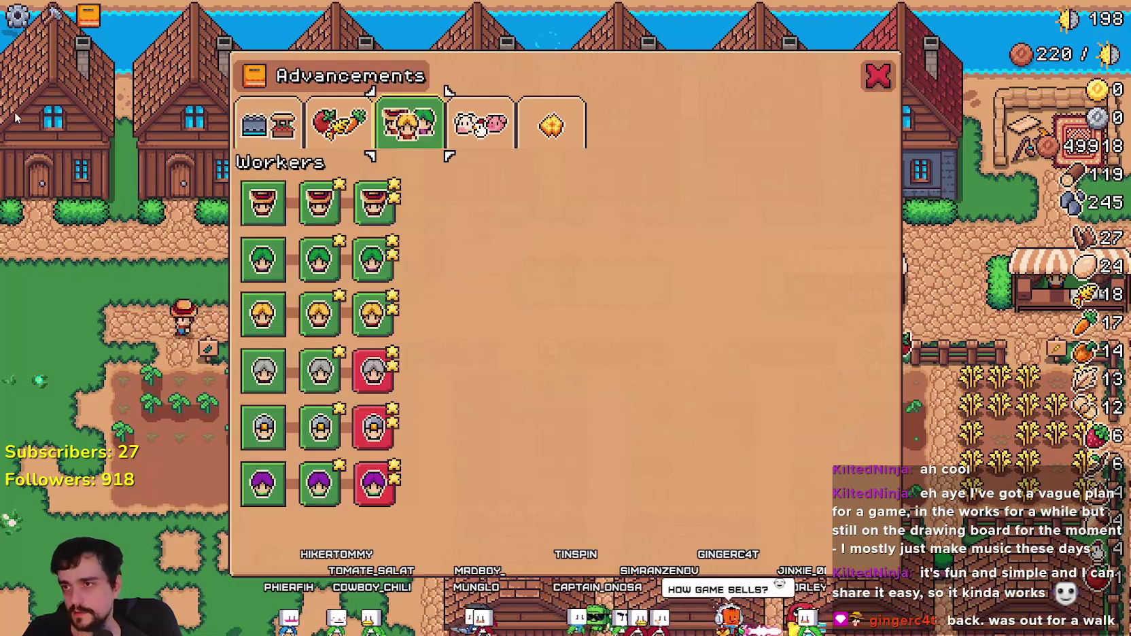
key("Right")
key("Return")
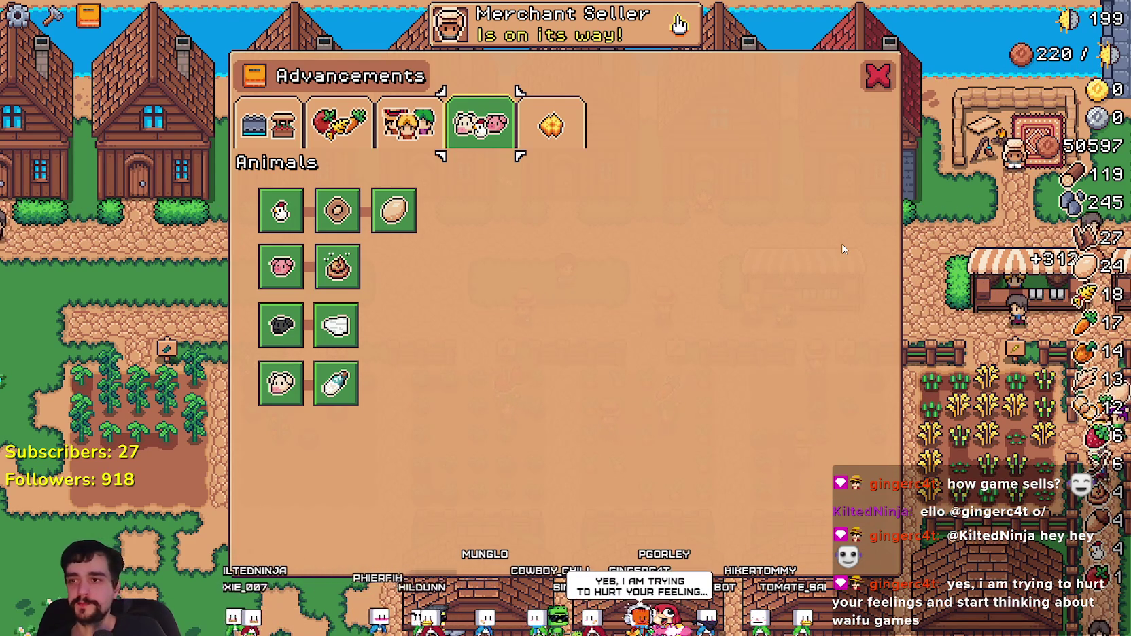
Step: Navigate with arrows and Enter: Decorations, Land and Buildings, Animals, Workers, Crops
key("Right")
key("Return")
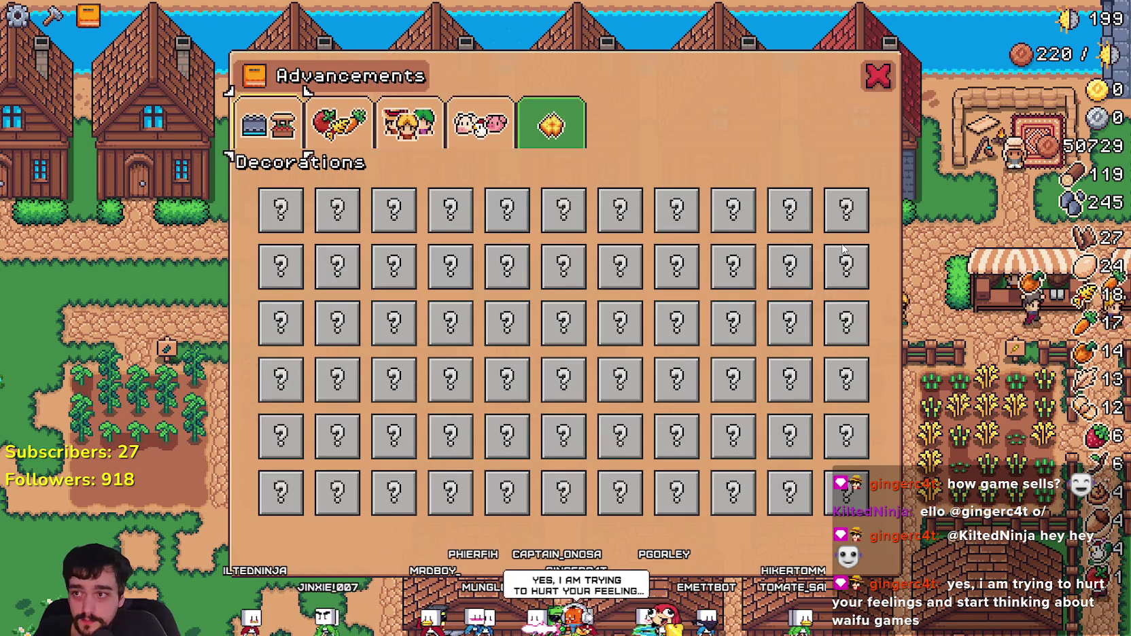
key("Left")
key("Return")
key("Right")
key("Return")
key("Left")
key("Return")
key("Left")
key("Return")
key("Left")
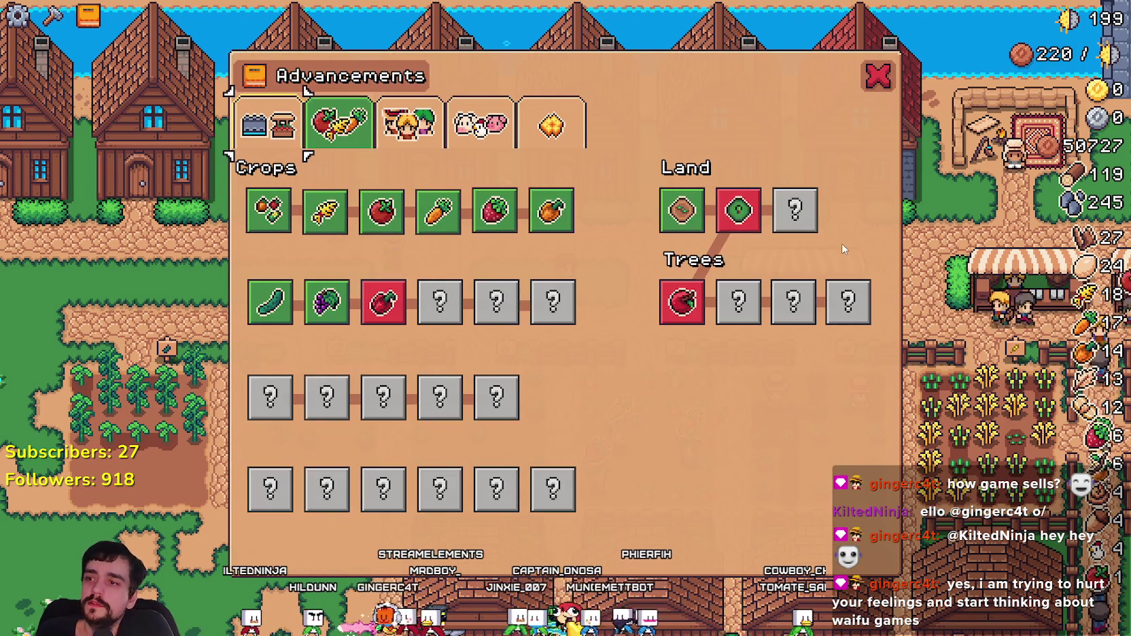
key("Return")
Step: Continue cycling across Animals, Crops, Decorations and Workers pages with arrow keys and Enter
key("Return")
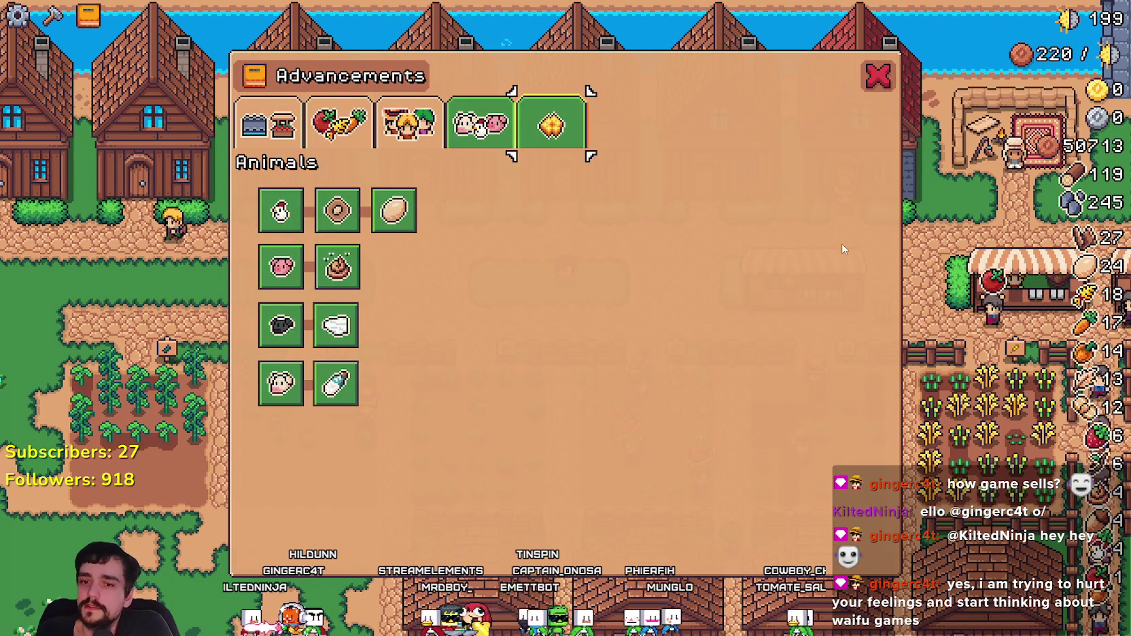
key("Return")
key("Left")
key("Left")
key("Left")
key("Return")
key("Right")
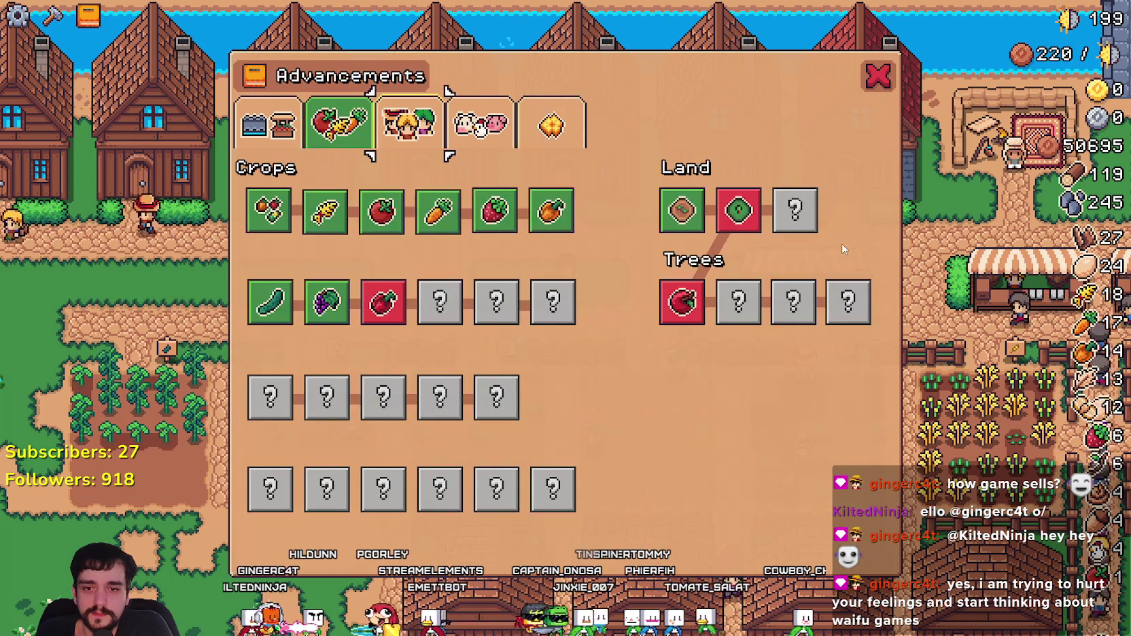
key("Return")
key("Left")
key("Return")
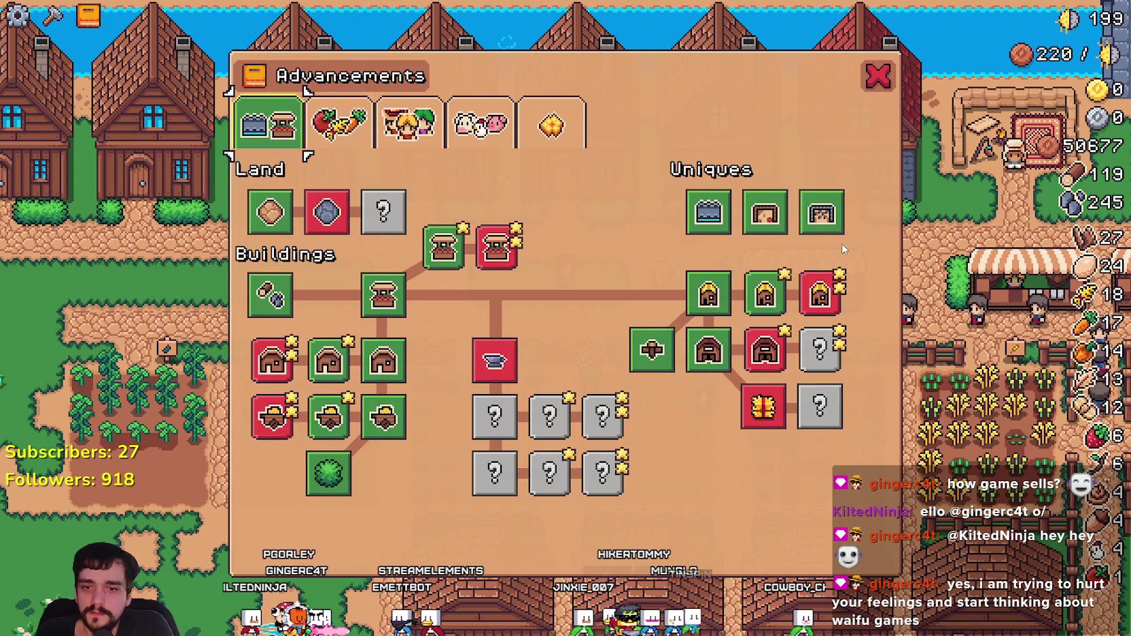
key("Return")
key("Right")
key("Return")
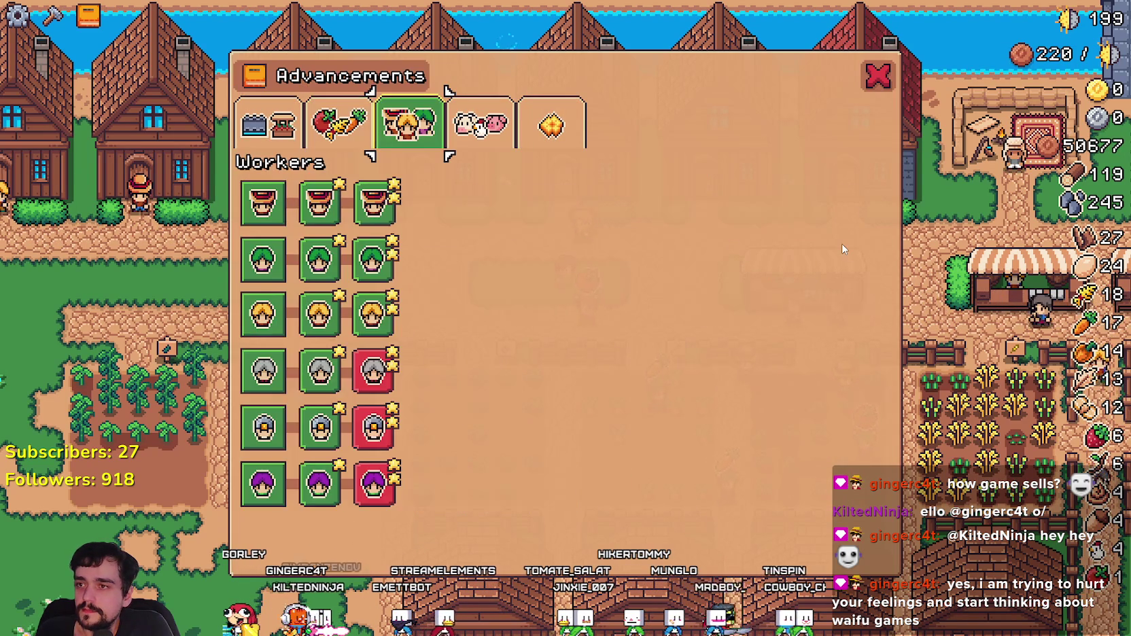
key("Right")
Step: Cycle on to the Workers page, then bring the MR FARMBOY Steam store page over the game
key("Return")
key("Right")
key("Return")
key("Left")
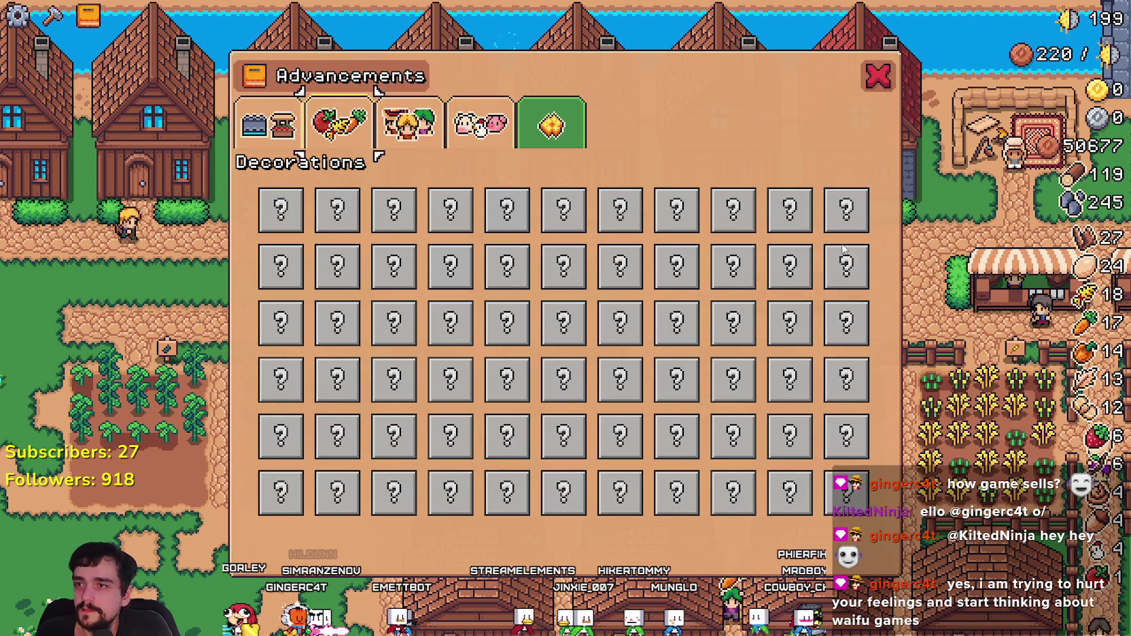
key("Return")
key("Left")
key("Return")
key("Right")
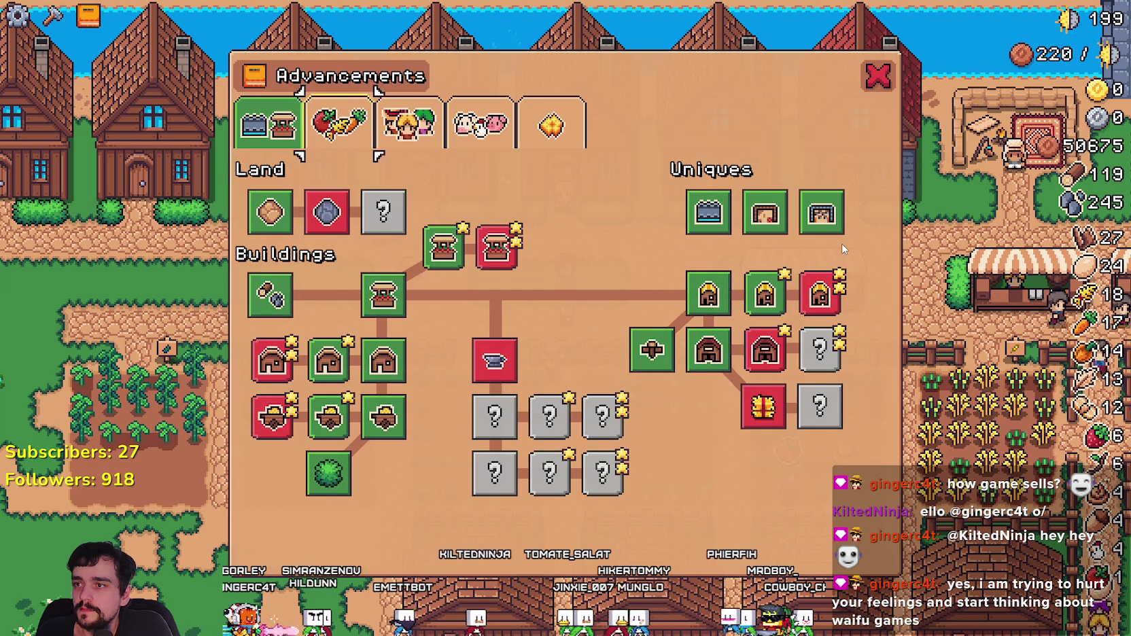
key("Right")
key("Right")
key("Return")
key("Left")
key("Return")
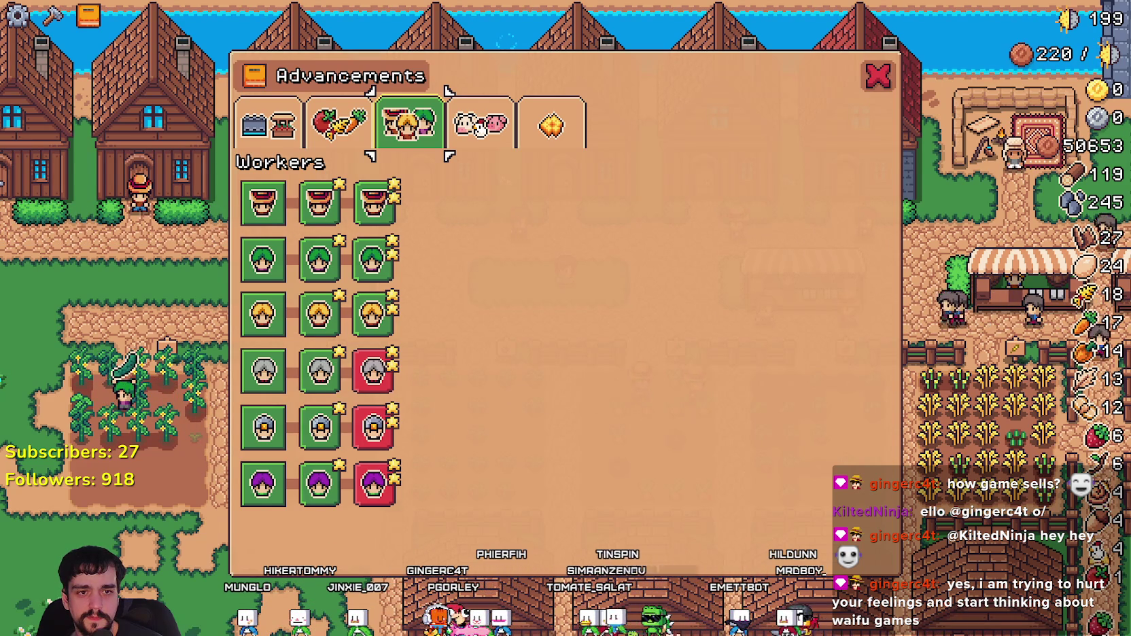
left_click_drag(1130, 121, 584, 110)
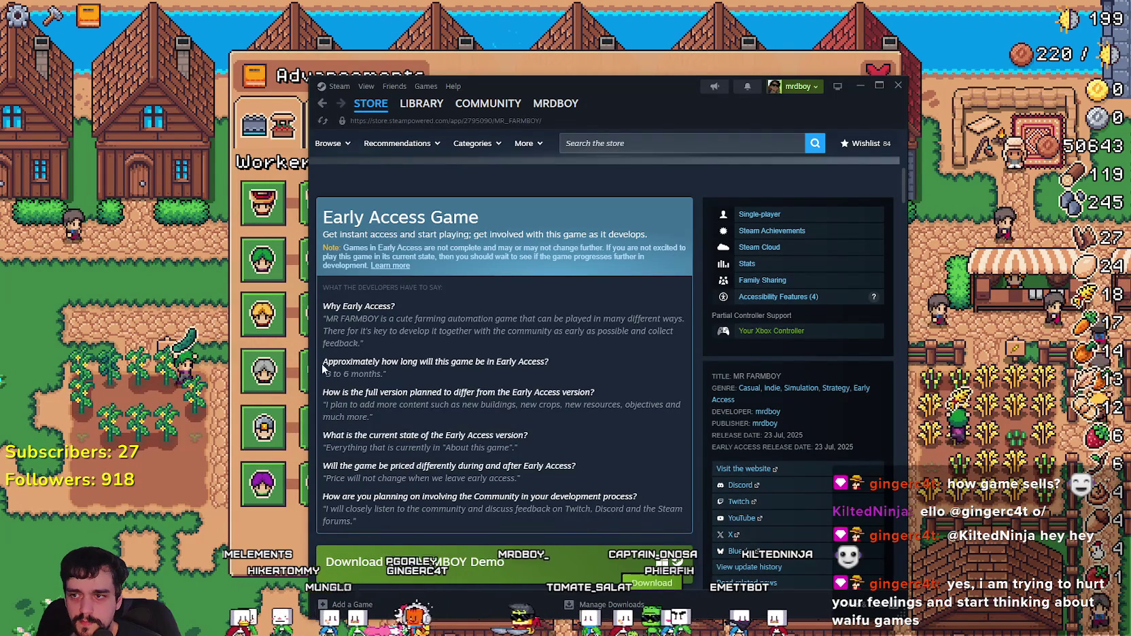
Step: Review the Early Access answers on the 3 to 6 months timeline, full-version plans and planned content
left_click_drag(329, 373, 398, 374)
left_click(398, 373)
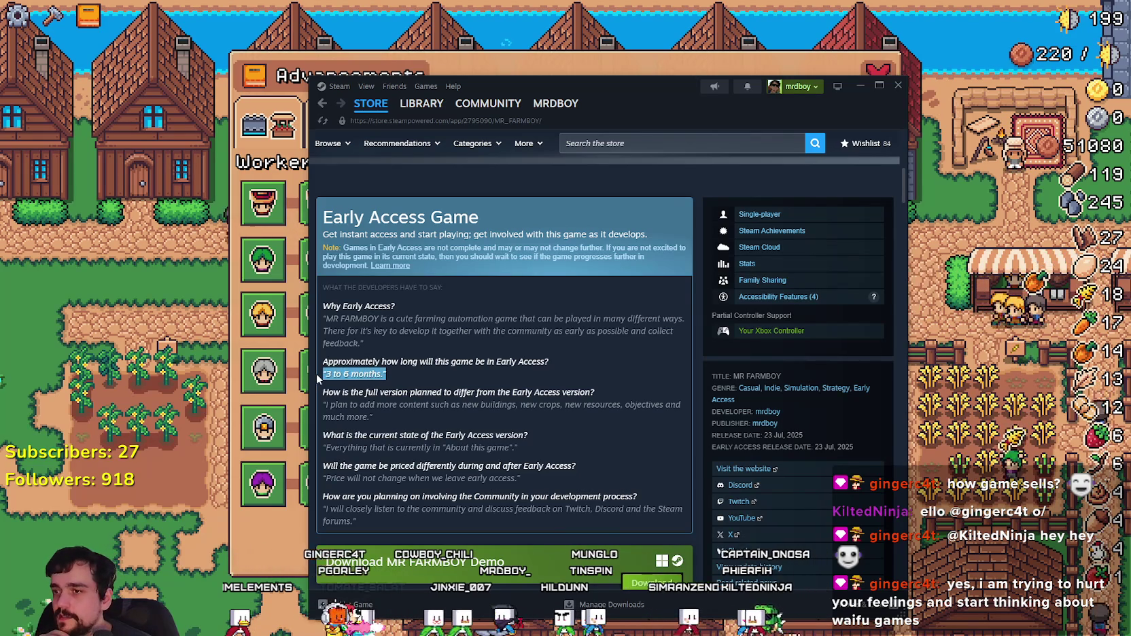
left_click(420, 366)
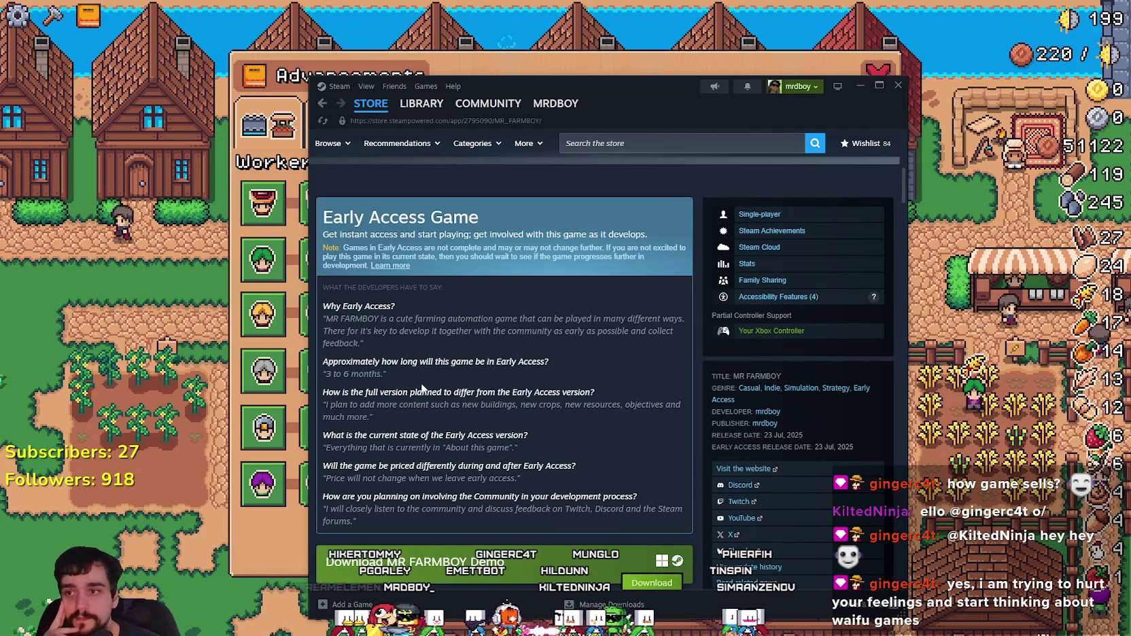
mouse_move(373, 416)
left_mouse_down()
mouse_move(476, 522)
mouse_move(318, 398)
left_mouse_up()
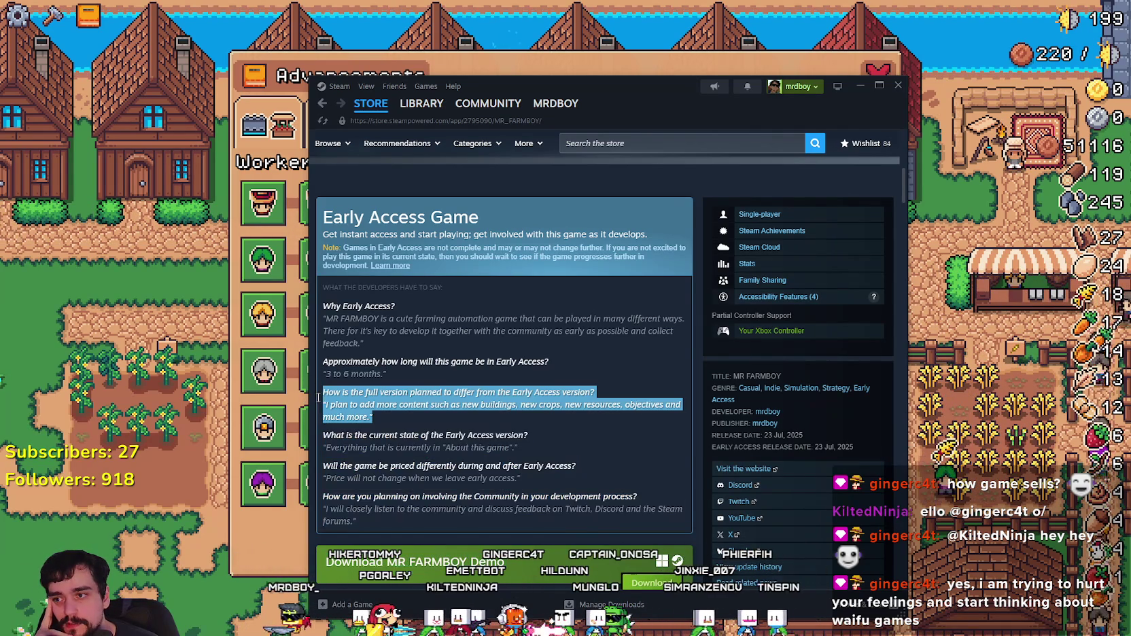
left_click(389, 420)
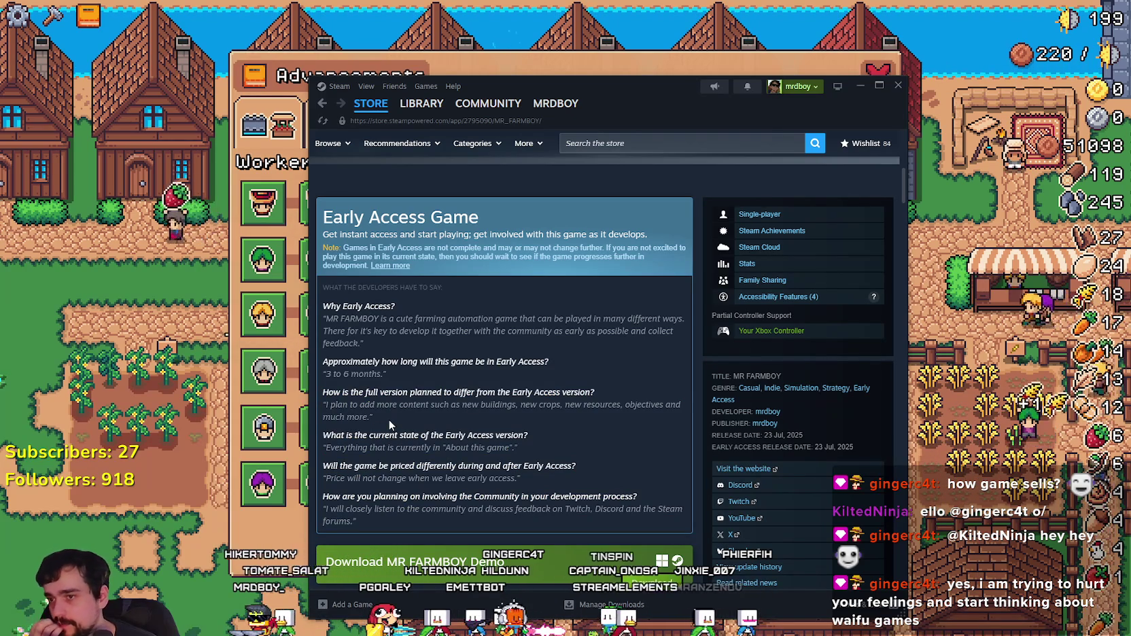
mouse_move(451, 405)
left_mouse_down()
mouse_move(673, 404)
mouse_move(651, 426)
left_mouse_up()
scroll(410, 412, "down", 3)
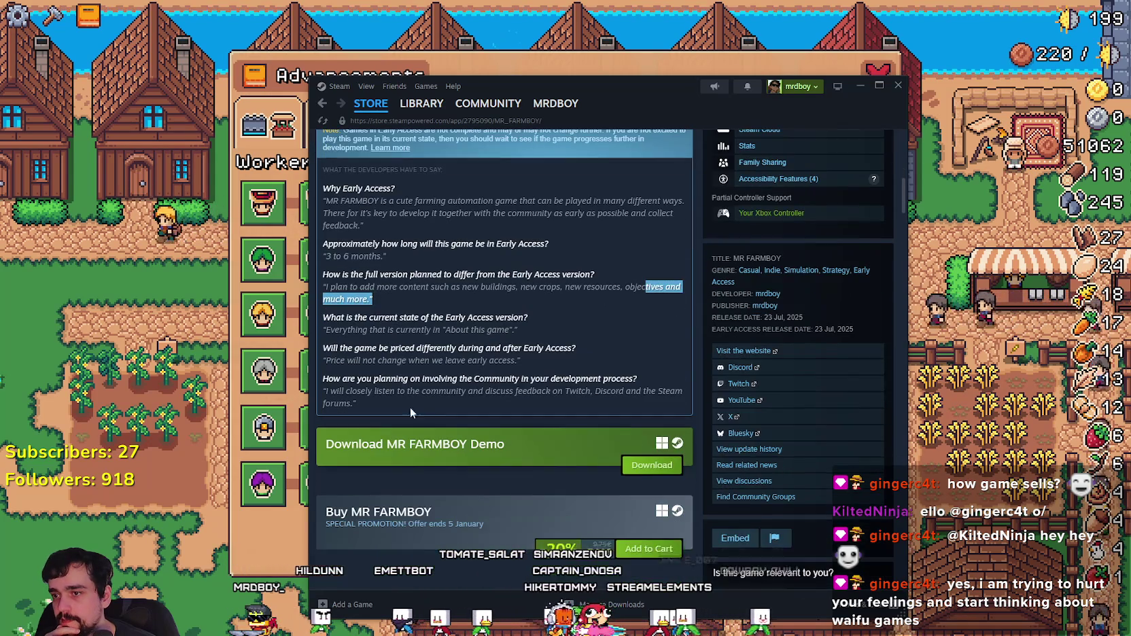
left_click(329, 331)
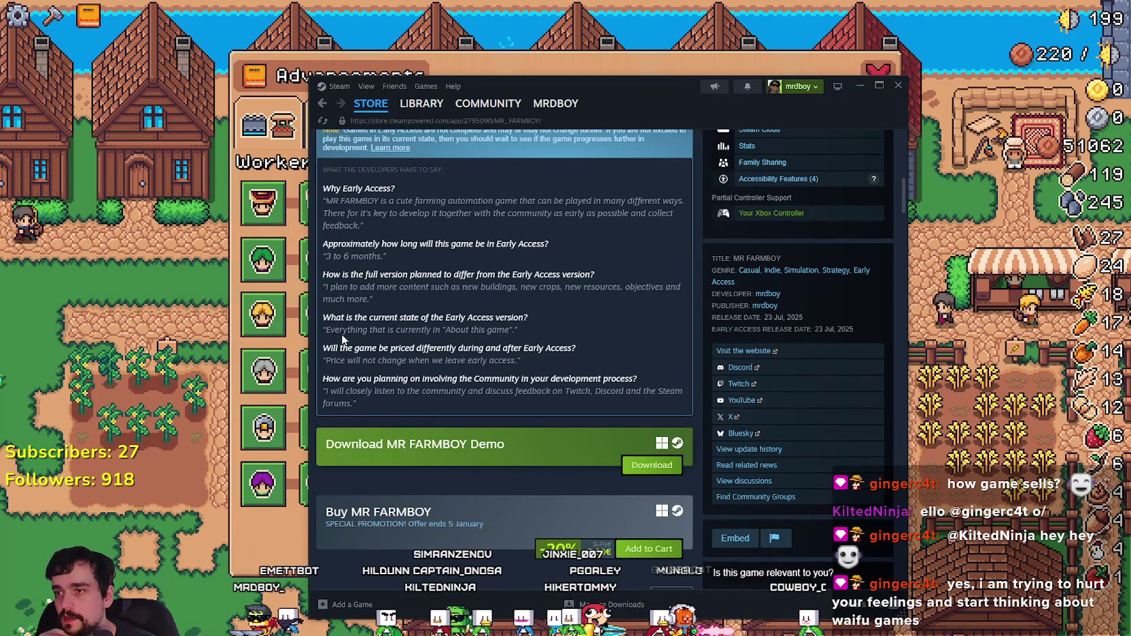
Step: Highlight the answer on the game's current state and the Early Access pricing question
left_click_drag(346, 330, 456, 329)
left_click(534, 333)
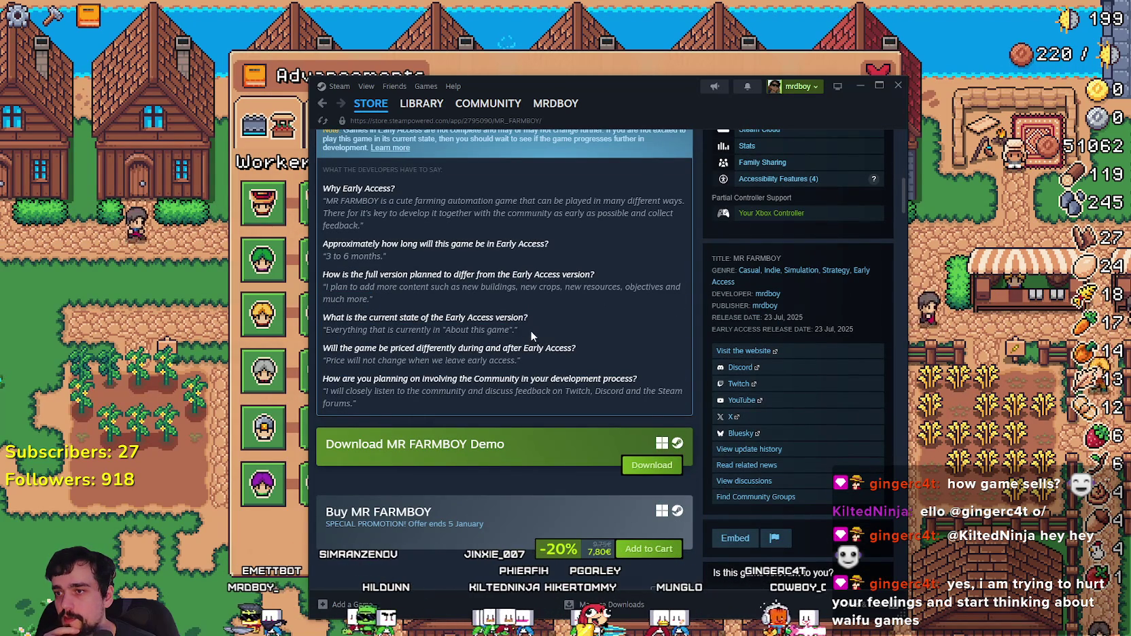
left_click_drag(530, 330, 339, 330)
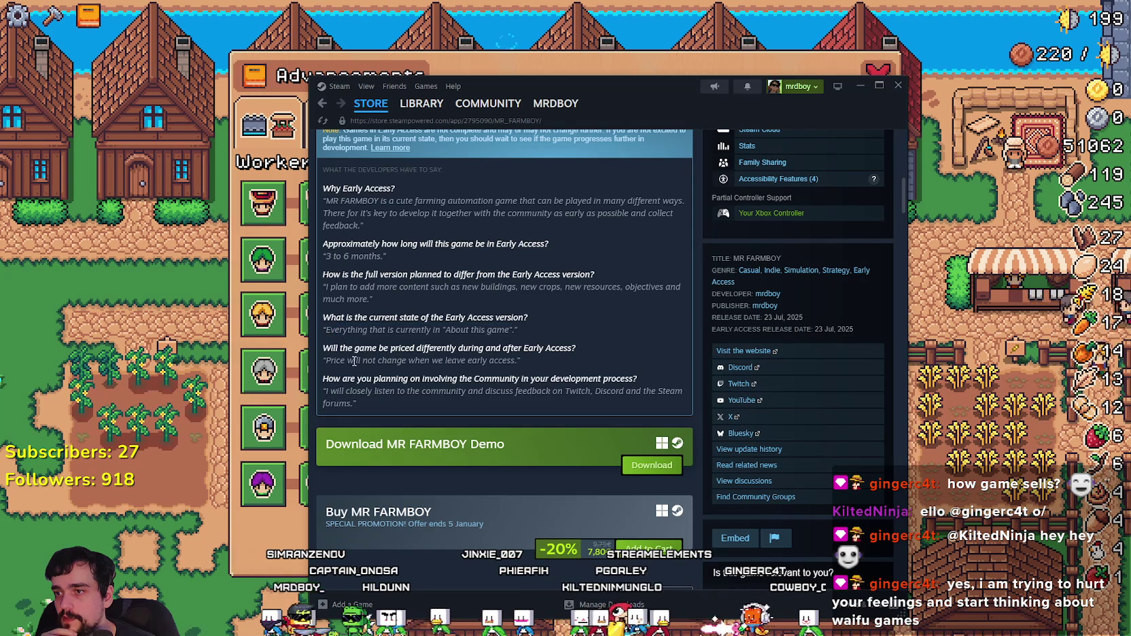
mouse_move(498, 345)
left_mouse_down()
mouse_move(587, 346)
mouse_move(540, 378)
mouse_move(685, 385)
left_mouse_up()
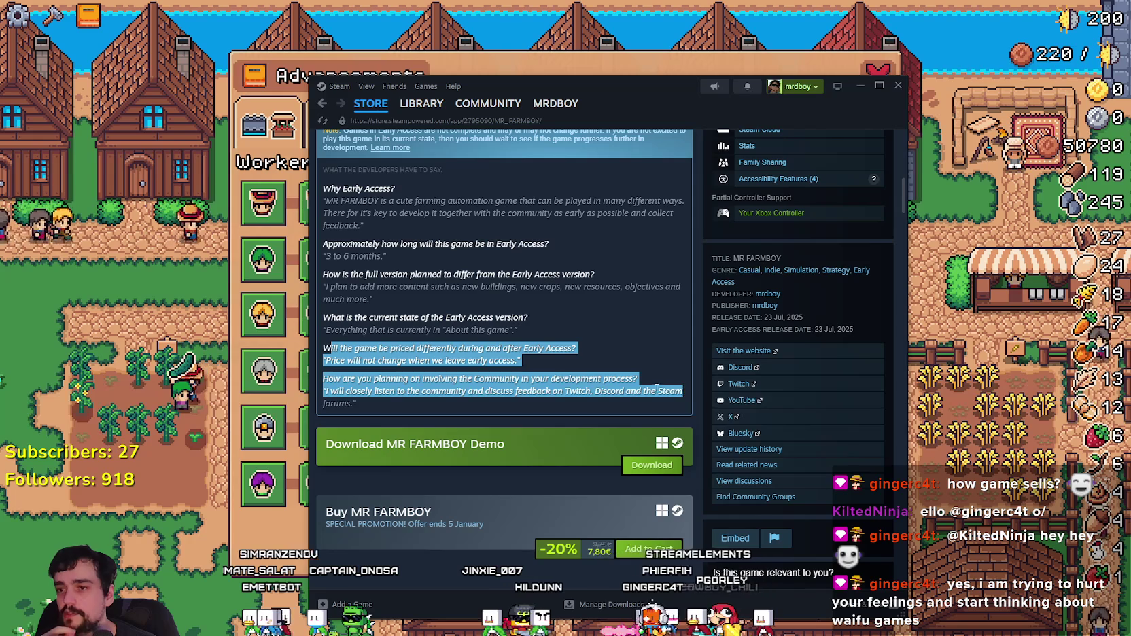
left_click(625, 388)
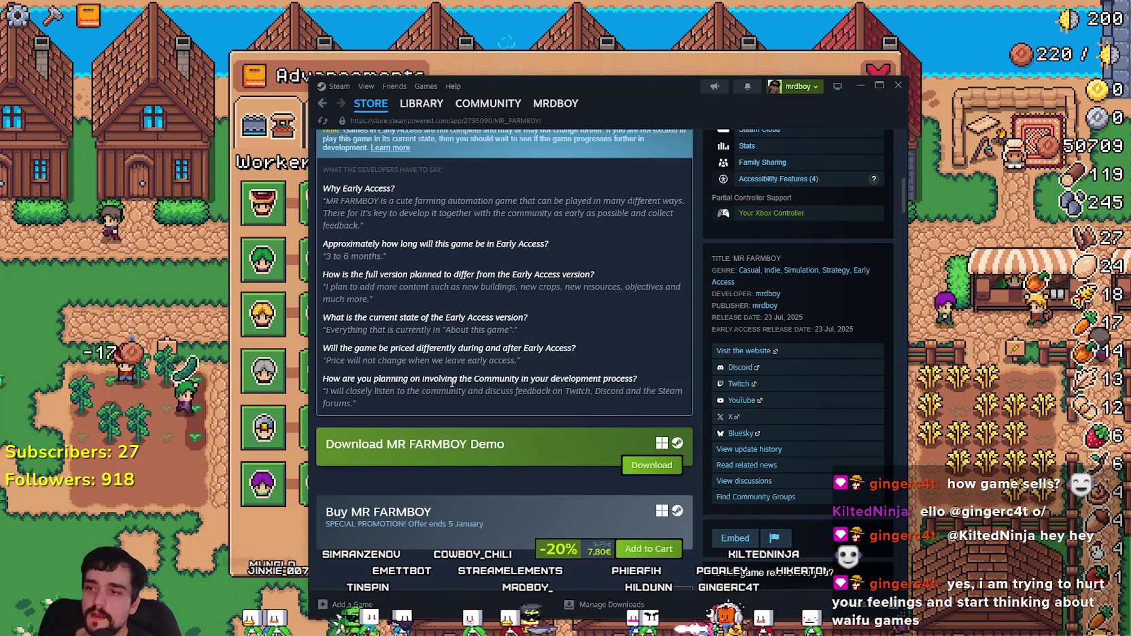
Step: Read the community involvement answer, open the developer's X profile, then go to the Trello Game Board
mouse_move(324, 386)
left_mouse_down()
mouse_move(475, 393)
mouse_move(360, 403)
mouse_move(352, 390)
mouse_move(387, 379)
mouse_move(676, 371)
mouse_move(680, 392)
mouse_move(406, 412)
mouse_move(531, 391)
left_mouse_up()
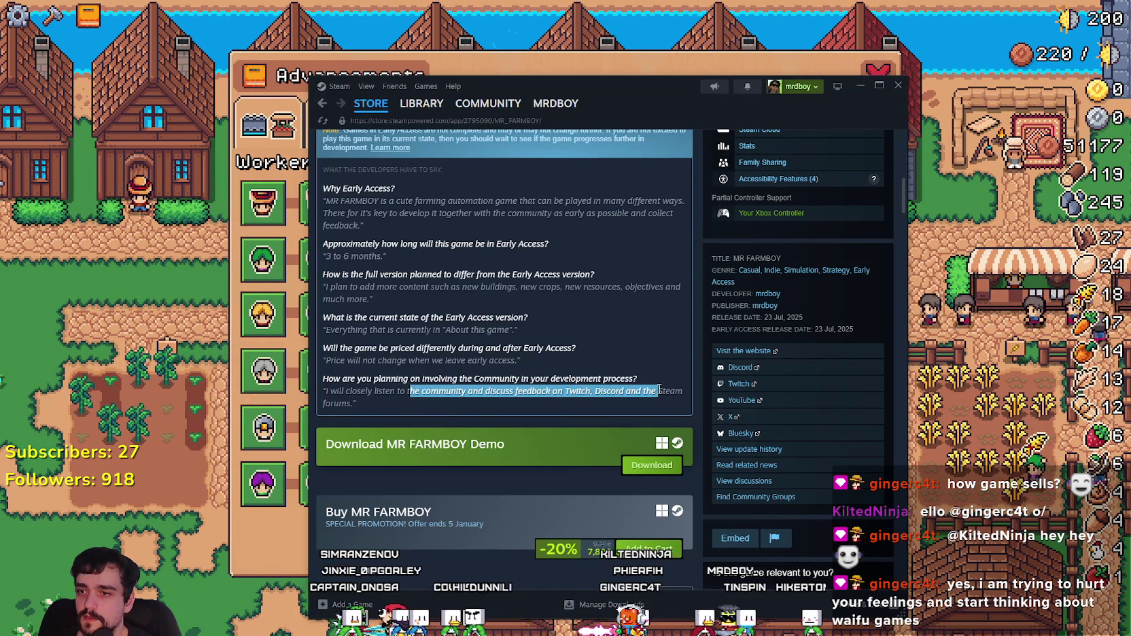
scroll(587, 332, "down", 1)
scroll(594, 307, "up", 2)
left_click(592, 306)
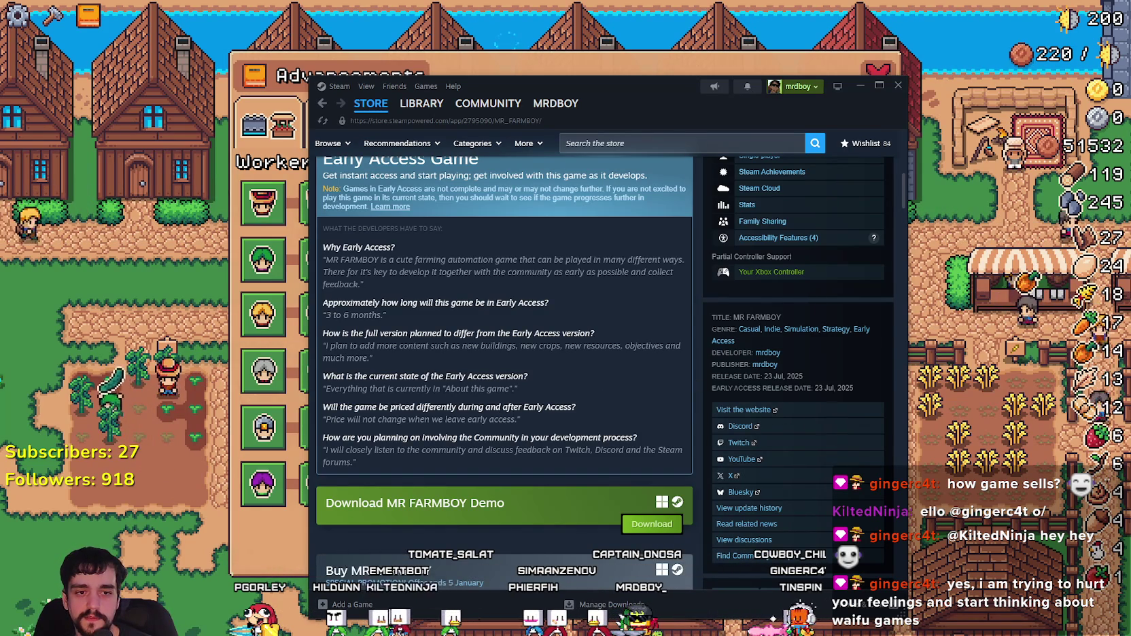
left_click(731, 475)
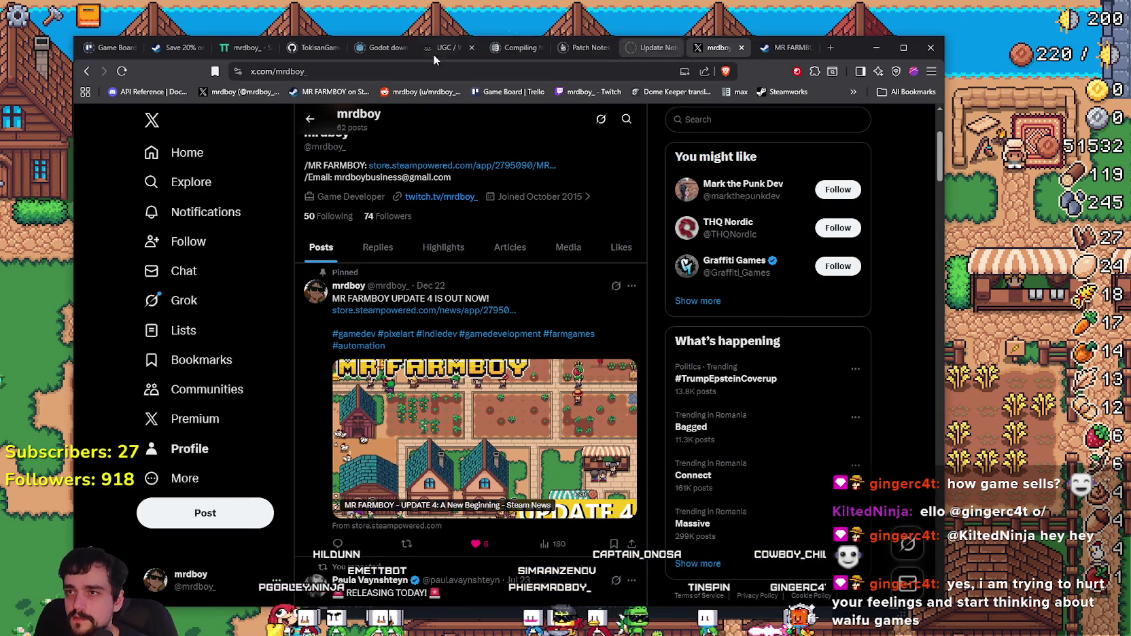
left_click(108, 47)
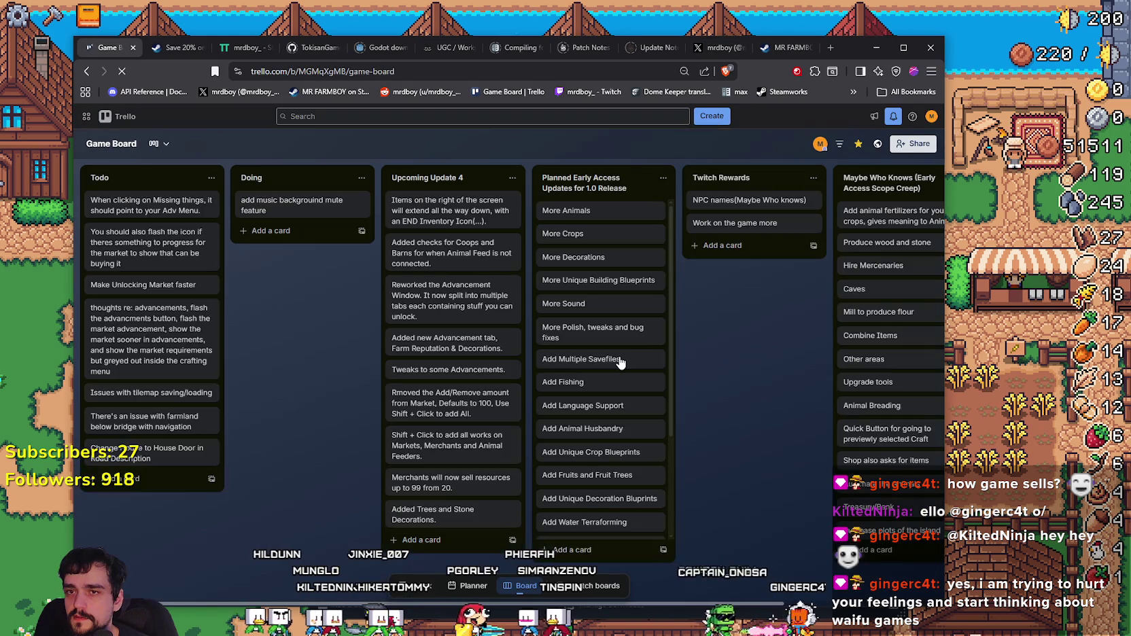
Step: Dismiss the Premium referral popup and mark More Crops and More Decorations complete
scroll(405, 485, "down", 2)
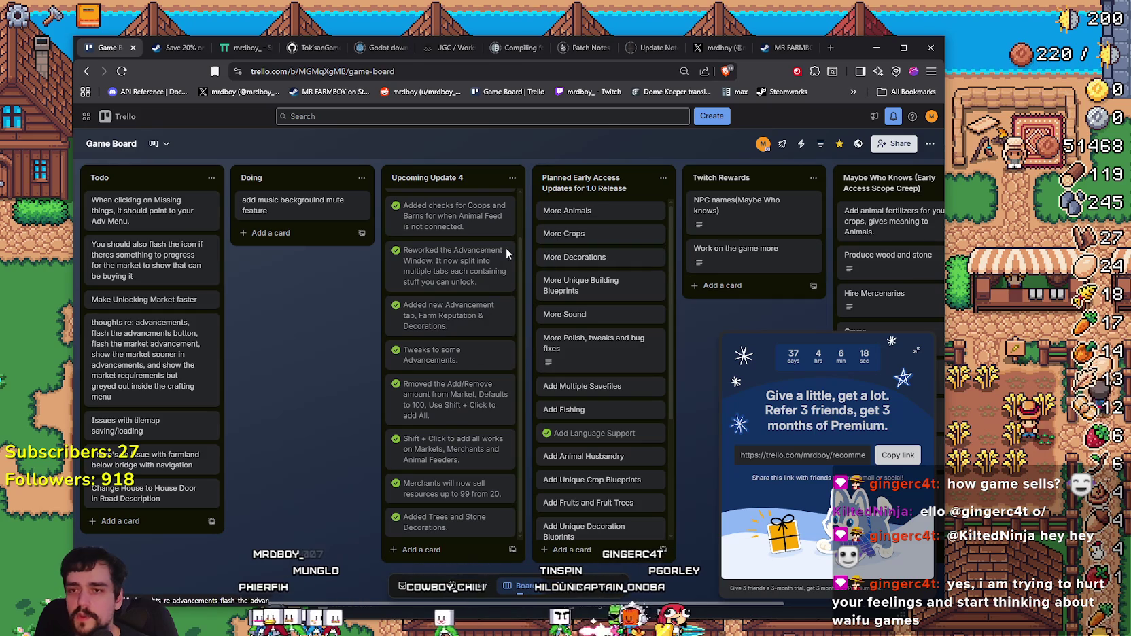
left_click(914, 351)
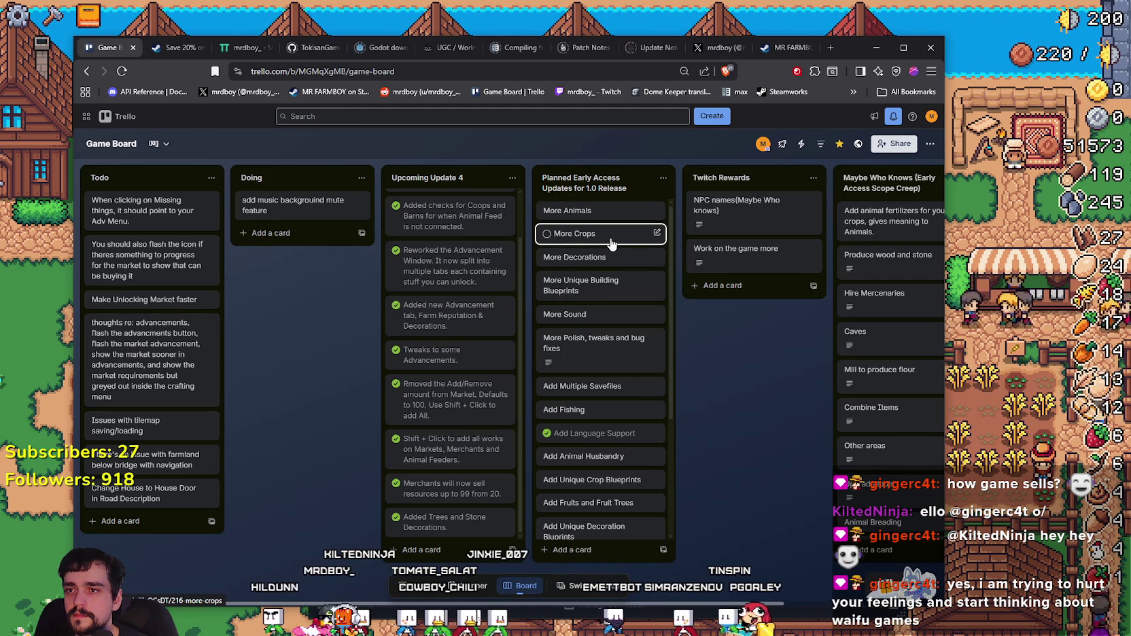
left_click(547, 234)
left_click(544, 259)
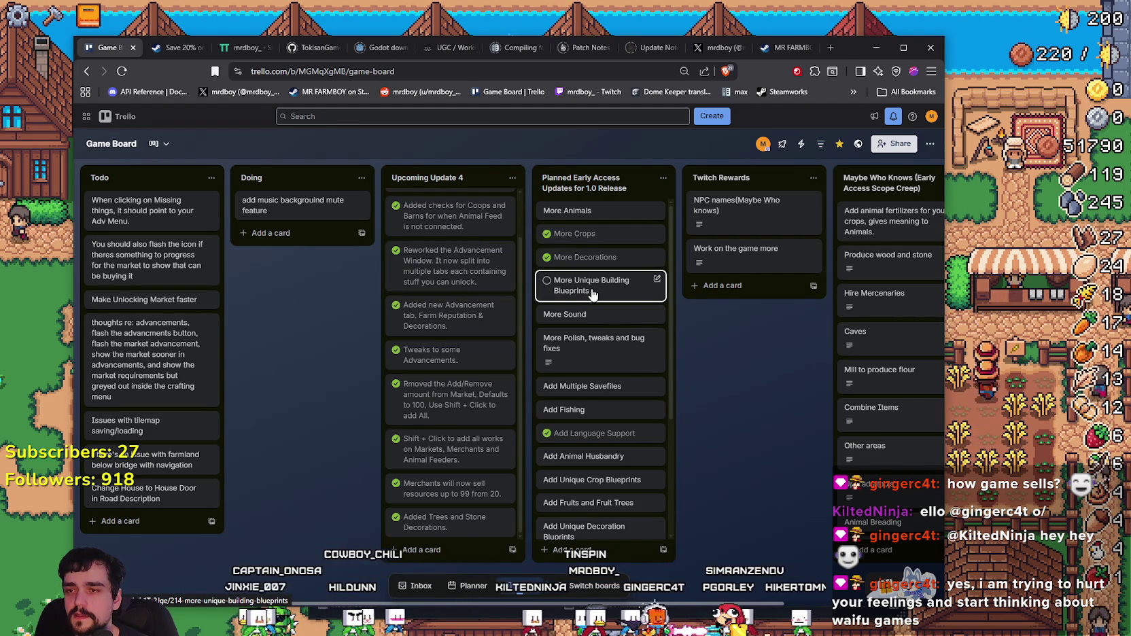
Step: Retitle the More Unique Building Blueprints card to 'More Unique Buildings'
left_click(633, 296)
left_click(463, 183)
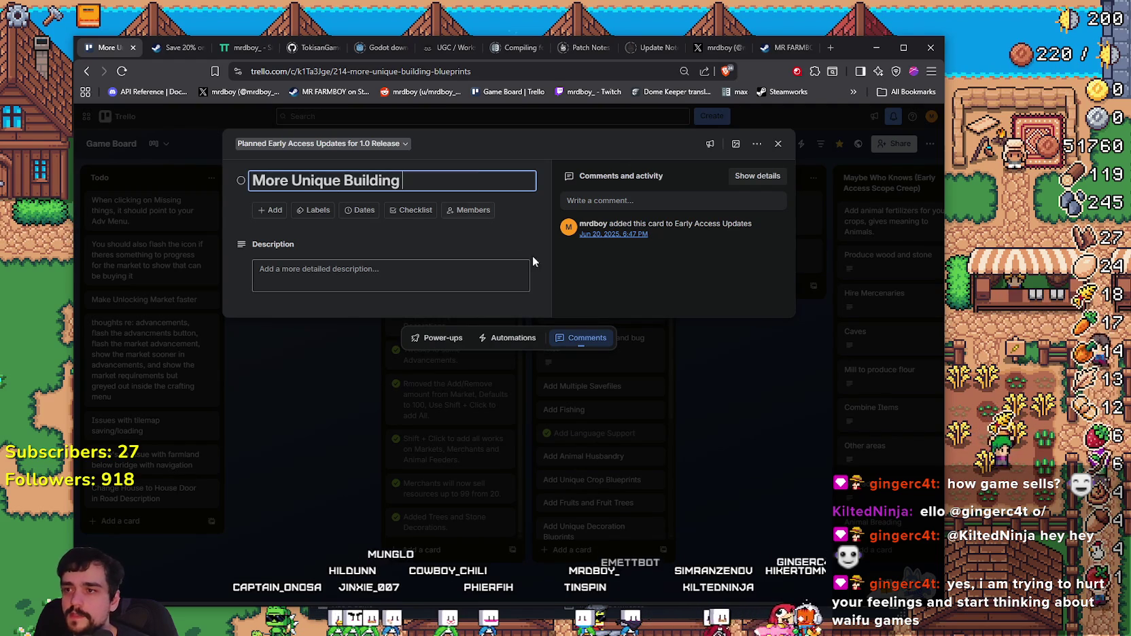
key("BackSpace")
type("s")
left_click(728, 406)
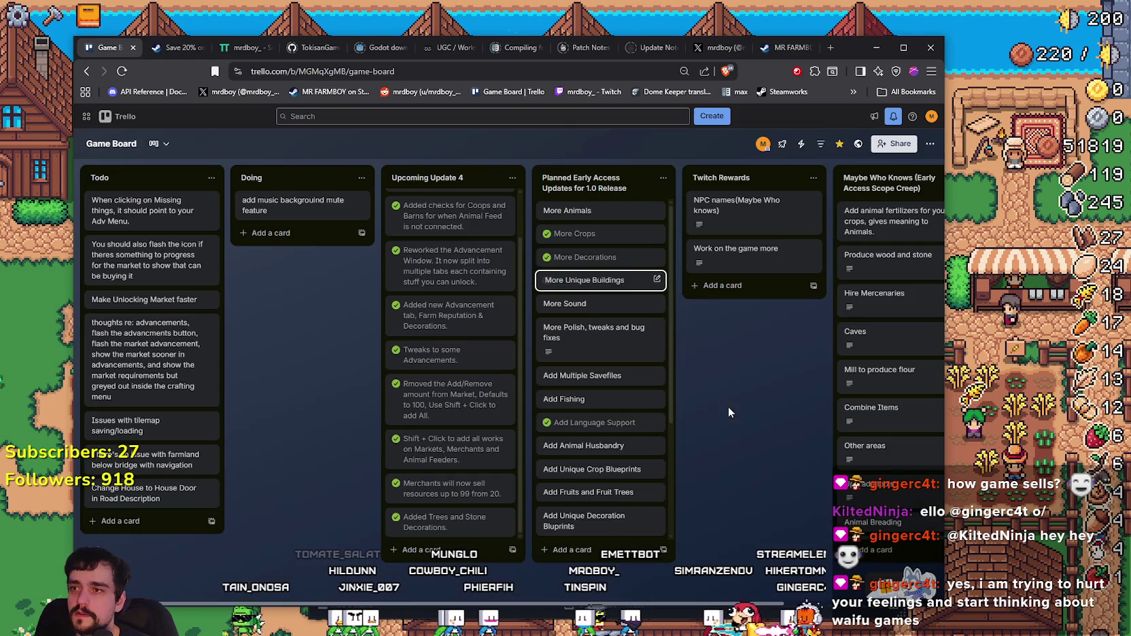
Step: Mark More Sound and More Polish, tweaks and bug fixes as complete
mouse_move(544, 282)
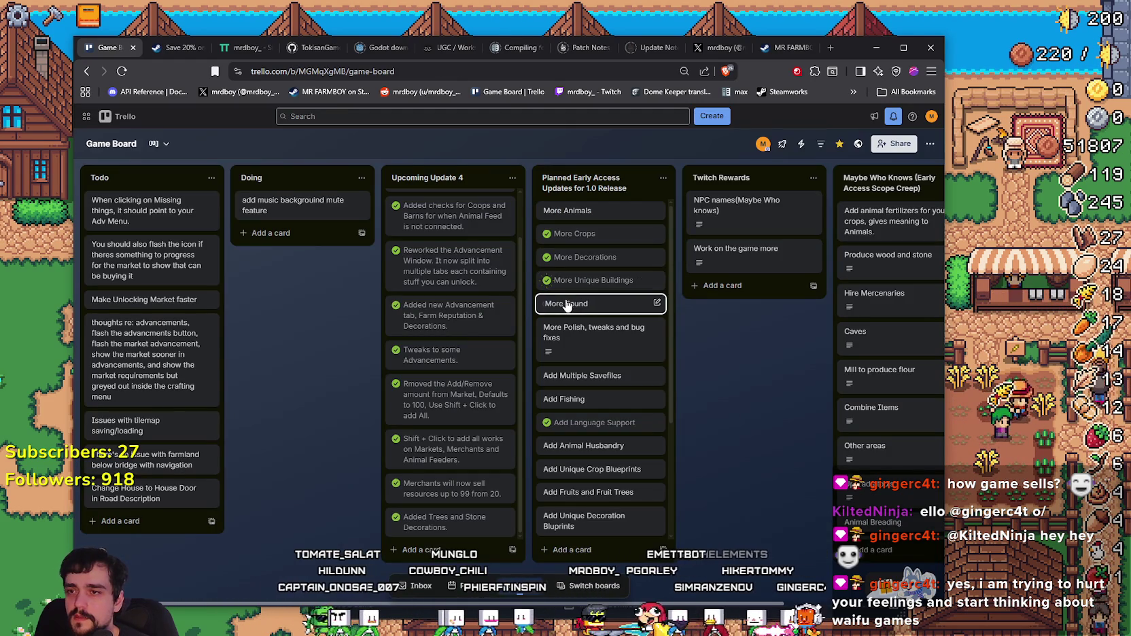
left_click(547, 304)
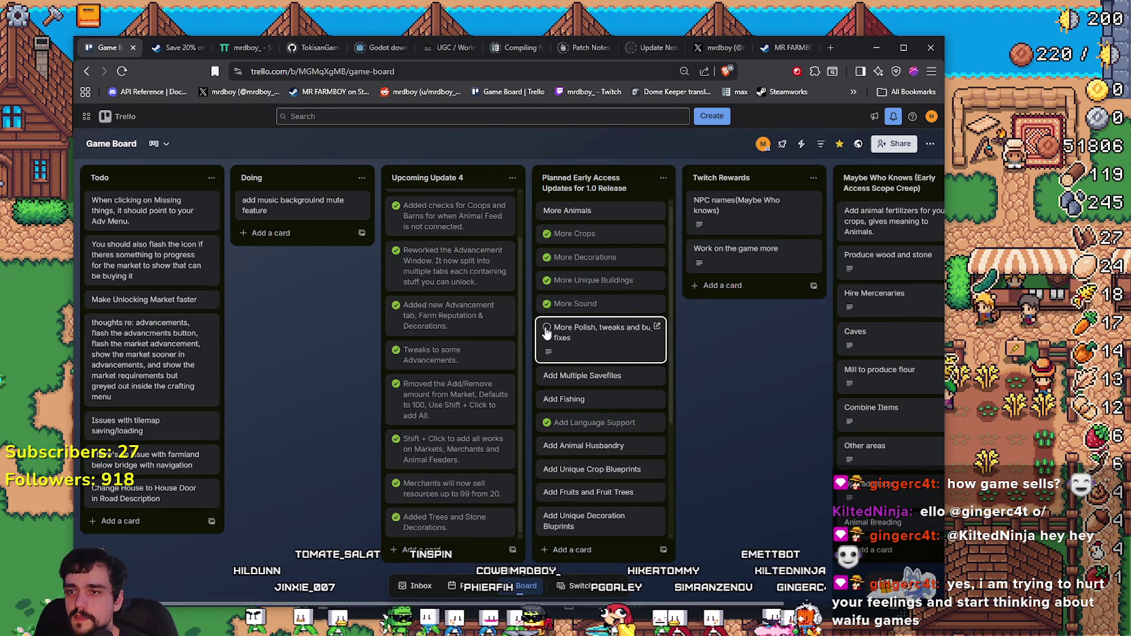
left_click(546, 375)
Step: Rename the Add Animal Husbandry card to 'Add Animal Breeding' and mark it complete
scroll(551, 381, "down", 3)
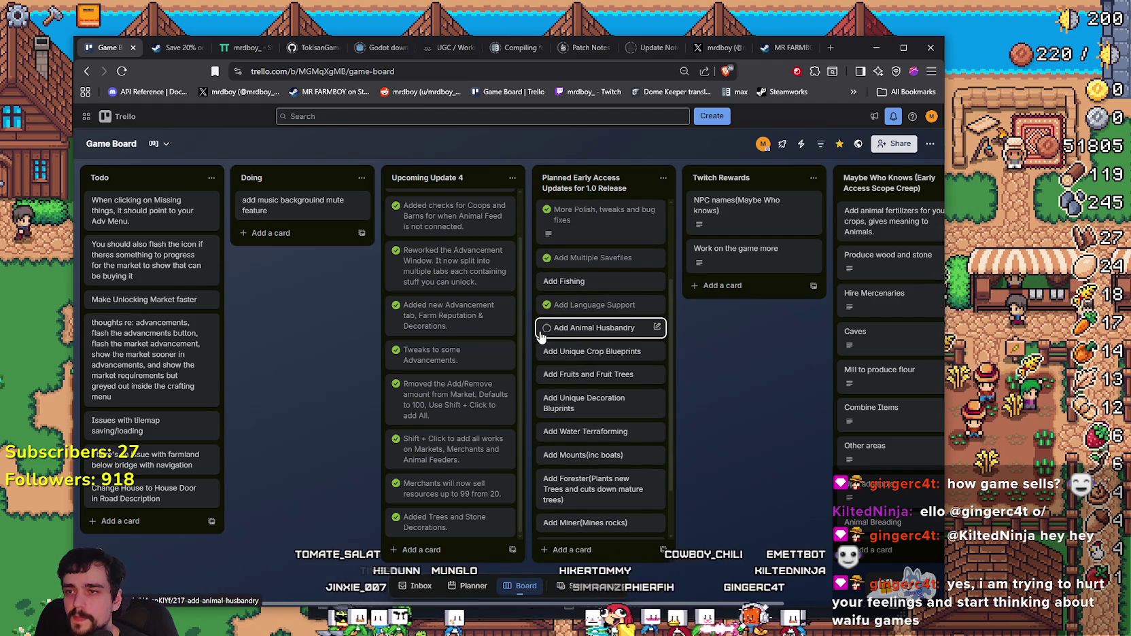
left_click(578, 331)
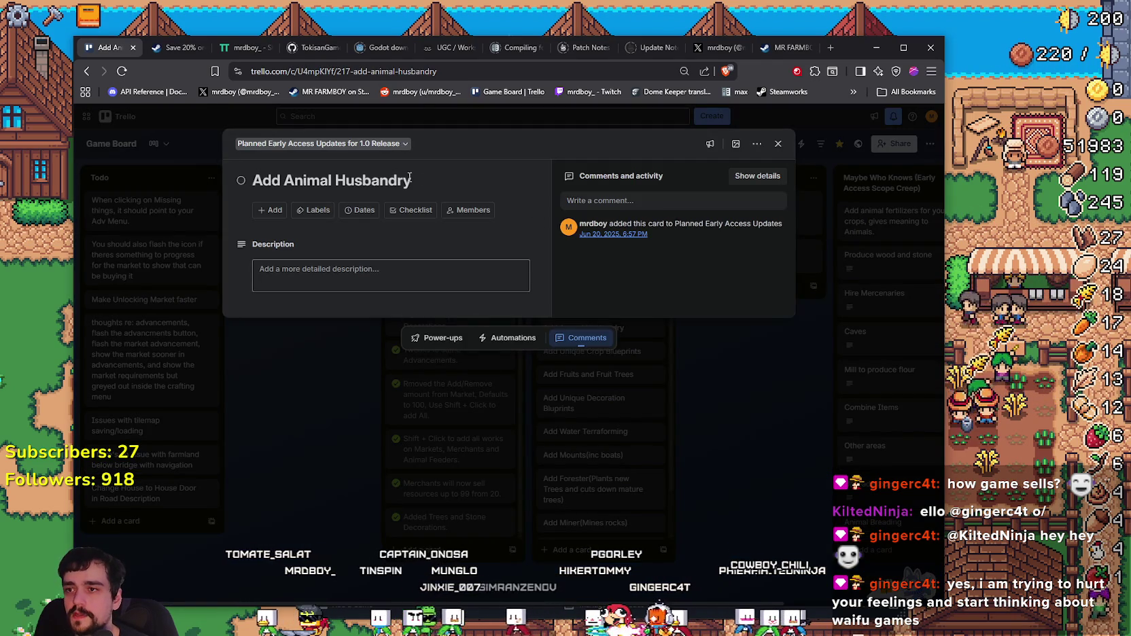
left_click(376, 179)
type("Bree")
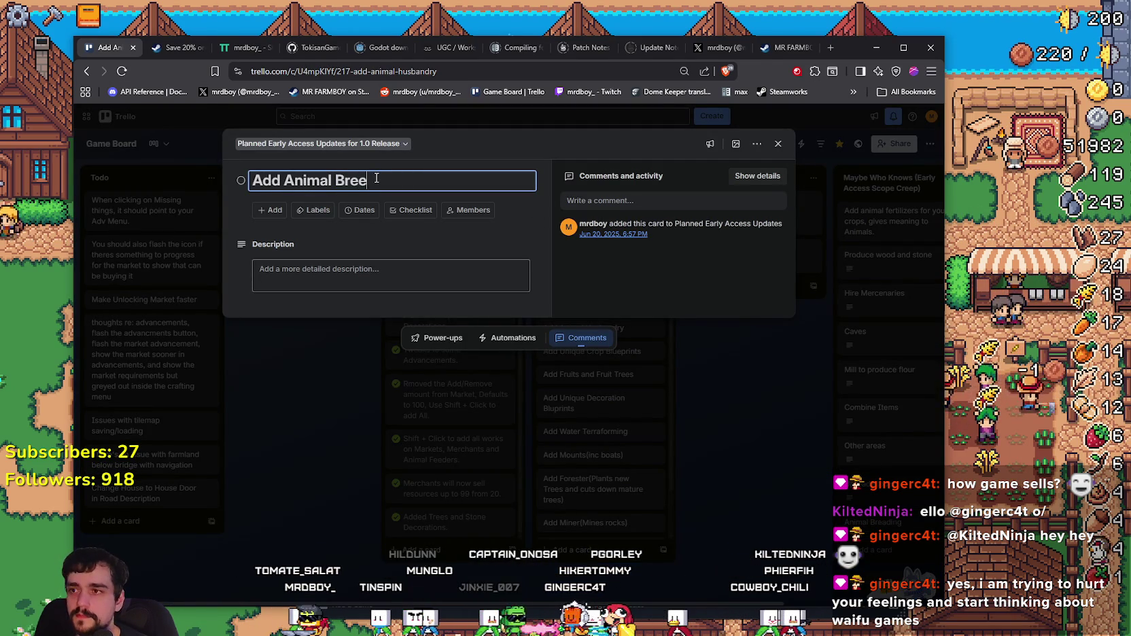
type("ding")
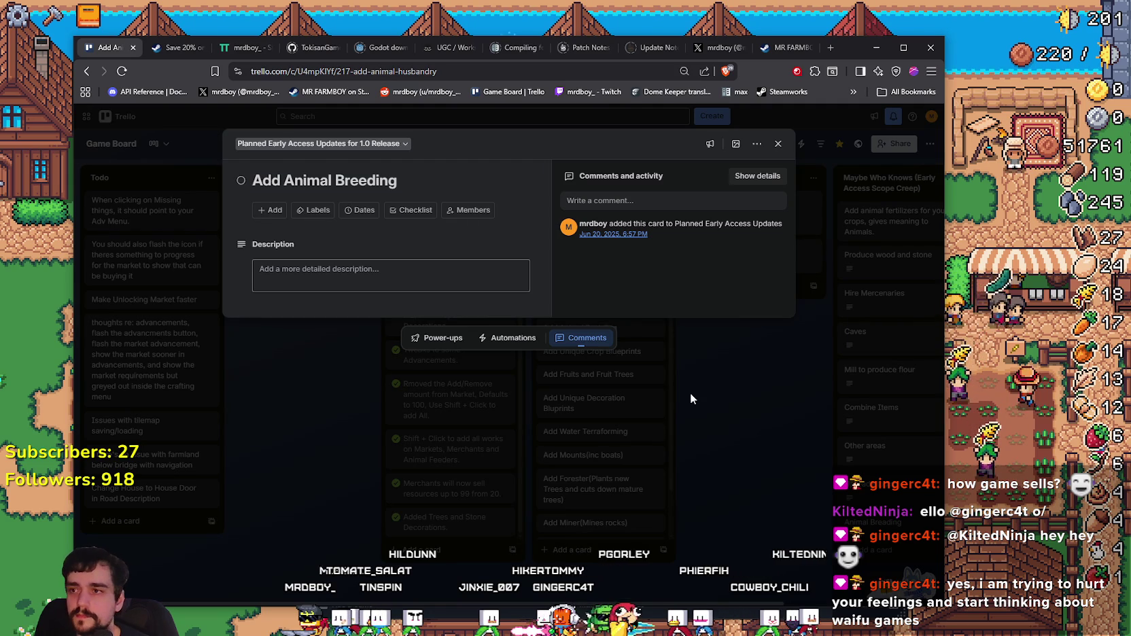
left_click(733, 416)
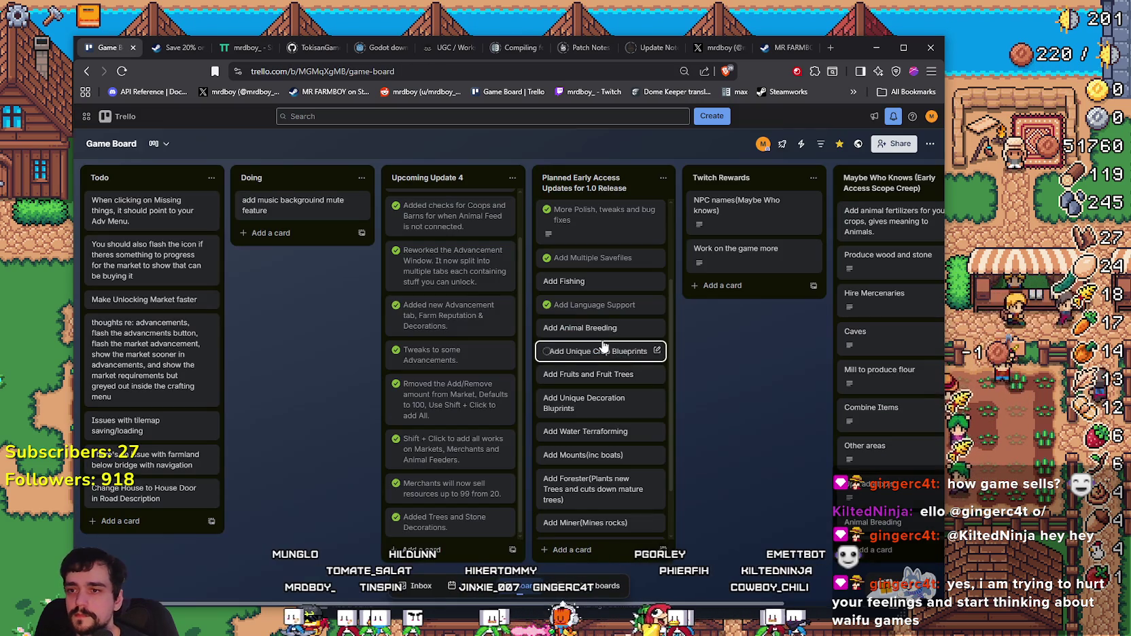
left_click(547, 328)
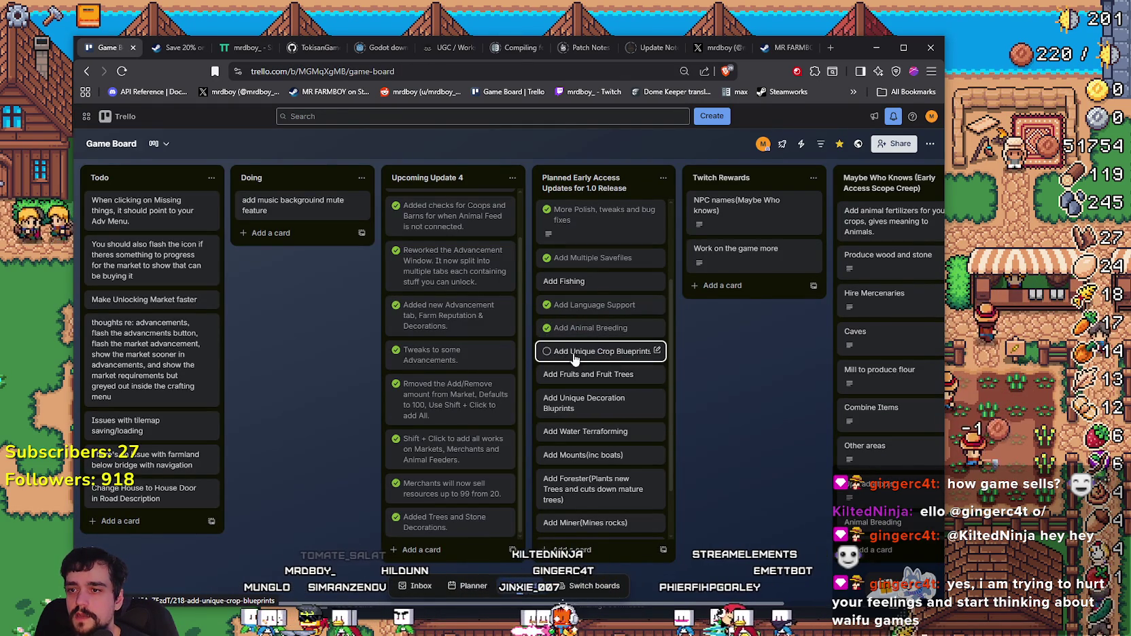
Step: Rename the Add Unique Crop Blueprints card to 'Add Crop Qualities'
left_click(576, 351)
left_click(413, 180)
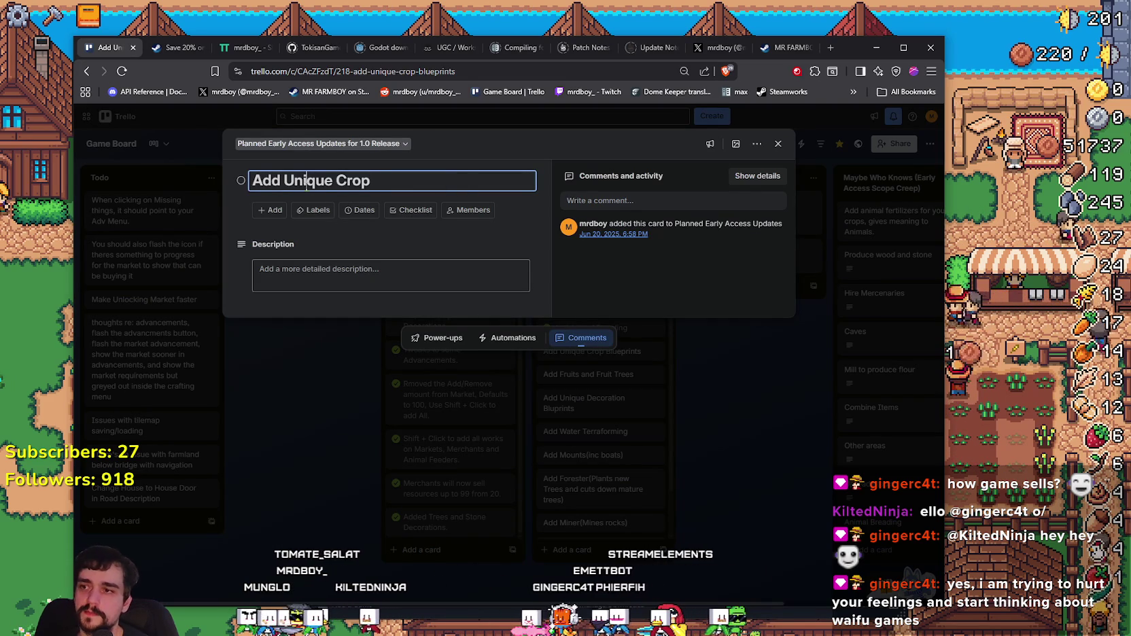
double_click(307, 183)
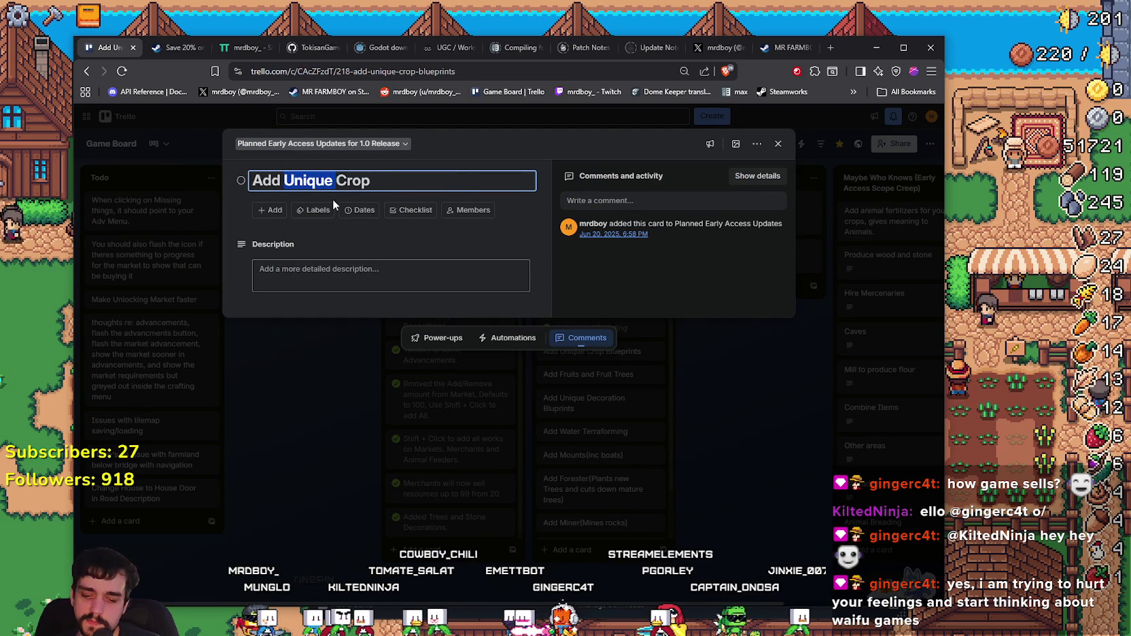
key("BackSpace")
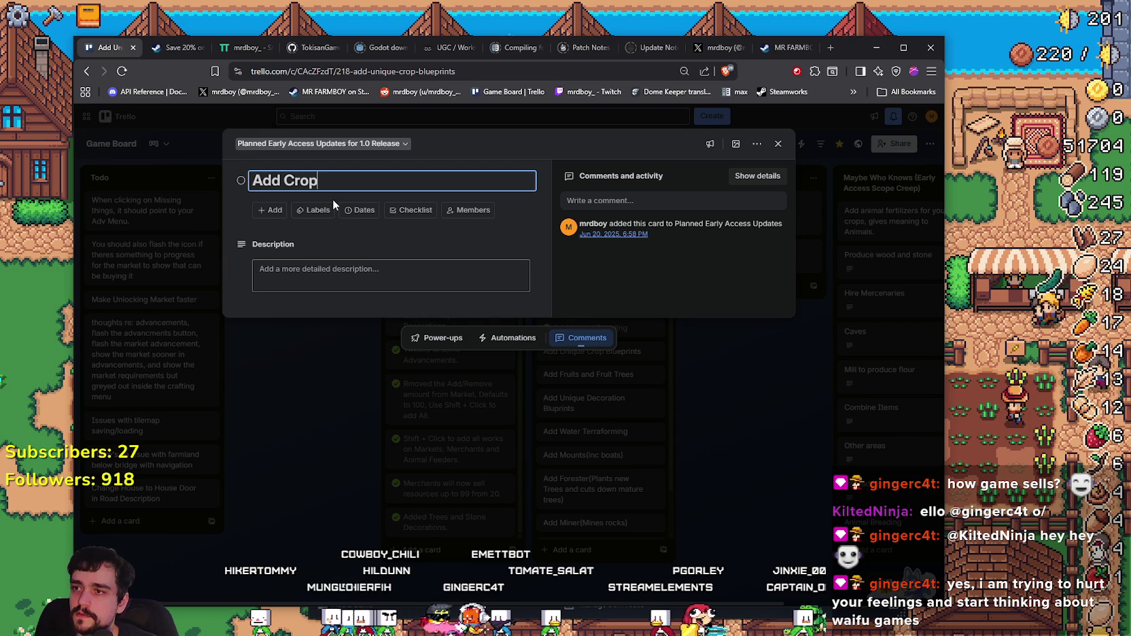
type("Qualit")
key("BackSpace")
type("ities")
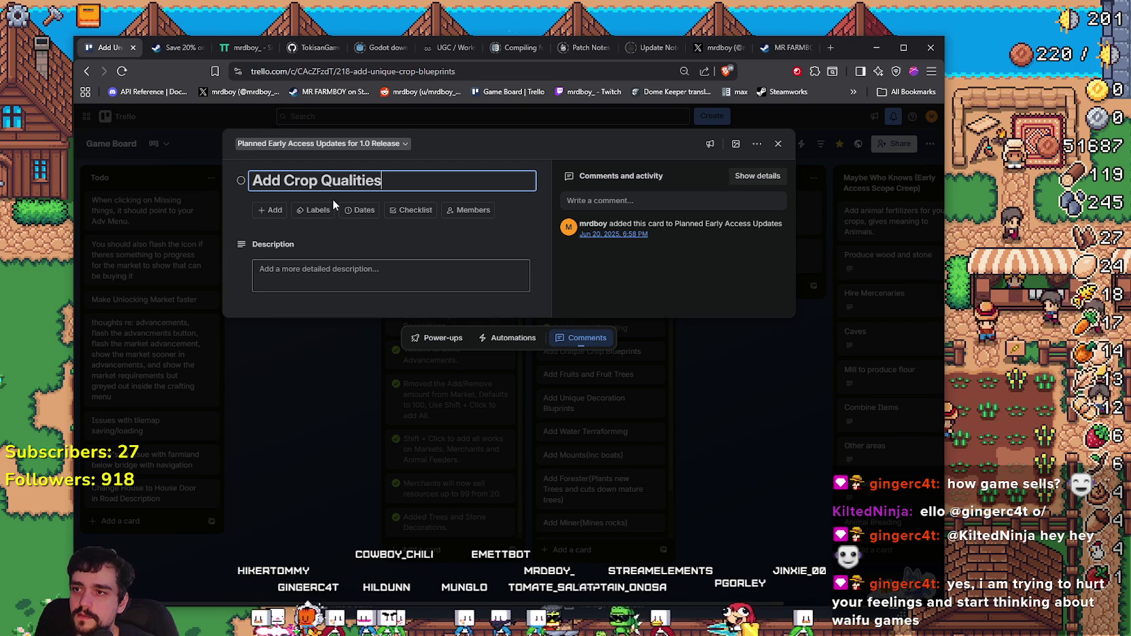
left_click(754, 522)
Step: Mark Add Crop Qualities and Add Fruits and Fruit Trees as complete
left_click(542, 358)
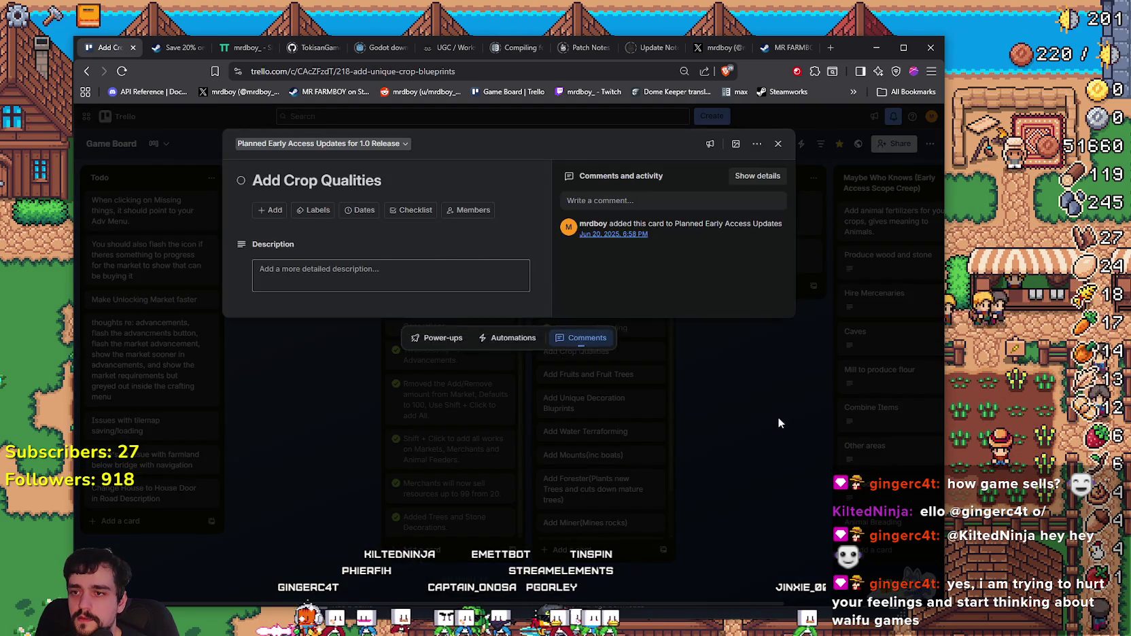
left_click(783, 418)
left_click(548, 353)
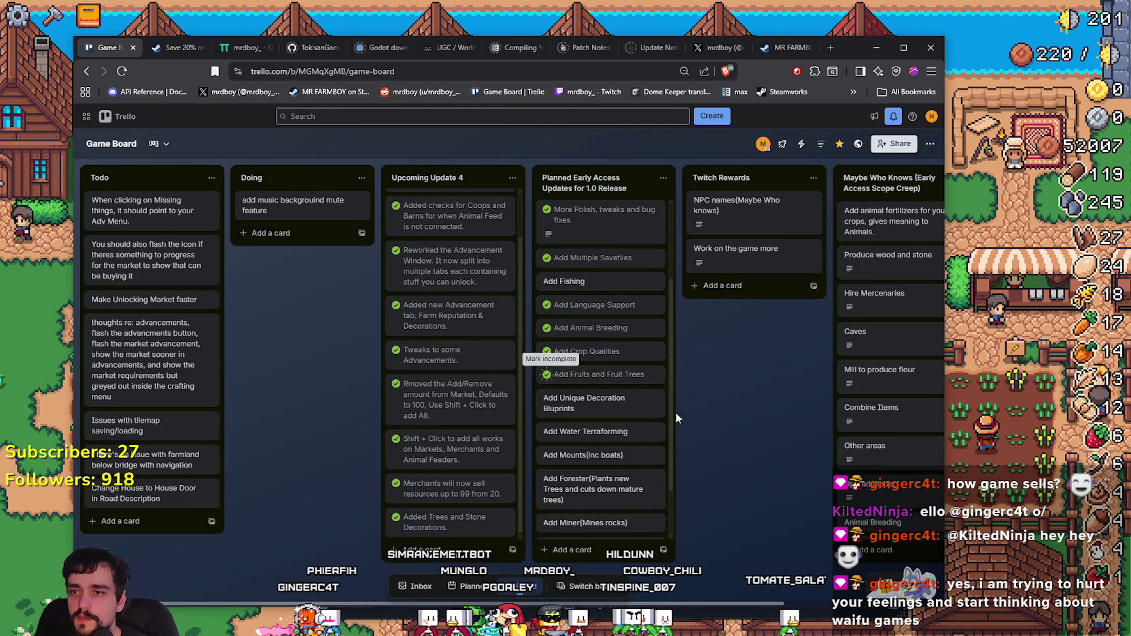
left_click(547, 375)
Step: Rename Add Unique Decoration Bluprints to 'Add Unique Decorations' and mark it complete
scroll(632, 422, "down", 1)
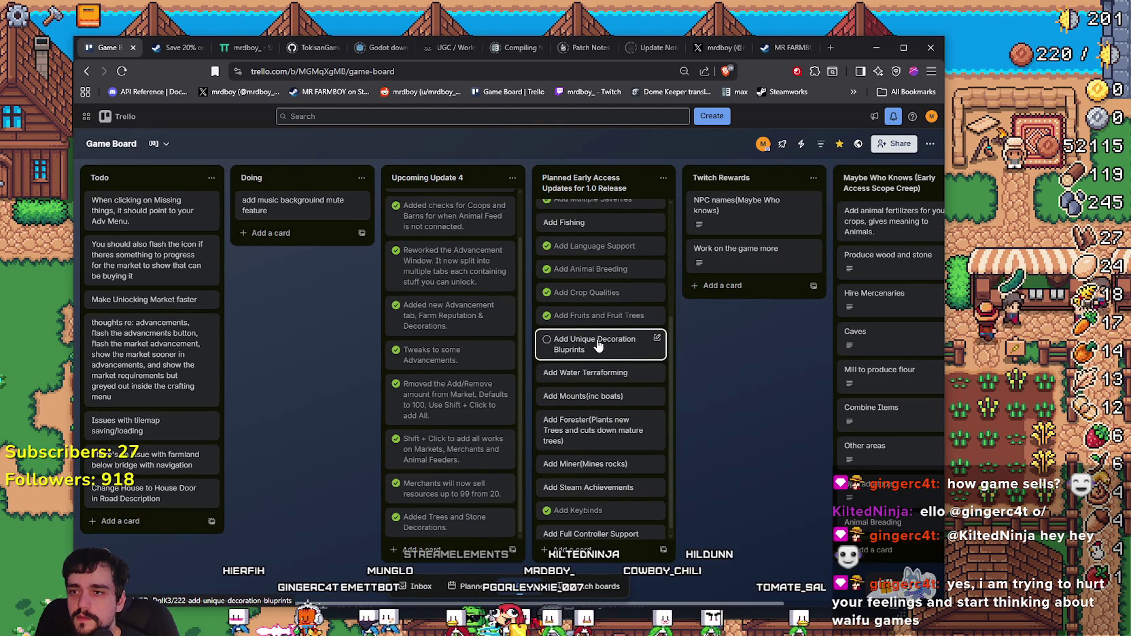
left_click(598, 344)
double_click(449, 180)
key("BackSpace")
type("s")
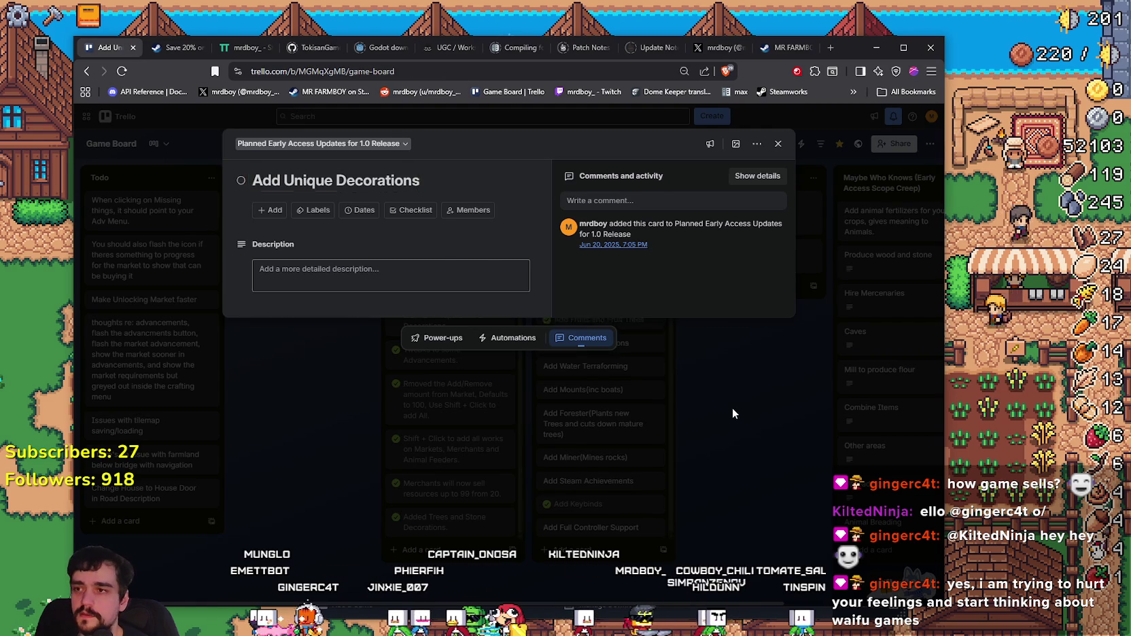
left_click(732, 409)
left_click(547, 343)
left_click(755, 385)
left_click(546, 343)
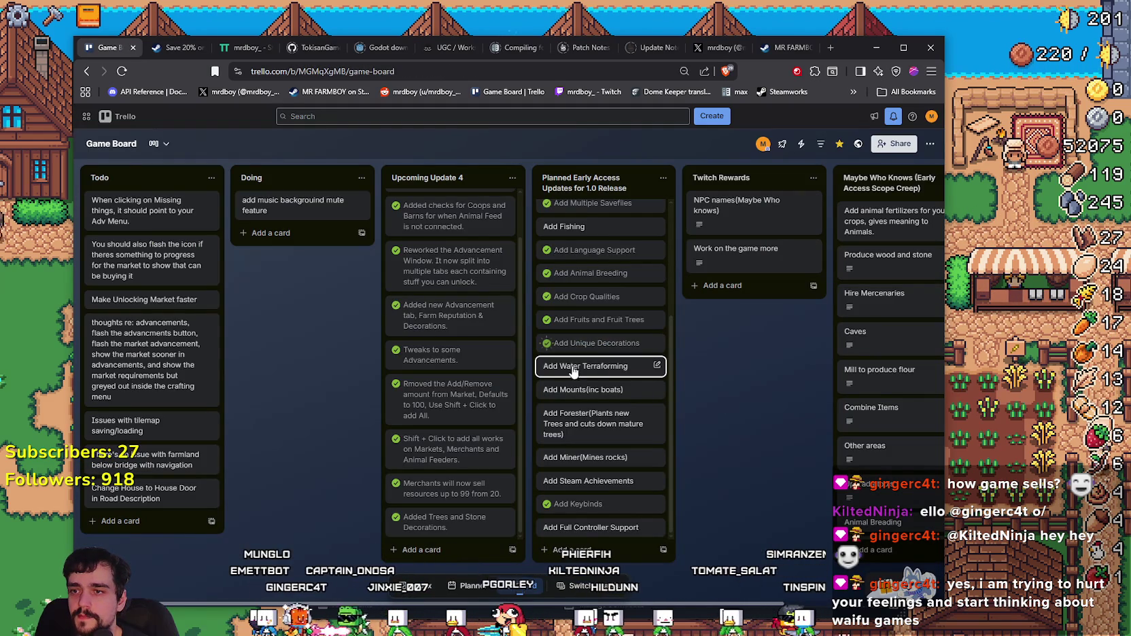
Step: Open the Add Water Terraforming card and work with its title and actions list
left_click(629, 370)
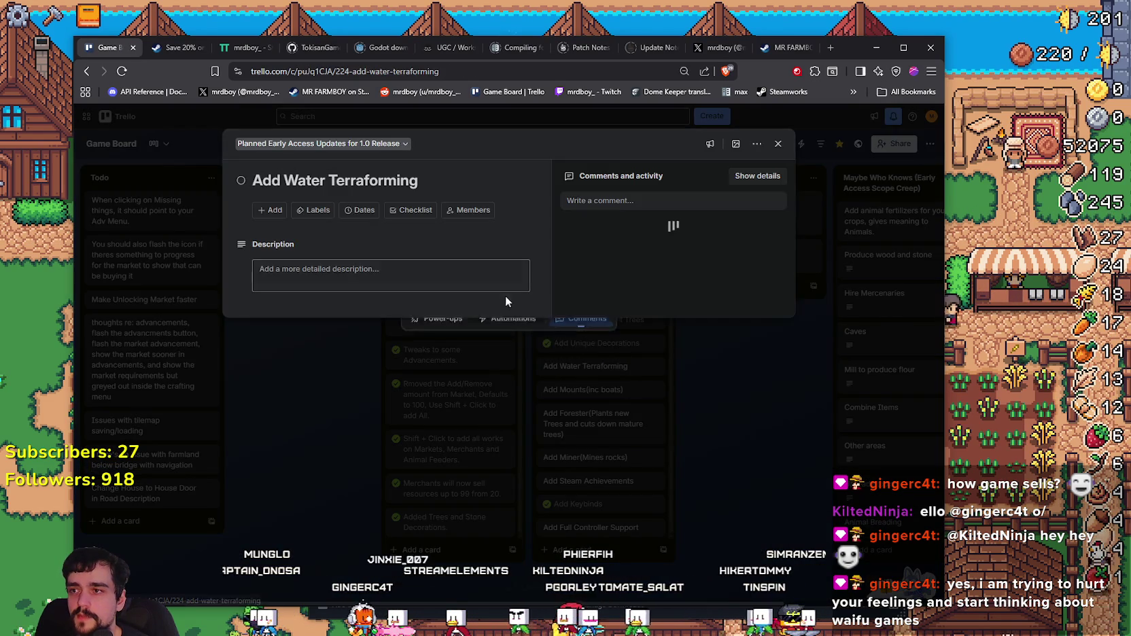
left_click(277, 179)
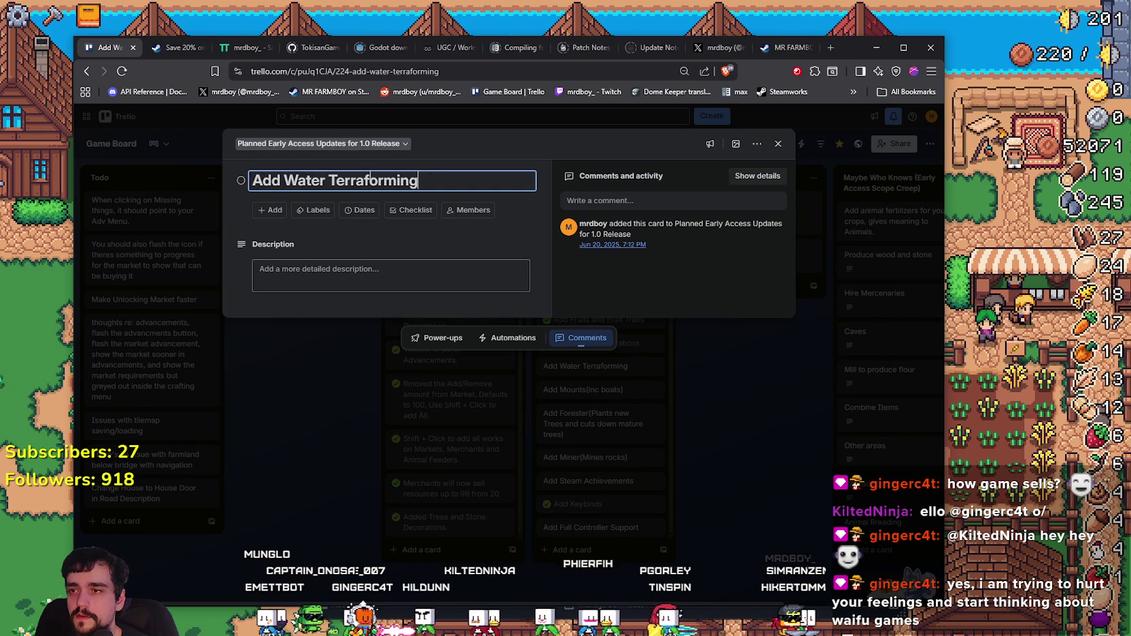
triple_click(426, 178)
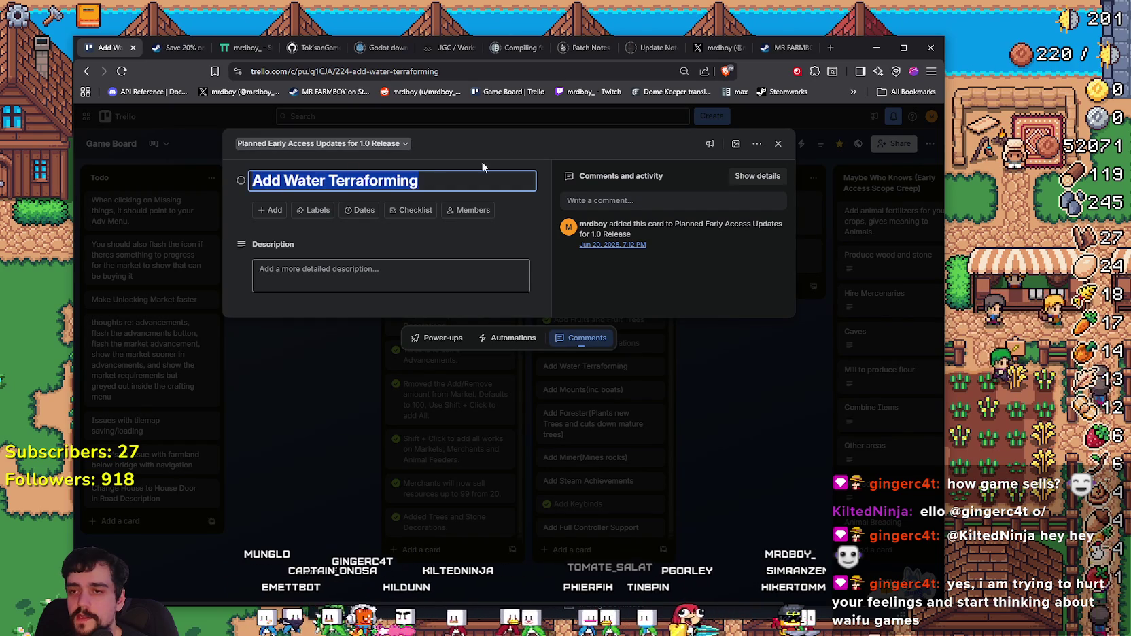
left_click(757, 144)
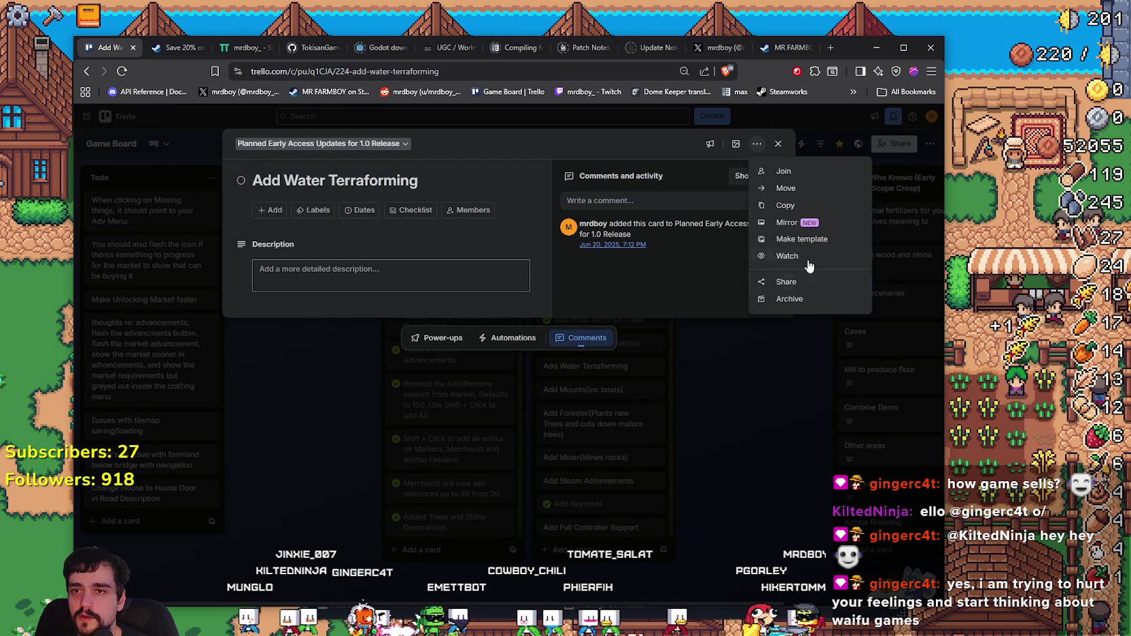
left_click(665, 242)
triple_click(316, 182)
left_click(316, 182)
triple_click(316, 184)
right_click(316, 186)
key("Escape")
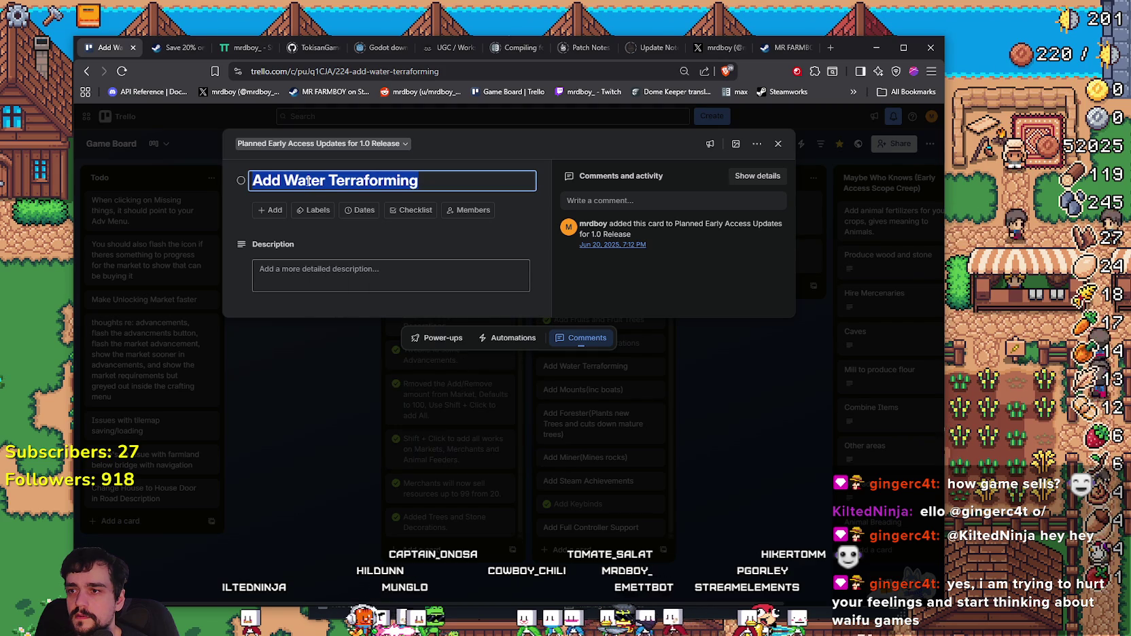
key("End")
key("ctrl+a")
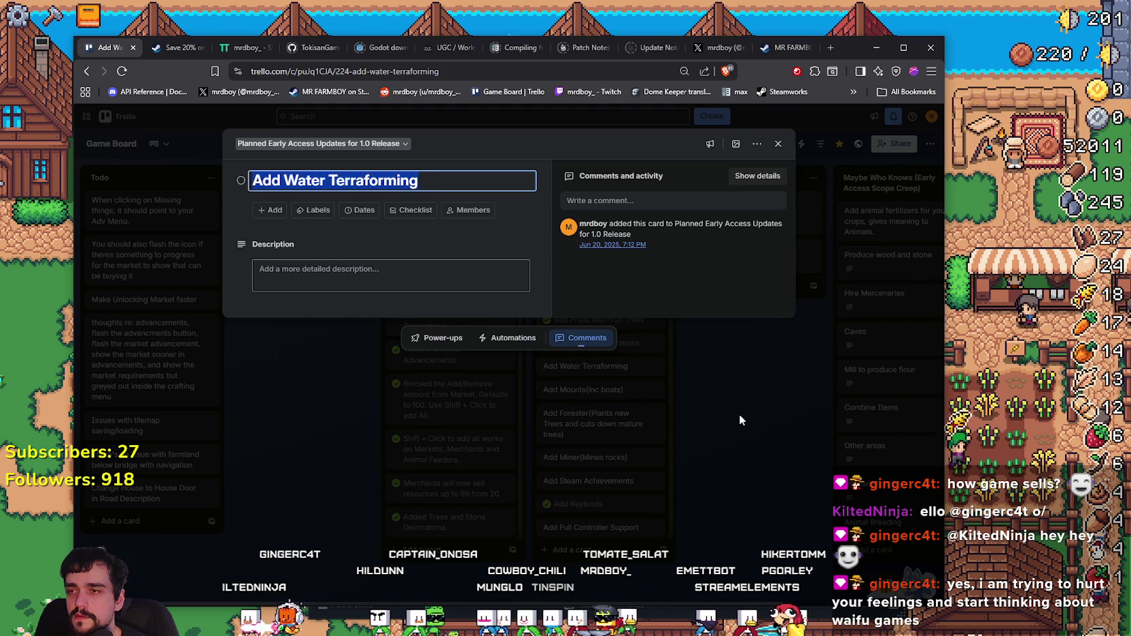
left_click(729, 408)
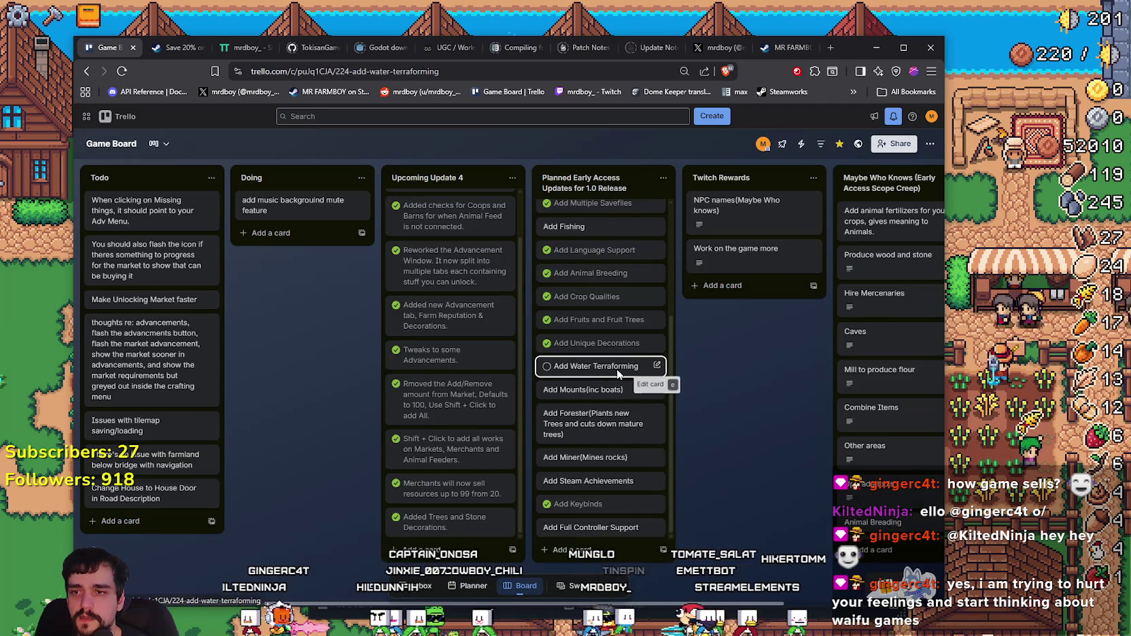
Step: Archive the Add Water Terraforming card from the board
left_click(615, 371)
left_click(706, 380)
key("e")
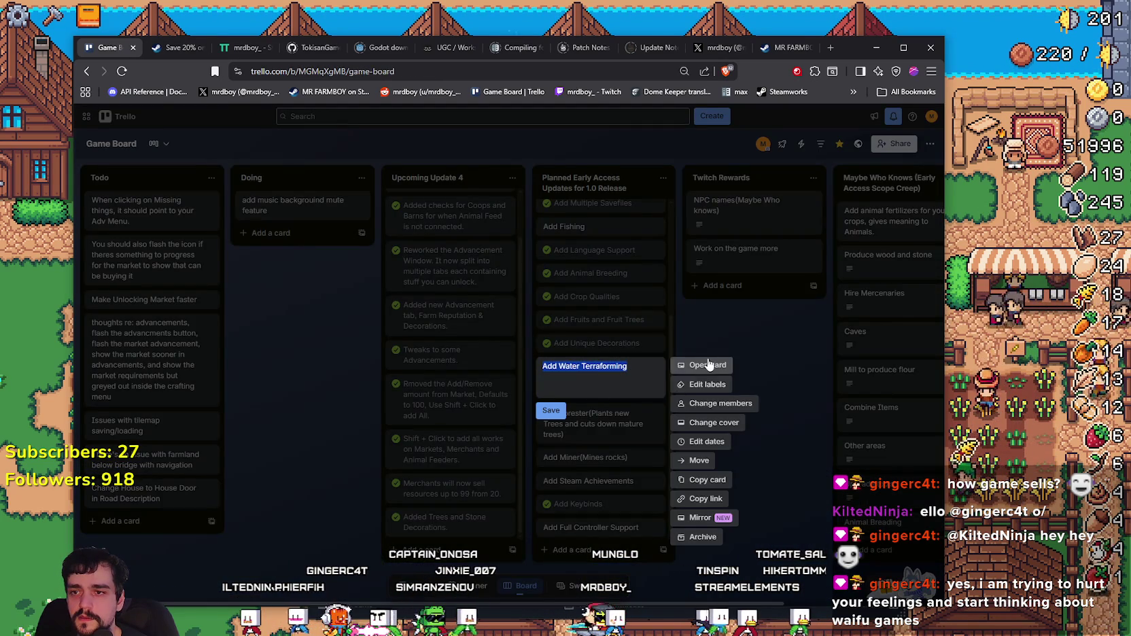
left_click(703, 537)
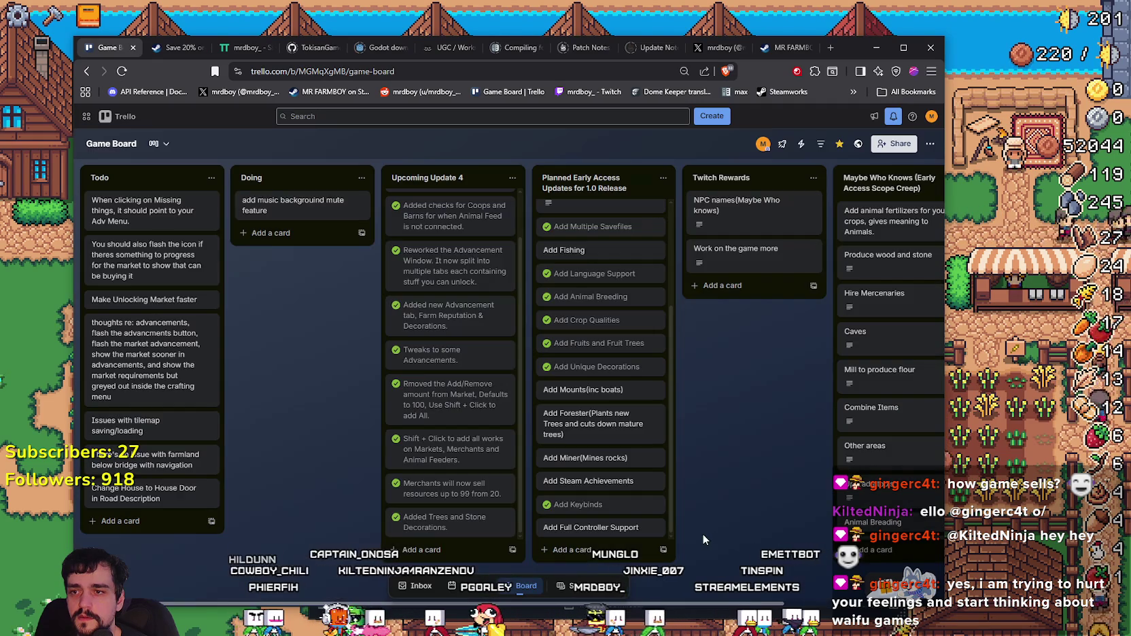